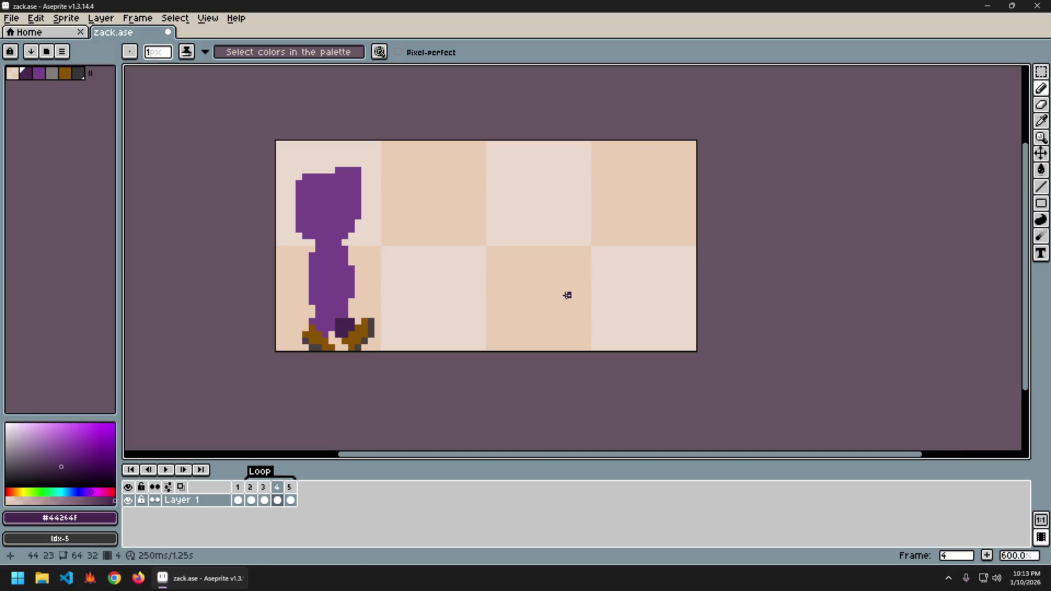
- Flip back and forth through frames 3 to 5 comparing leg poses, stopping on frame 5
key(Left)
key(Left)
key(Right)
key(Right)
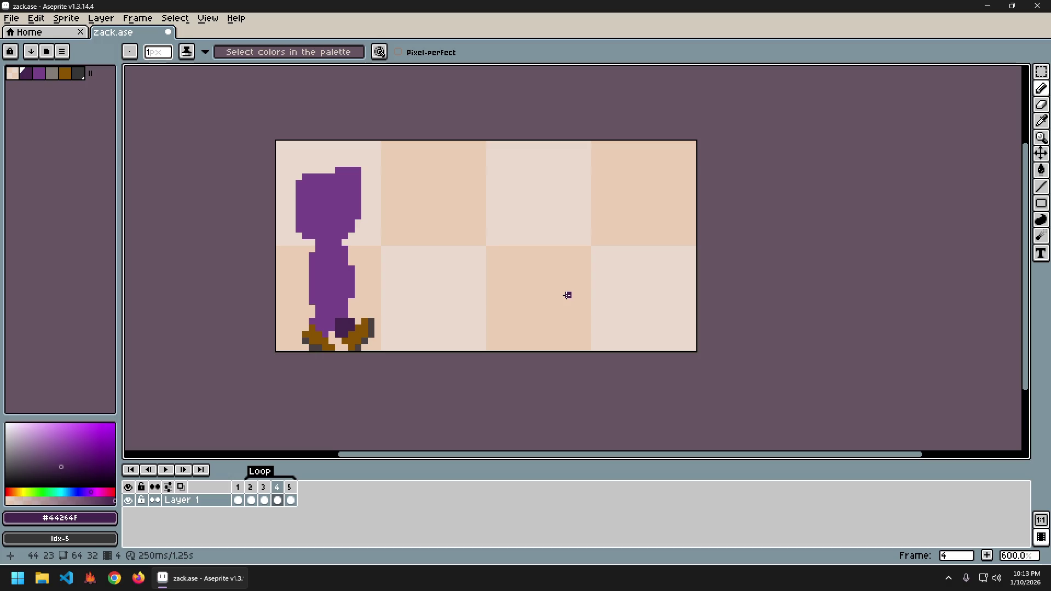
key(Right)
key(Left)
key(Right)
key(Left)
key(Left)
key(Right)
key(Right)
key(Left)
key(Left)
key(Right)
key(Right)
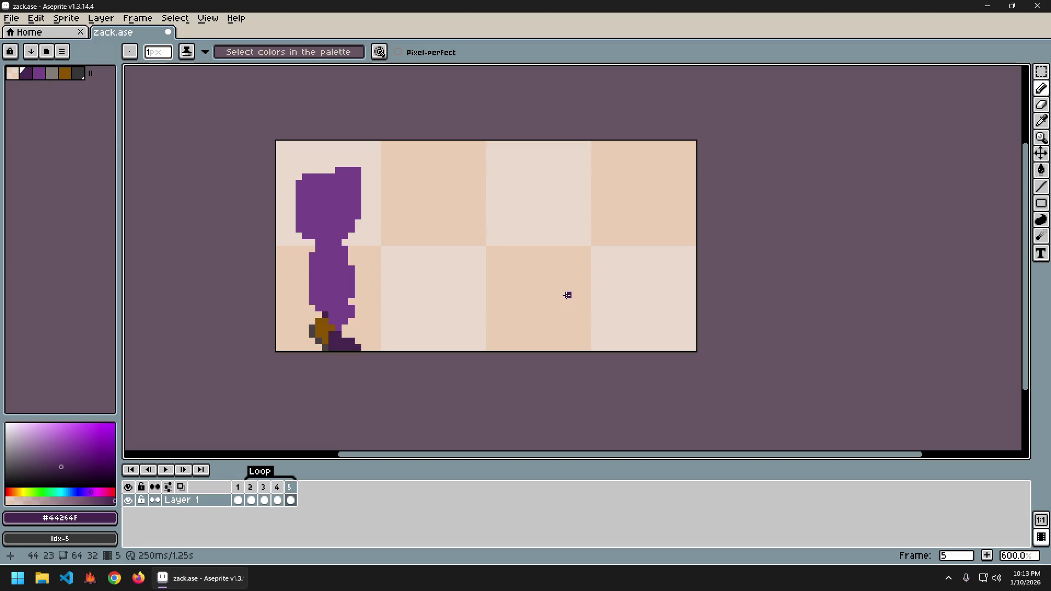
key(Left)
key(Left)
key(Right)
key(Right)
key(Left)
key(Left)
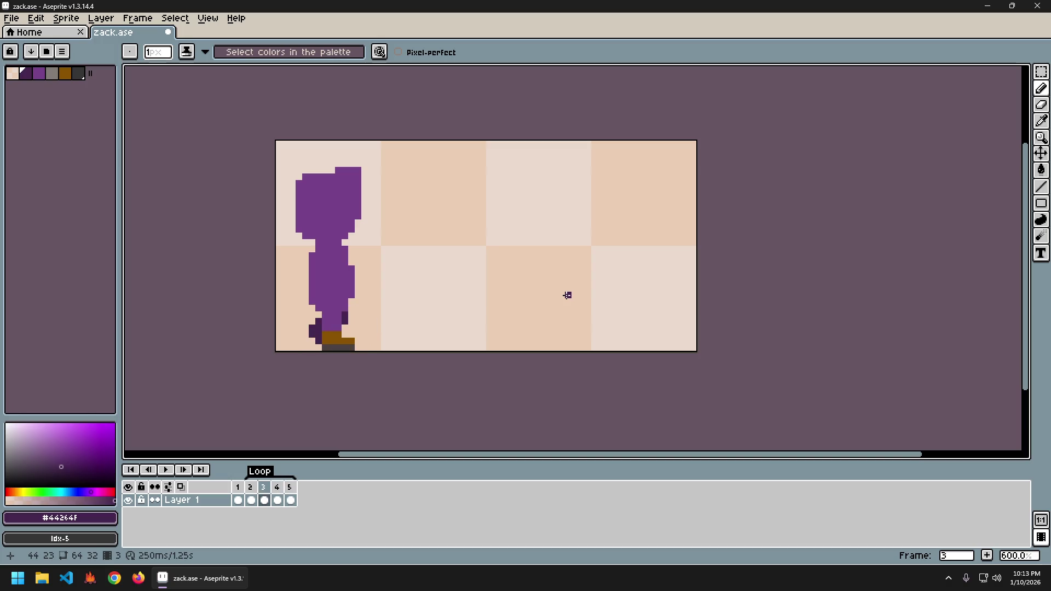
key(Right)
key(Right)
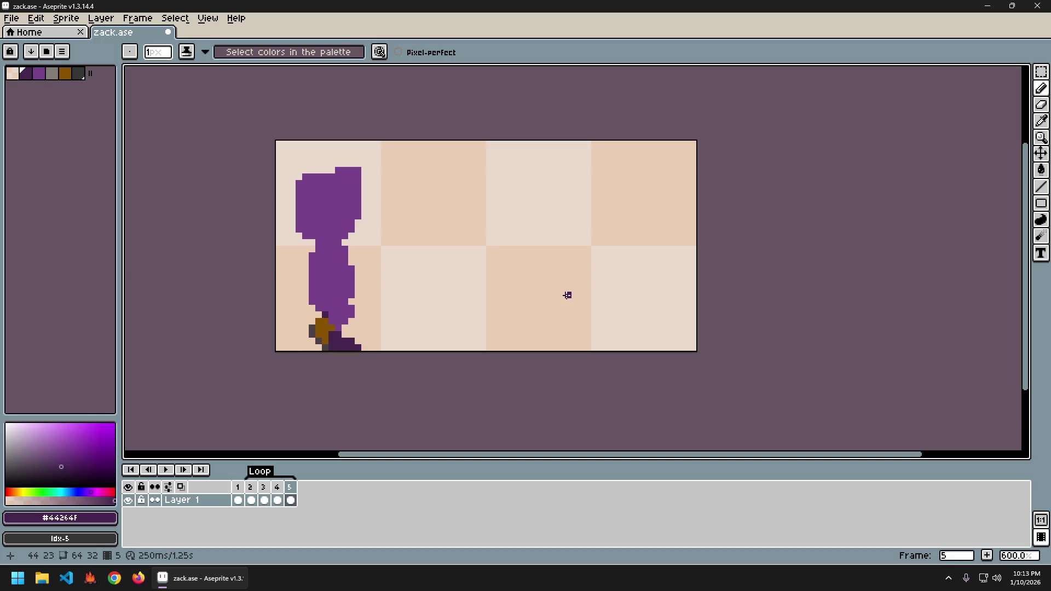
- Eyedrop the main purple #76428a and paint the dark pixel at frame 5's leg bottom
key(i)
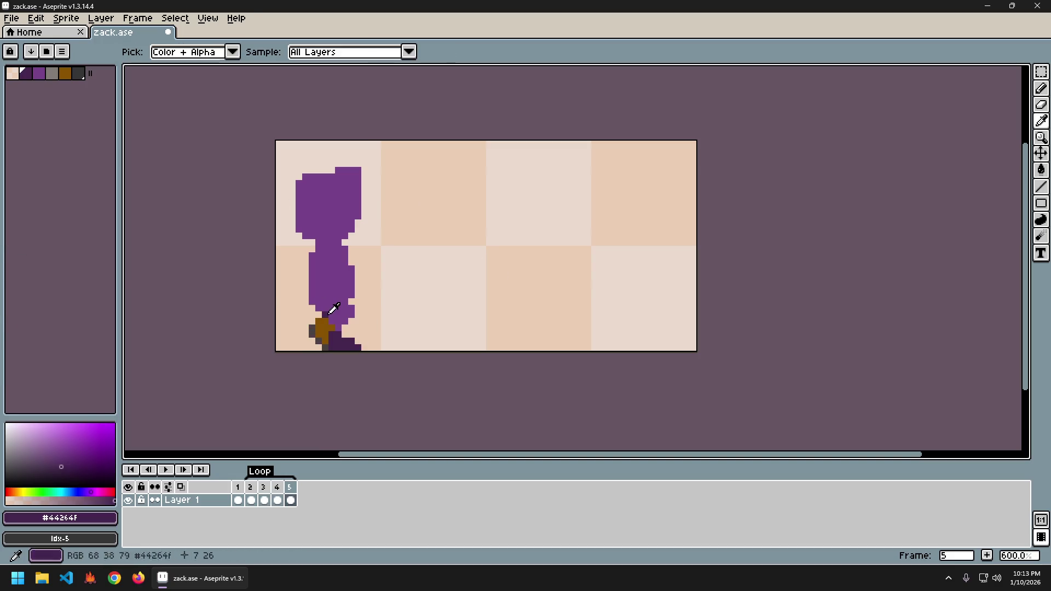
click(335, 310)
key(b)
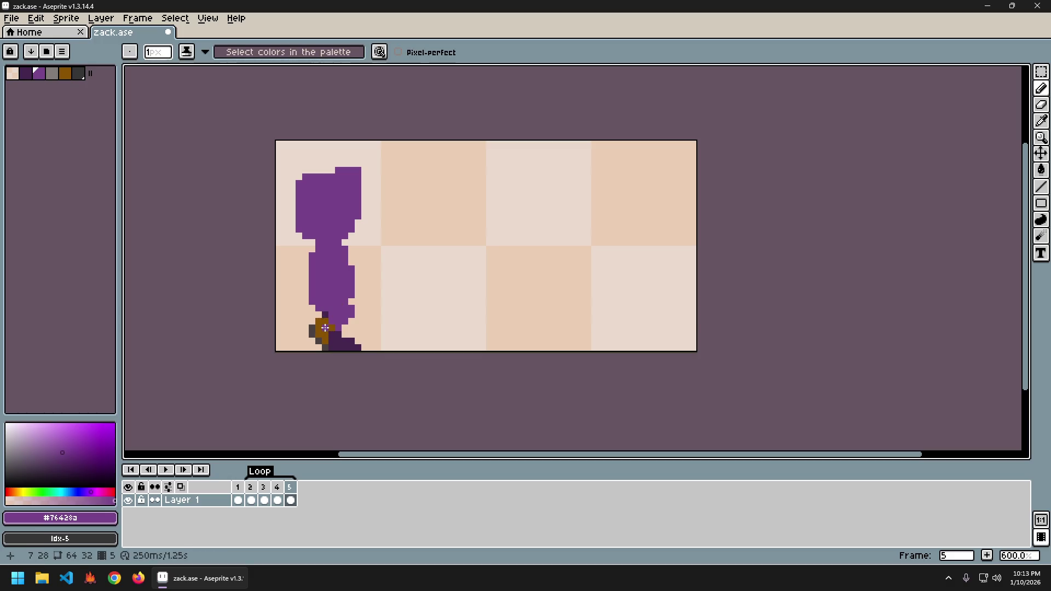
key(i)
key(b)
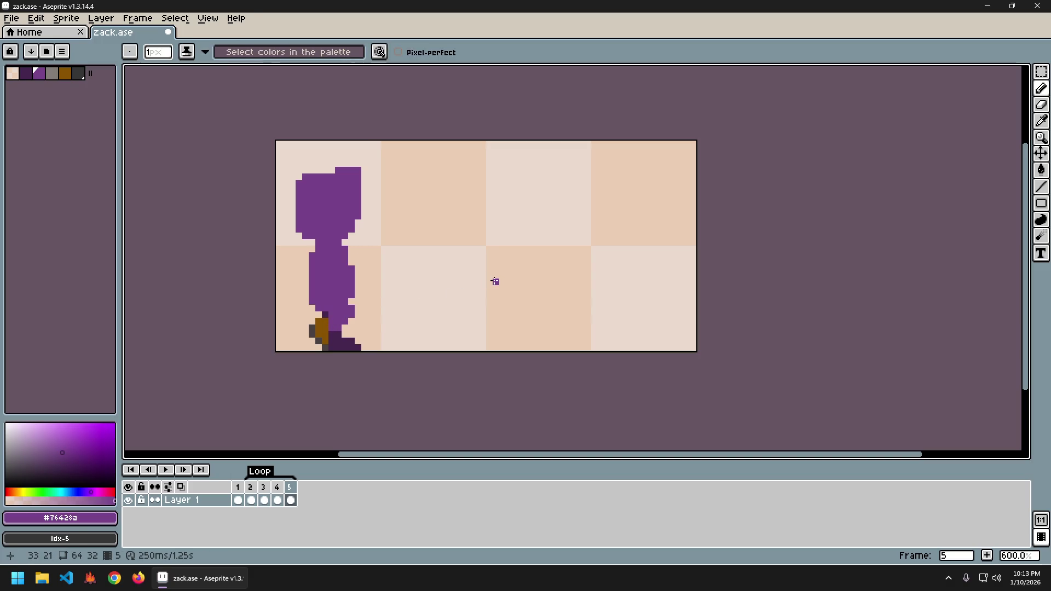
click(327, 314)
- Flip through frames 2 to 5 to compare the leg poses
key(Left)
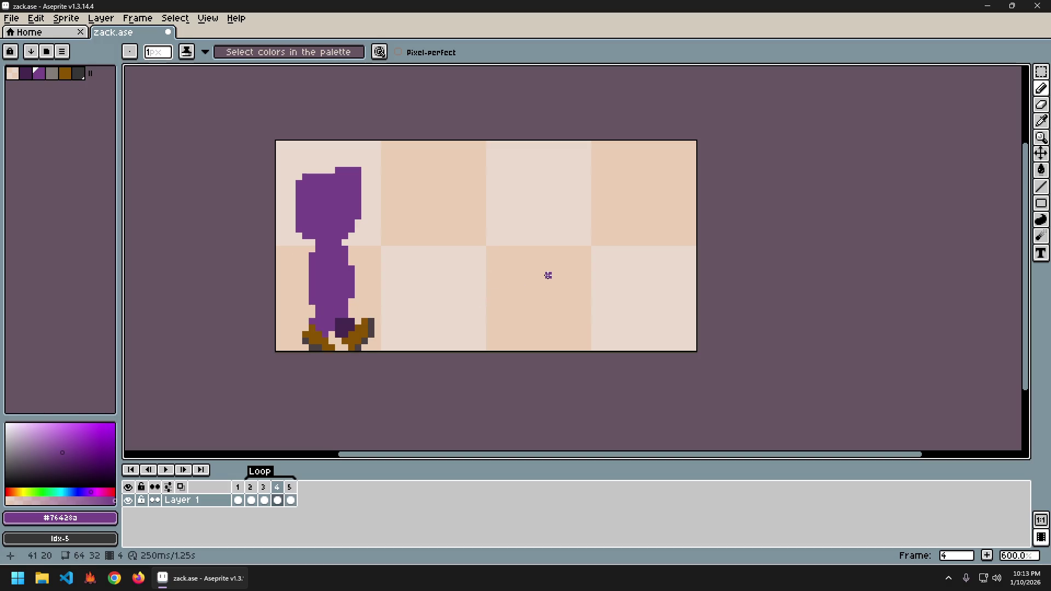
key(Left)
key(Left)
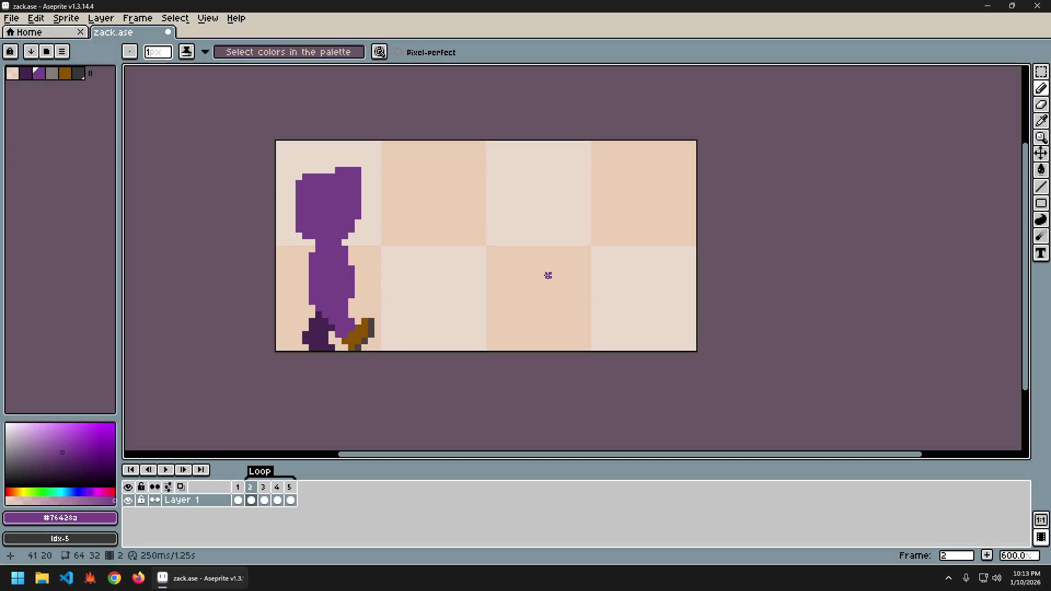
key(Left)
key(Left)
key(Left)
key(Left)
key(Left)
key(Right)
key(Left)
key(Right)
key(Right)
key(Right)
key(Left)
key(Left)
key(Right)
key(Left)
key(Left)
key(Right)
key(Right)
key(Left)
key(Left)
key(Right)
key(Left)
key(Right)
key(Right)
key(Right)
key(Left)
key(Left)
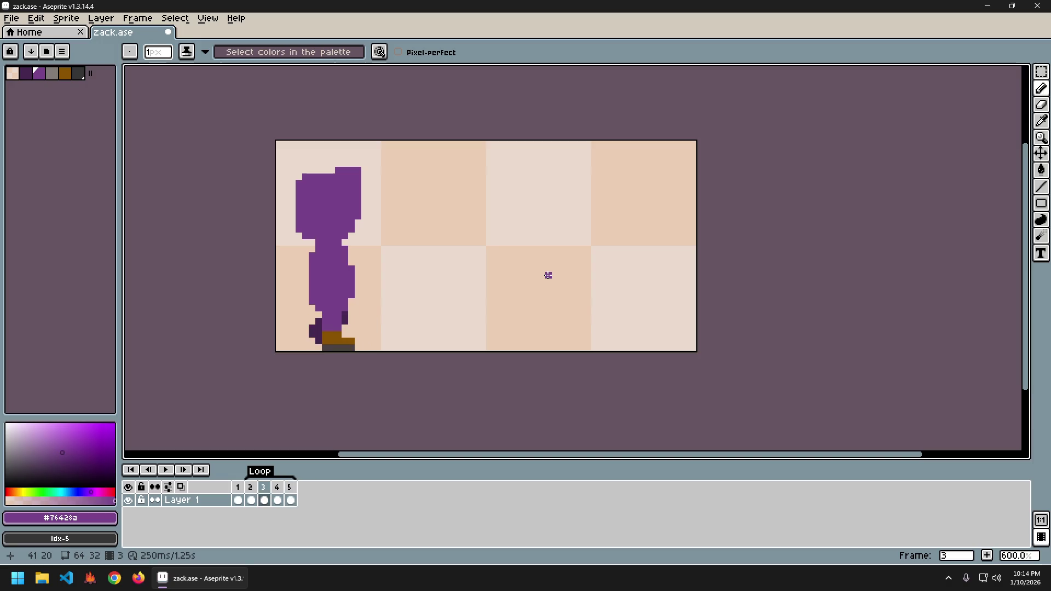
- Glance at frames 4, 2 and 1, then pick dark purple #44264f from the leg
key(Right)
key(Right)
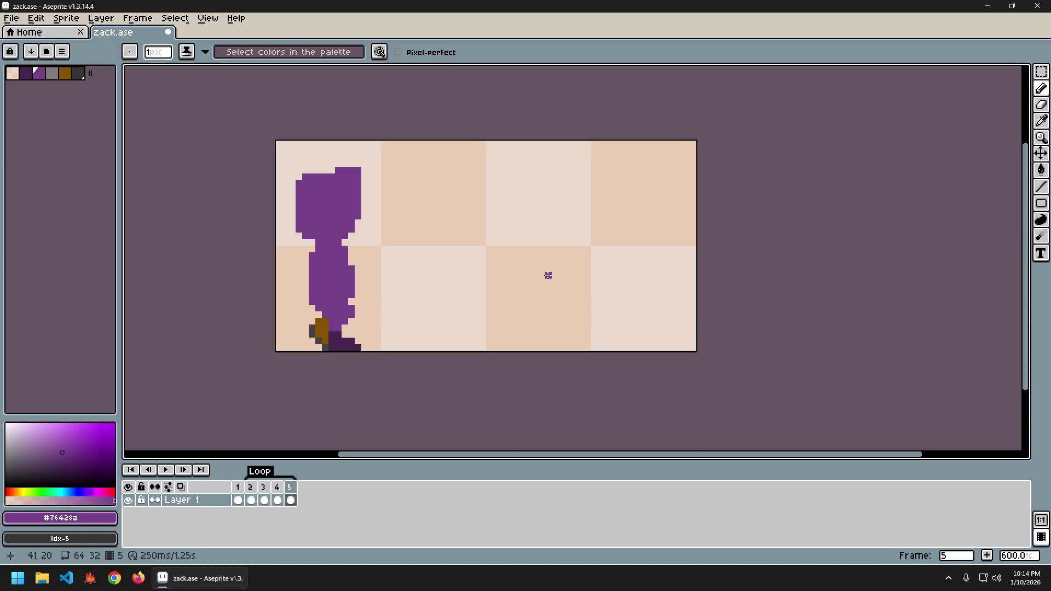
key(Left)
key(Right)
key(Left)
key(Right)
key(Left)
key(Left)
key(Left)
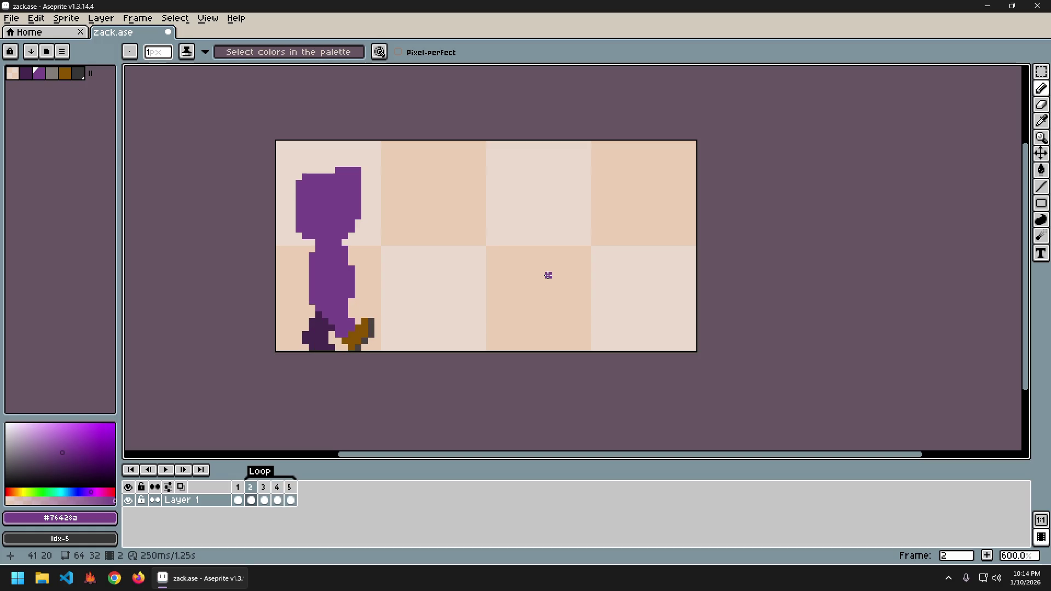
key(Left)
key(Right)
key(Left)
key(Left)
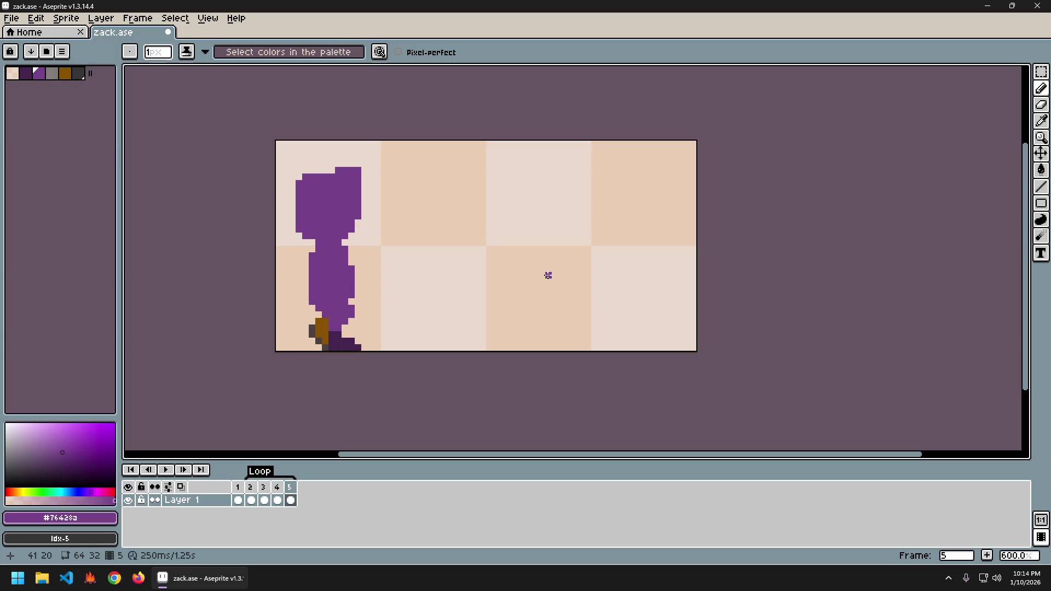
key(Left)
key(Left)
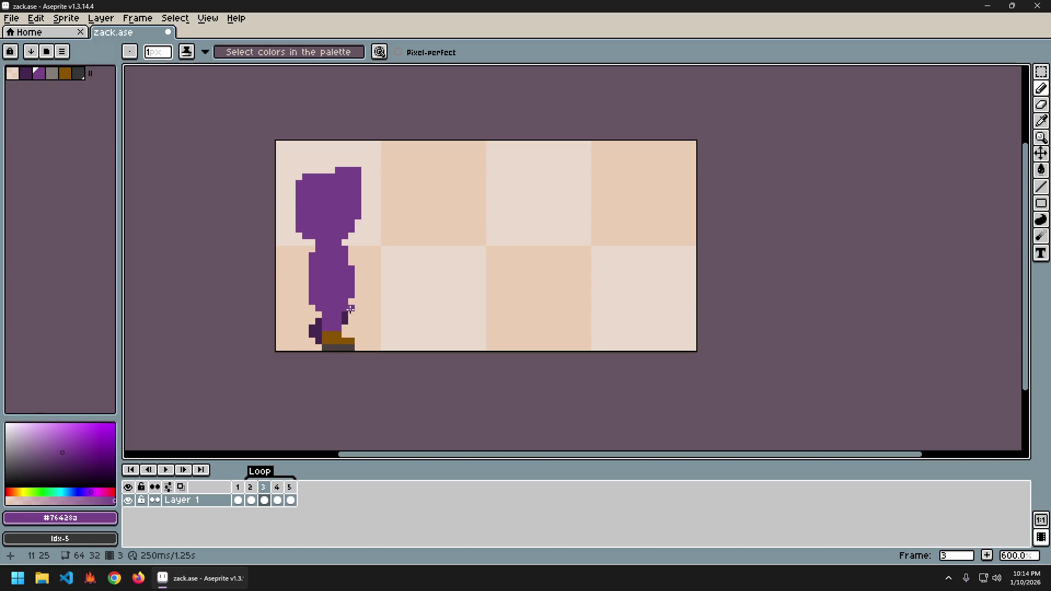
alt+click(345, 315)
- Paint a #44264f shading pixel on frame 3's back leg and flip frames to compare poses
click(351, 308)
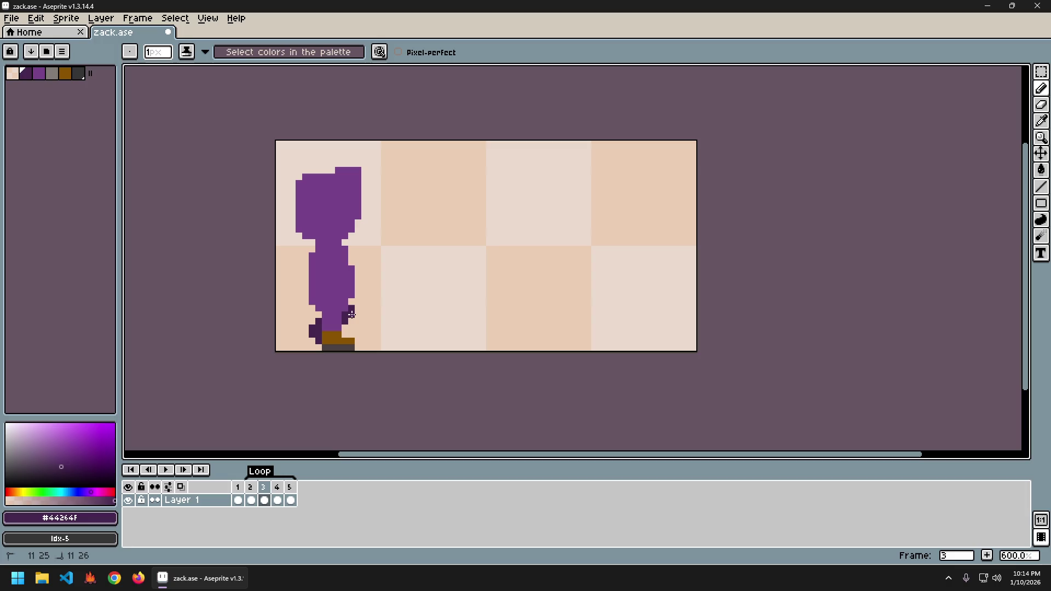
key(Right)
key(Right)
key(Left)
key(Left)
key(Right)
key(Right)
key(Left)
key(Left)
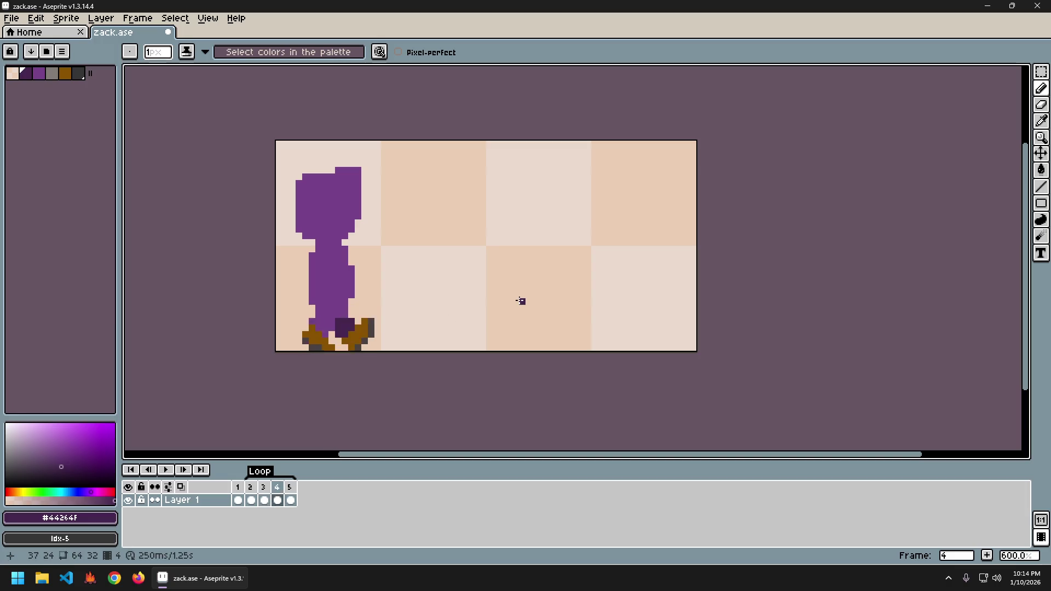
key(Left)
key(Left)
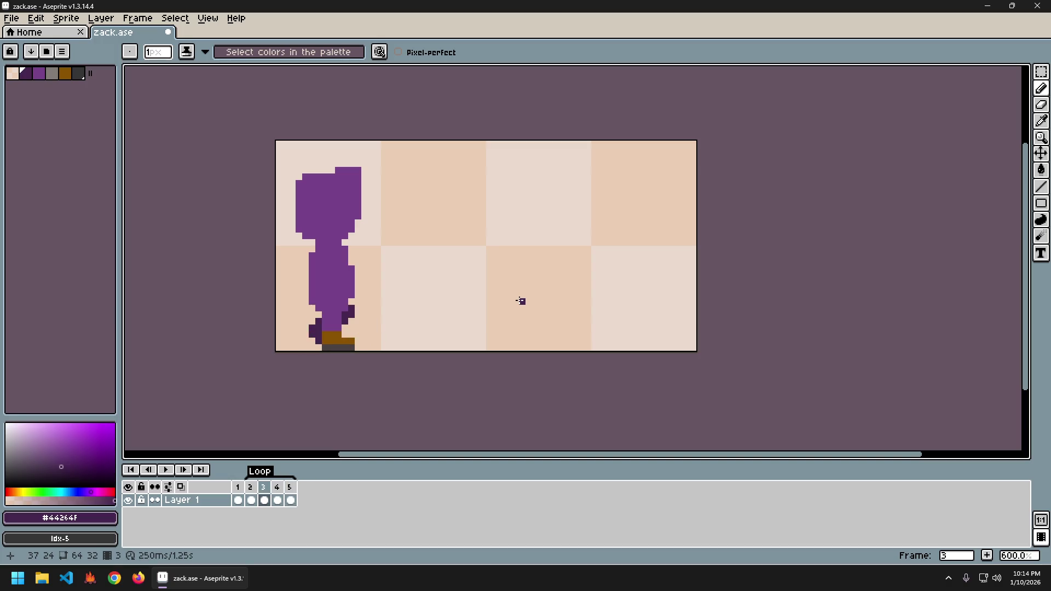
key(Right)
key(Right)
key(Left)
key(Left)
key(Right)
key(Right)
key(Left)
key(Left)
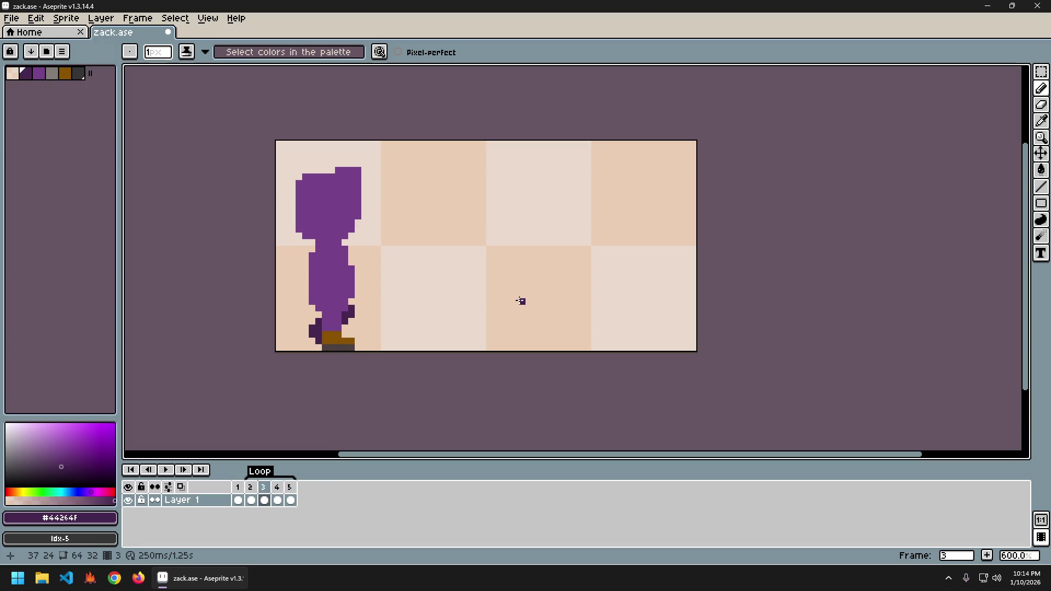
- Compare frame 5 against earlier frames, then pick the brown shoe colour from the palette
key(Right)
key(Right)
key(Left)
key(Left)
key(Right)
key(Right)
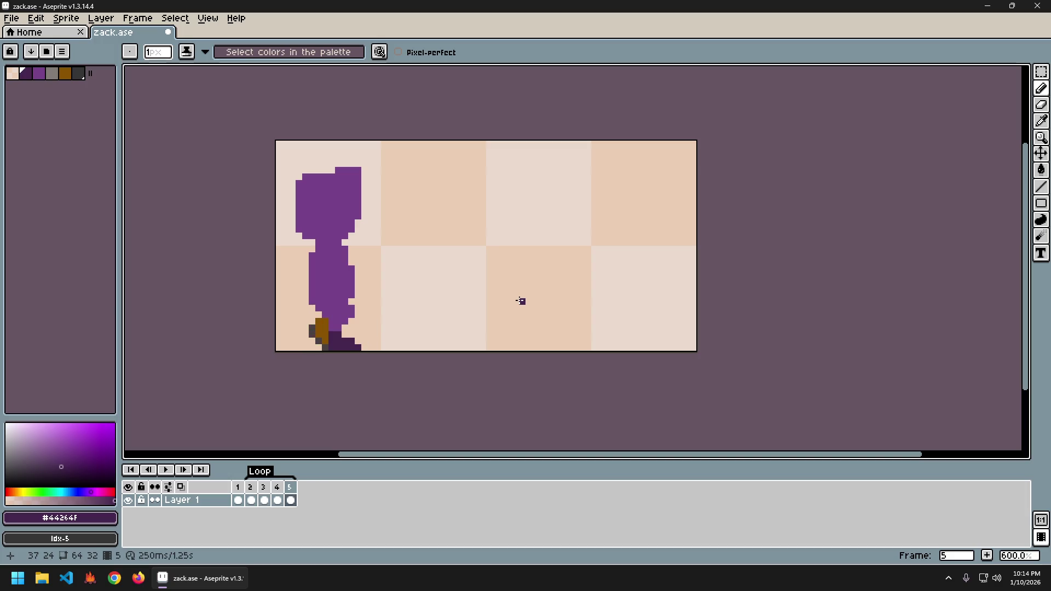
key(Left)
key(Left)
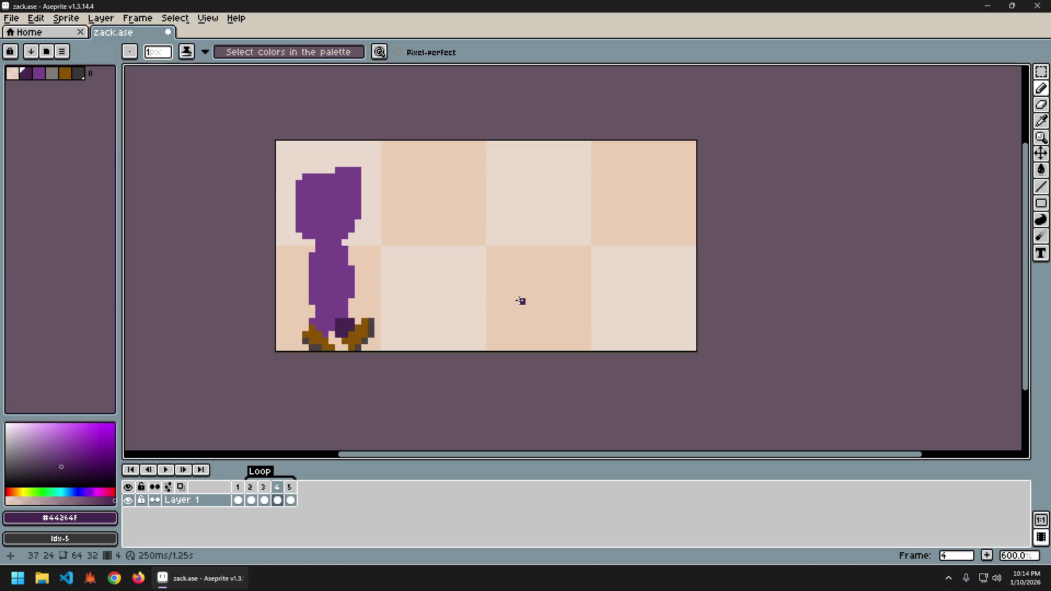
key(Right)
key(Right)
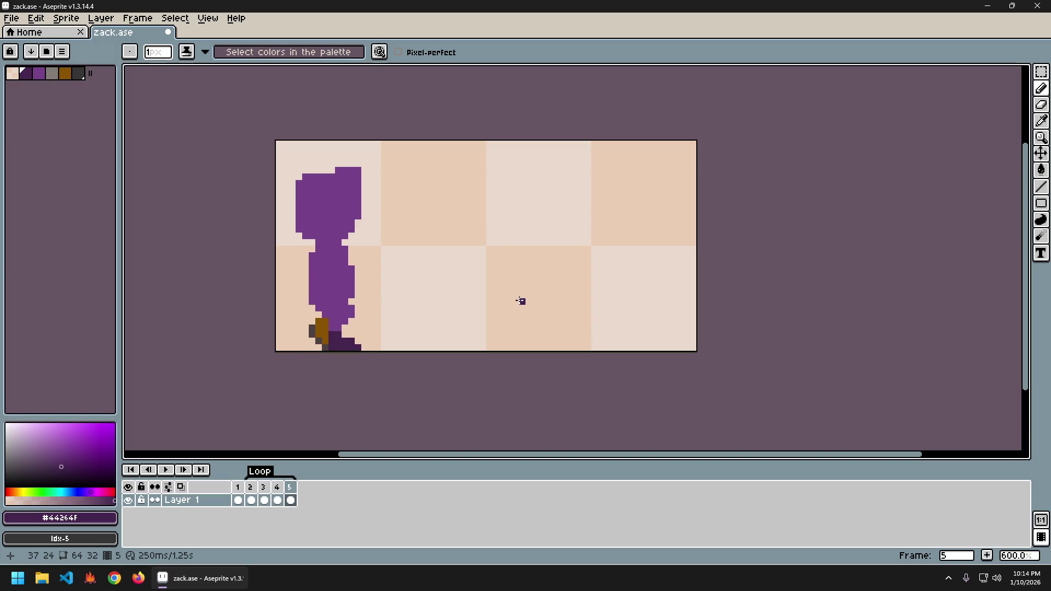
alt+click(329, 344)
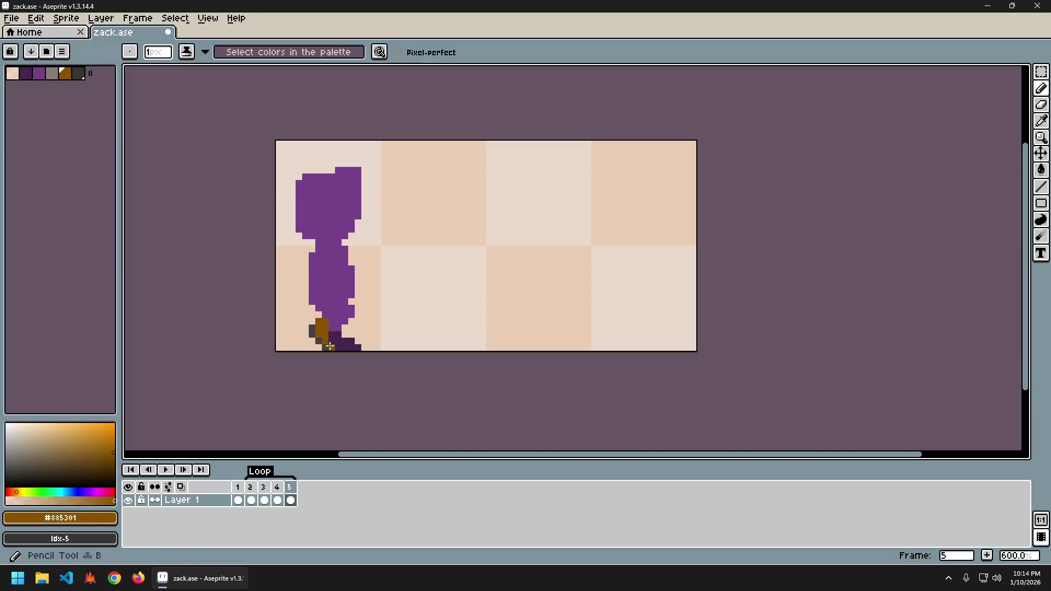
- Paint brown #885301 diagonally over frame 5's dark foot pixels, check frame 4, and play the animation
drag(331, 347, 337, 348)
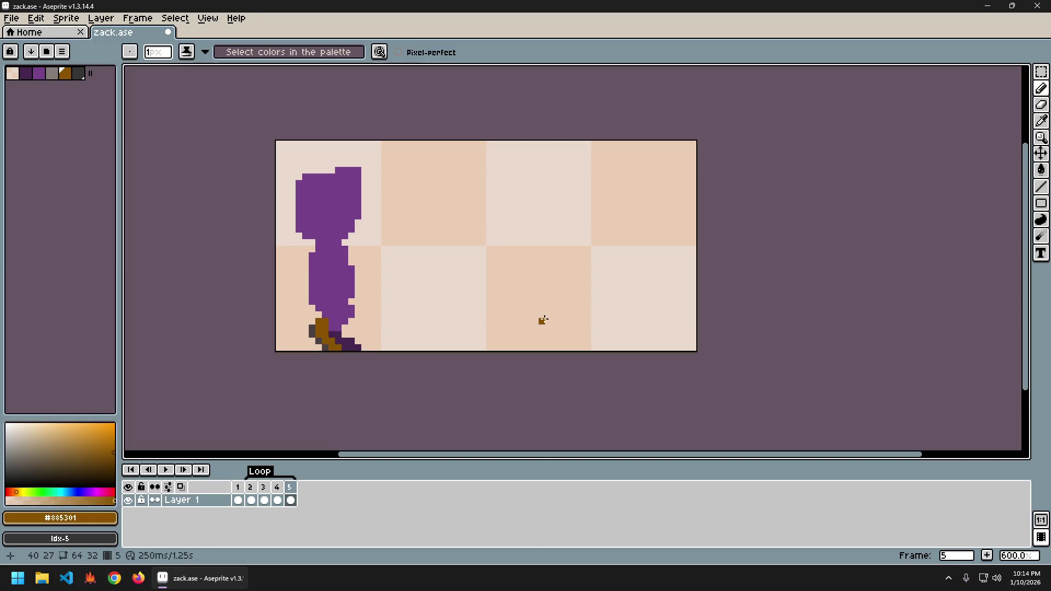
key(Left)
key(Right)
key(Right)
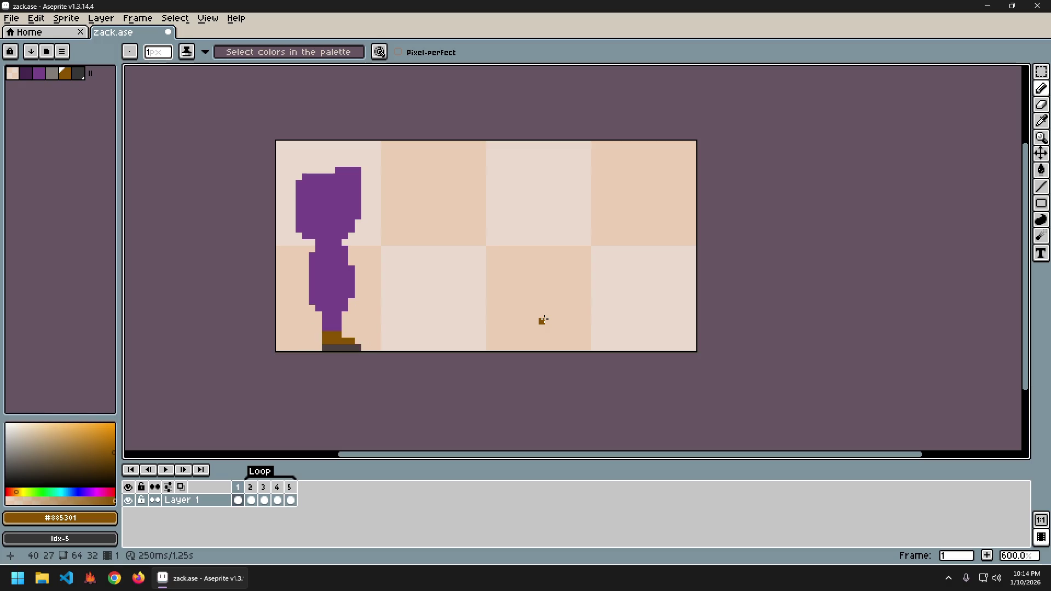
key(Return)
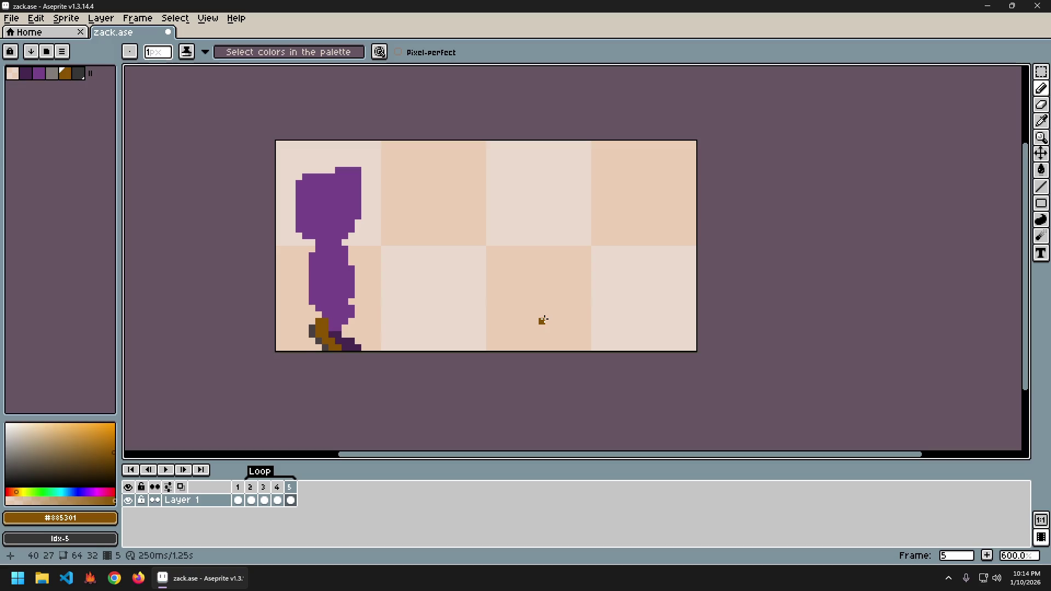
key(Return)
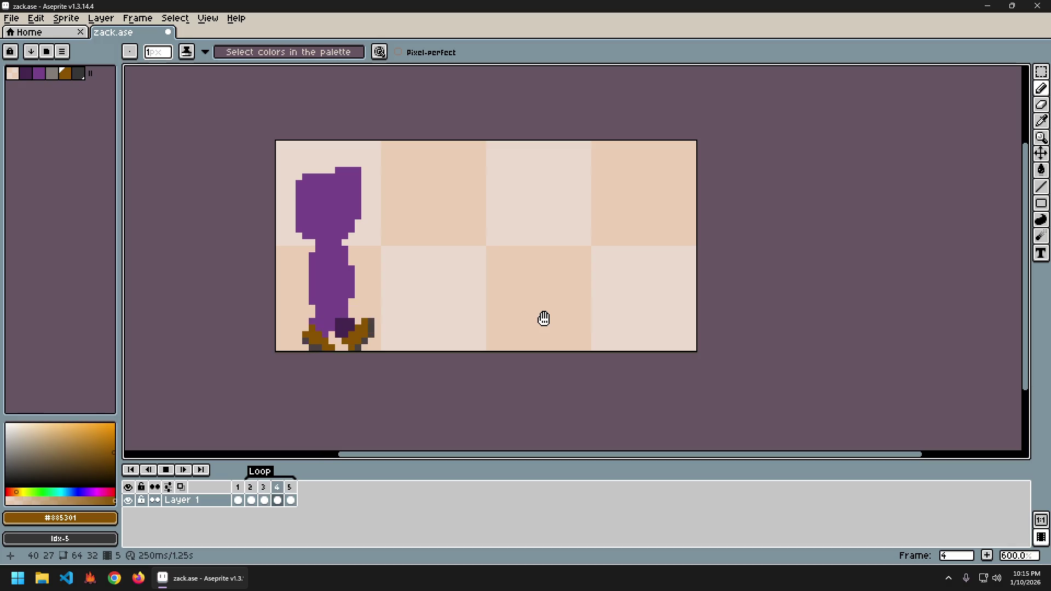
- Stop the preview, sample dark purple from the leg, and compare frame 5 with frame 2
key(Return)
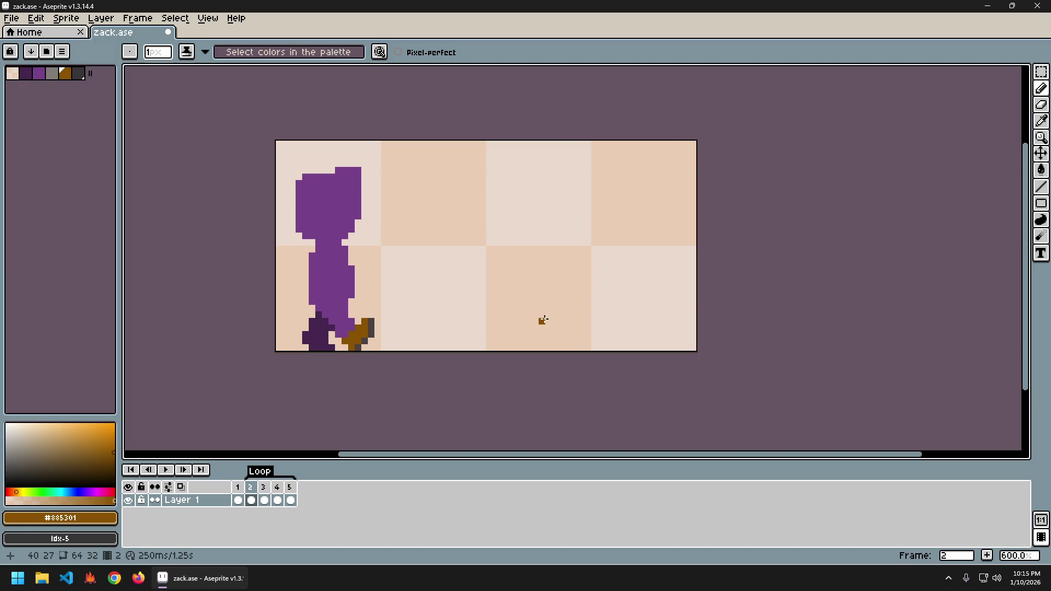
key(Right)
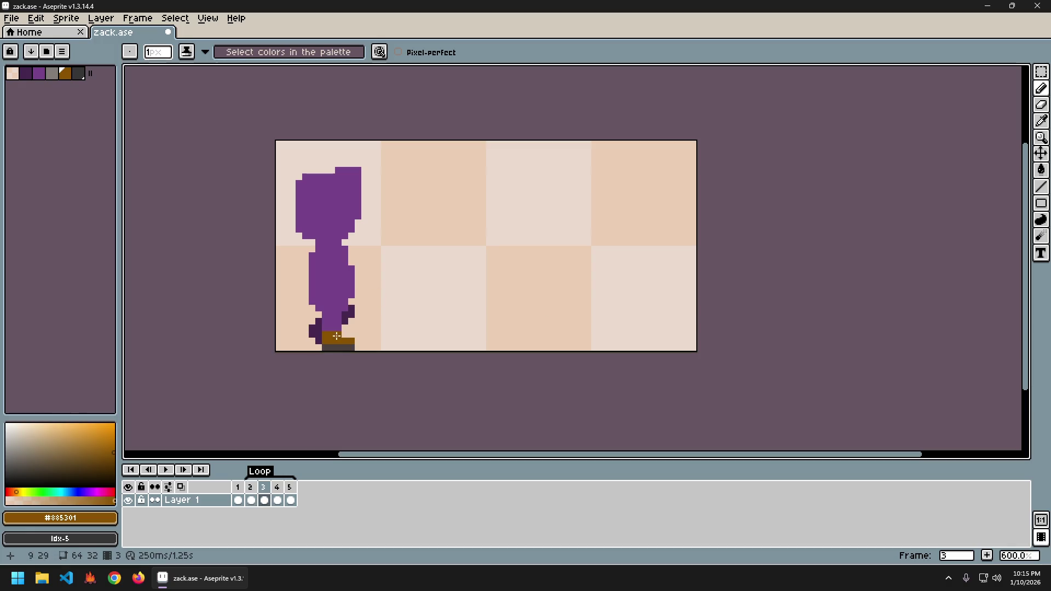
alt+click(352, 308)
key(e)
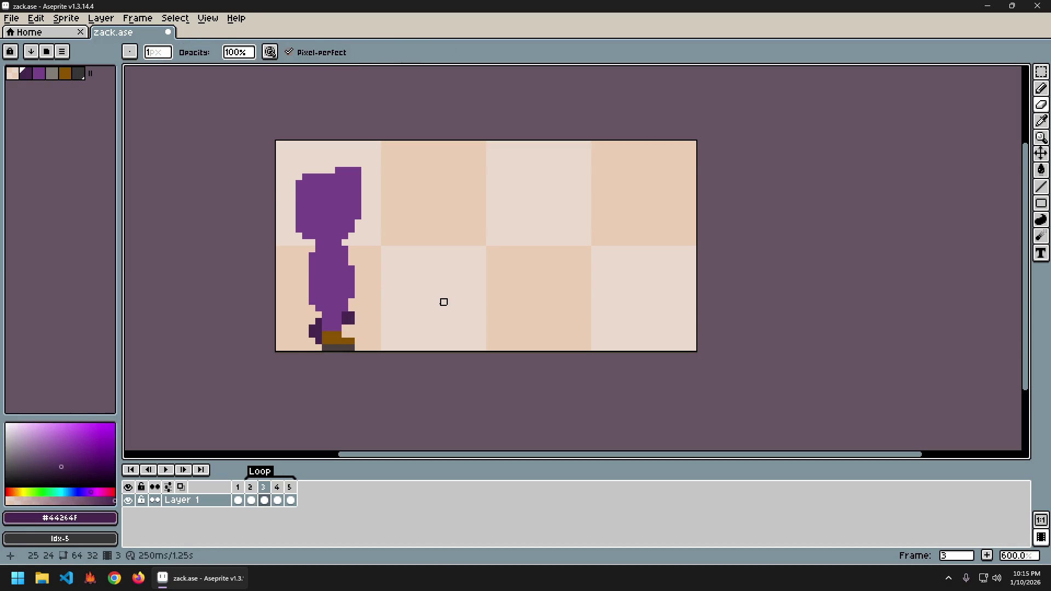
key(b)
key(Left)
key(Right)
key(Left)
key(Right)
key(Right)
key(Right)
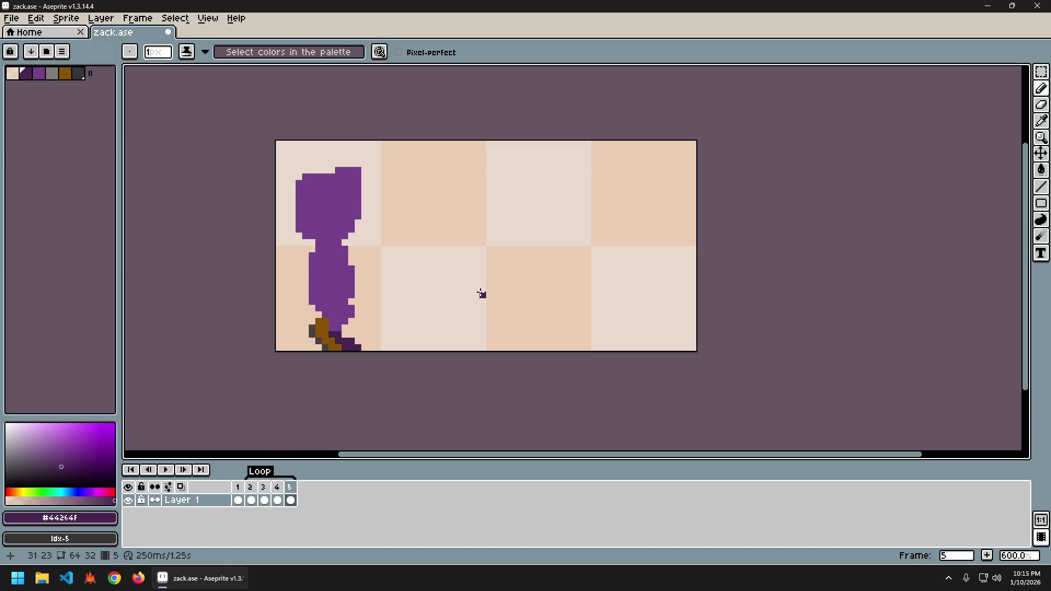
- Sample the main purple, replay the walk cycle, then step through the frames to frame 1
alt+click(351, 315)
key(e)
key(b)
key(Right)
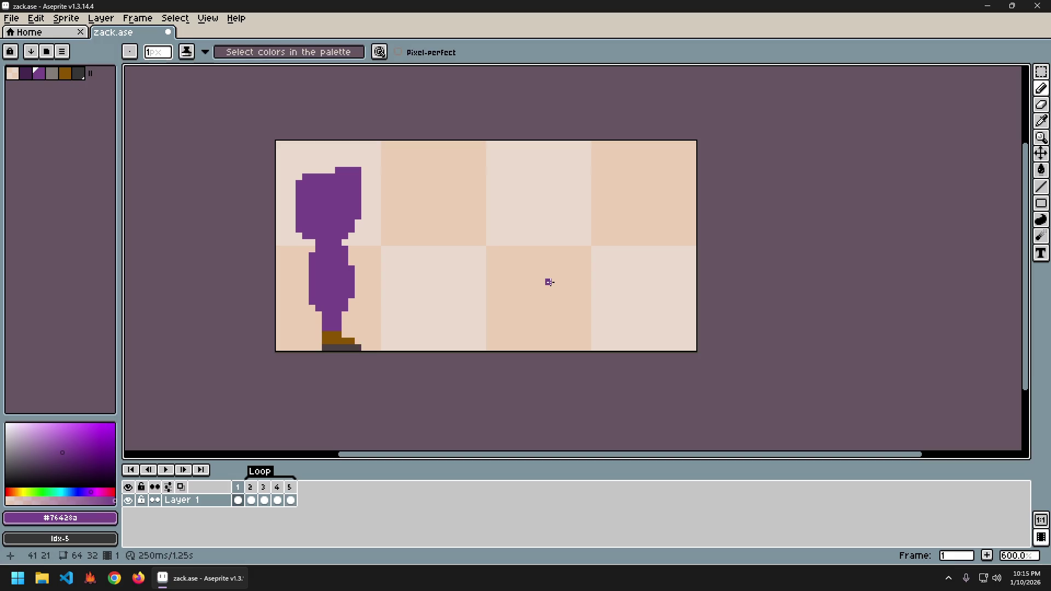
key(Return)
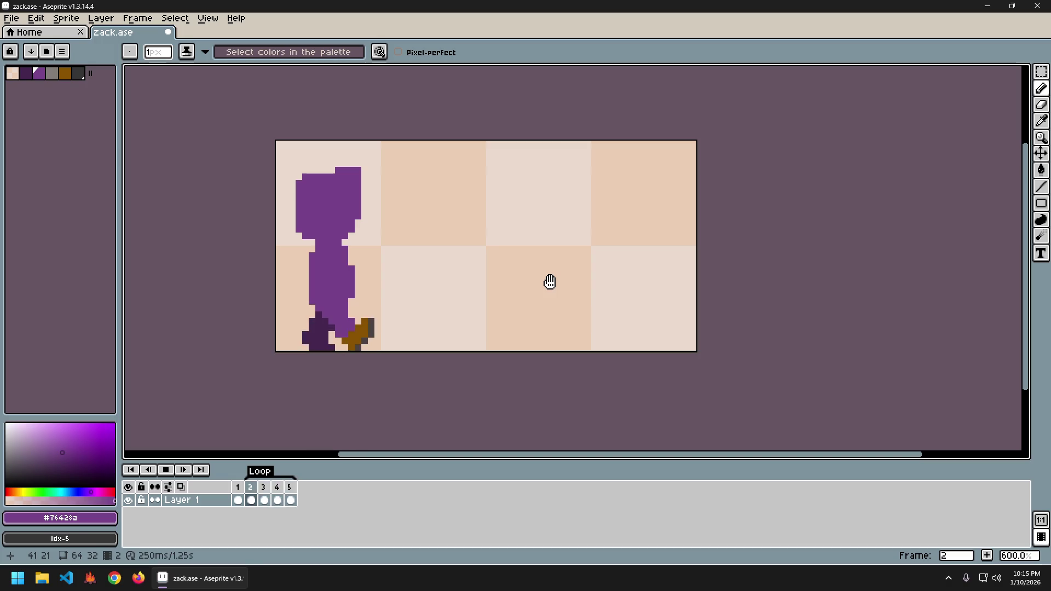
key(Return)
key(Right)
key(Right)
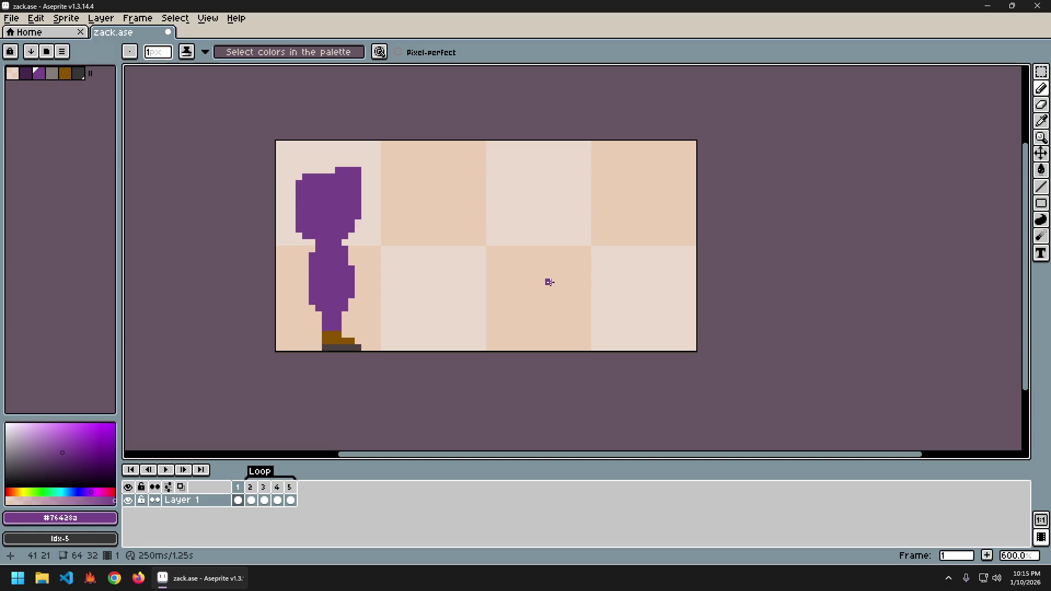
key(Left)
key(Right)
key(Right)
key(Right)
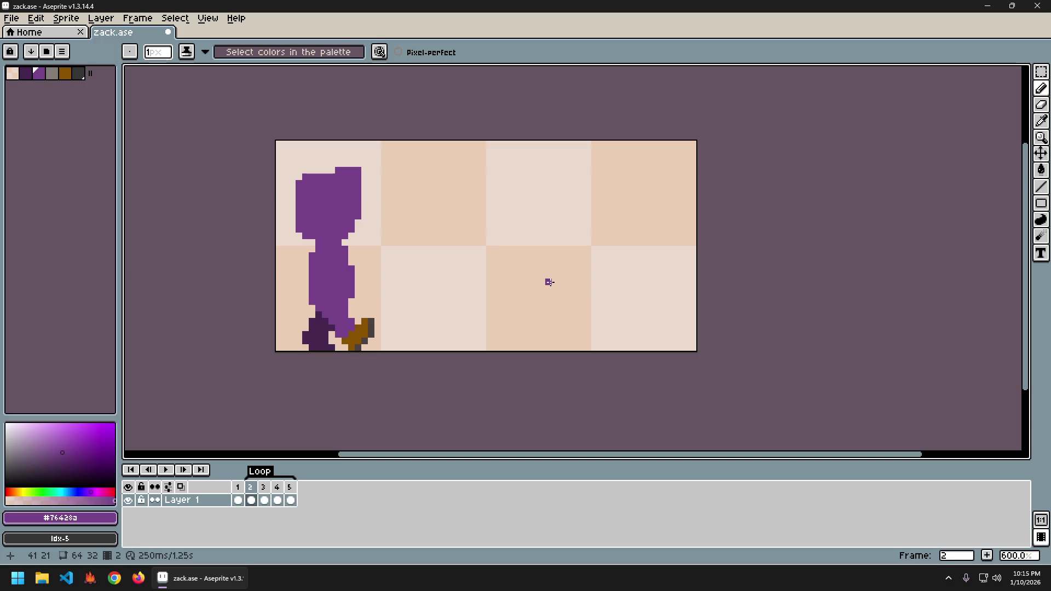
key(Right)
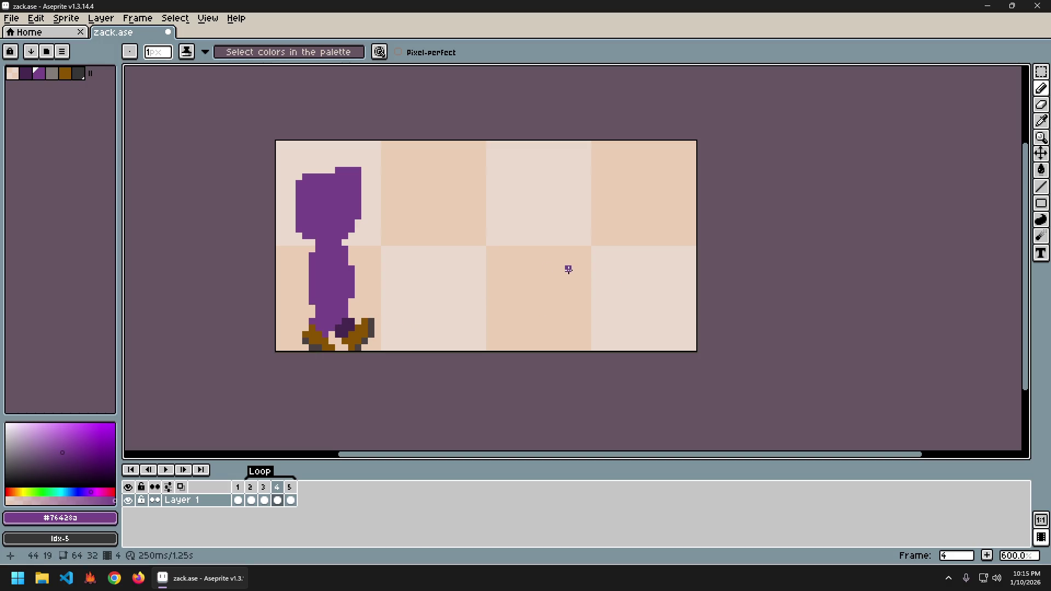
key(Right)
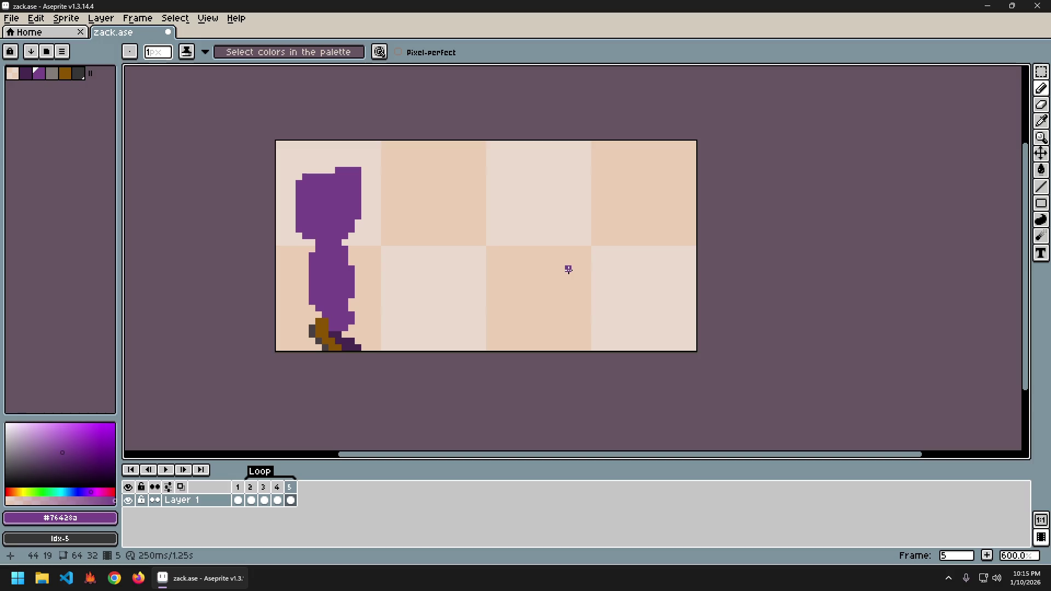
key(Right)
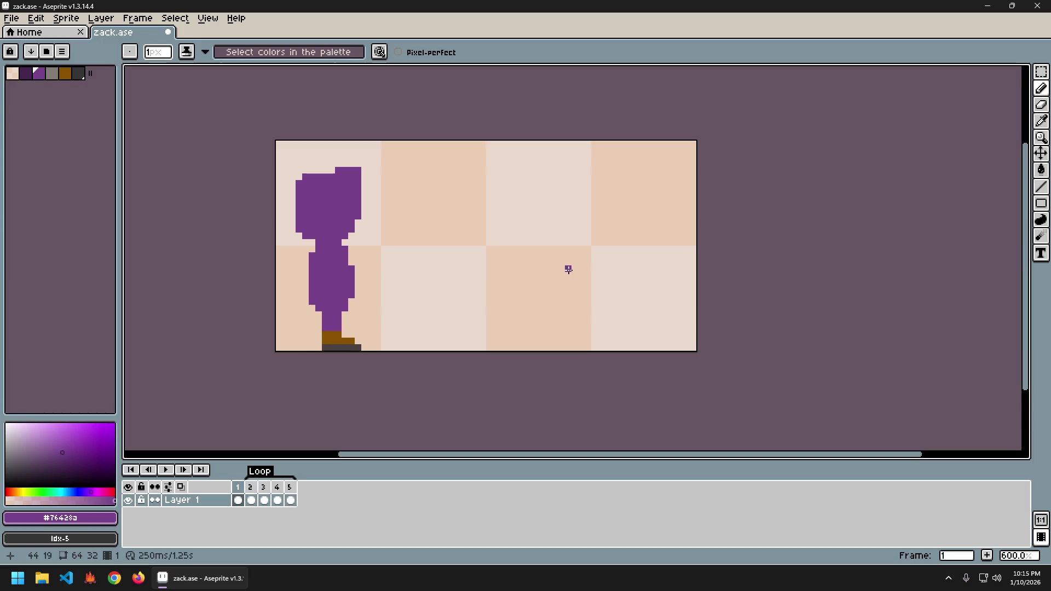
- Paint trial purple pixels along the leg's edge and play the walk cycle to check them
click(342, 321)
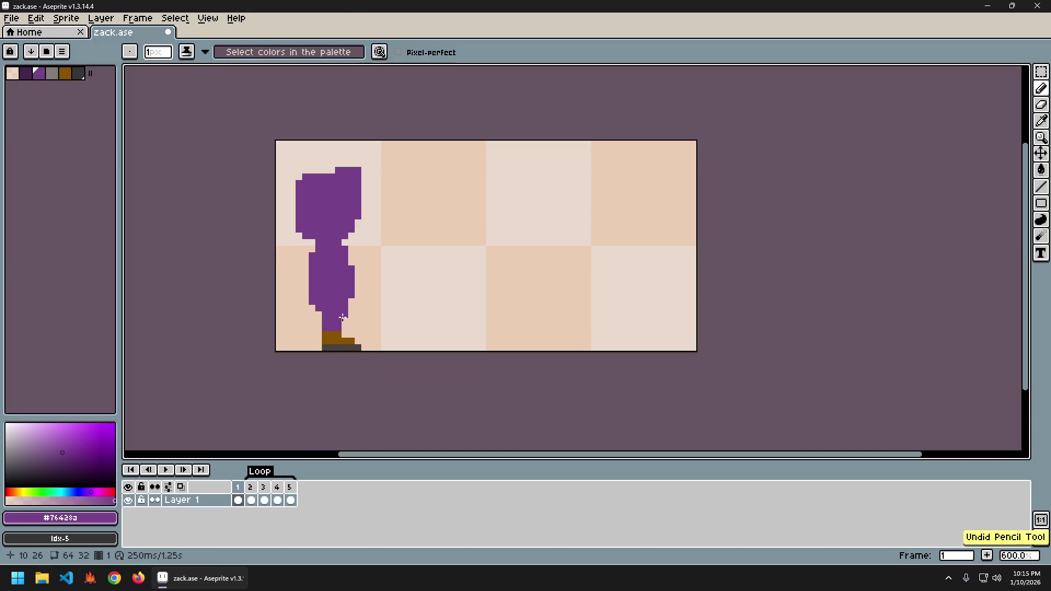
drag(344, 315, 345, 321)
key(Return)
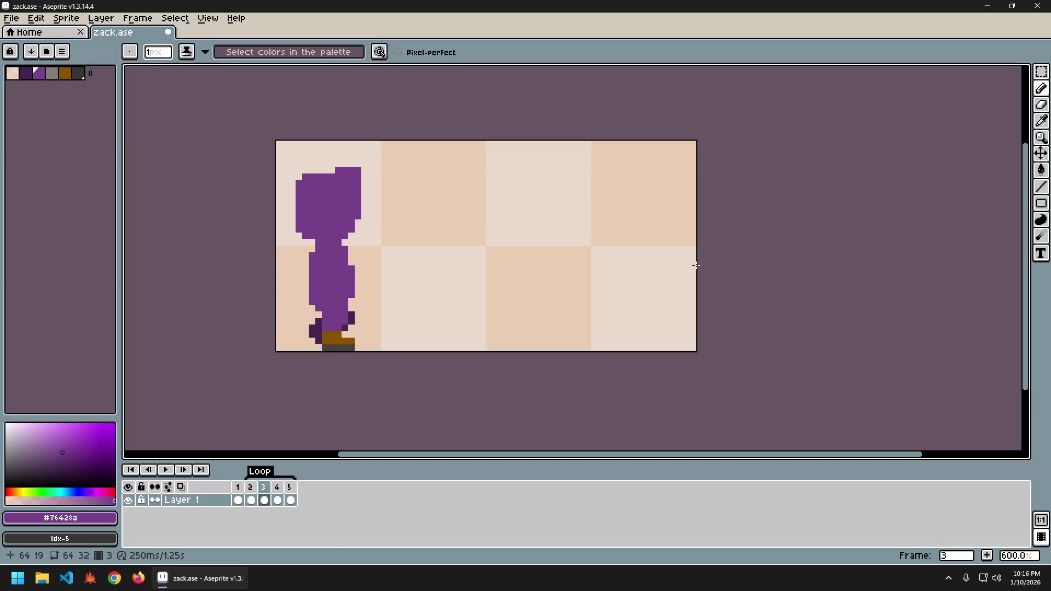
key(Right)
key(Return)
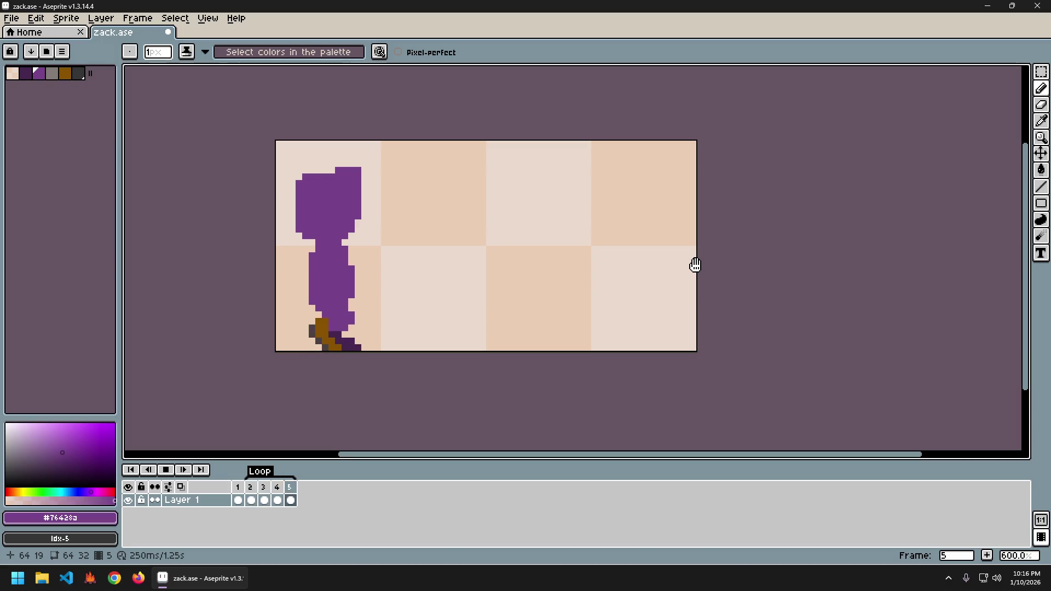
key(Return)
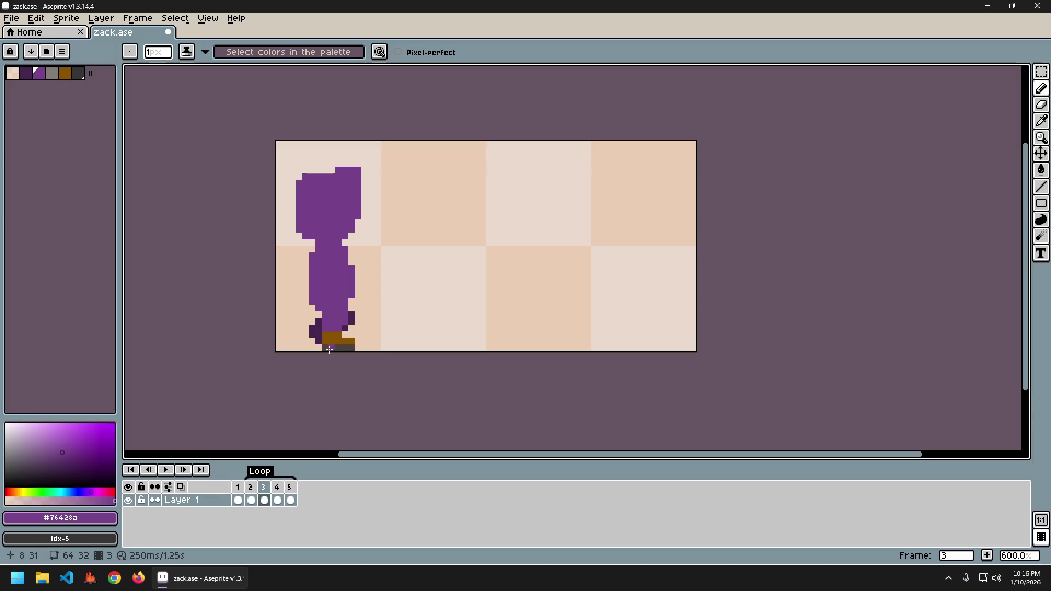
- Sample the sole's dark grey and the boot's brown, then flip between frames 2 and 3
alt+click(329, 346)
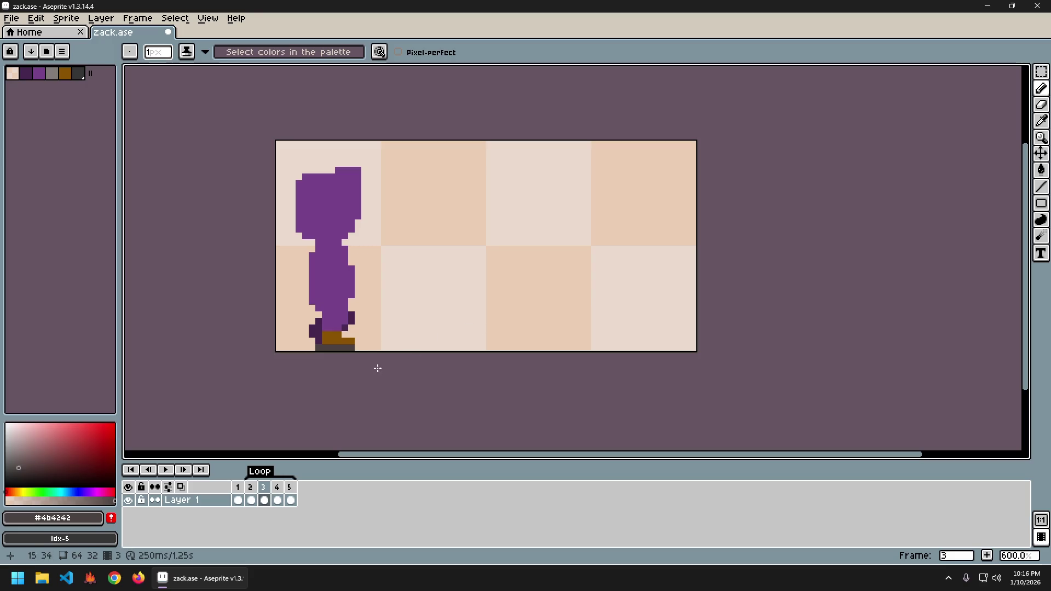
alt+click(335, 334)
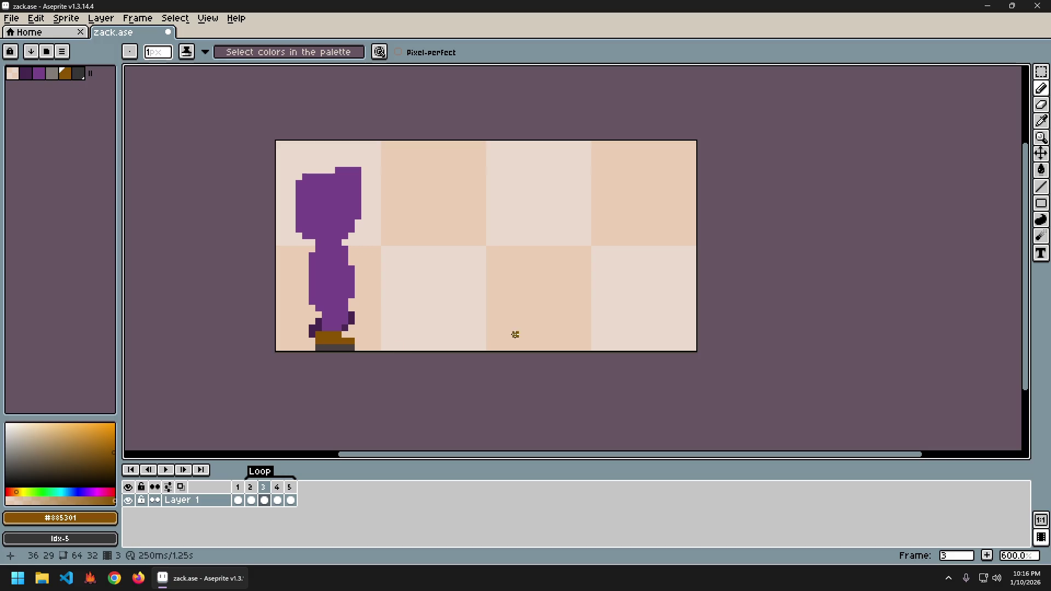
key(Left)
key(Right)
key(Left)
key(Right)
key(Right)
key(Left)
- Sample the dark grey sole on frame 3 and step through all five frames to frame 1
alt+click(326, 347)
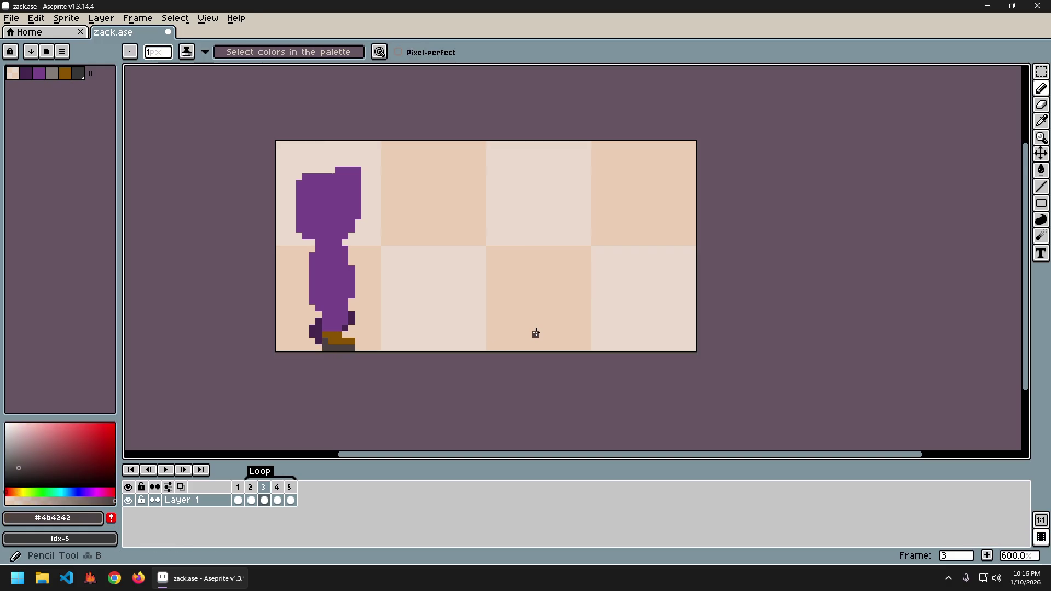
key(Right)
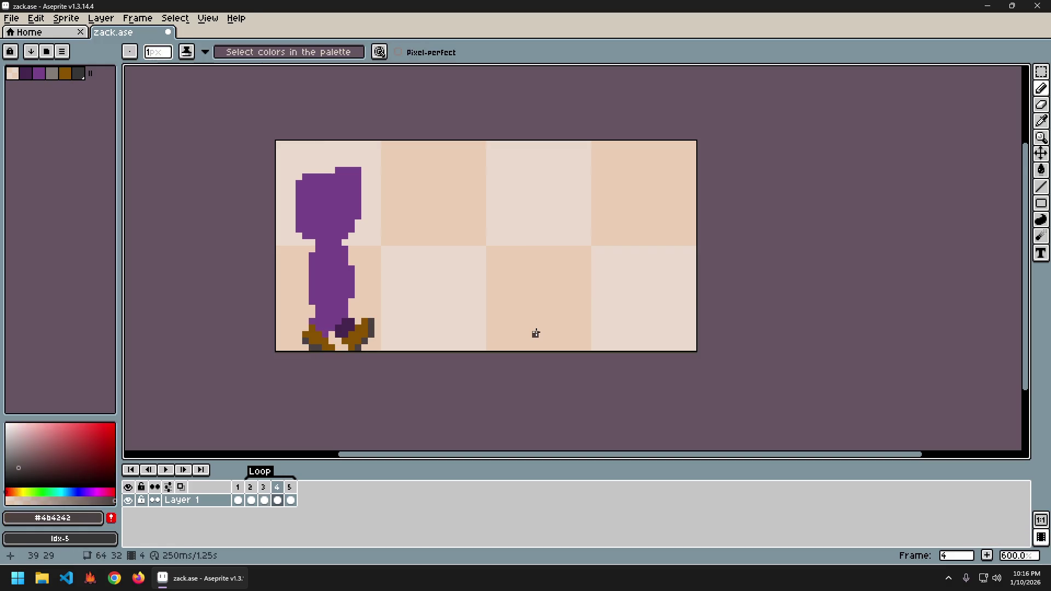
key(Right)
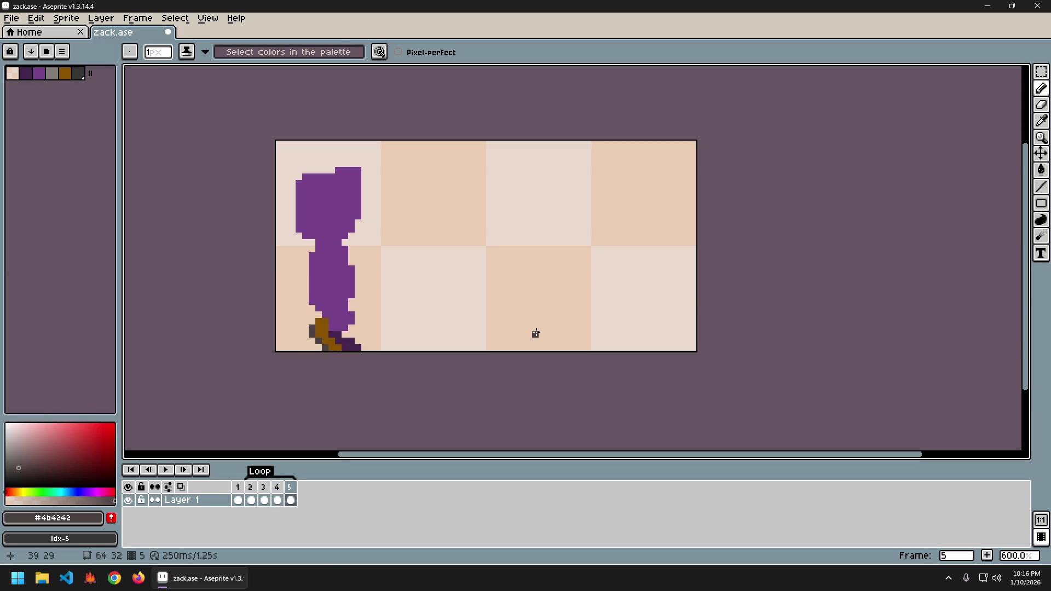
key(Right)
key(Right)
key(Left)
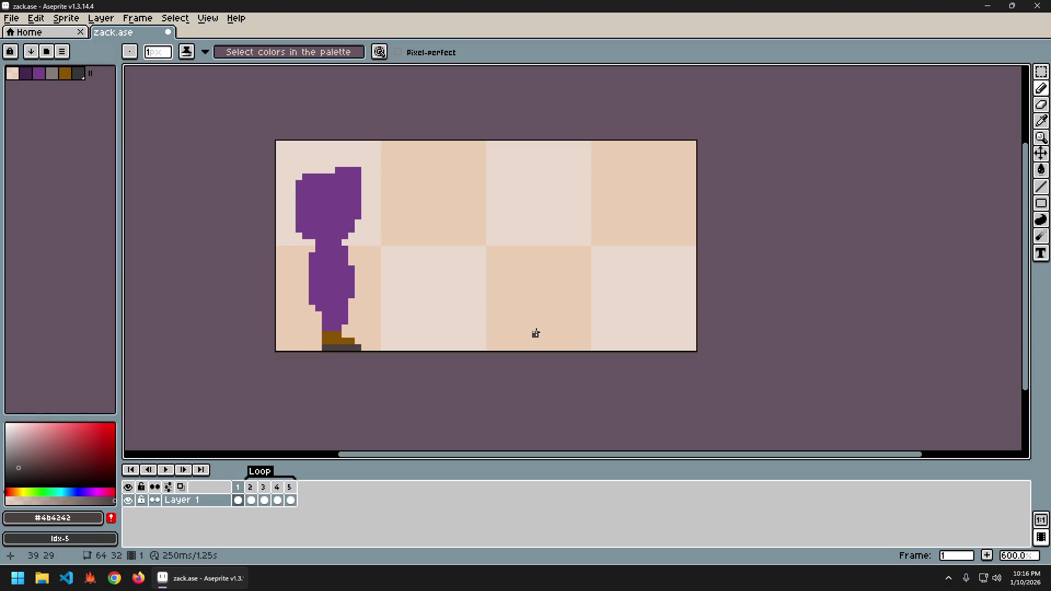
key(Right)
key(Right)
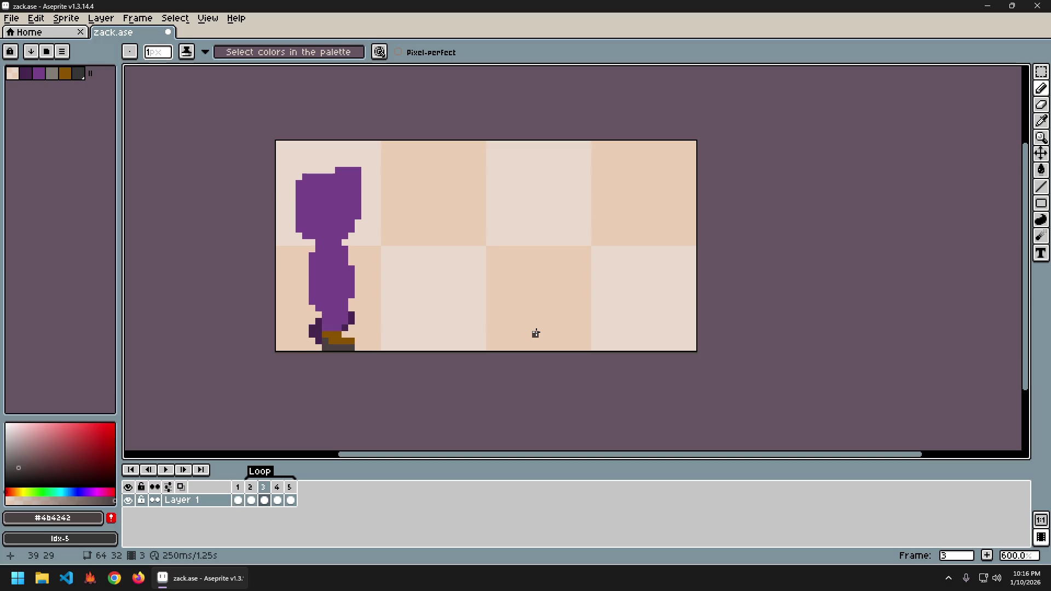
key(Right)
key(Right)
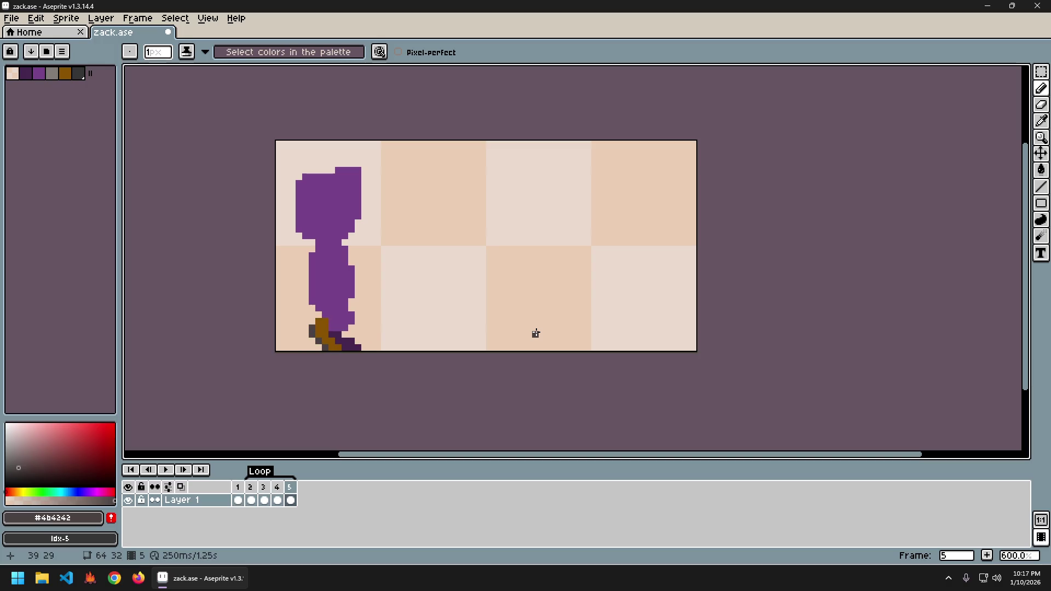
key(Right)
key(Right)
key(Right)
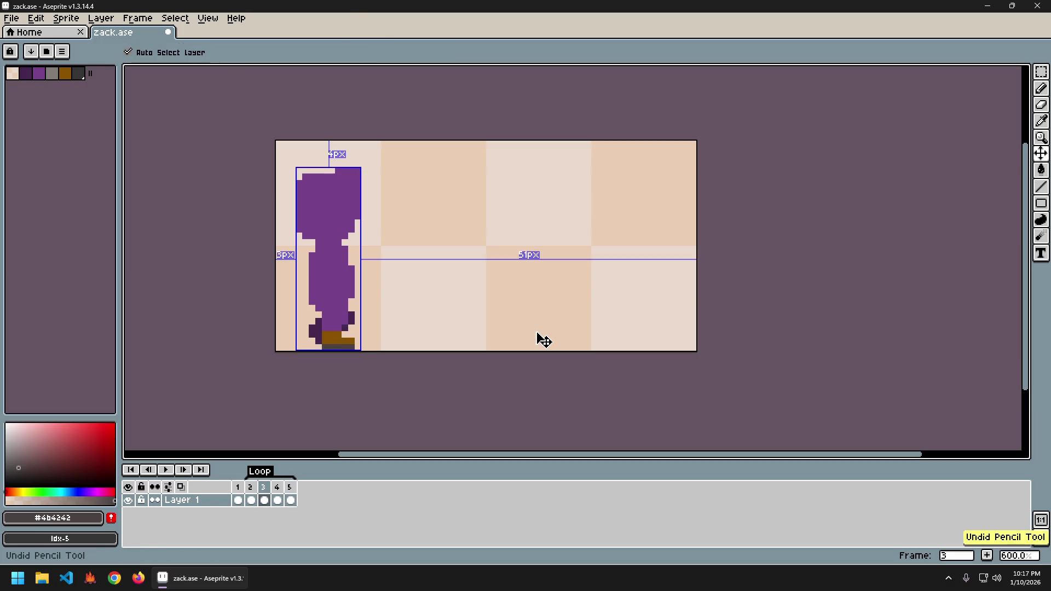
key(Right)
key(Right)
key(Right)
key(Right)
key(Right)
key(Right)
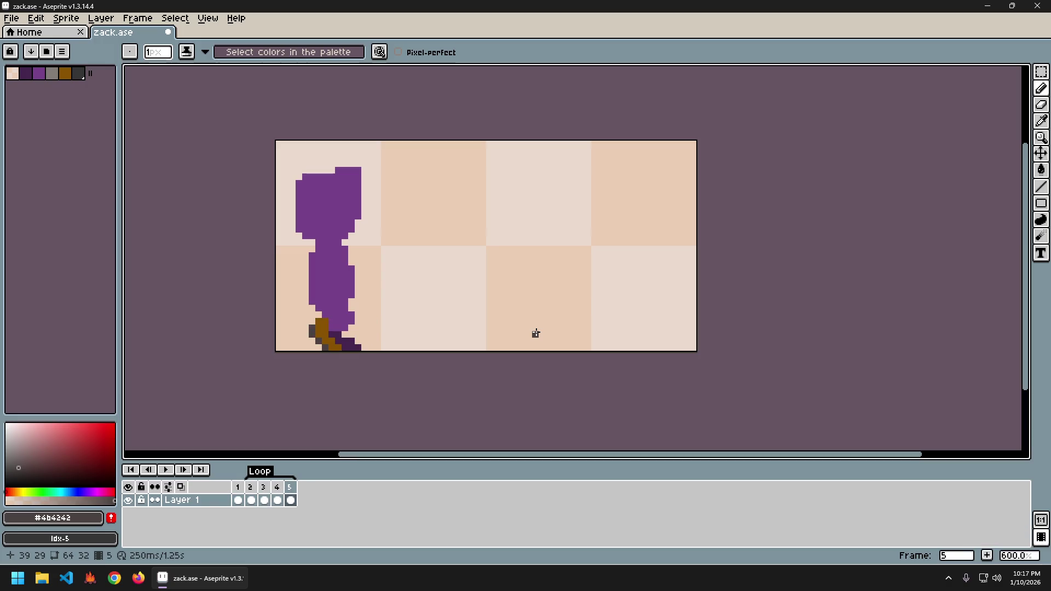
- Sample the brown boot colour, step ahead to frame 5, and pick the leg's purple #76428a
alt+click(311, 329)
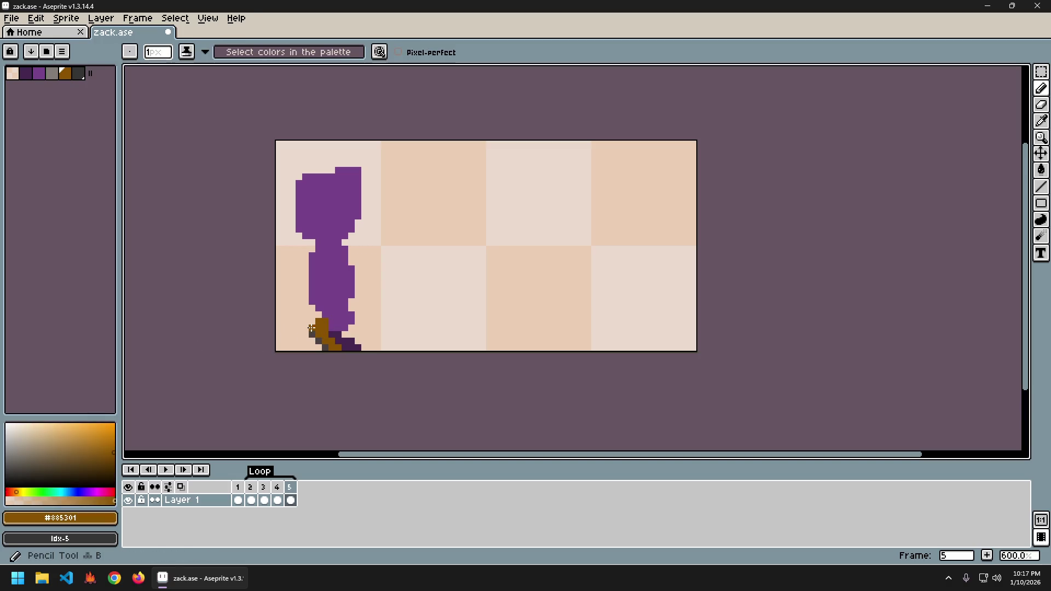
key(Right)
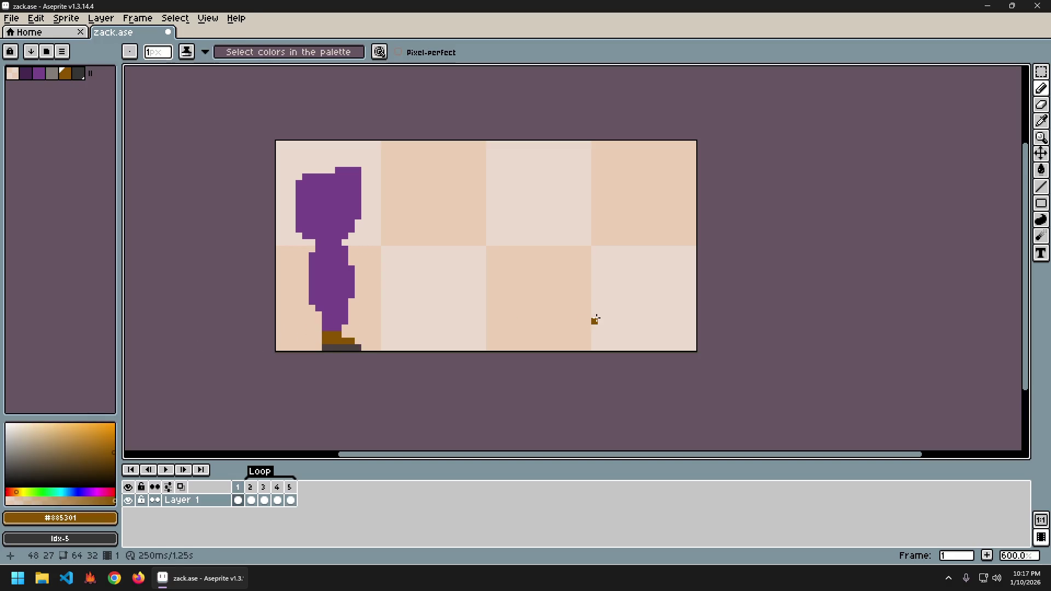
key(Right)
key(Right)
key(Right)
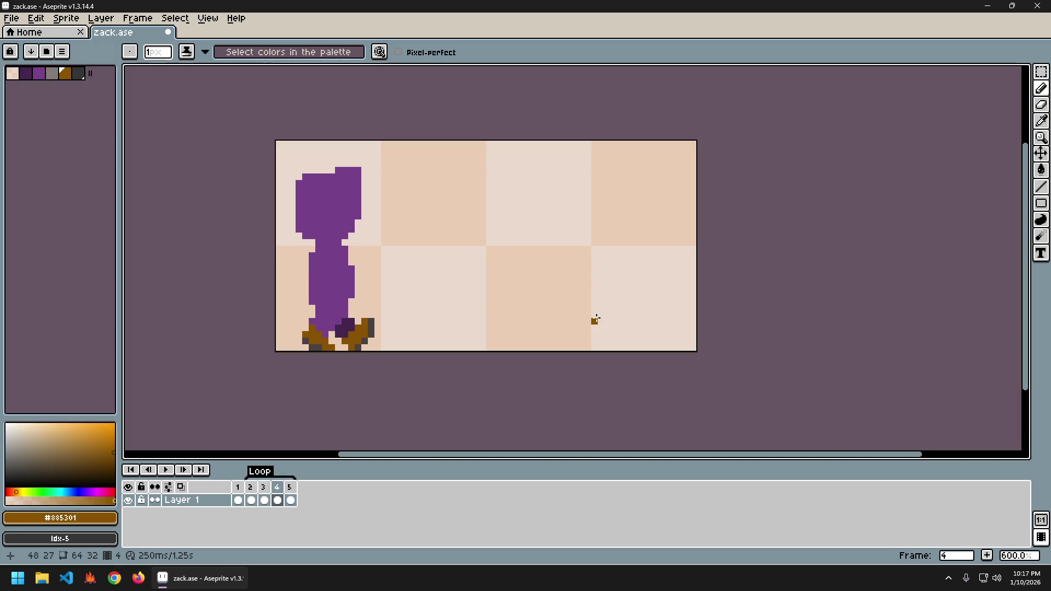
key(Right)
key(Right)
key(Right)
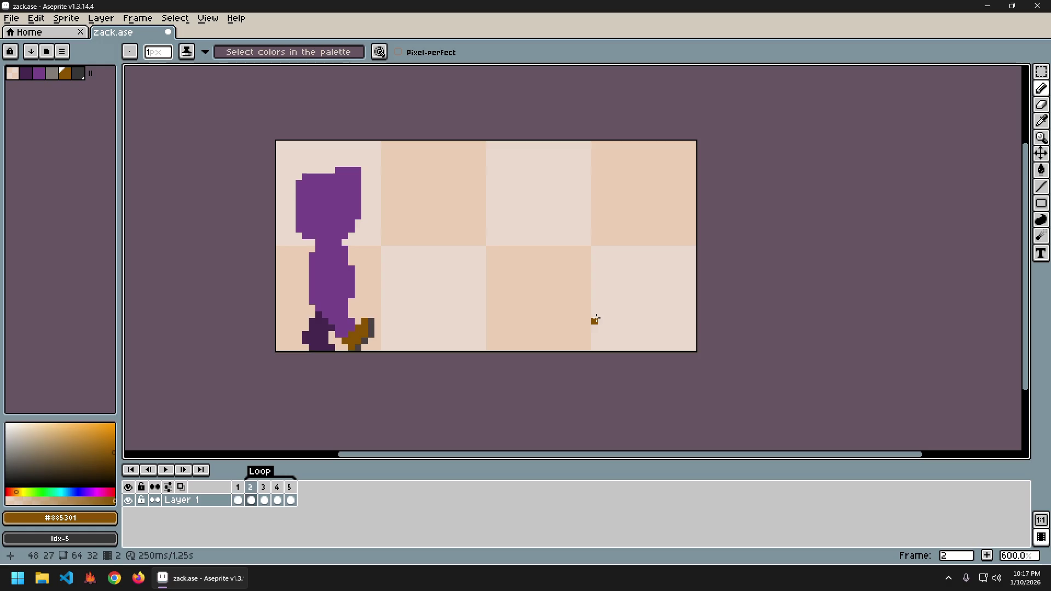
alt+click(356, 329)
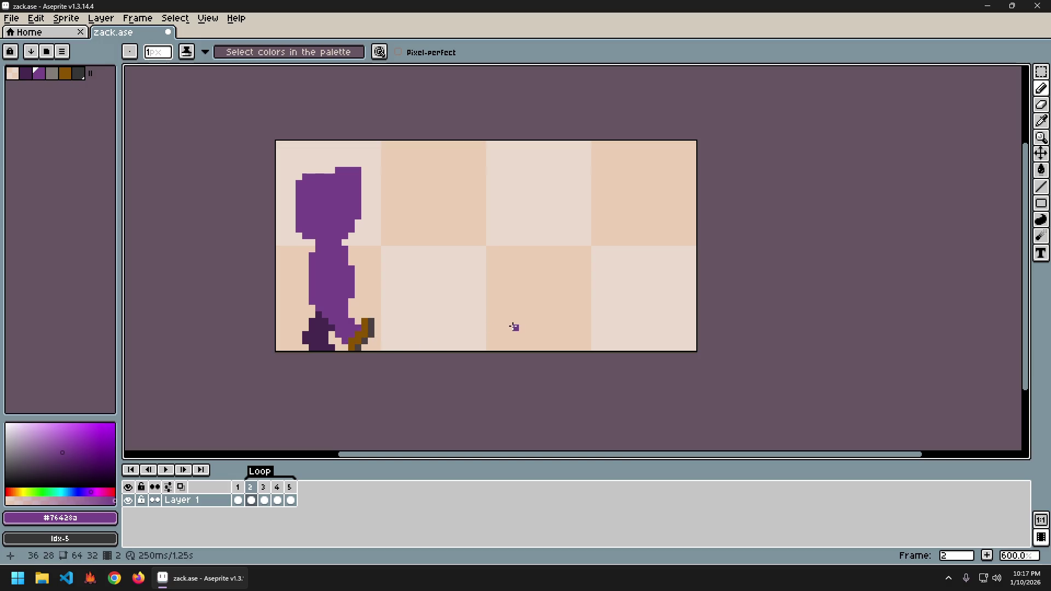
- Undo the last pencil stroke on frame 3, comparing it against frames 2 and 4
key(Right)
key(Right)
key(Right)
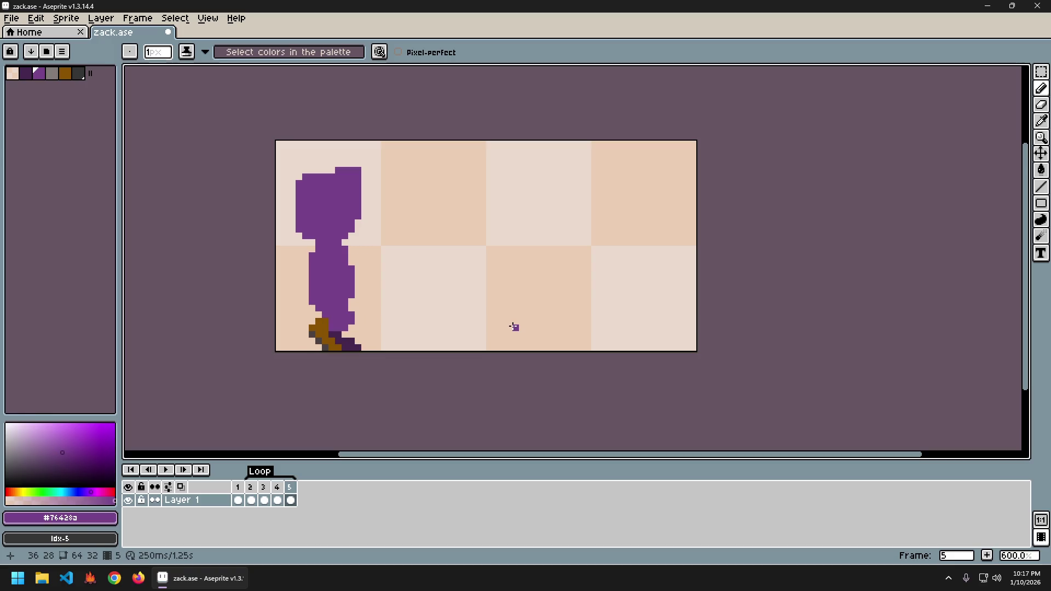
key(Right)
key(Right)
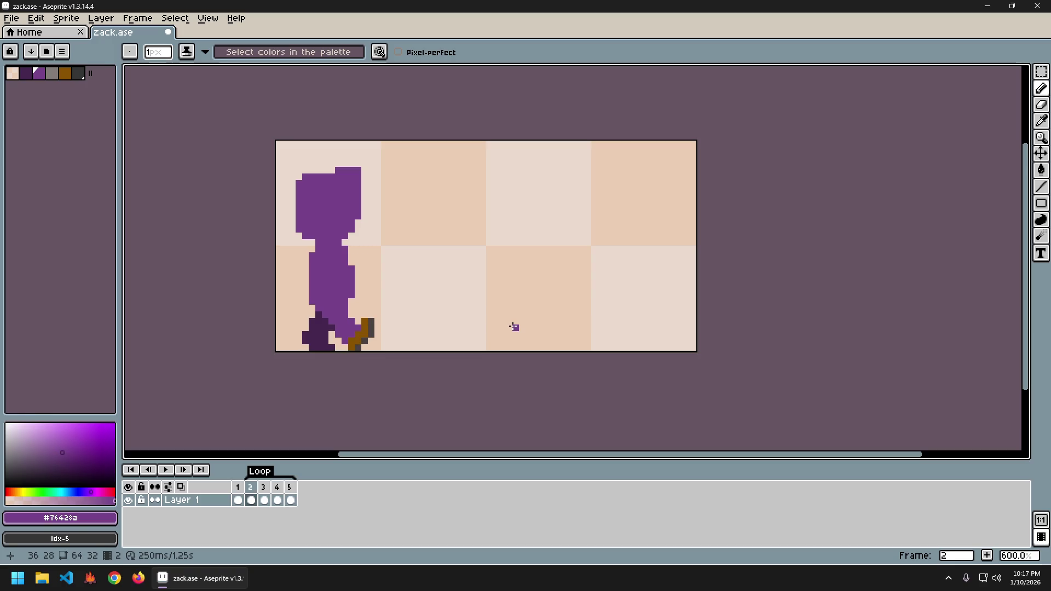
key(ctrl+z)
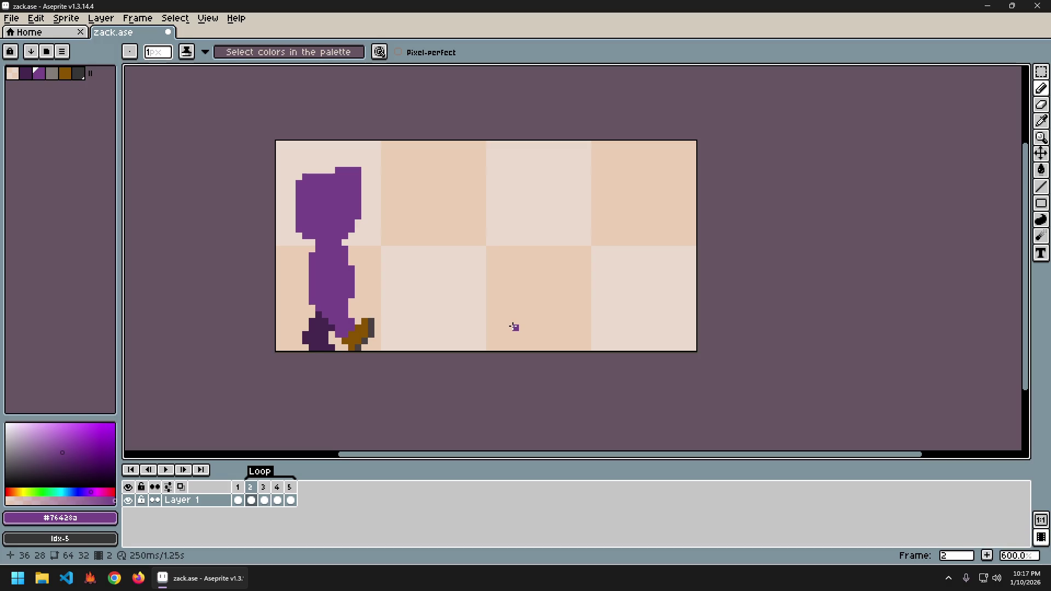
key(e)
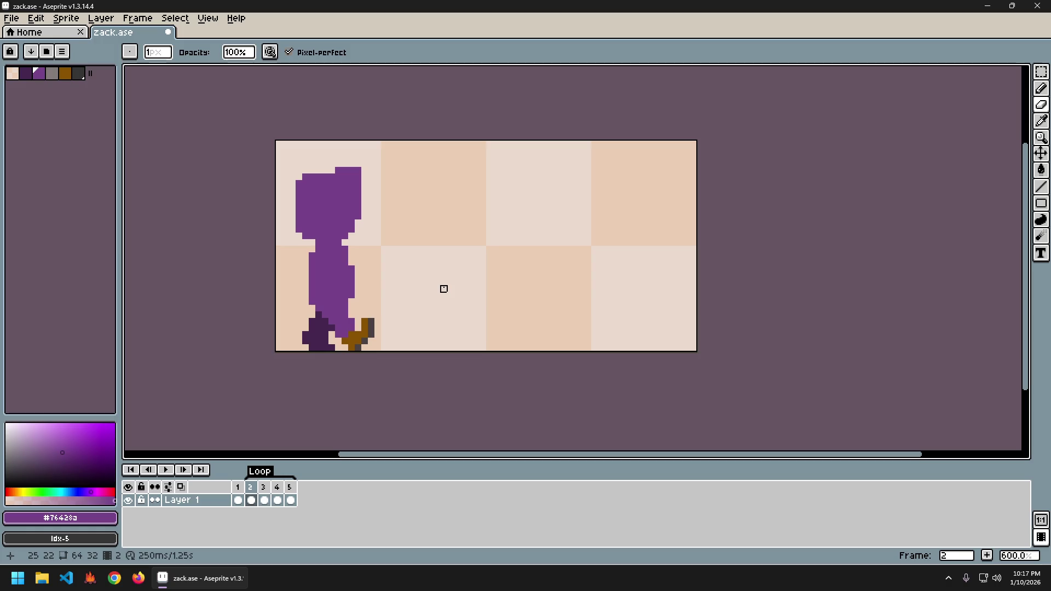
key(period)
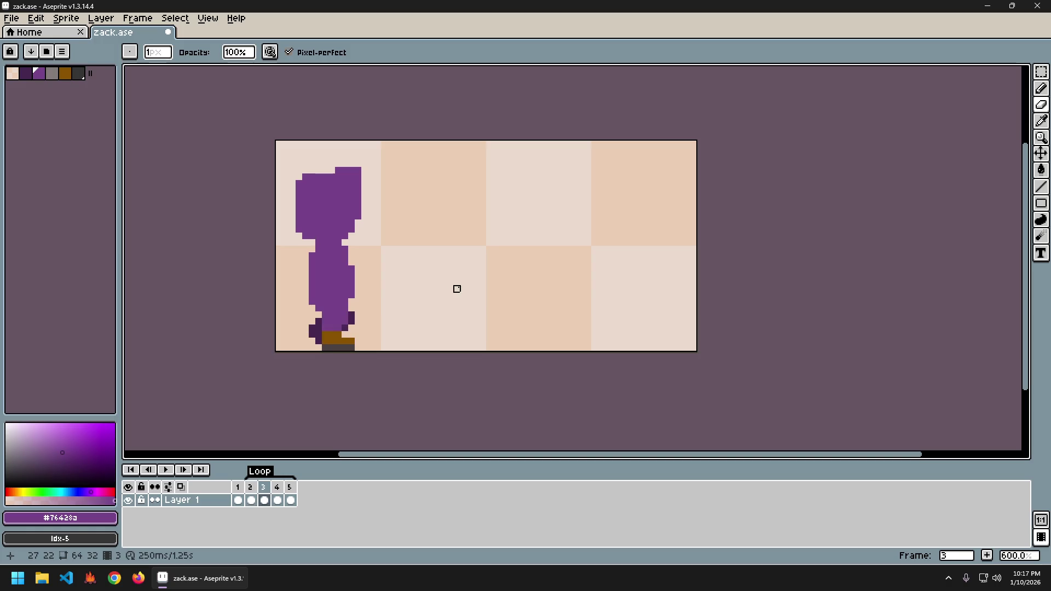
key(comma)
key(period)
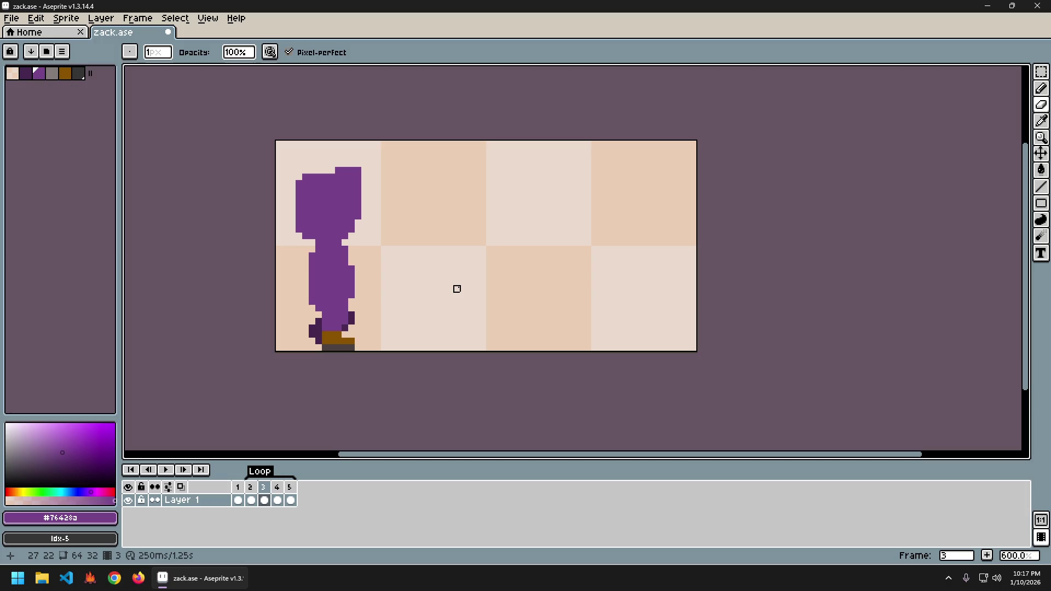
key(period)
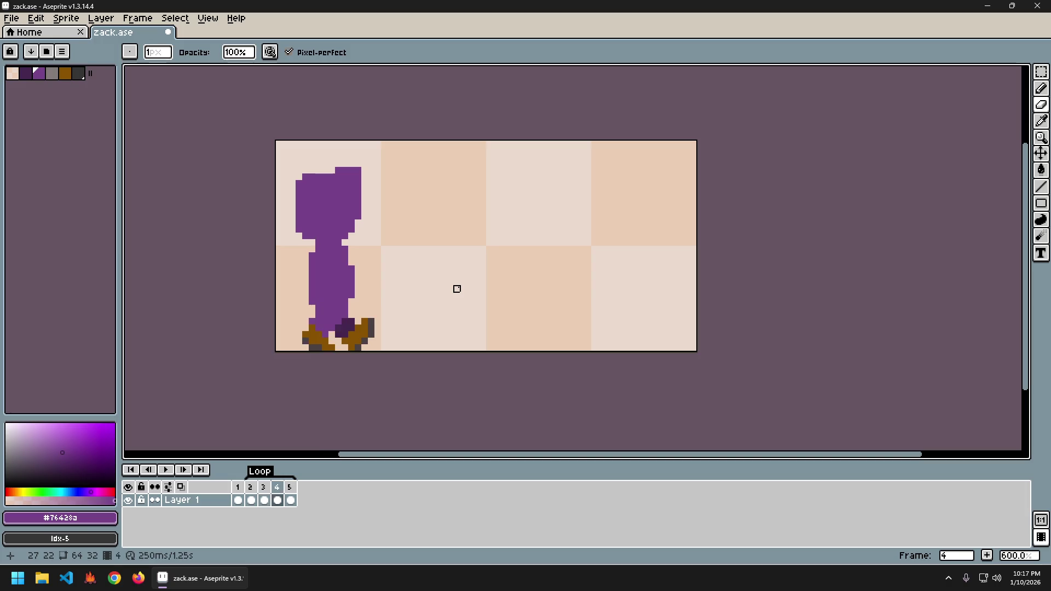
key(comma)
- Pick the dark purple shading, try a pixel at the frame 3 boot bottom, then undo it
alt+click(335, 337)
click(358, 336)
right_click(326, 343)
alt+click(323, 331)
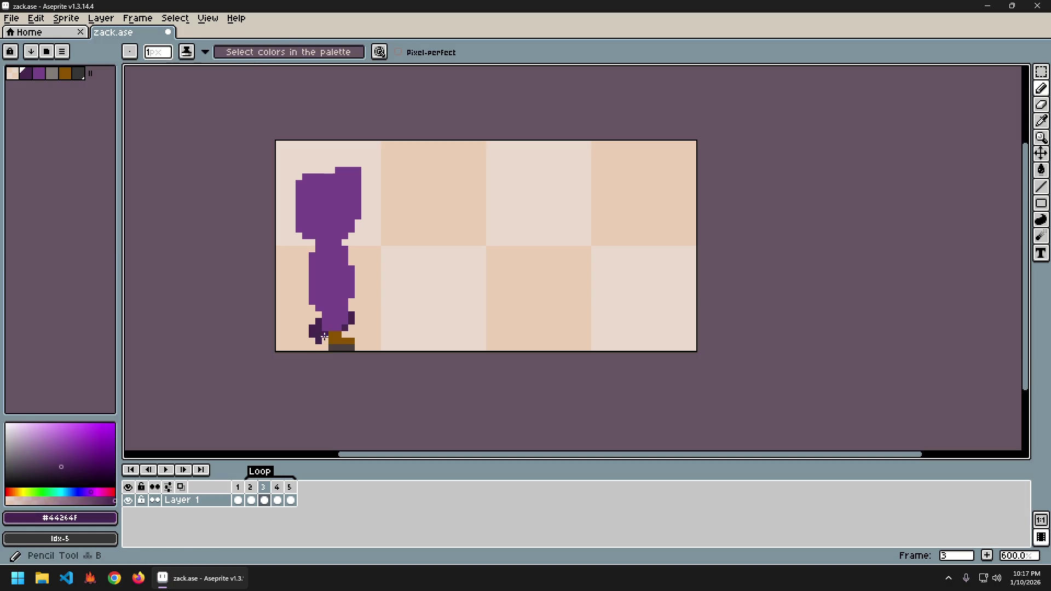
key(period)
key(comma)
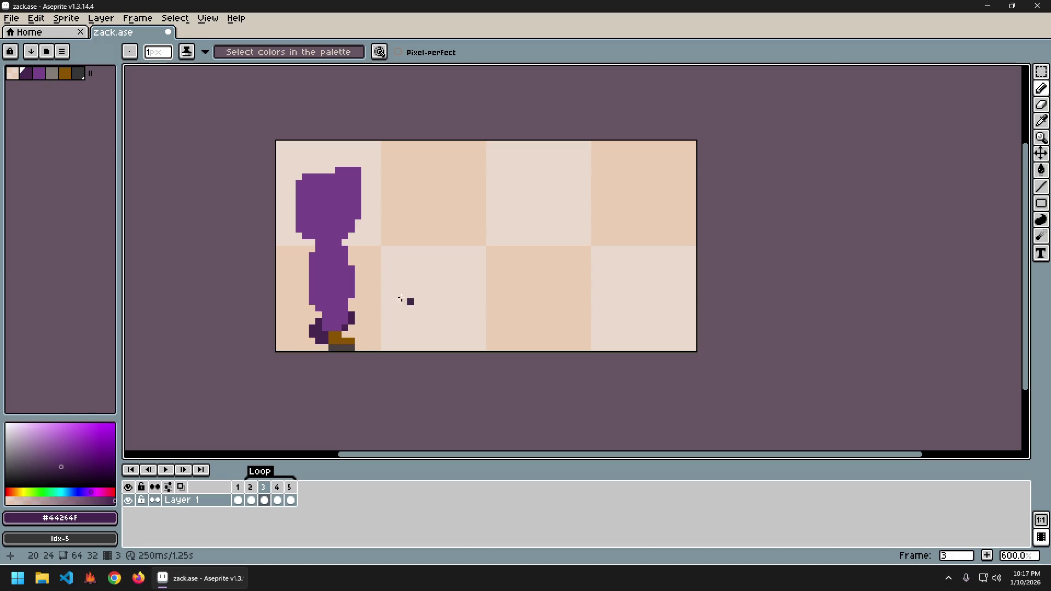
click(325, 347)
key(ctrl+z)
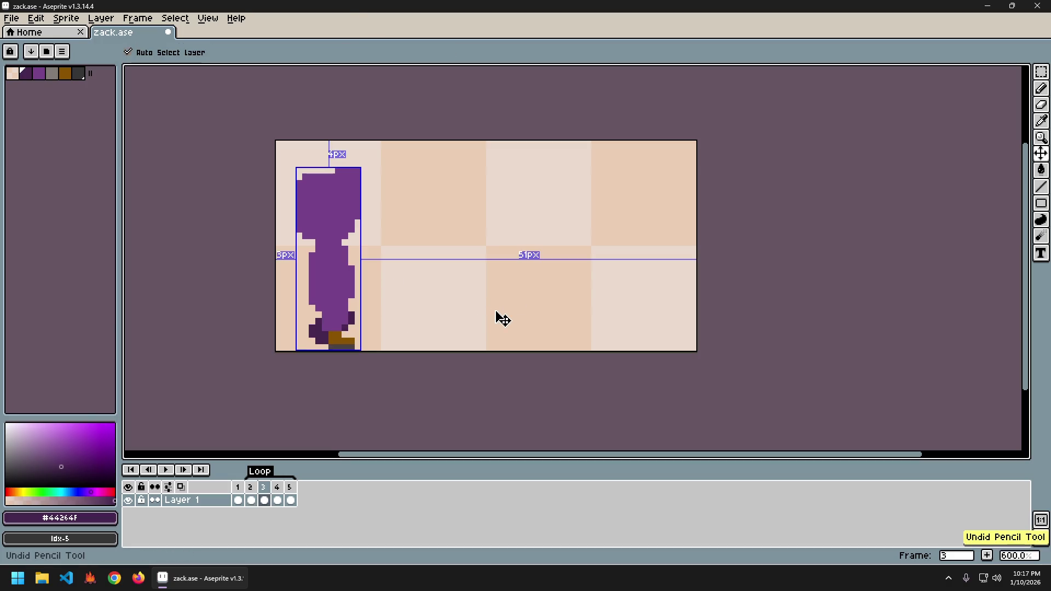
key(ctrl+z)
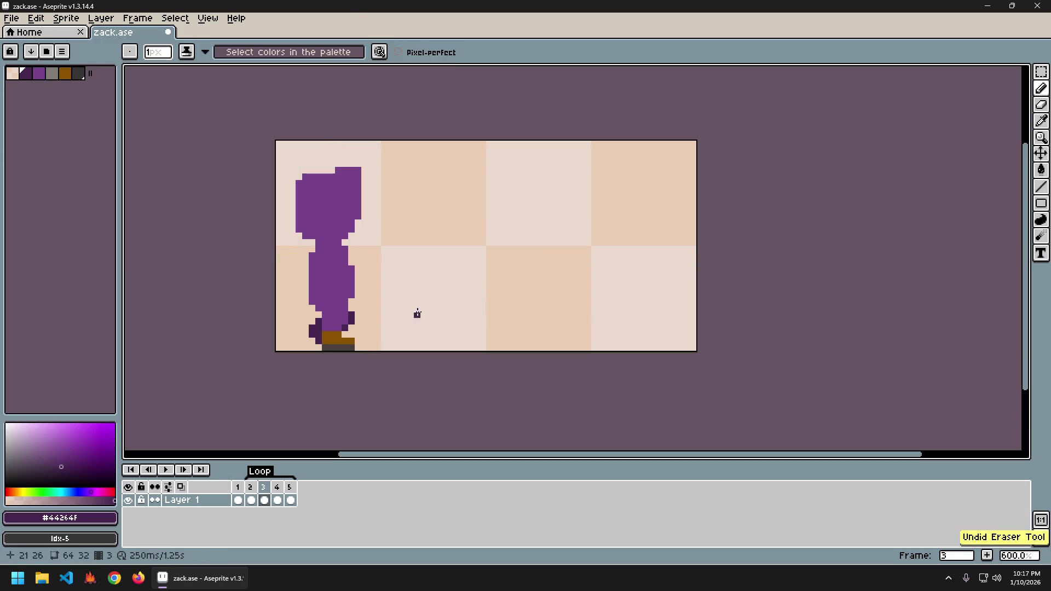
- Add a dark purple pixel to the frame 3 boot with the Pencil
key(Right)
key(Right)
key(Right)
key(Right)
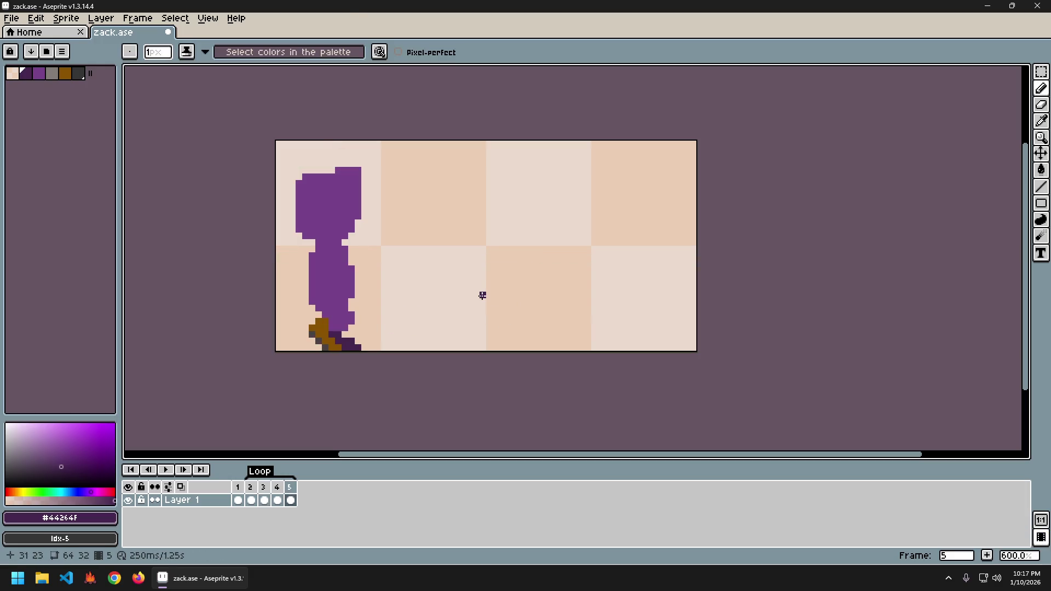
key(Right)
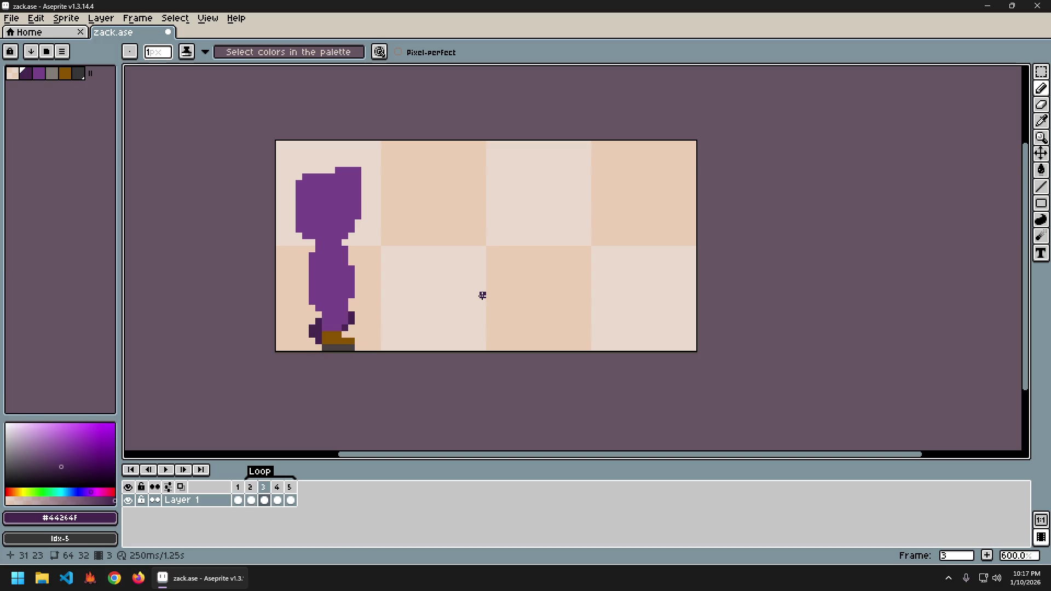
key(b)
key(ctrl+z)
click(344, 328)
- Compare the frame 3 boot against frame 2, undoing the unwanted change
key(Left)
key(Right)
key(Left)
key(Right)
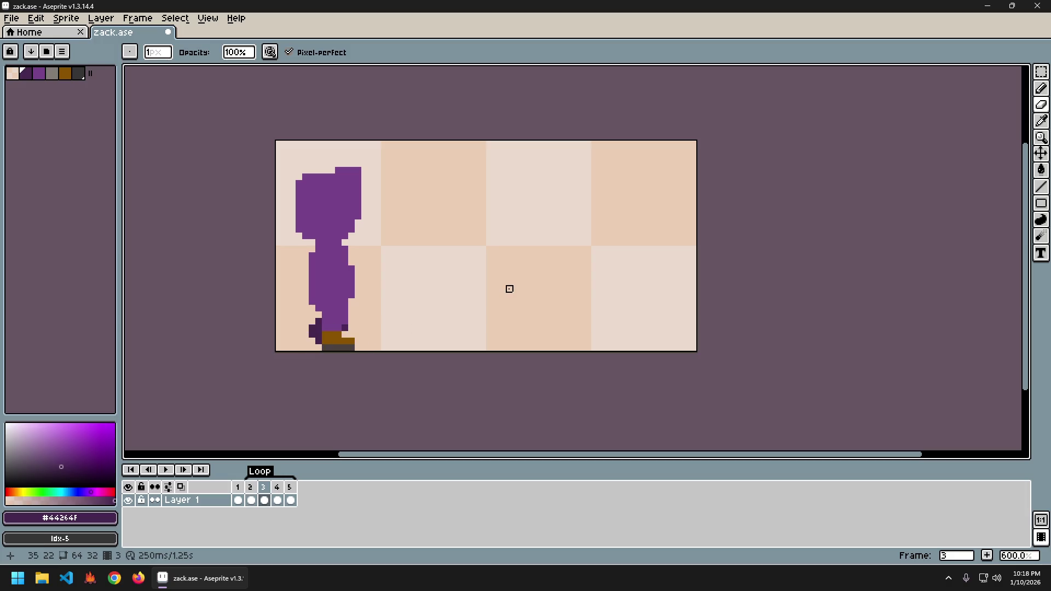
key(Left)
key(Right)
key(ctrl+z)
key(Left)
key(Right)
key(Left)
key(Right)
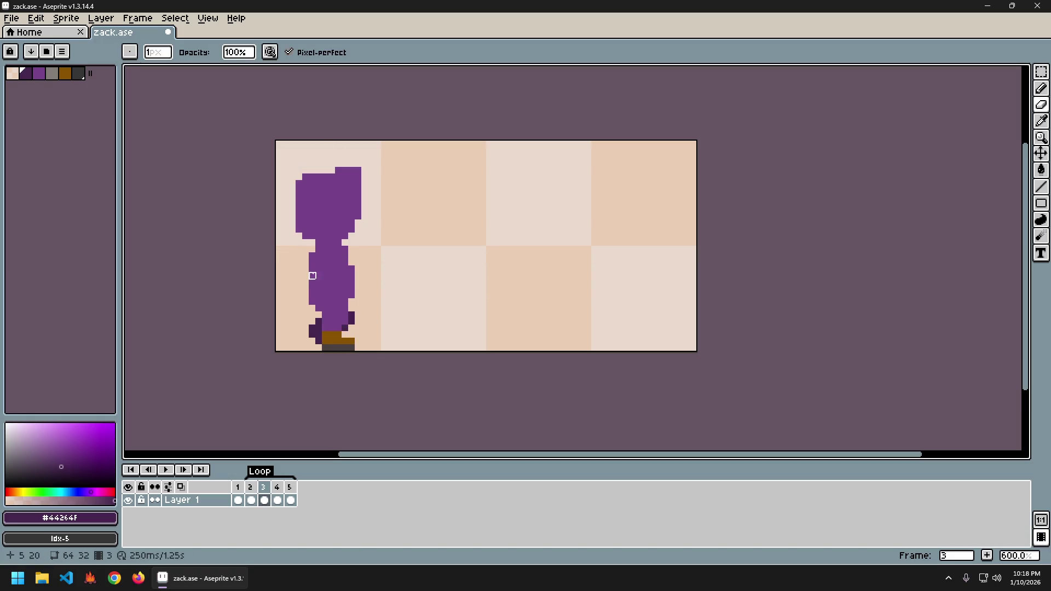
- Compare leg poses across frames and sample the main purple #76428a from the body
key(i)
key(b)
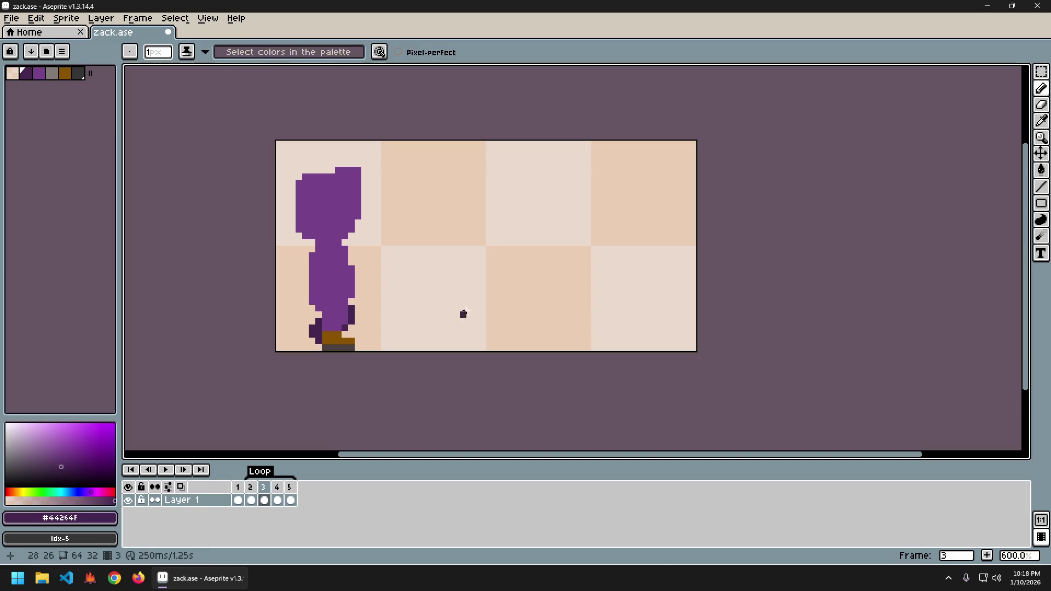
key(Left)
key(Right)
key(Right)
key(Left)
key(Right)
key(Right)
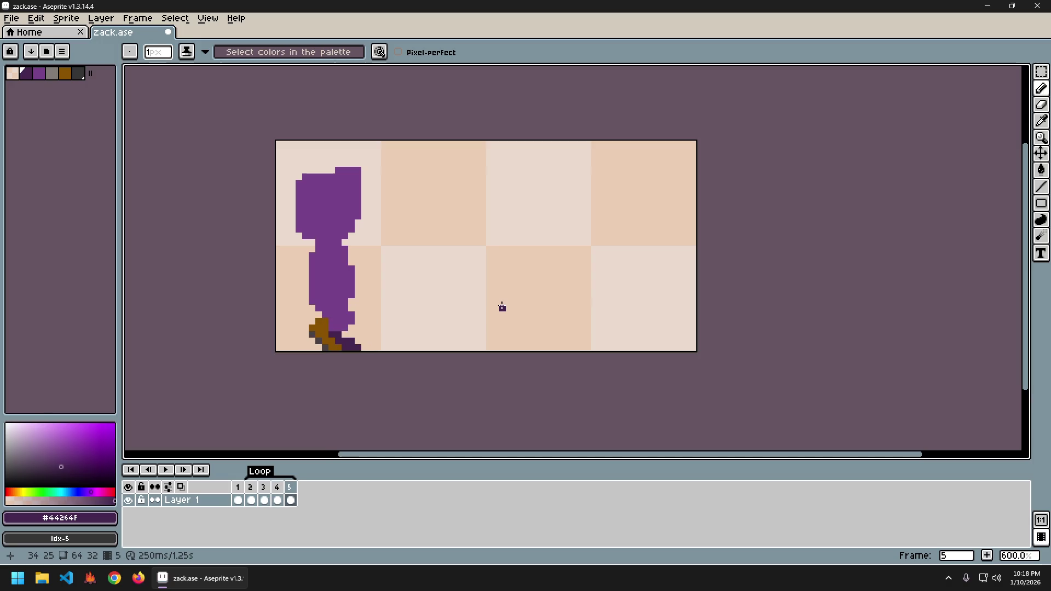
alt+click(349, 308)
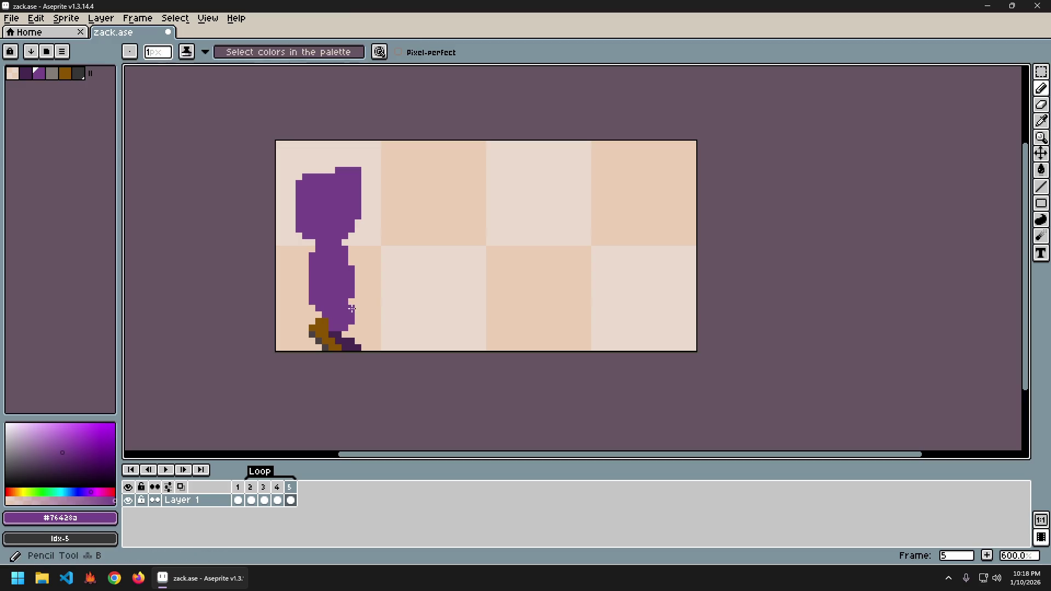
- Pick the brown shoe colour and paint a brown pixel beside the left shoe
key(Right)
key(Right)
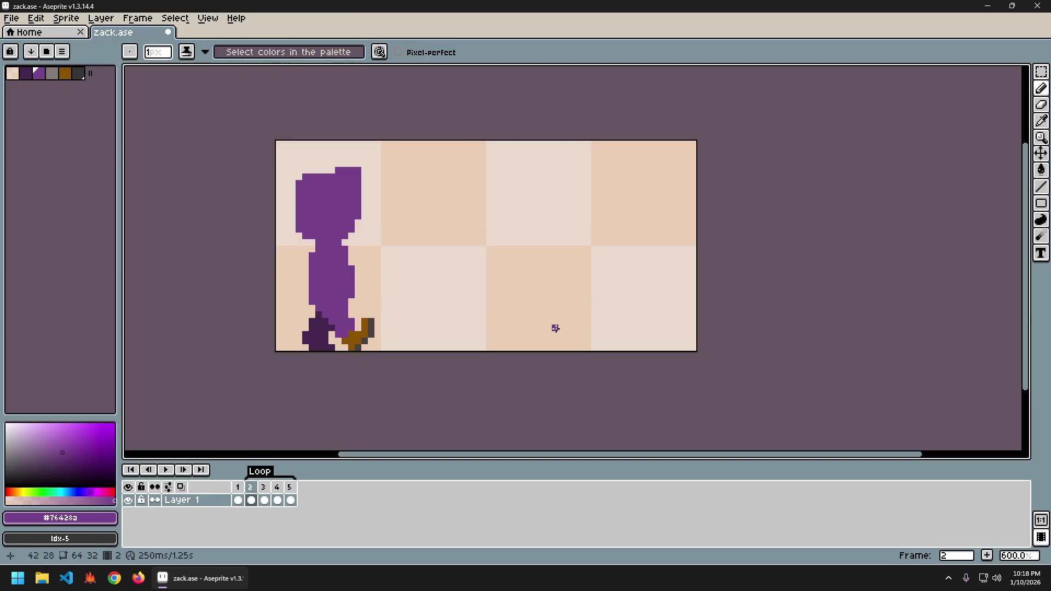
key(Right)
key(Right)
key(Left)
key(Left)
key(Right)
key(Right)
key(Left)
key(Left)
key(Left)
key(Right)
key(Right)
key(Right)
key(Left)
key(Left)
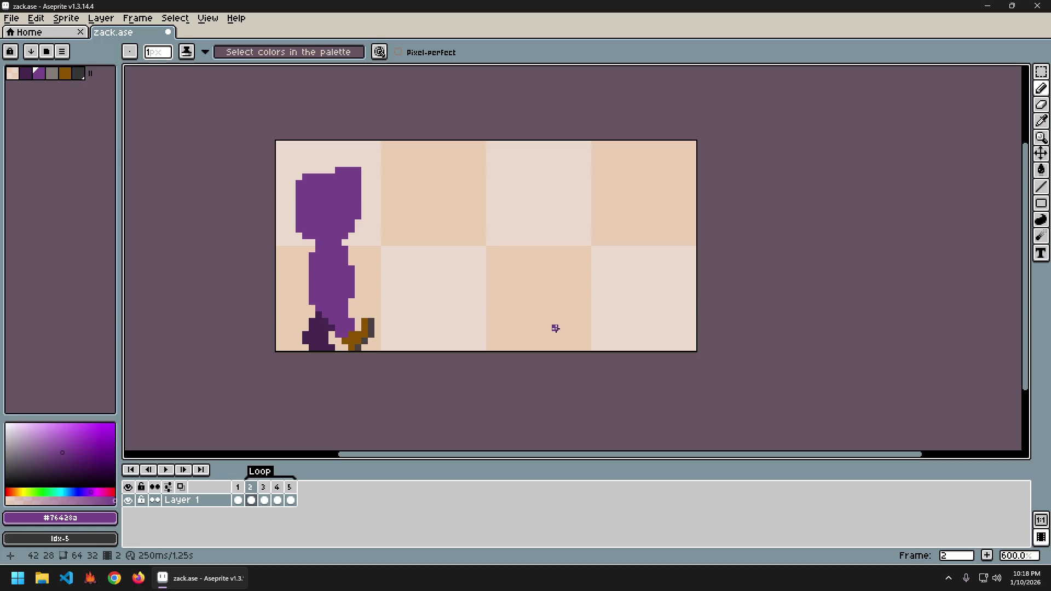
key(Right)
key(Right)
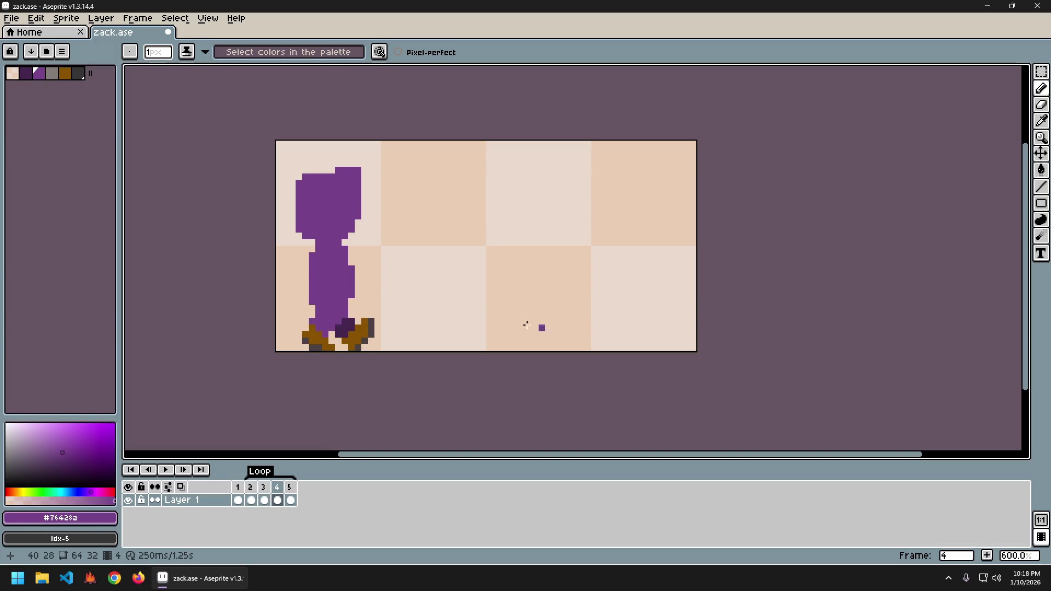
alt+click(326, 348)
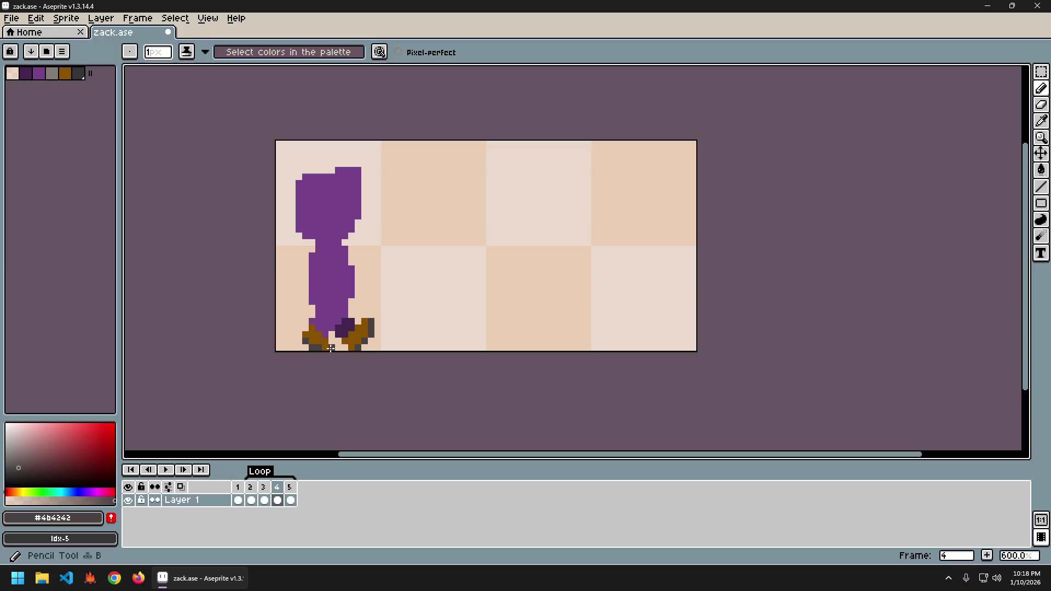
alt+click(331, 347)
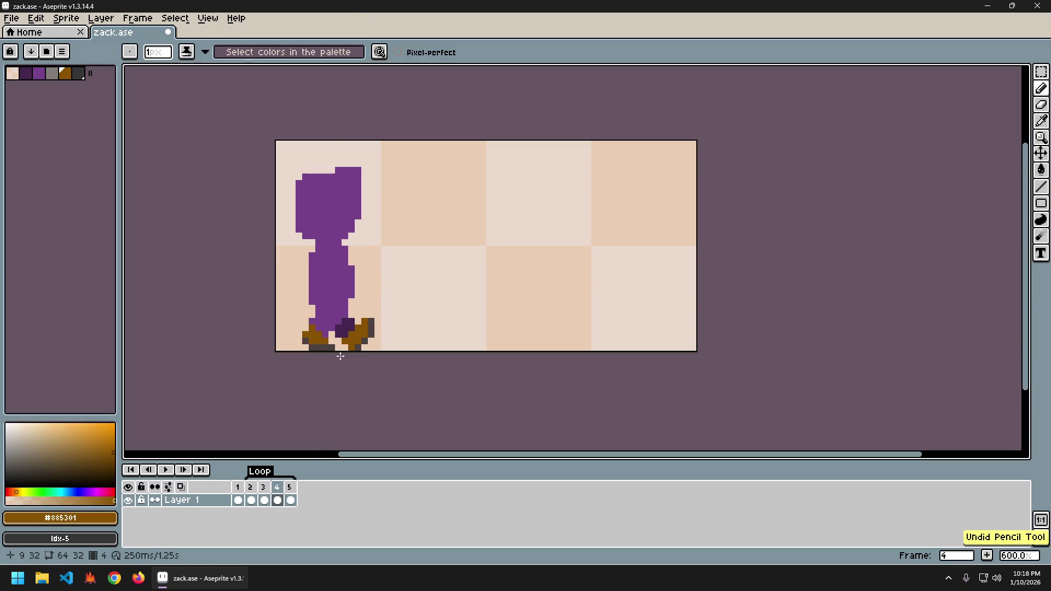
click(332, 341)
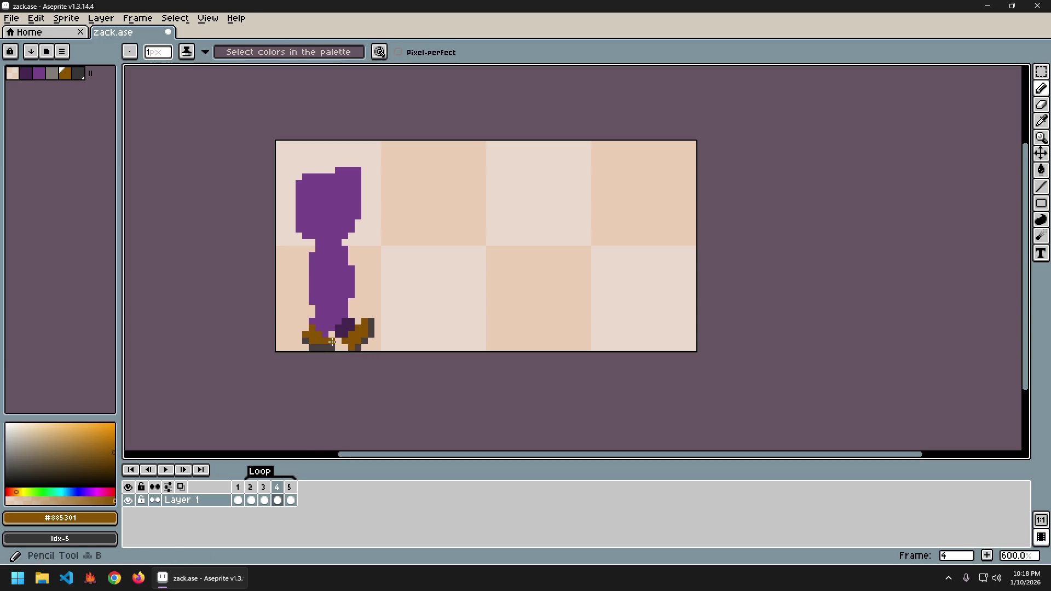
- Check the walk across frames 3 and 4, undoing two strokes and redoing one
key(Right)
key(Right)
key(Right)
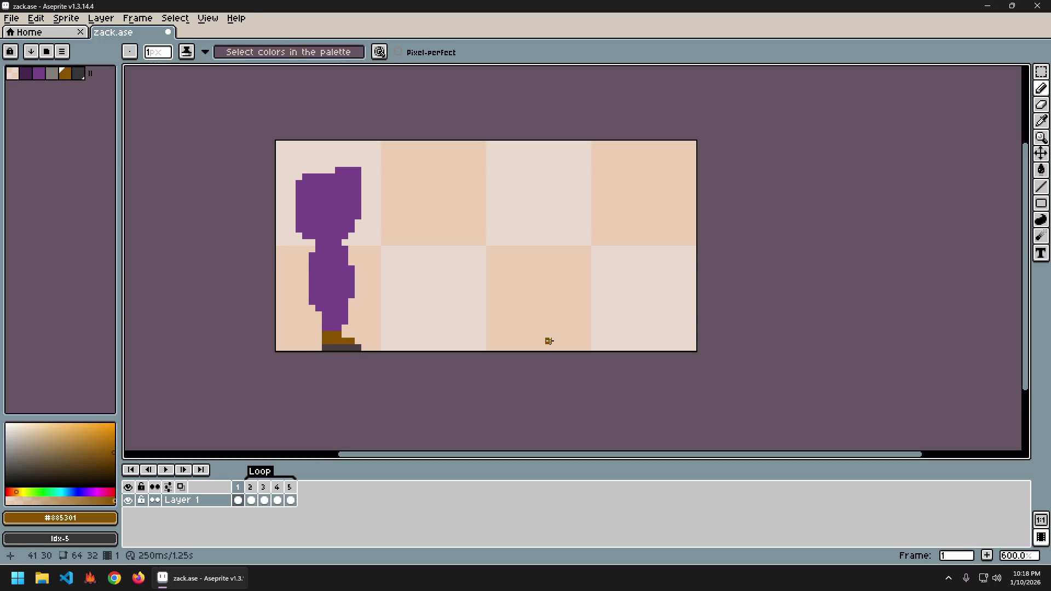
key(Right)
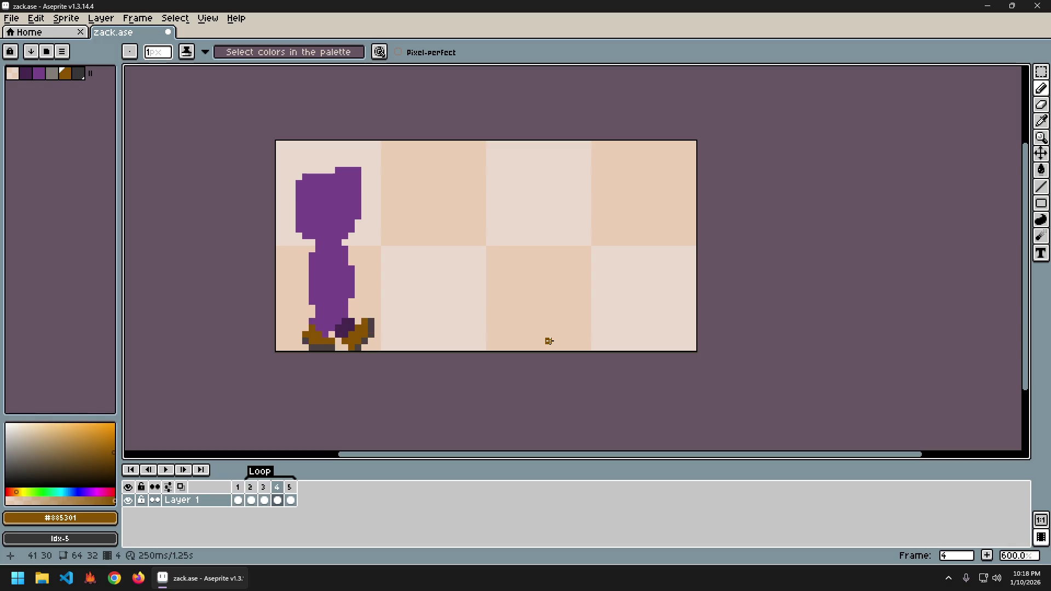
key(Left)
key(Right)
key(ctrl+z)
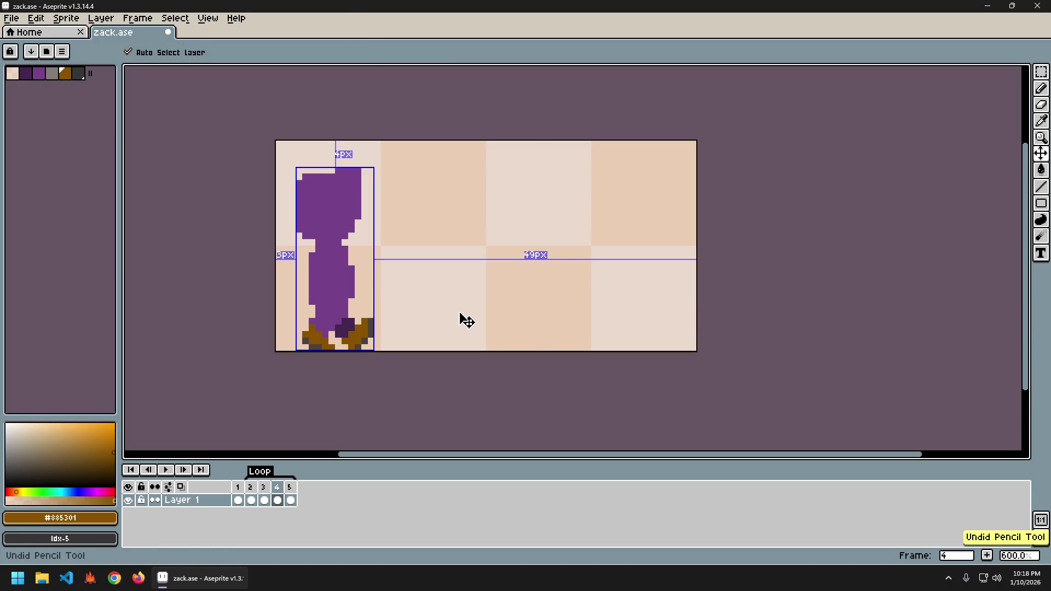
key(ctrl+z)
key(ctrl+y)
key(Left)
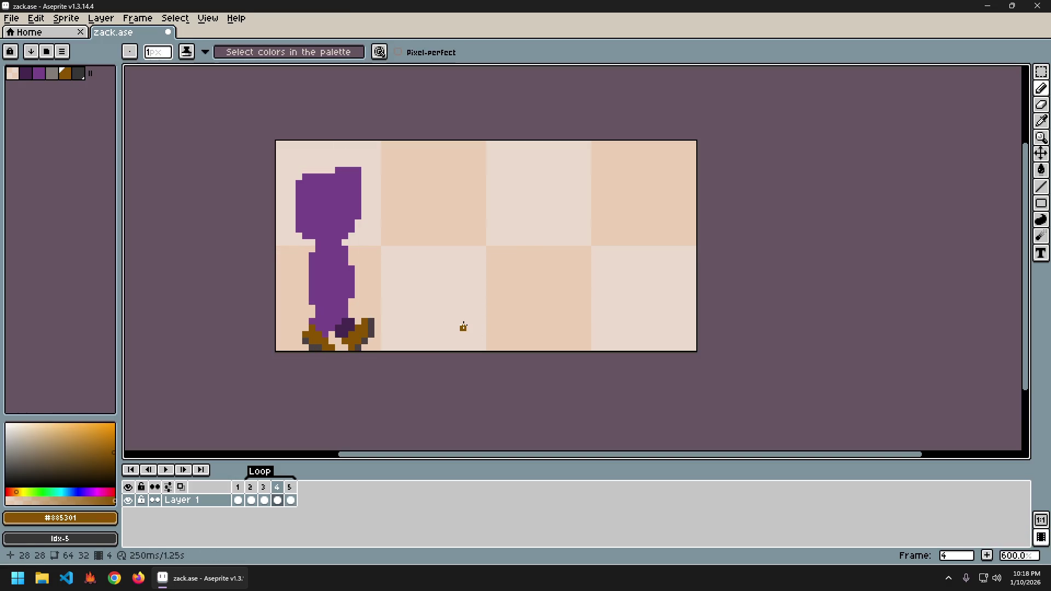
- Paint a dark grey sole pixel beside the foot
alt+click(311, 346)
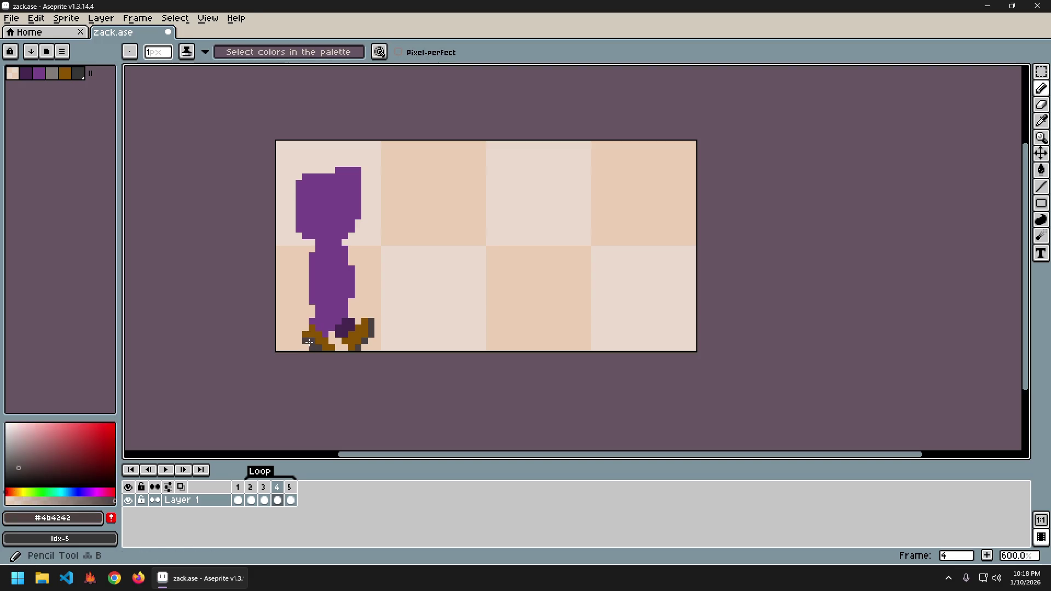
click(305, 334)
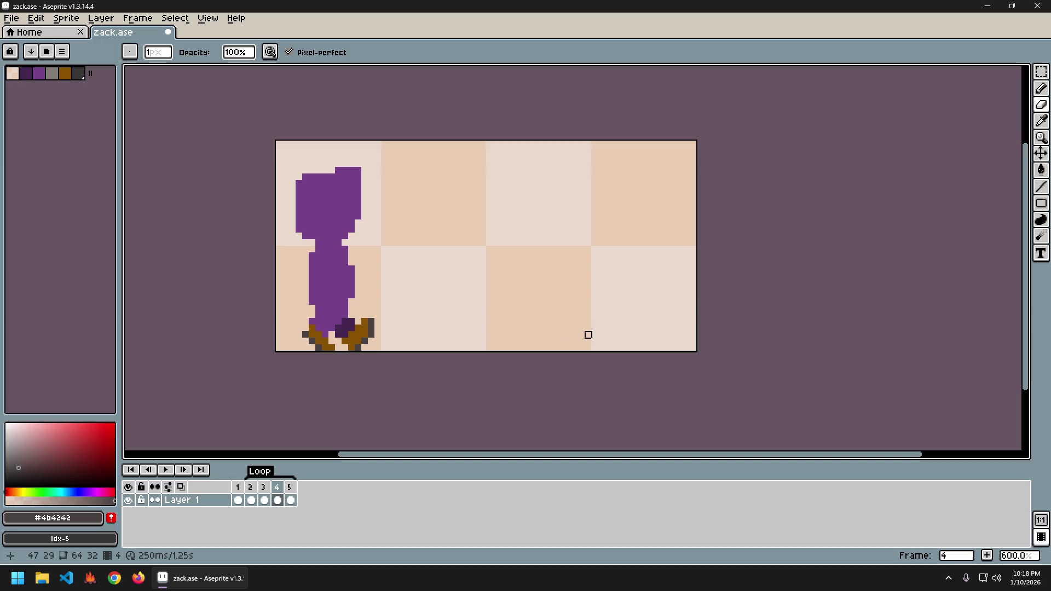
key(Right)
key(Right)
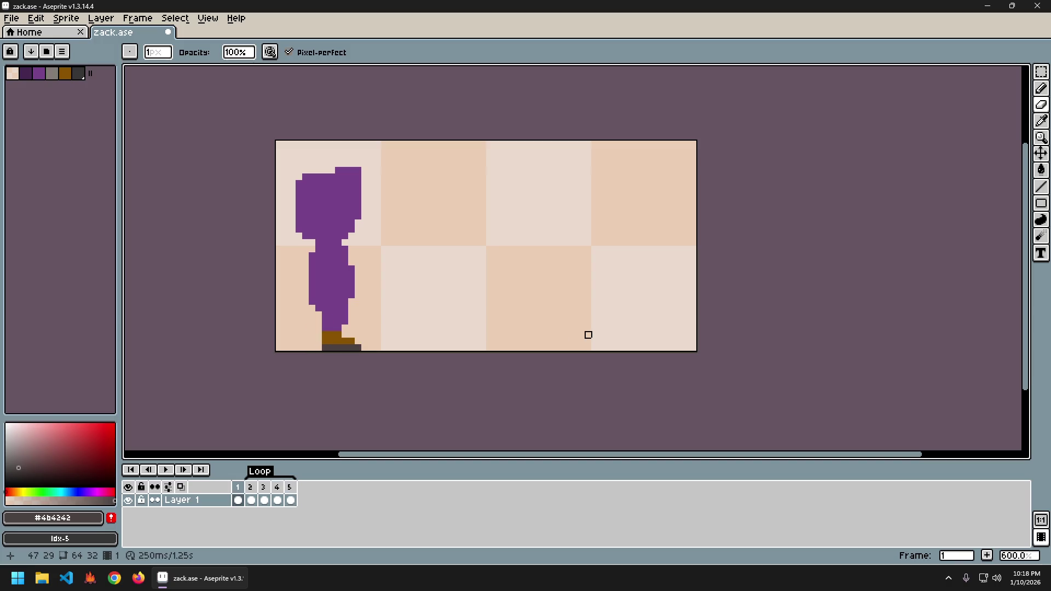
key(Right)
key(Right)
key(Right)
key(Left)
key(Right)
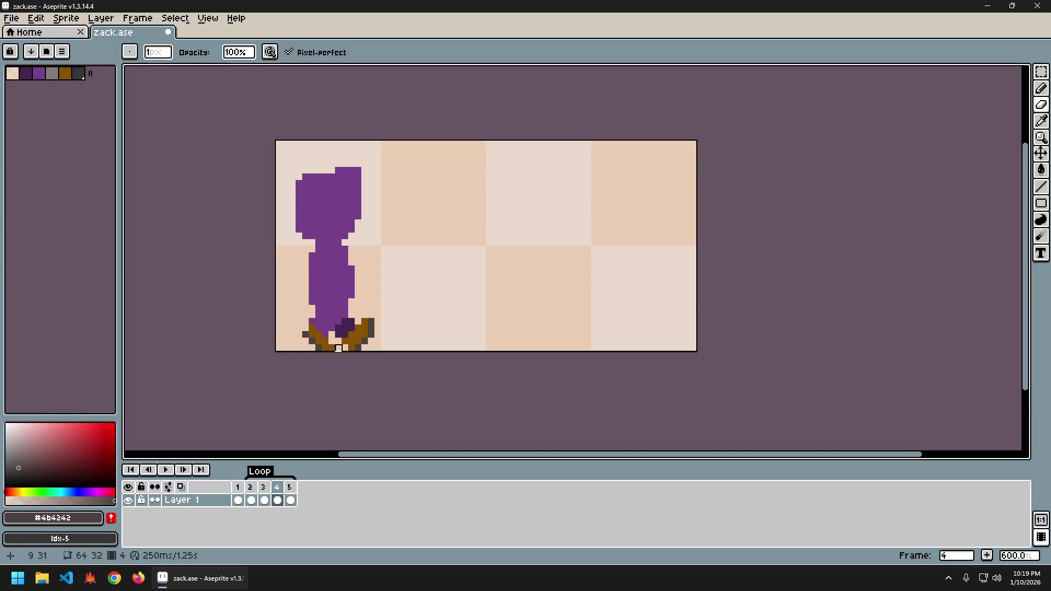
- Load the brown shoe colour #885201 and compare the feet across frames 3 to 5
alt+click(325, 342)
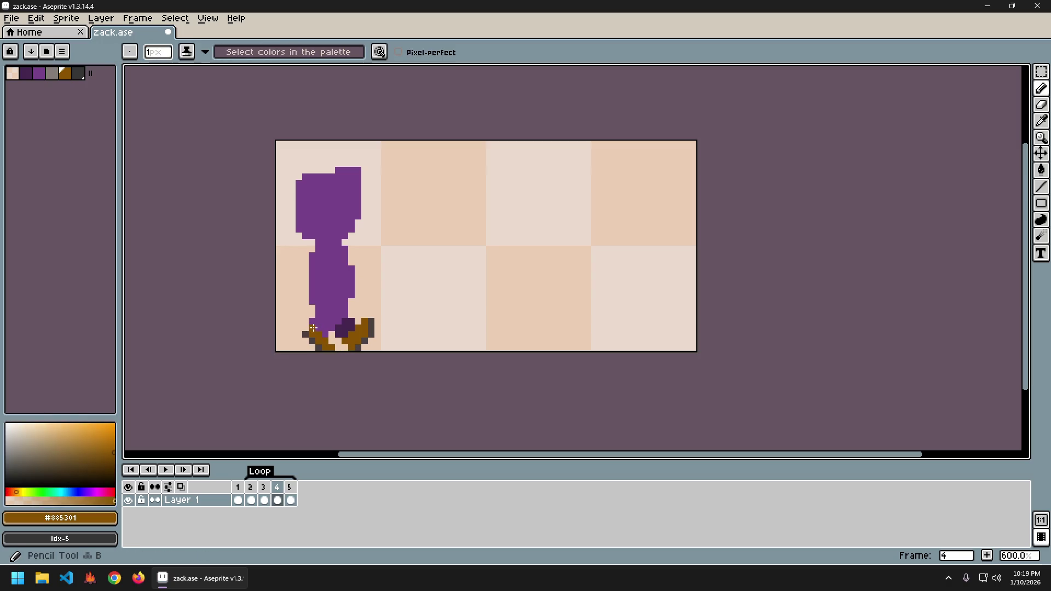
key(Left)
key(Right)
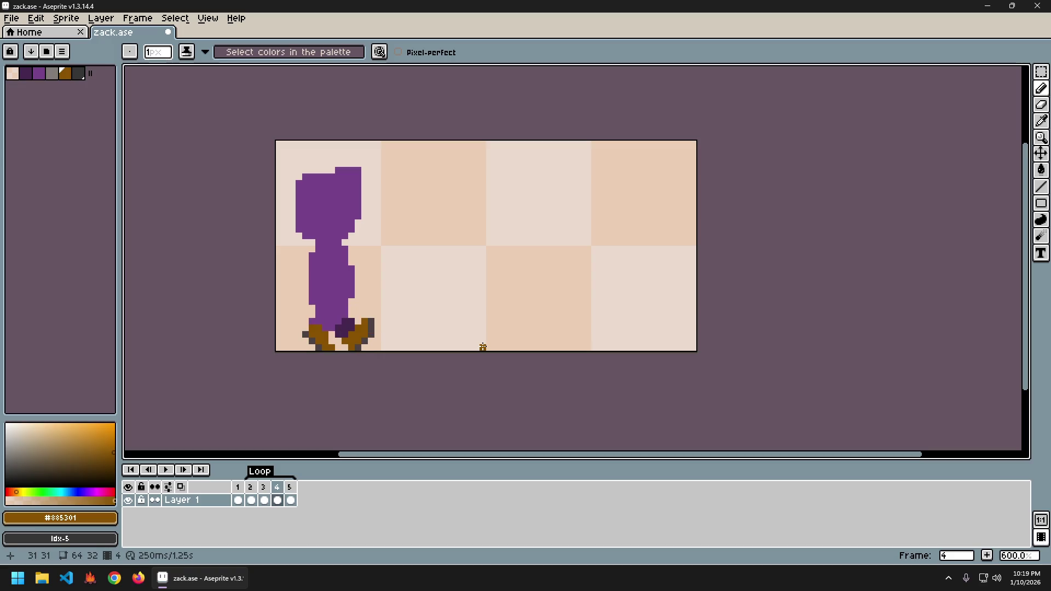
key(b)
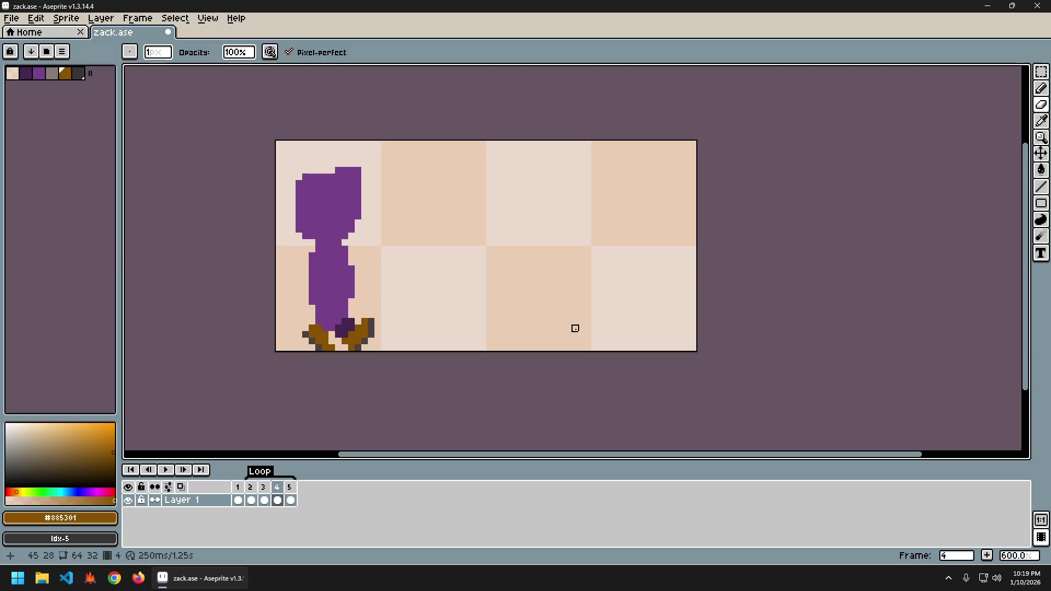
key(Left)
key(Right)
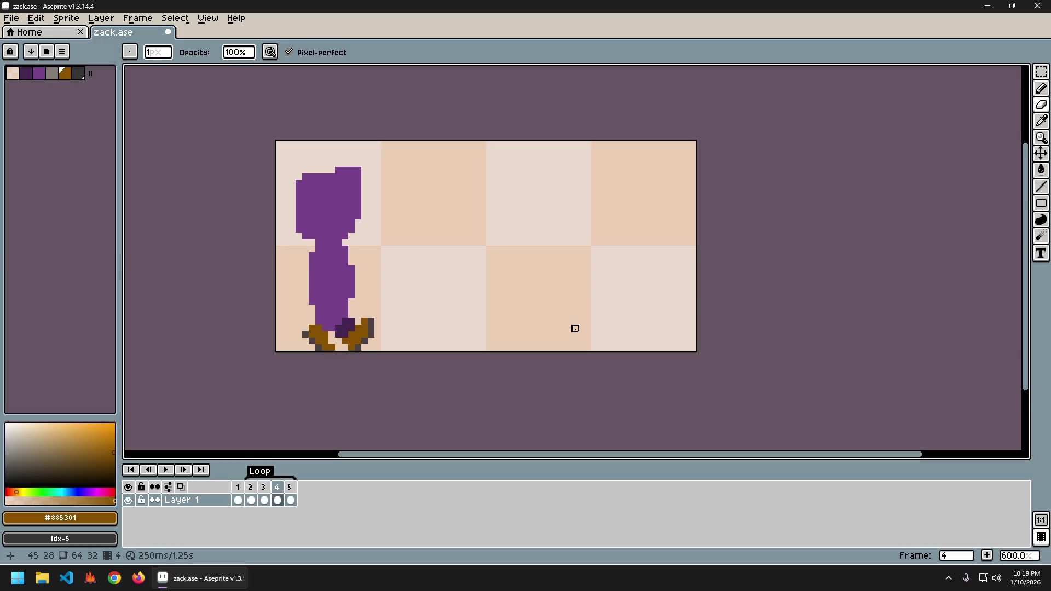
key(Right)
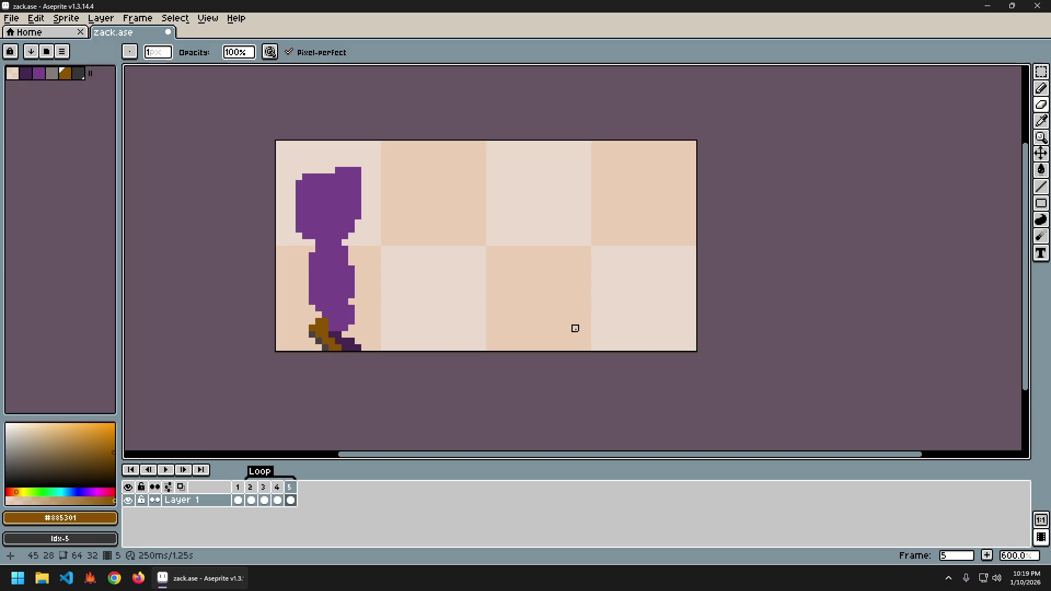
- Sample the brown shoe colour and compare the feet in frames 4 and 5
alt+click(332, 329)
alt+click(327, 327)
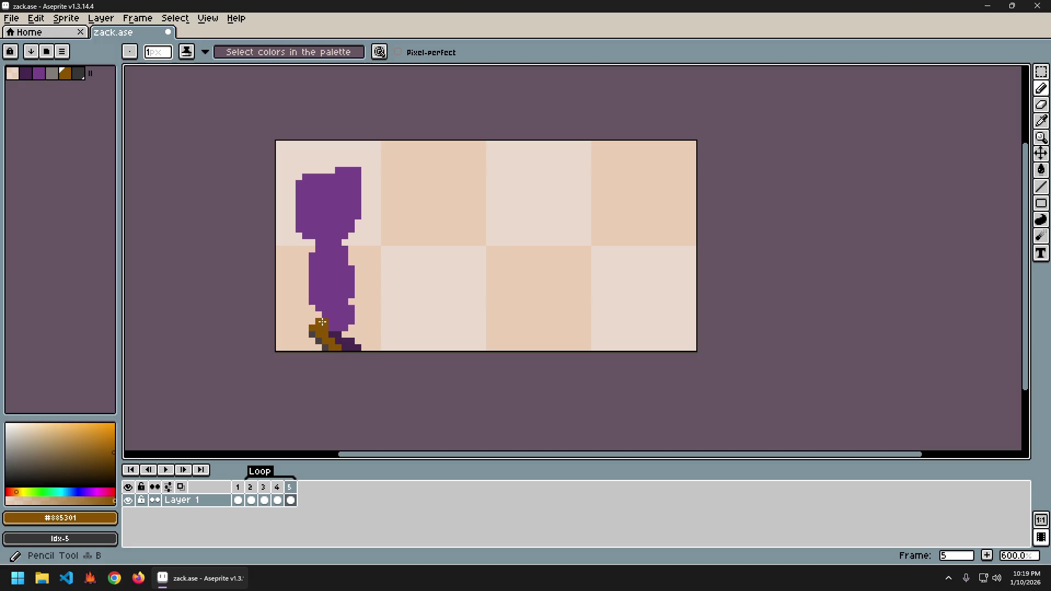
key(comma)
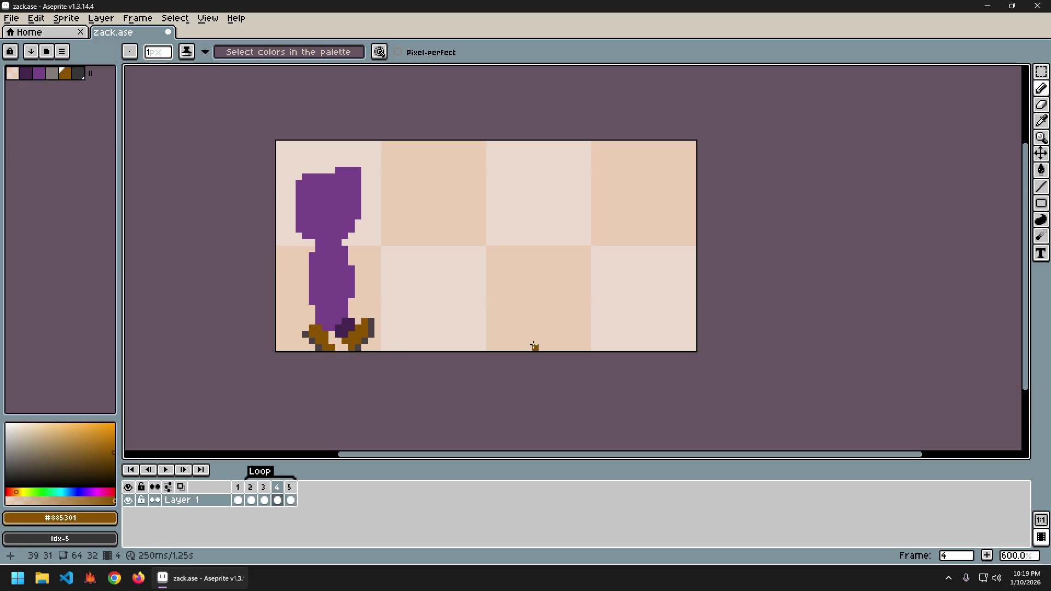
key(period)
key(comma)
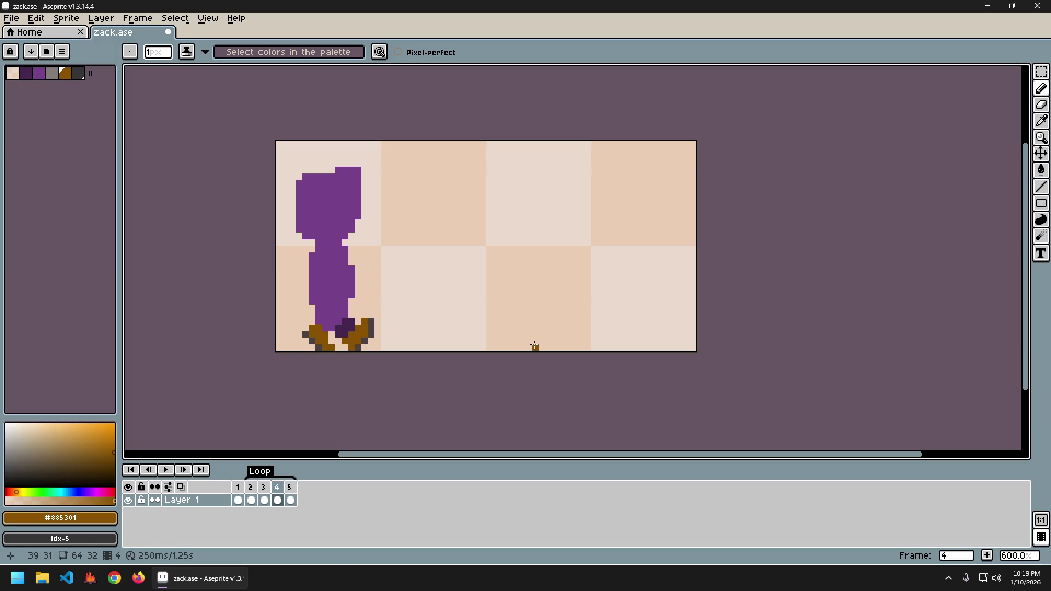
key(period)
key(period)
key(period)
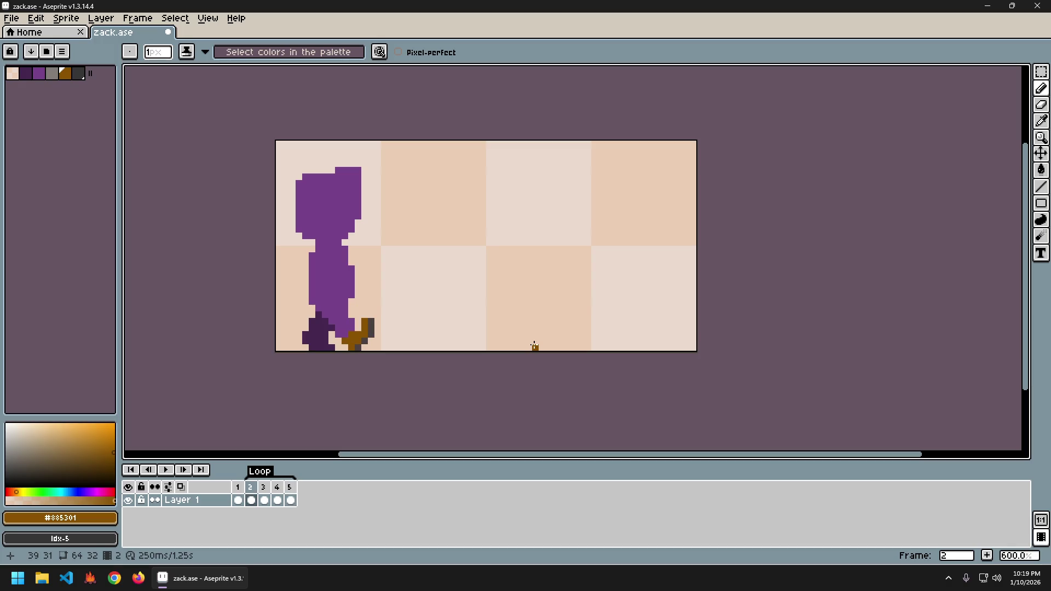
key(period)
key(period)
key(period)
key(comma)
key(period)
key(comma)
key(period)
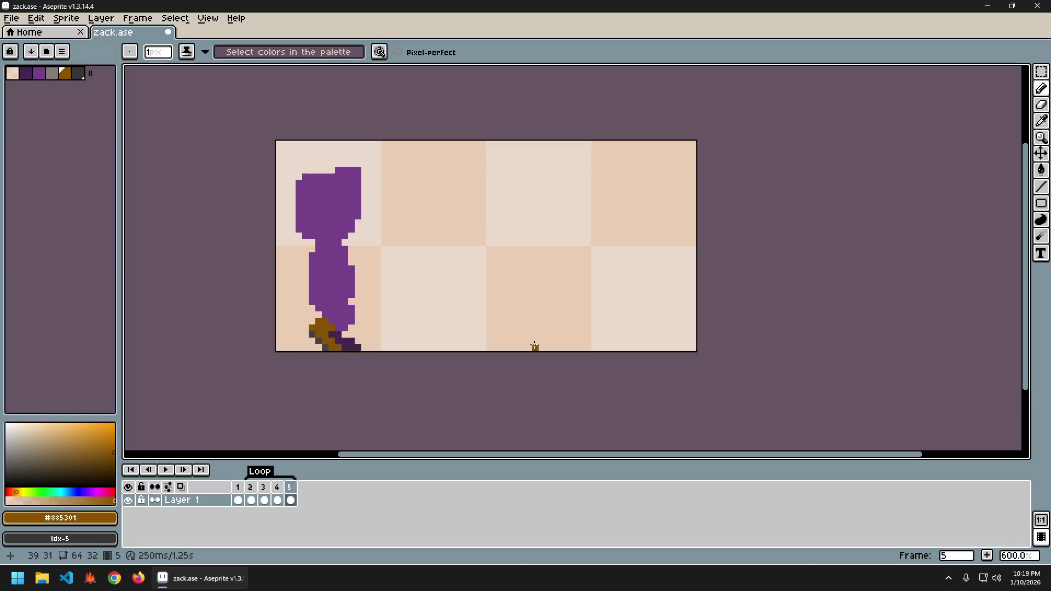
key(comma)
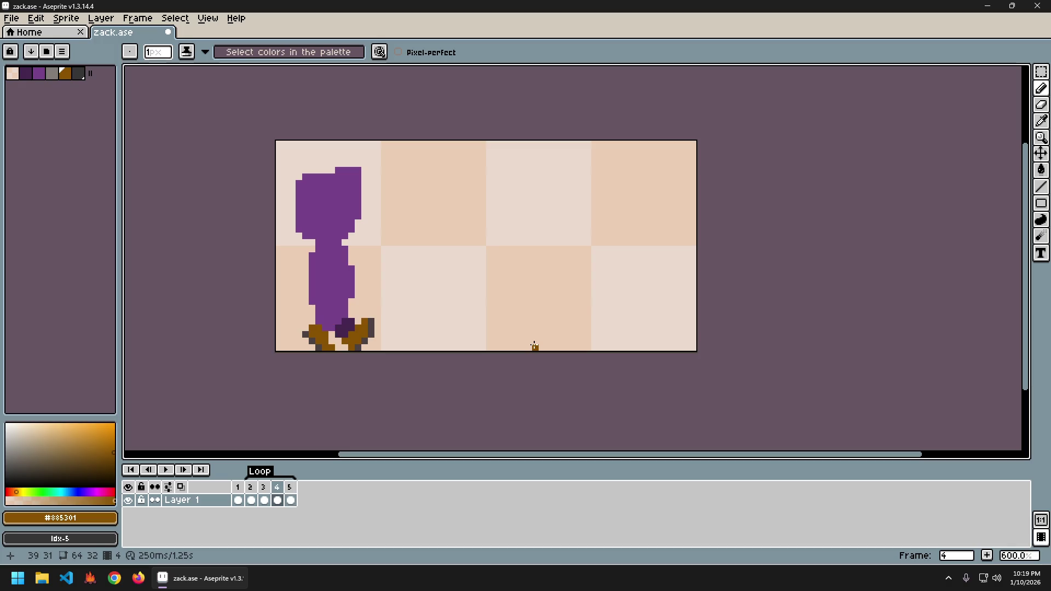
key(period)
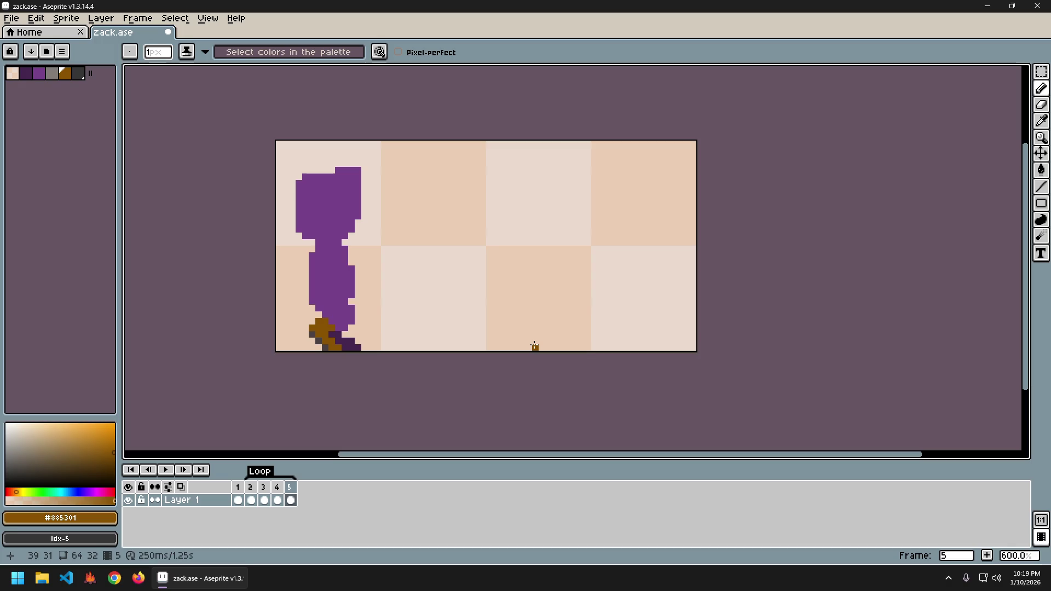
- Paint gray pixels along the frame 5 foot's bottom left, then preview the cycle
key(ctrl)
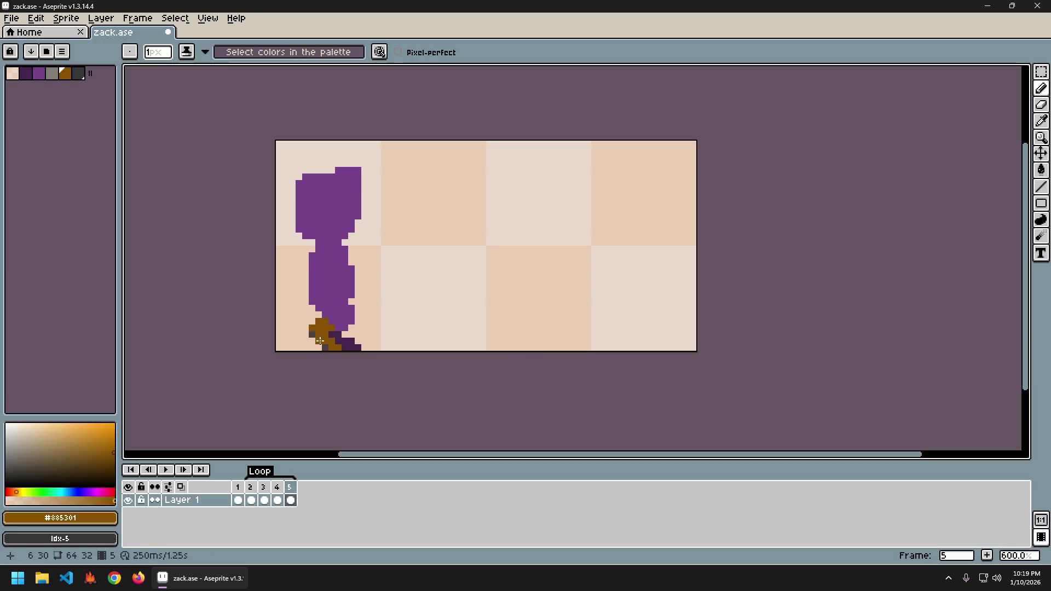
alt+click(312, 331)
drag(312, 339, 326, 348)
alt+click(323, 326)
key(alt)
alt+click(353, 322)
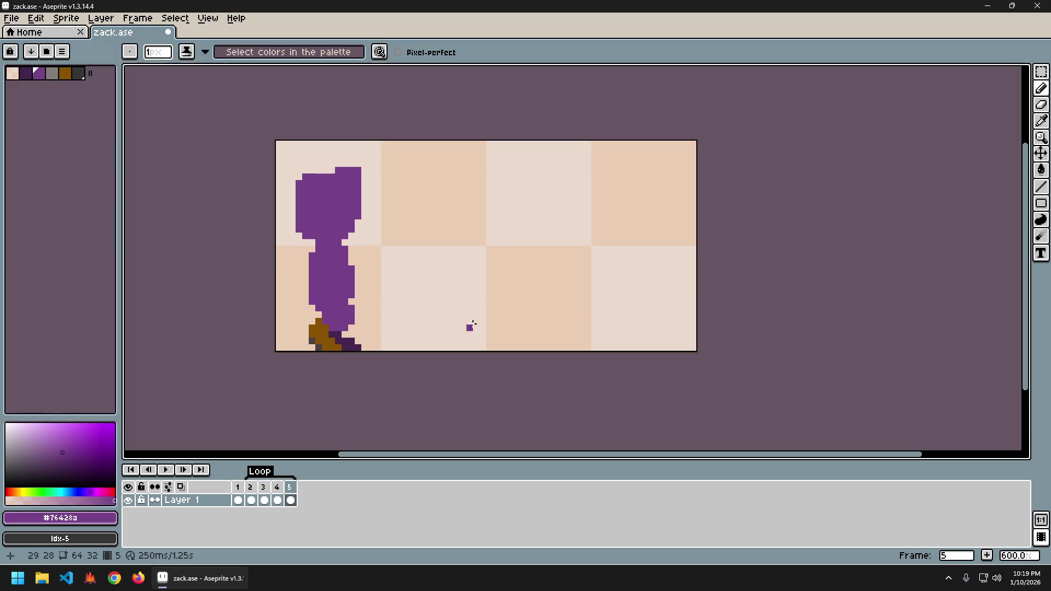
key(Return)
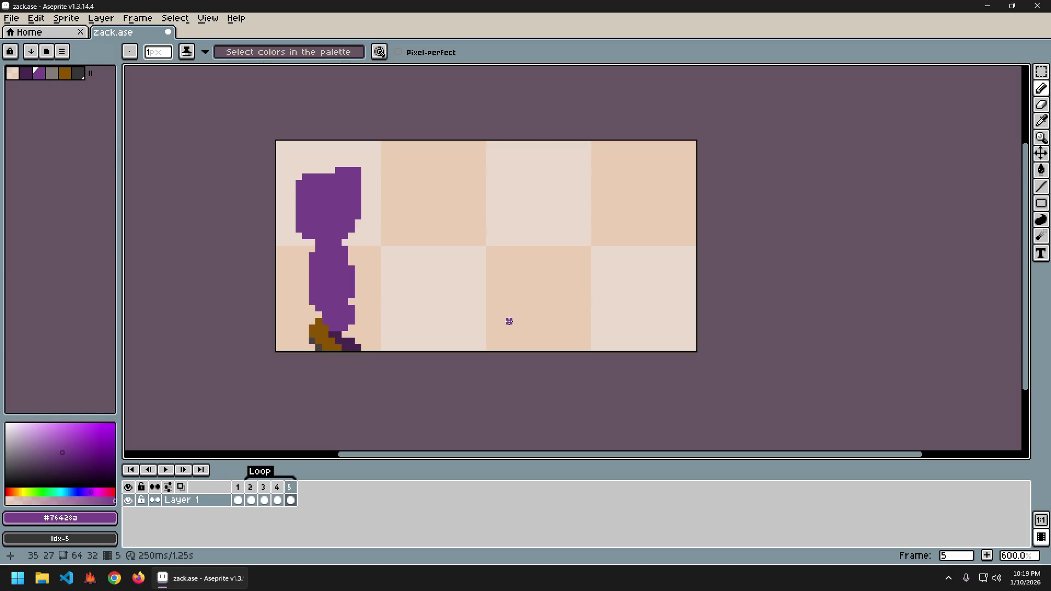
- Add a dark gray #4b4242 pixel at the foot's lower left and review frames 3 to 5
alt+click(307, 340)
click(305, 334)
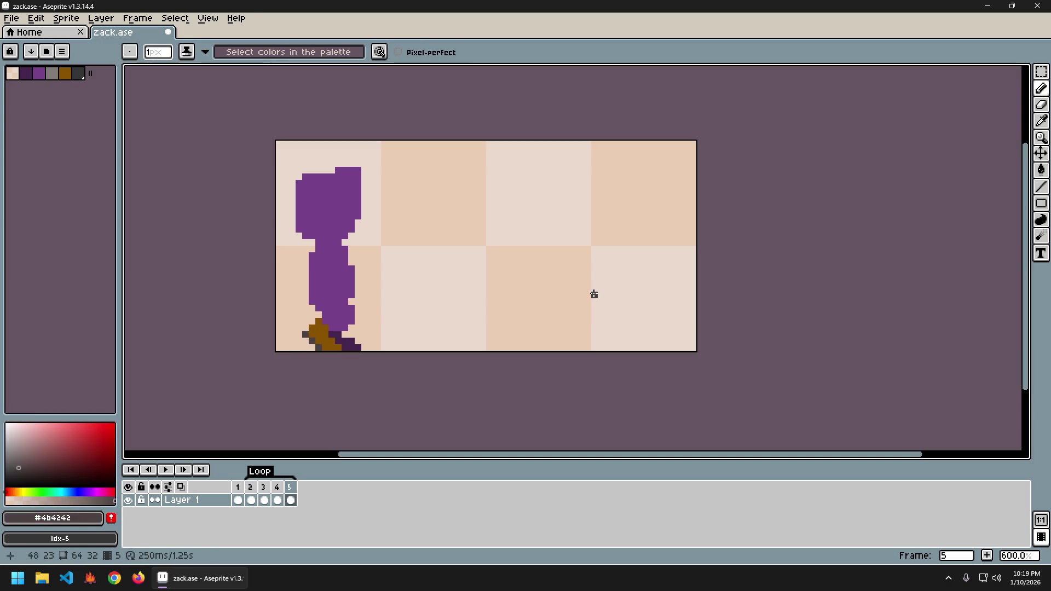
key(Return)
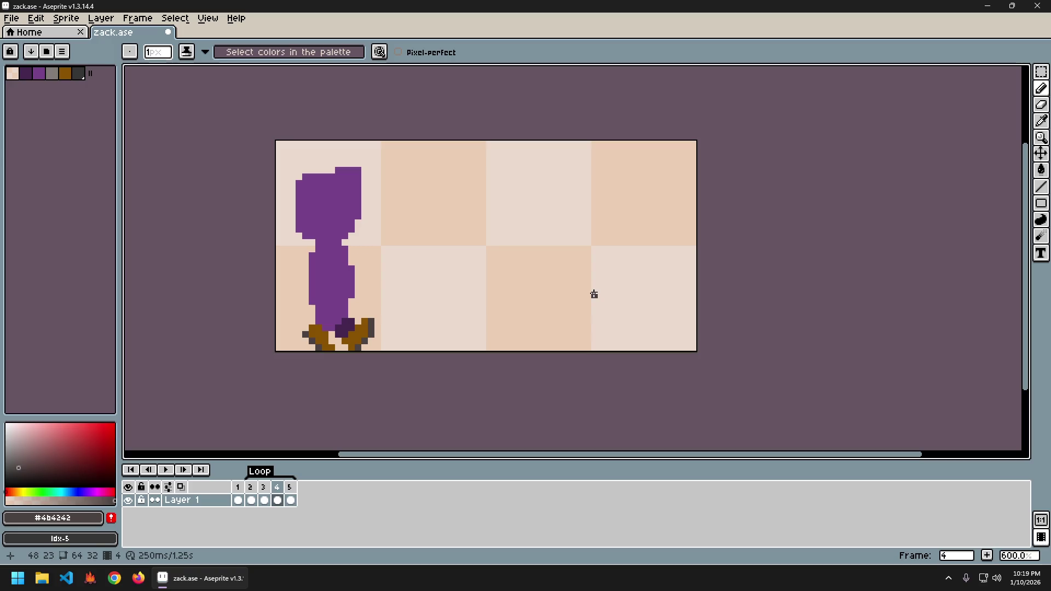
key(Right)
key(Left)
key(Right)
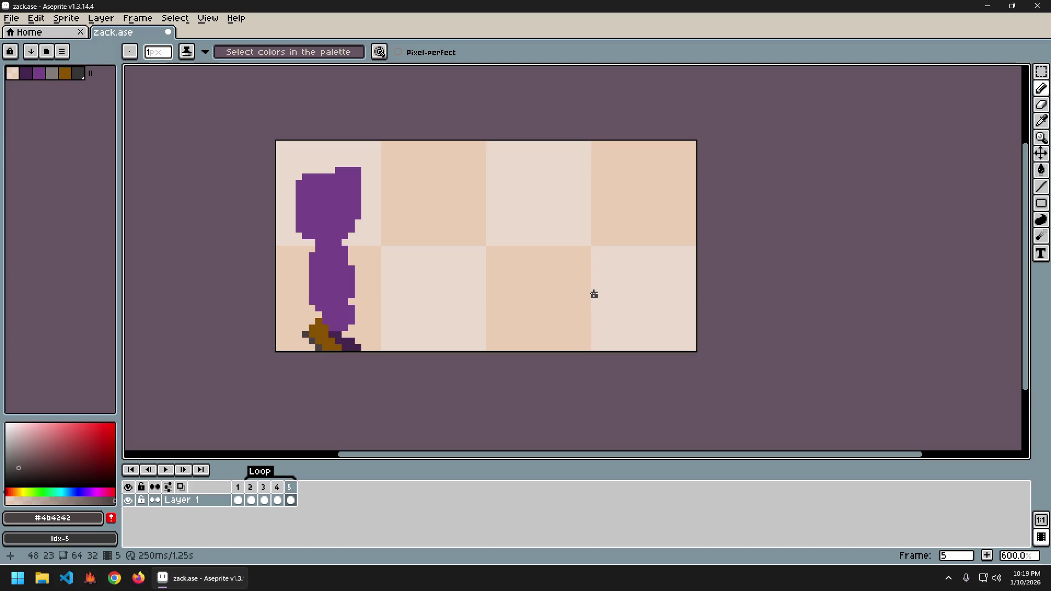
key(Left)
key(Left)
key(Left)
key(Right)
key(Right)
key(Right)
key(Left)
key(Right)
key(Left)
key(Right)
key(Left)
key(Left)
key(Right)
key(Right)
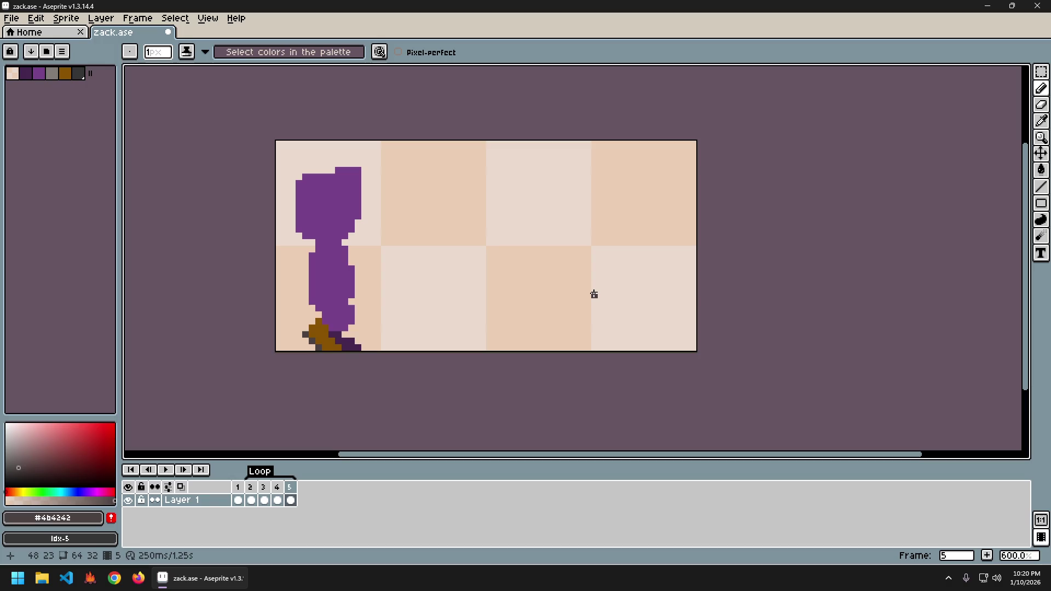
key(Left)
key(Left)
key(Right)
key(Right)
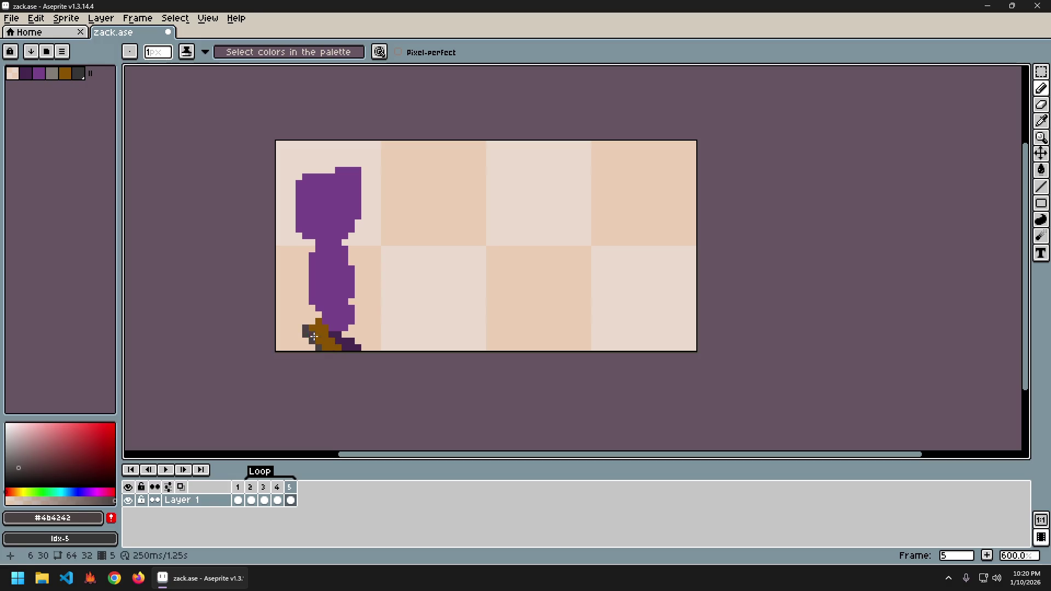
- Repaint two brown frame 5 foot pixels gray at the heel
drag(312, 328, 312, 335)
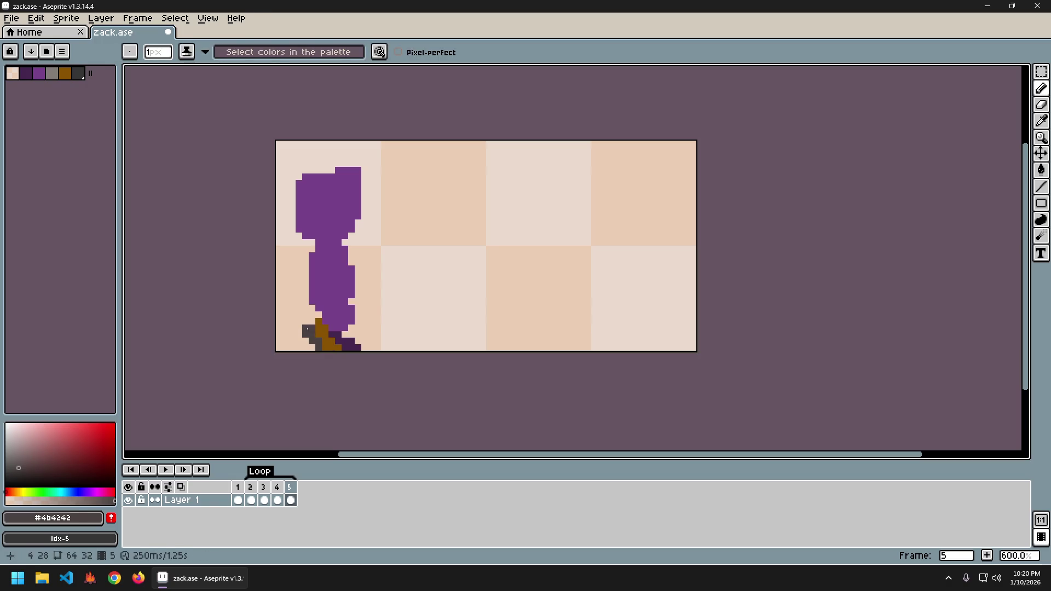
key(e)
click(311, 335)
key(ctrl+z)
click(312, 342)
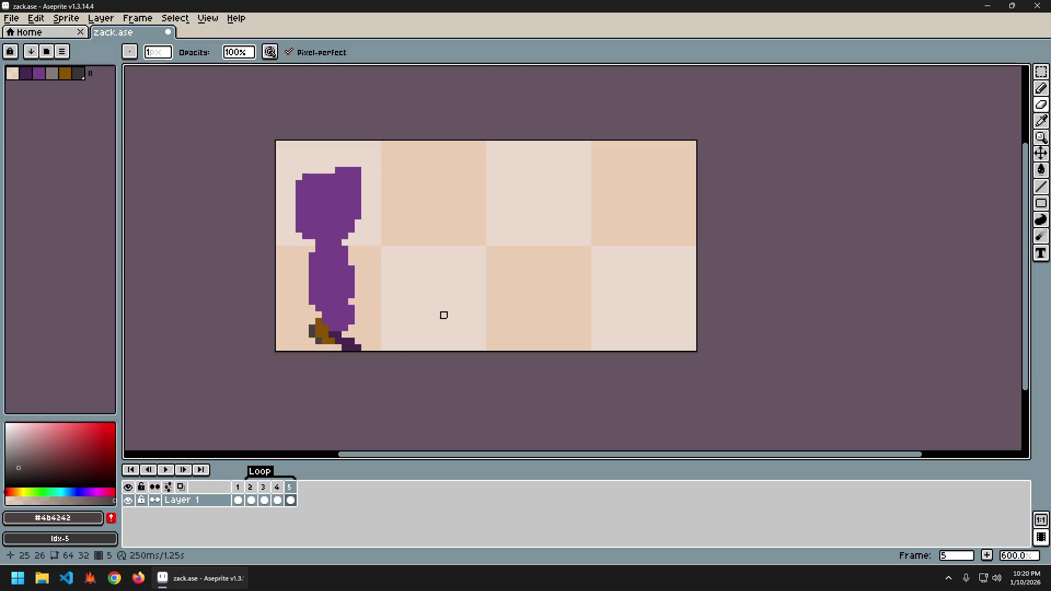
key(i)
key(b)
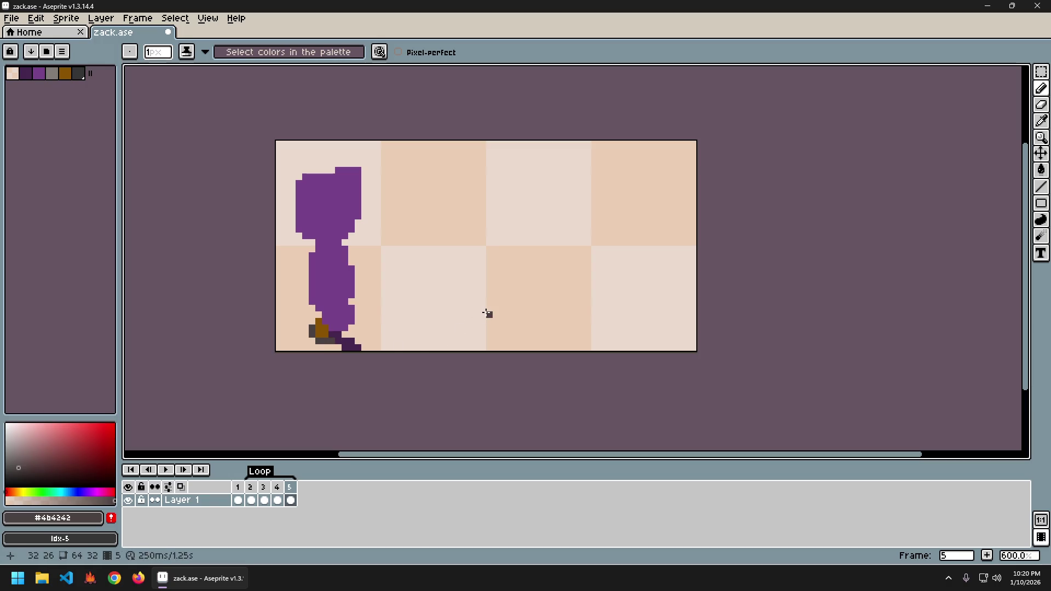
- Sample the dark purple from the back leg while comparing feet across frames 3 to 5
key(Left)
key(Left)
key(Right)
key(Right)
key(Left)
key(Left)
key(Right)
key(Right)
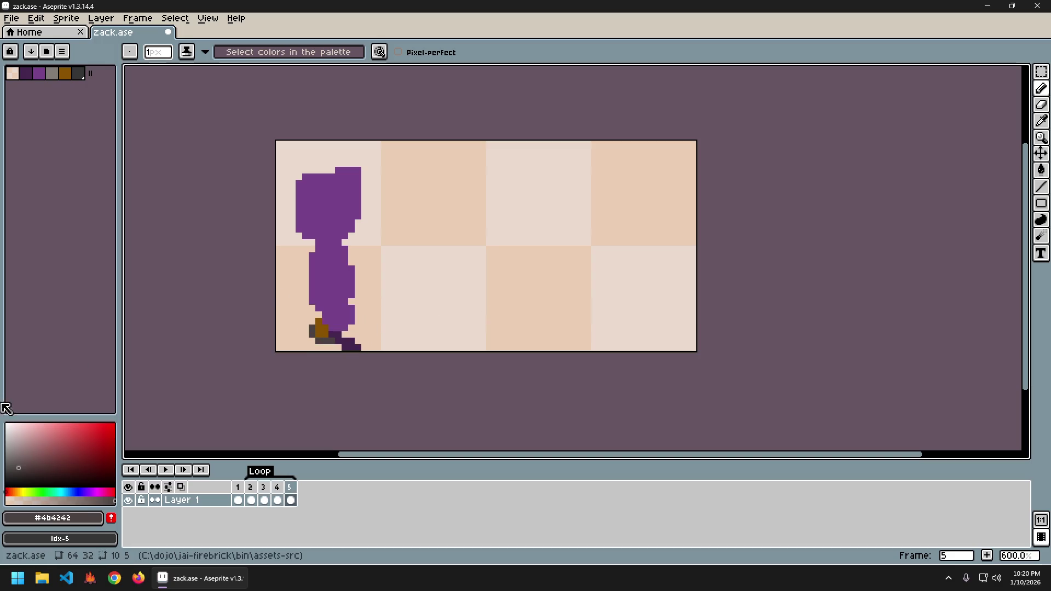
key(i)
click(344, 337)
key(b)
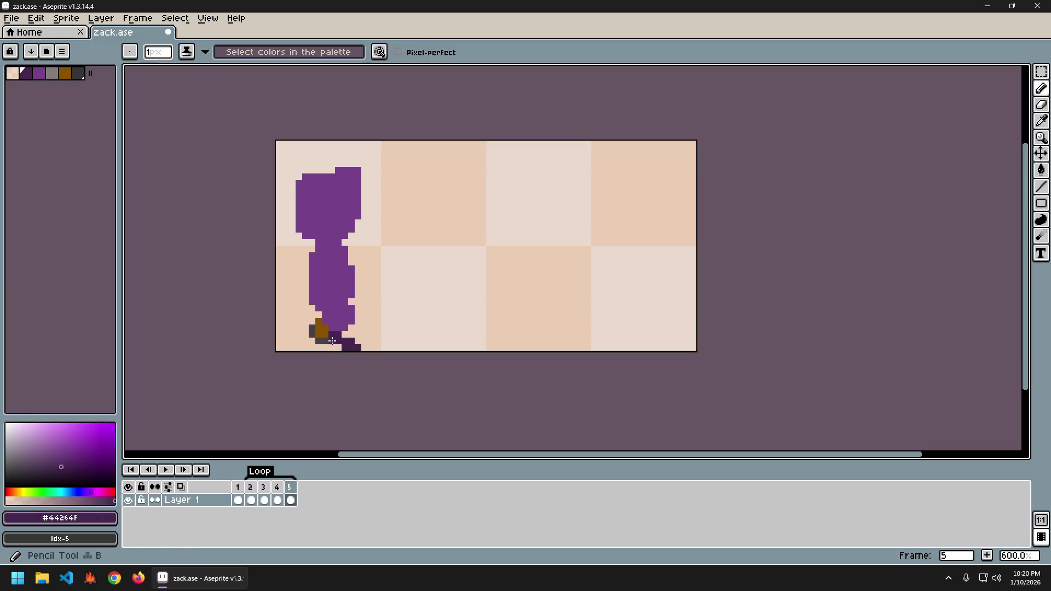
key(Left)
key(Right)
key(Left)
key(Left)
key(Right)
key(Right)
key(Left)
key(Left)
key(Right)
key(Right)
key(Left)
key(Left)
key(Right)
key(Right)
key(Left)
key(Left)
key(Right)
key(Right)
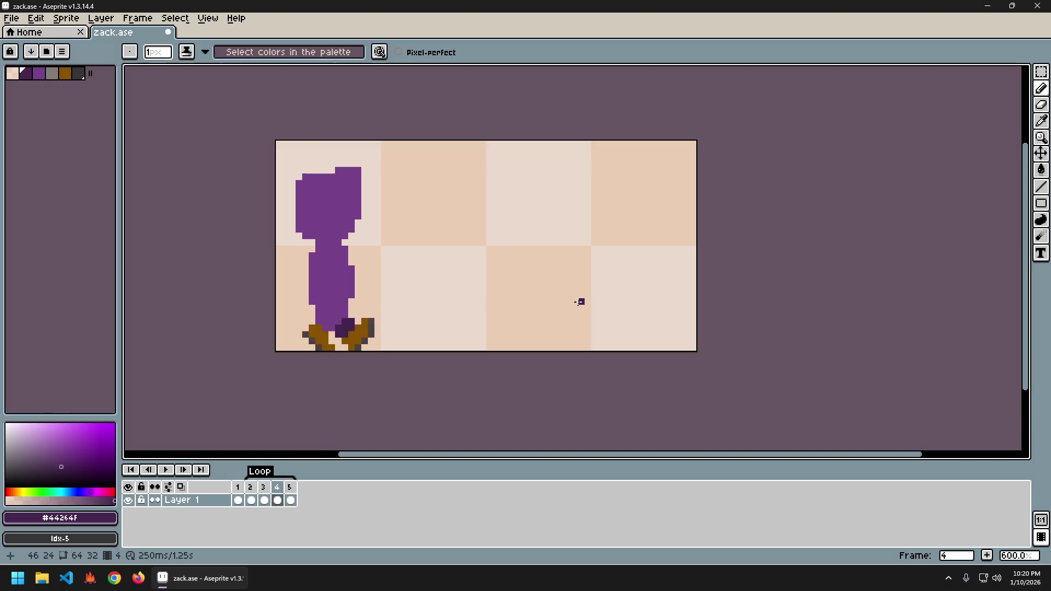
- Paint three dark purple pixels under the front foot and turn two brown pixels main purple
click(325, 334)
click(325, 341)
click(325, 347)
key(Return)
key(Return)
alt+click(347, 319)
click(325, 328)
key(Left)
key(Left)
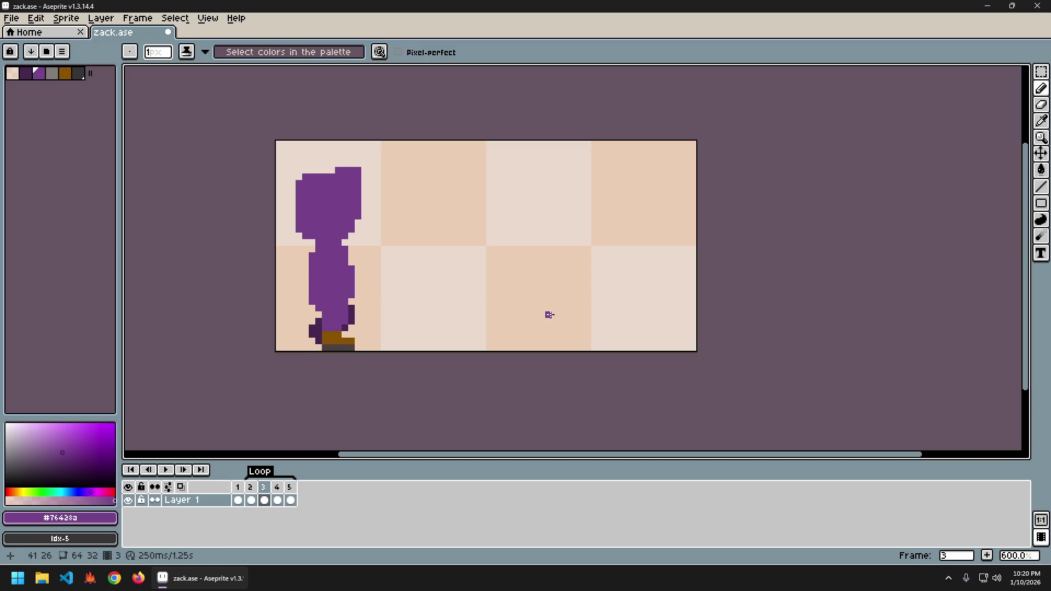
- Compare frame 5 with frame 3 and pick the brown shoe colour from the sprite
key(Right)
key(Right)
key(Left)
key(Left)
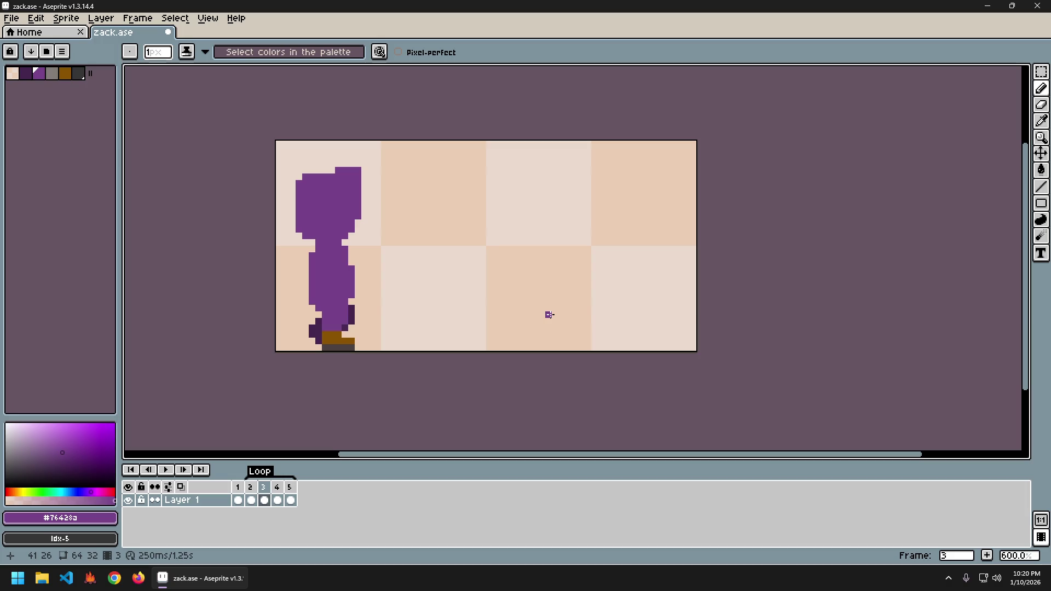
key(Right)
key(Right)
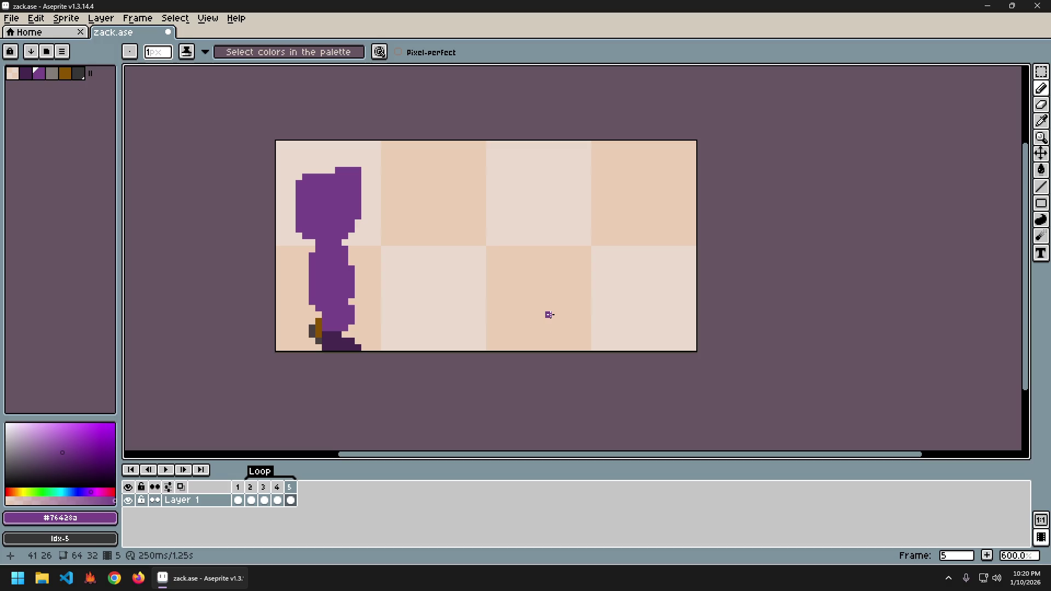
key(Left)
key(Left)
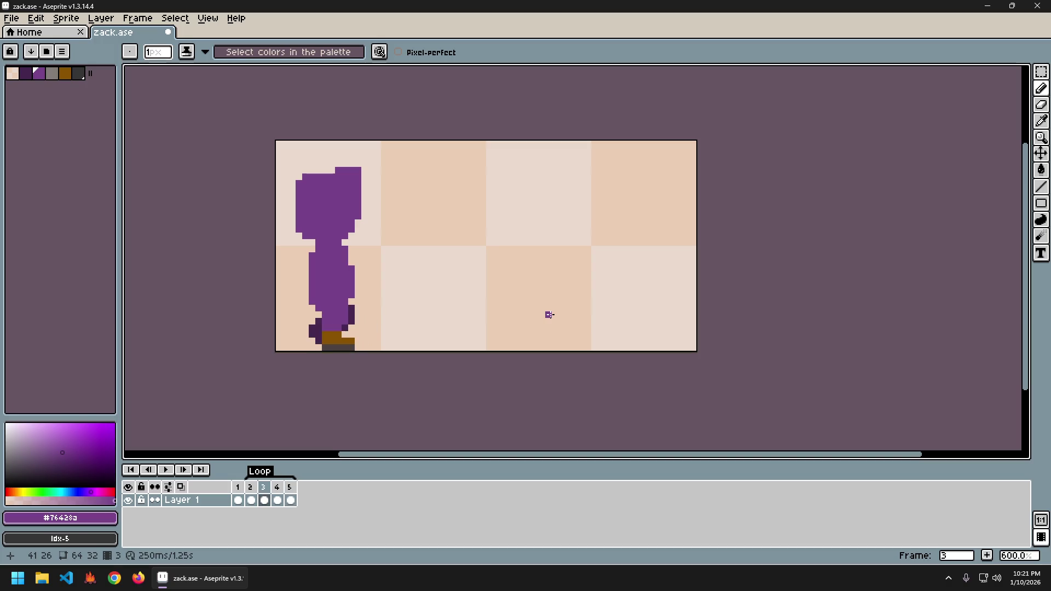
key(Right)
key(Right)
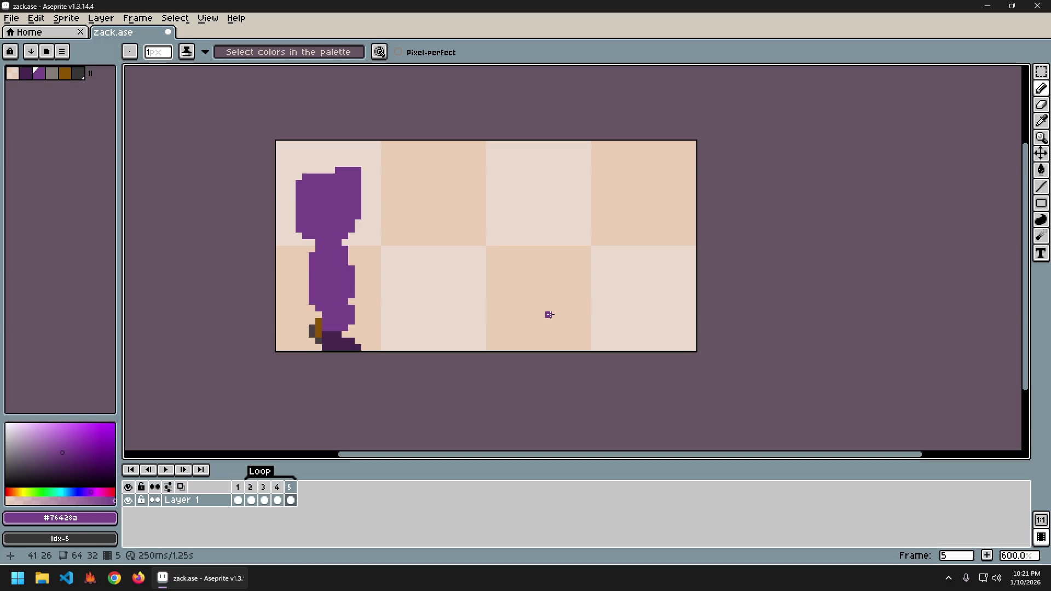
key(i)
click(321, 320)
- Draw frame 5's foot as a brown shoe with a dark gray sole using the Pencil
key(b)
key(Return)
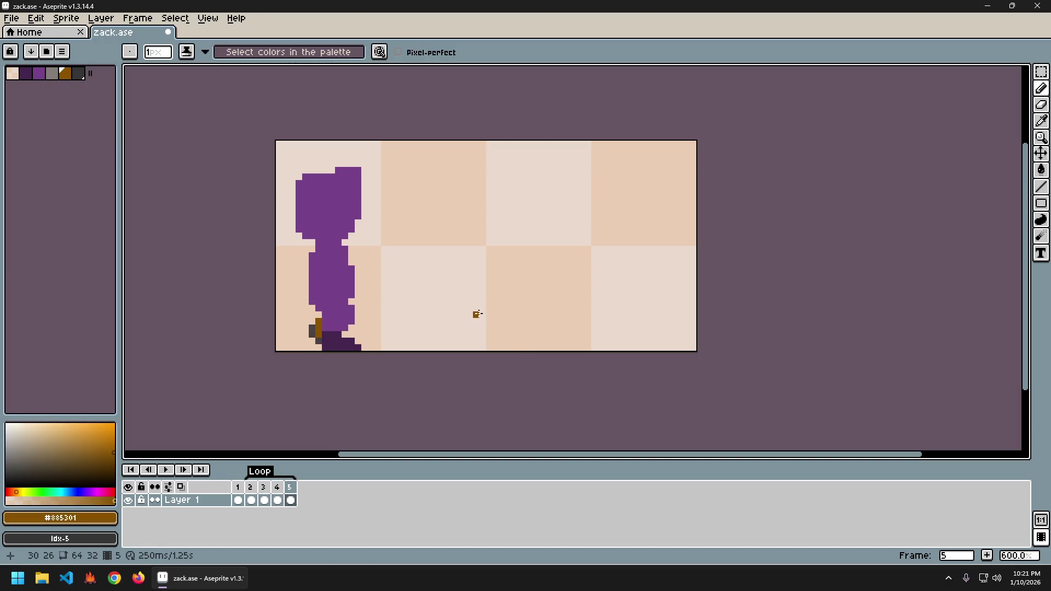
key(i)
key(b)
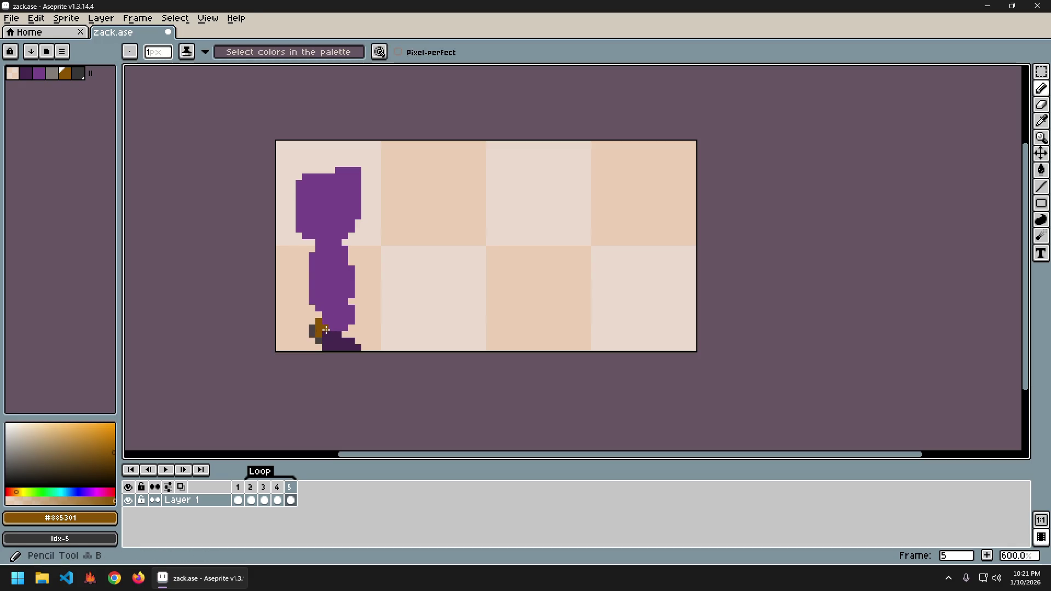
alt+click(319, 339)
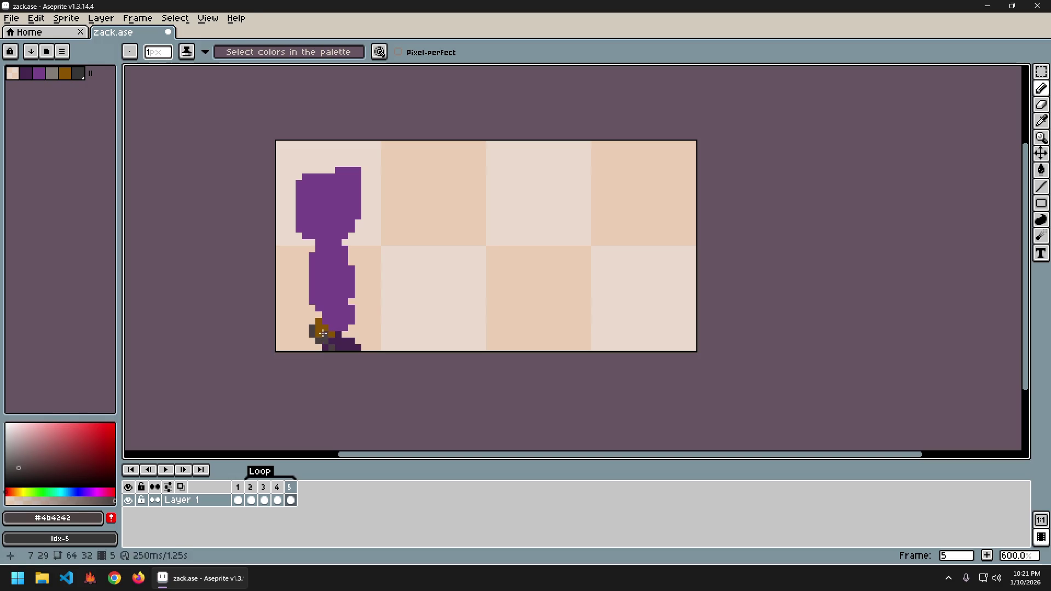
alt+click(325, 336)
alt+click(330, 337)
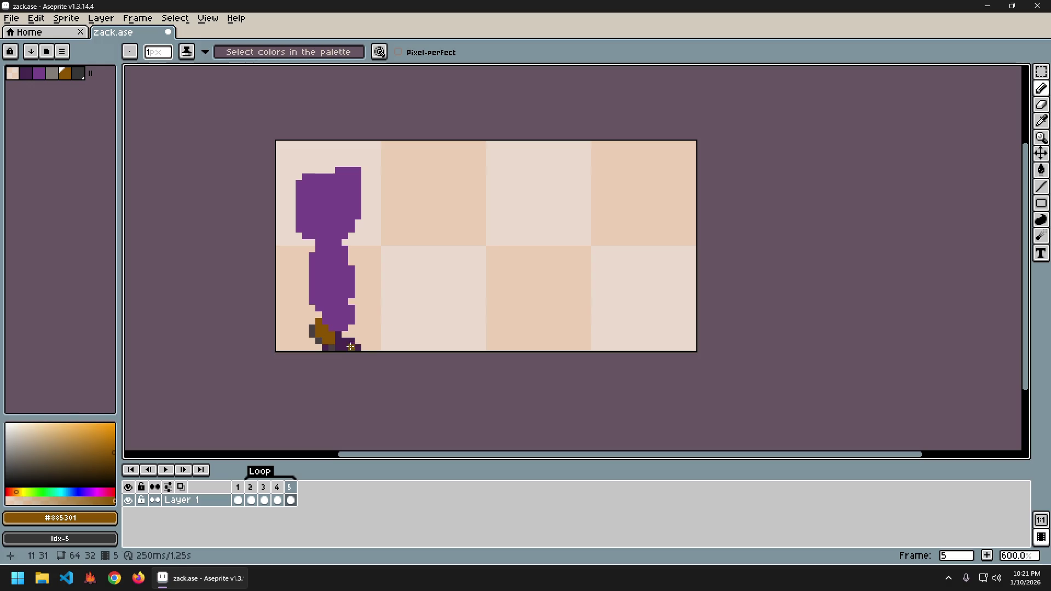
alt+click(323, 340)
alt+click(338, 334)
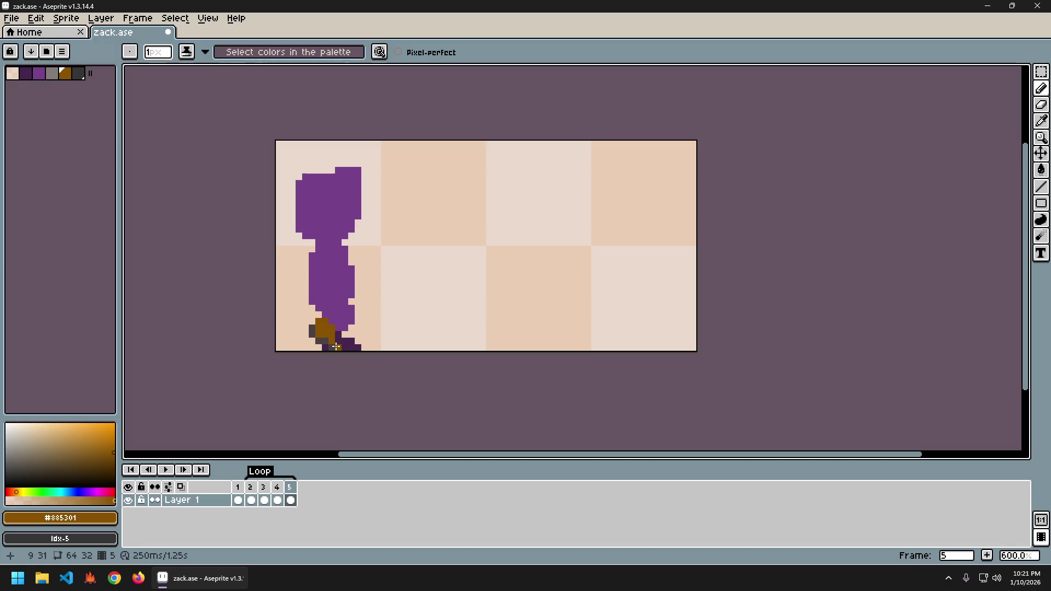
alt+click(335, 348)
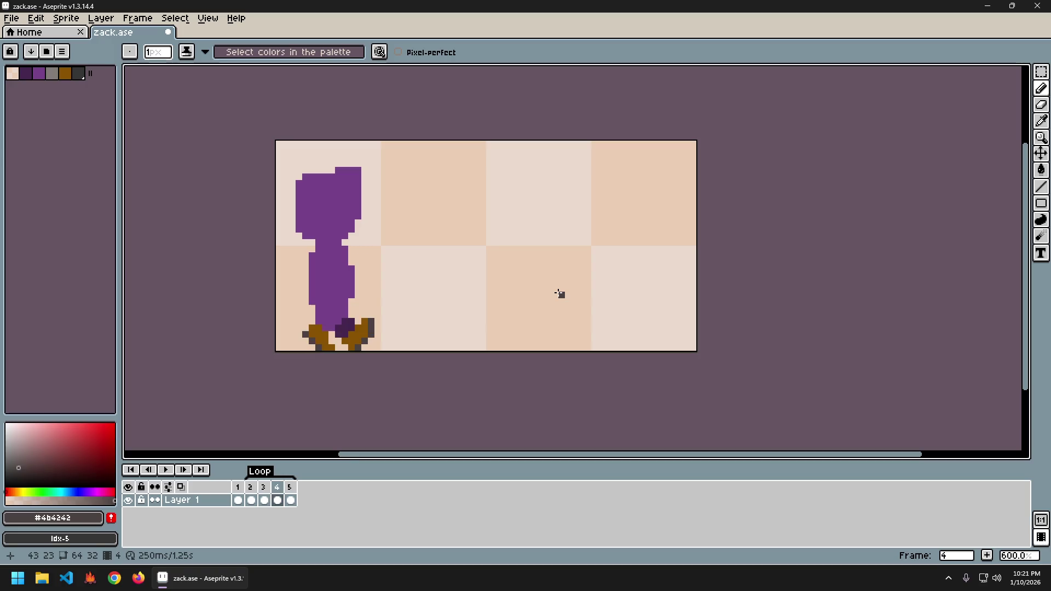
- Play and stop the walk cycle, then step back to frame 5 with gray #4b4242 active
key(Return)
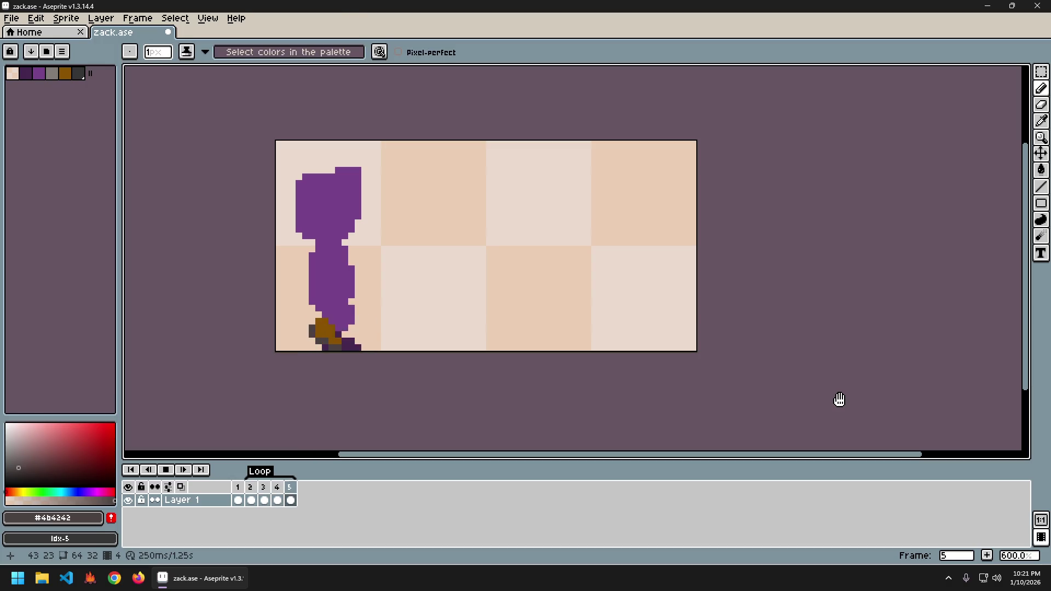
key(Return)
key(Right)
key(Right)
key(Right)
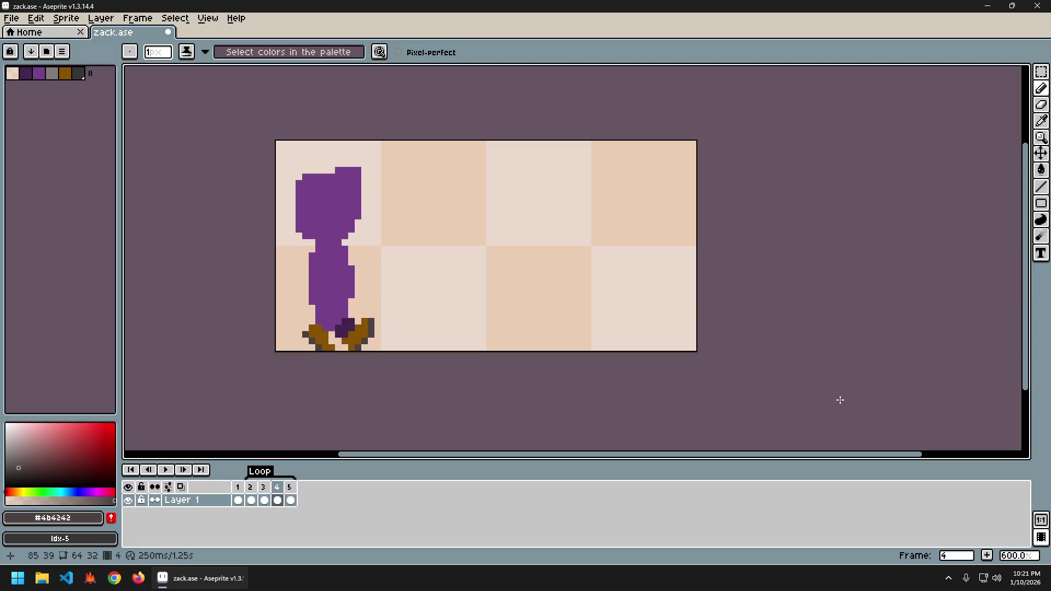
key(Left)
key(Right)
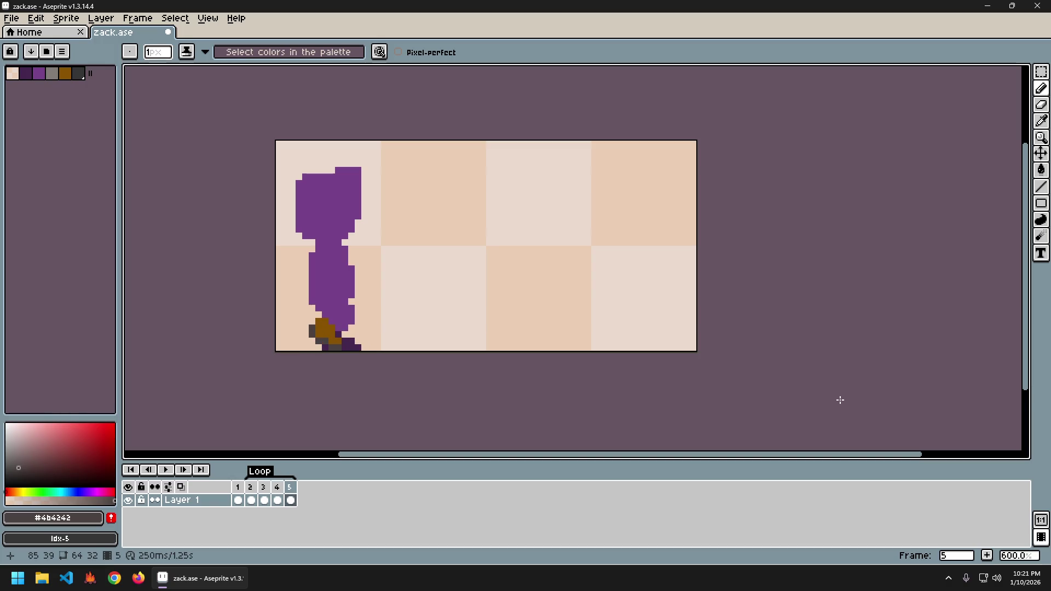
key(Right)
key(Left)
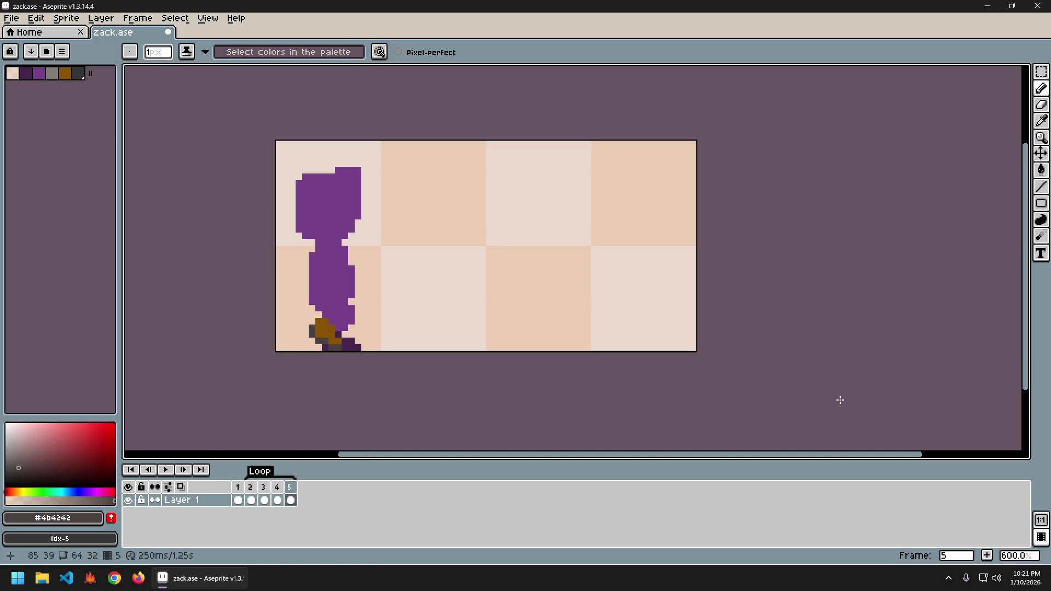
key(shift)
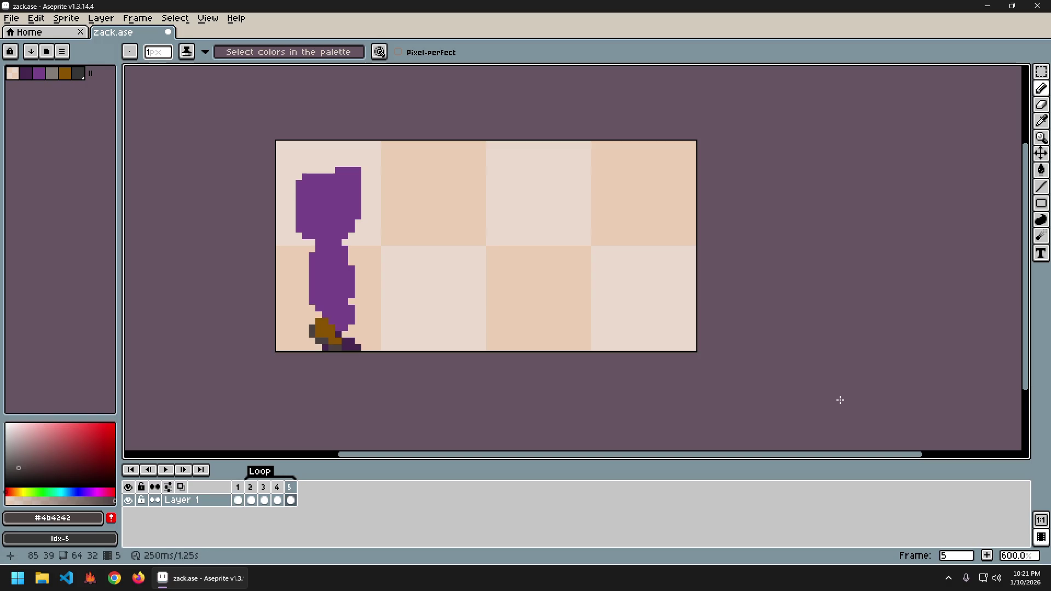
key(ctrl)
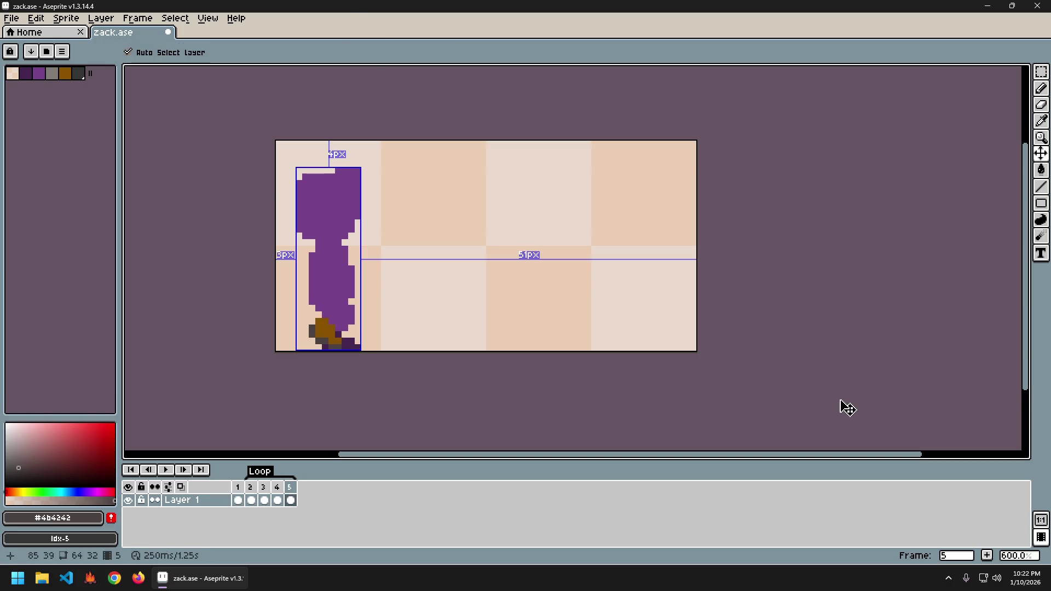
key(ctrl)
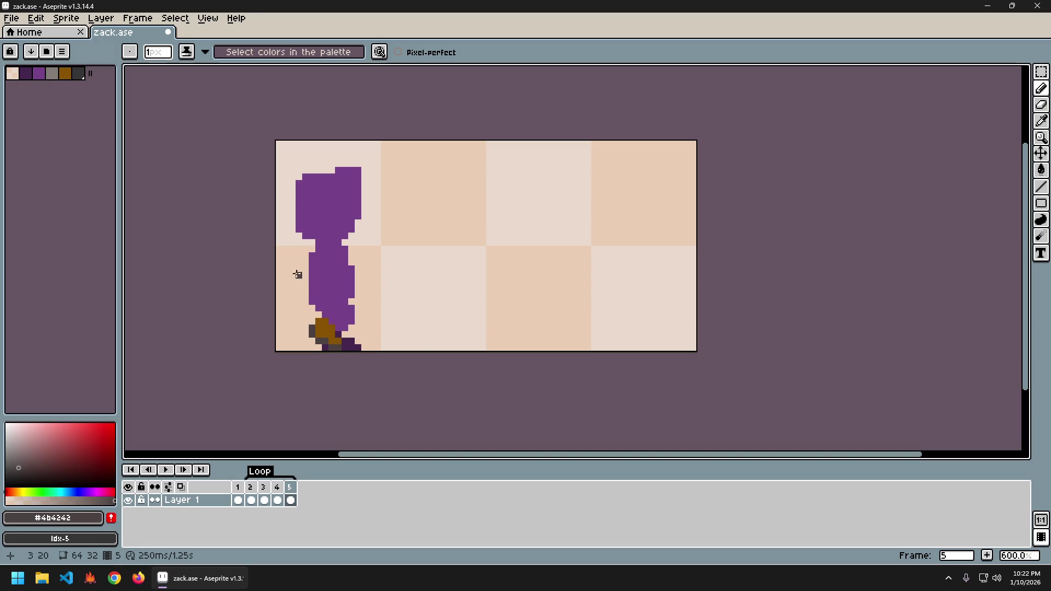
- Erase the stray gray pixels around frame 5's brown shoe, checking against frame 4
alt+click(329, 322)
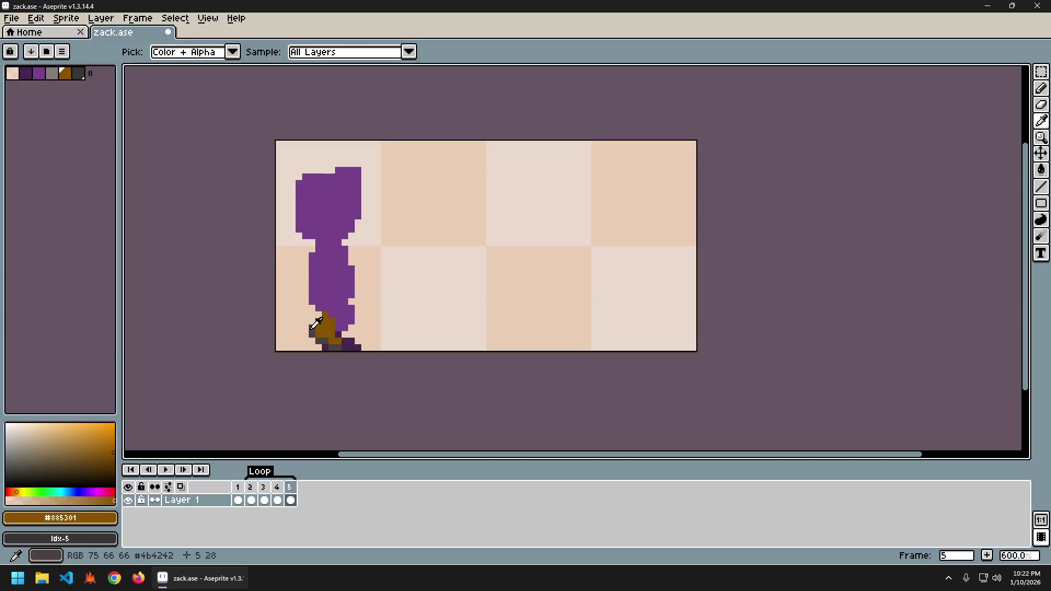
alt+click(310, 330)
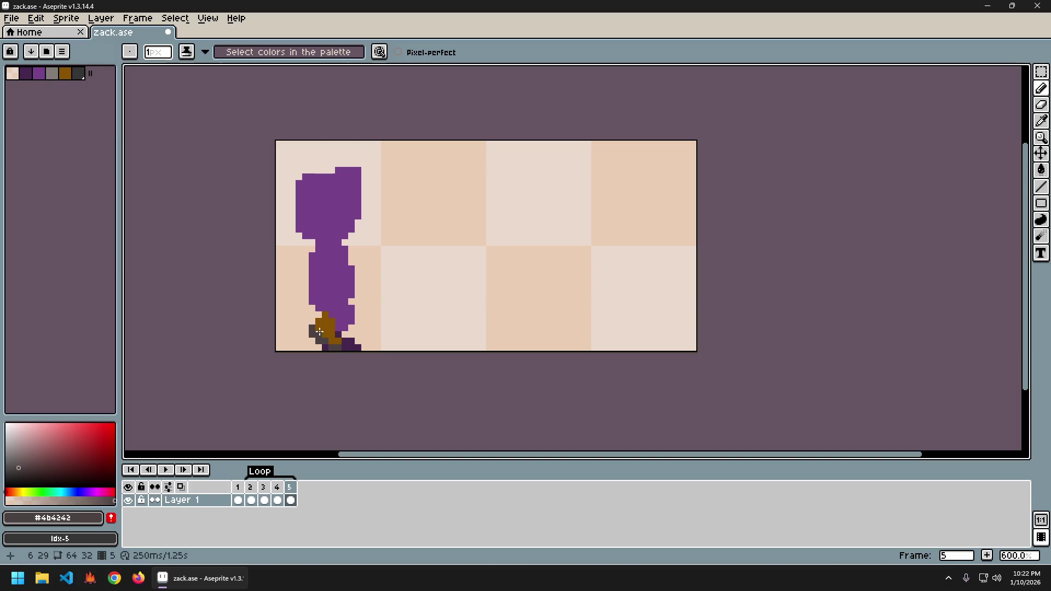
key(e)
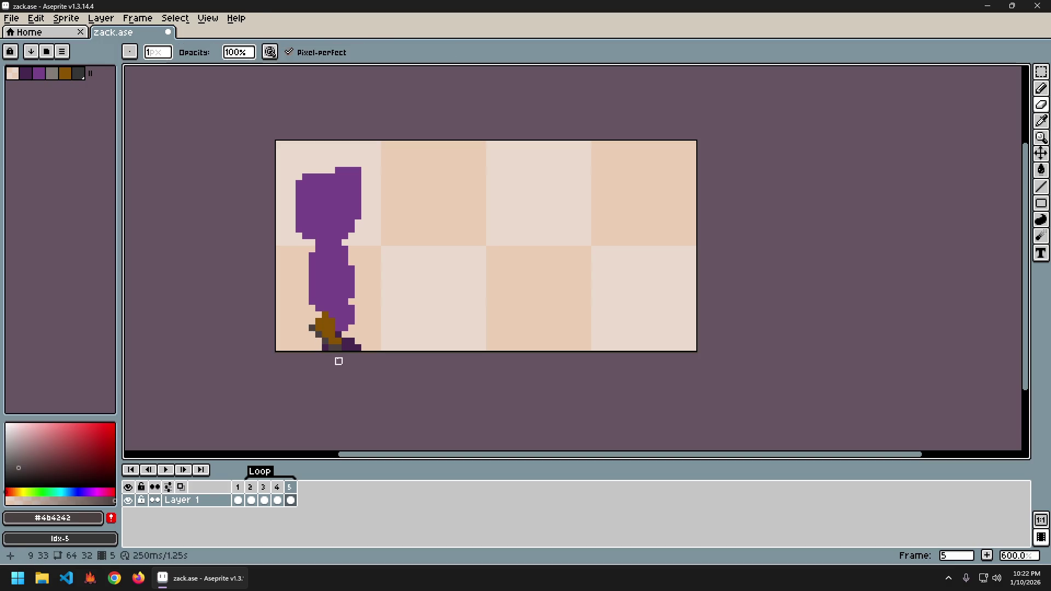
key(Left)
key(Right)
key(Left)
key(Right)
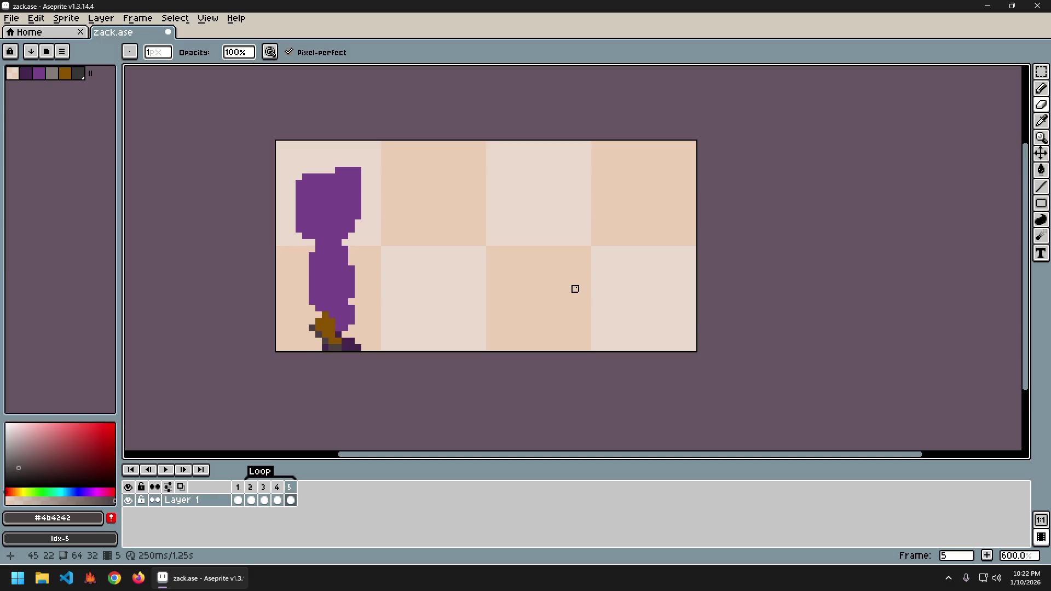
- Flip through the frames to compare foot poses, ending on frame 5 with purple #76428a picked
key(Right)
key(Left)
key(Right)
key(Right)
key(Right)
key(Right)
key(Right)
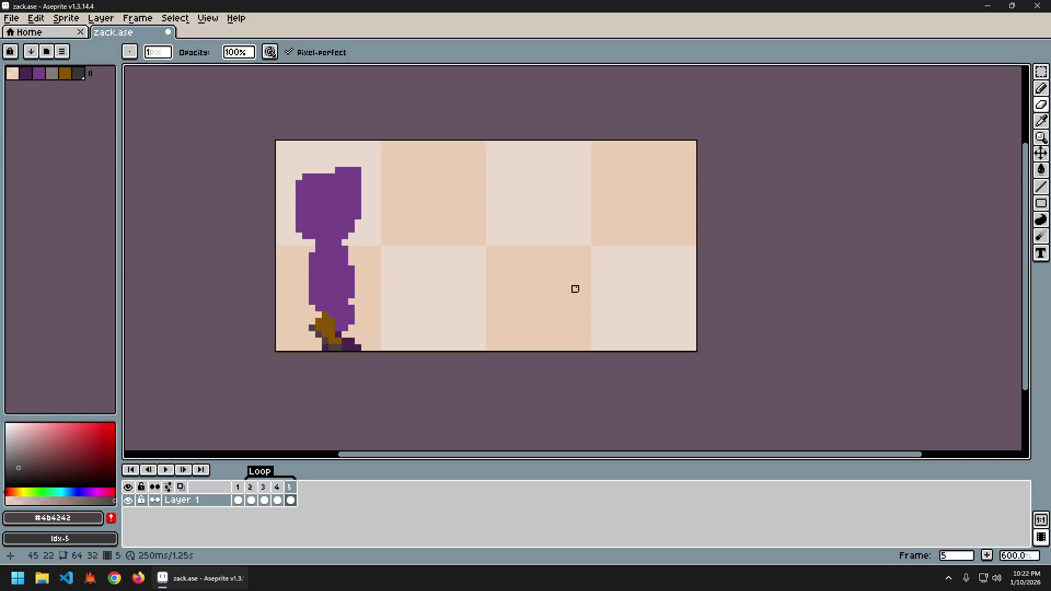
key(Left)
key(Right)
key(Left)
key(Left)
key(Right)
key(Right)
key(Right)
key(Right)
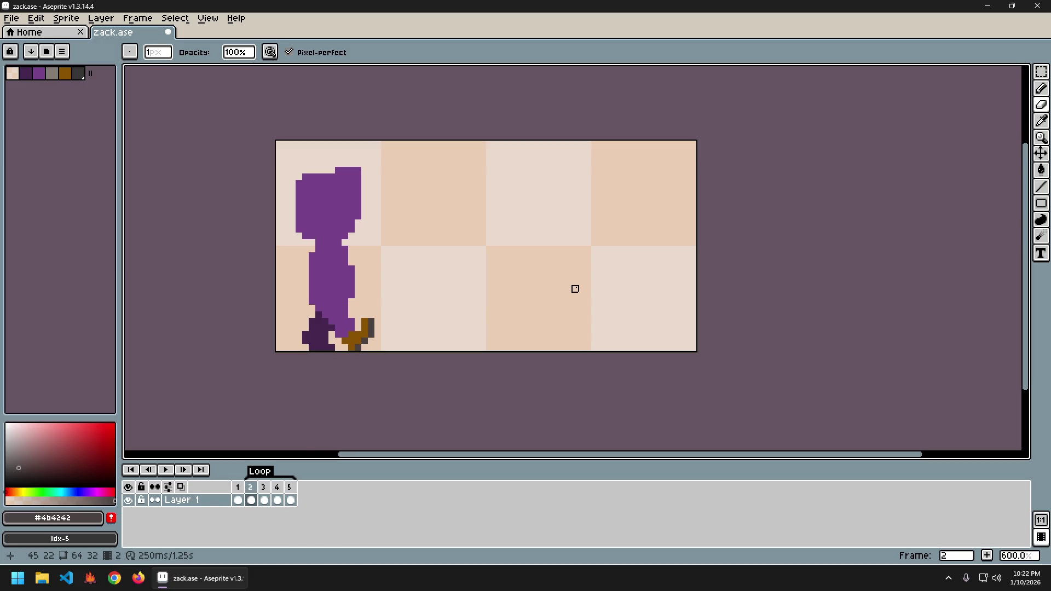
key(Right)
key(Right)
key(Right)
key(Left)
key(Right)
key(Left)
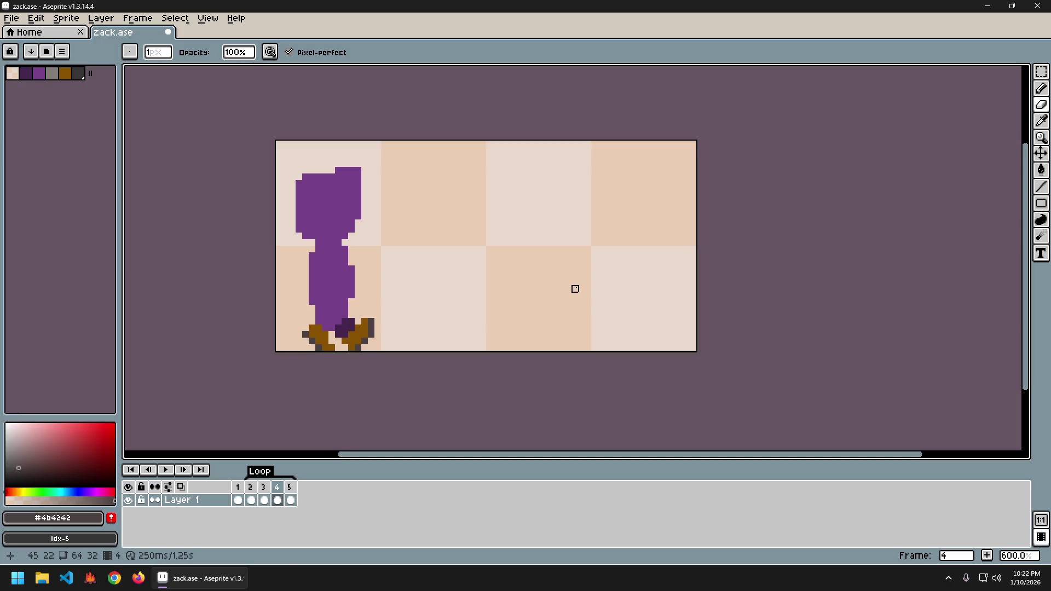
key(Left)
key(Right)
key(Right)
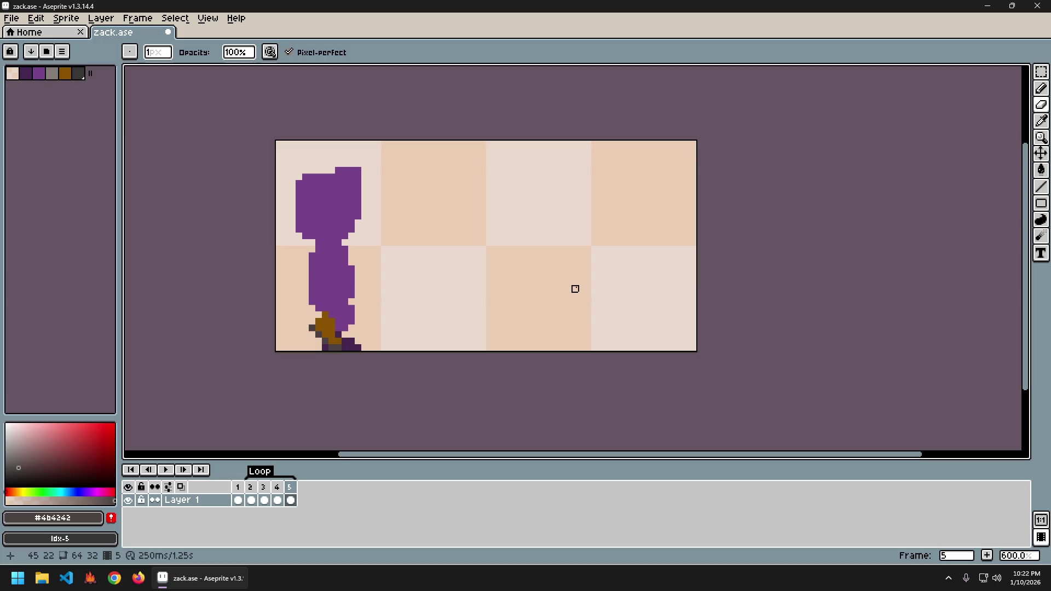
alt+click(345, 322)
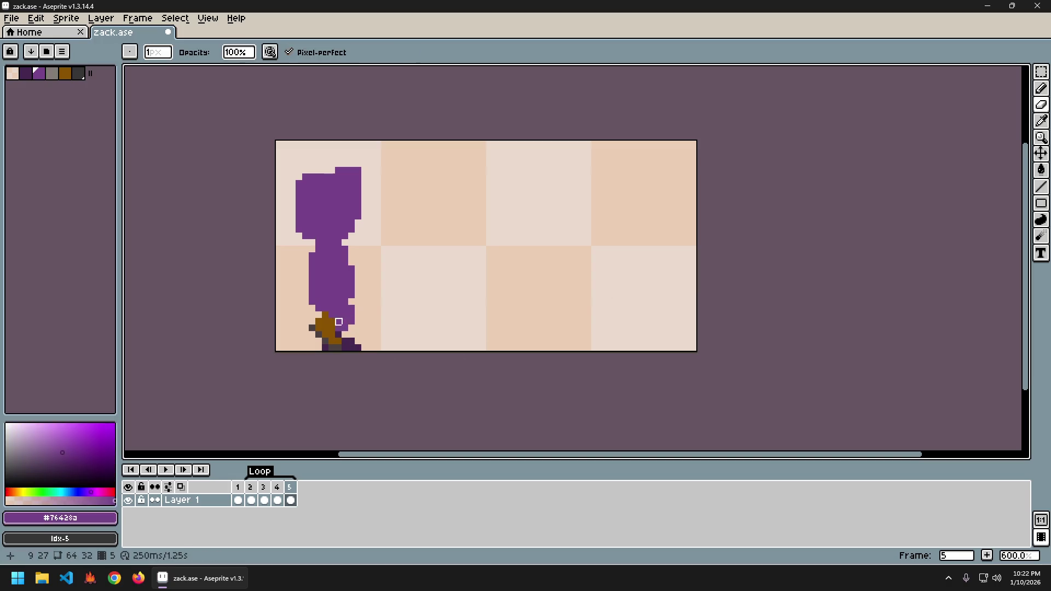
- Play the walk cycle preview with the Pencil active, then stop it
key(b)
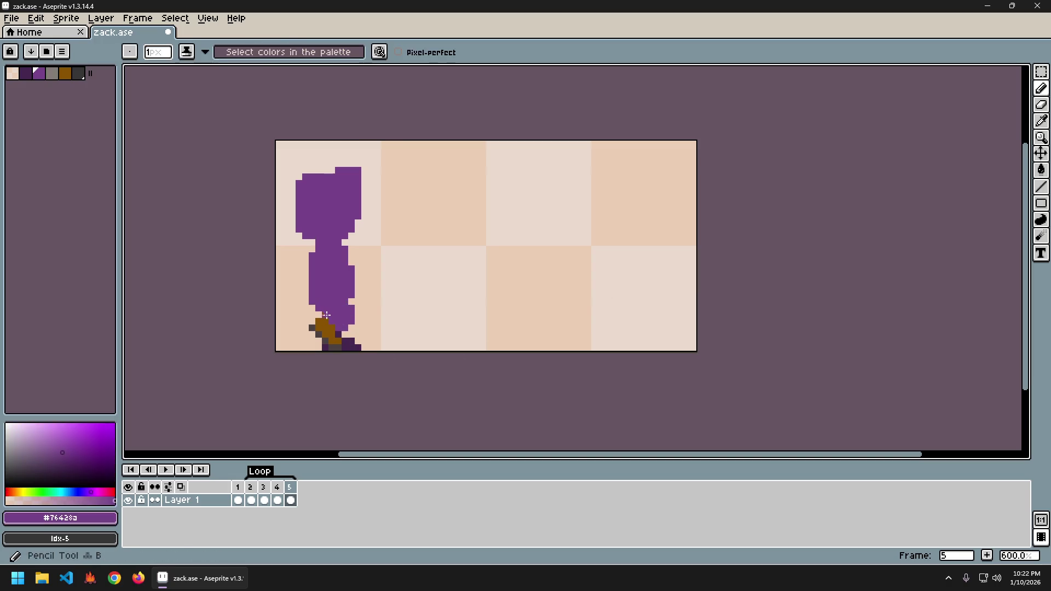
key(Right)
key(Right)
key(Right)
key(Right)
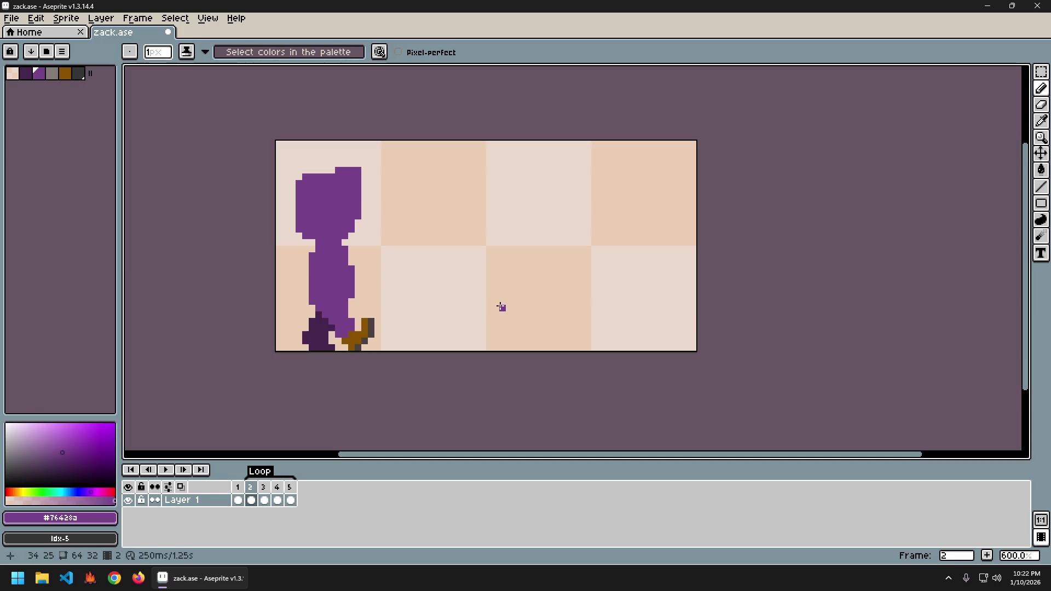
key(Return)
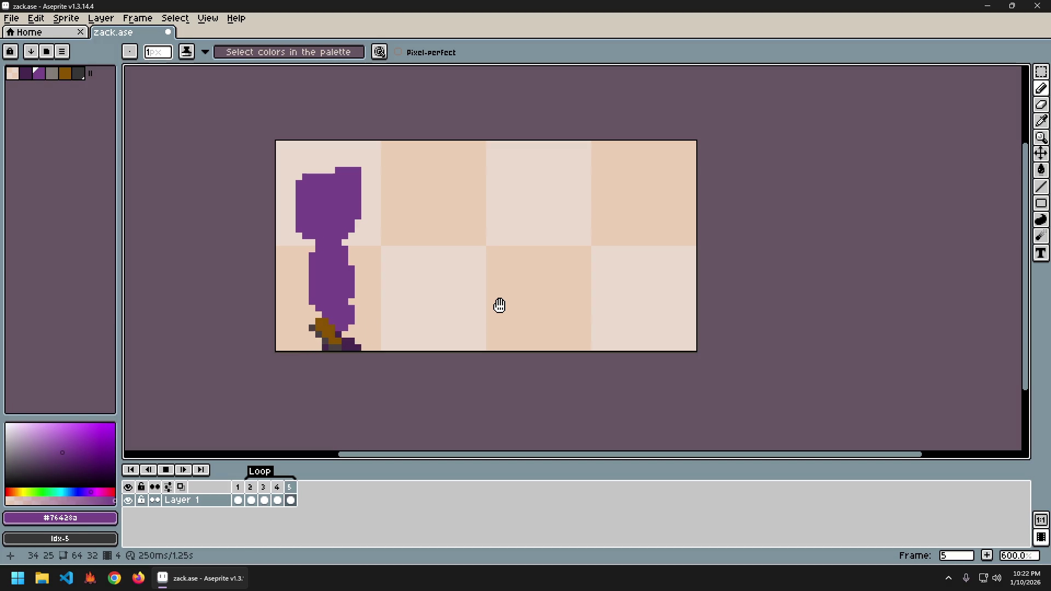
key(Return)
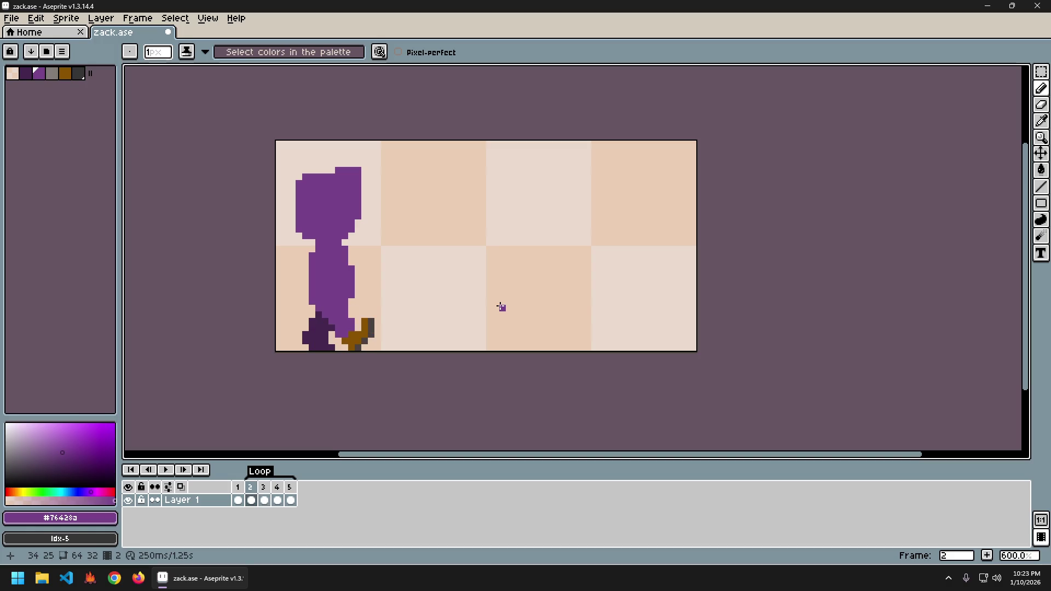
- On frame 2, redraw the front shoe in brown #885201 and replay the cycle
key(Right)
key(Right)
key(Right)
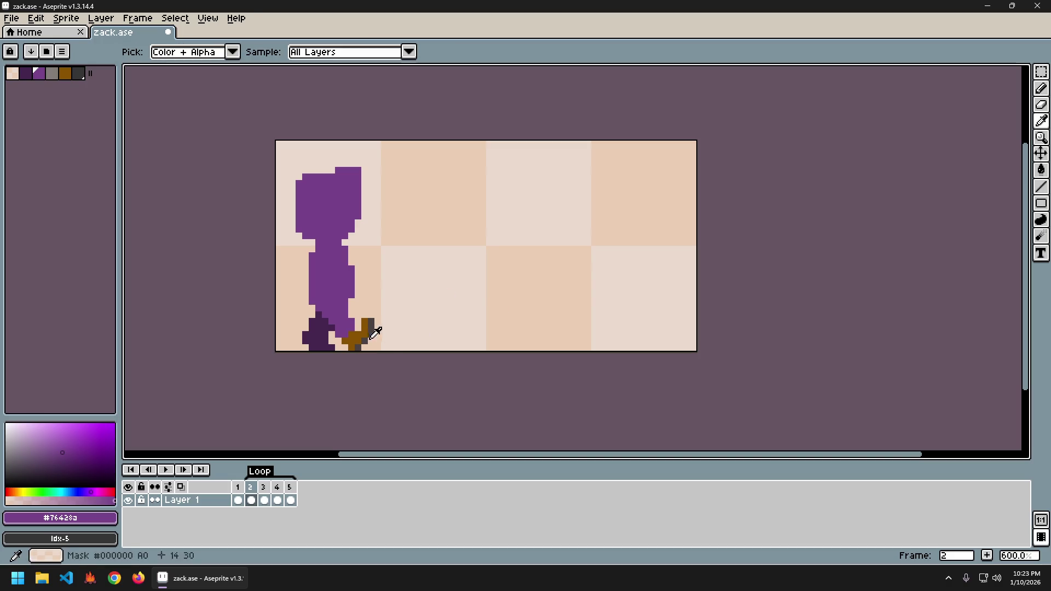
alt+click(363, 333)
key(Return)
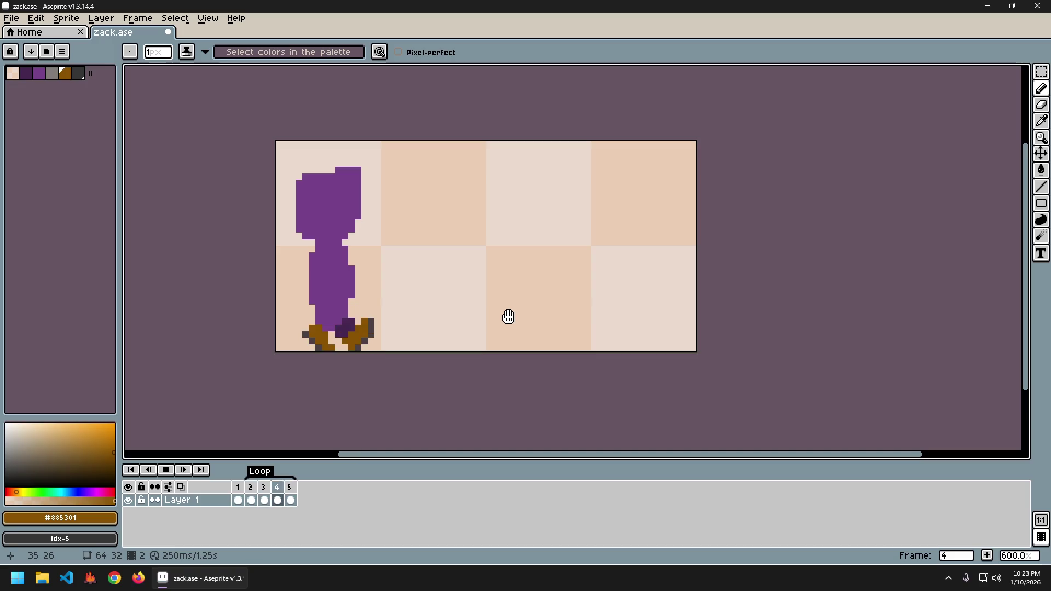
key(Return)
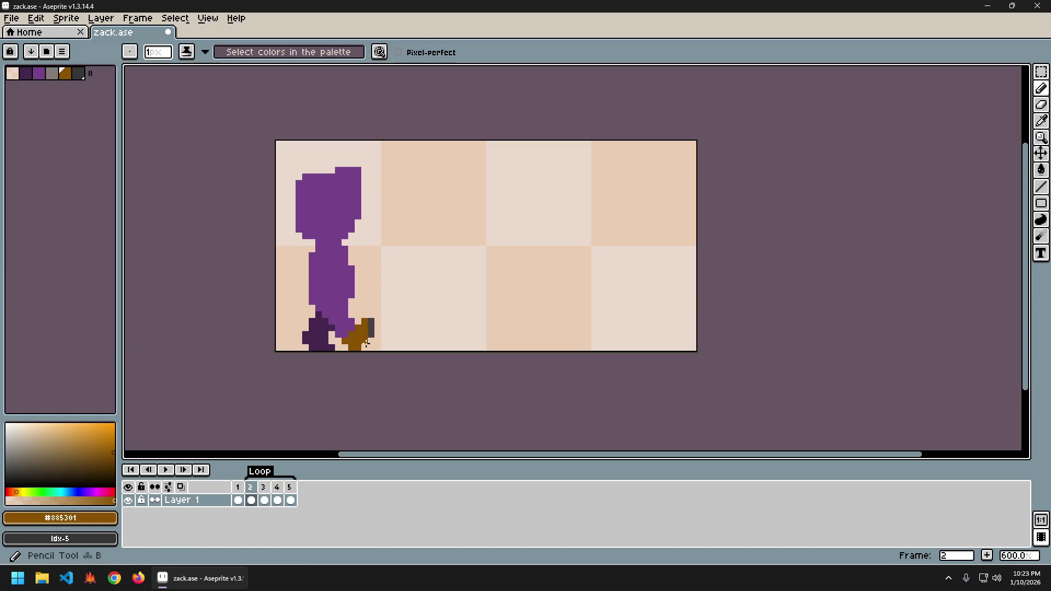
- Step through frames 3, 4, 5, 1 and 2, then start the looping five-frame playback
key(g)
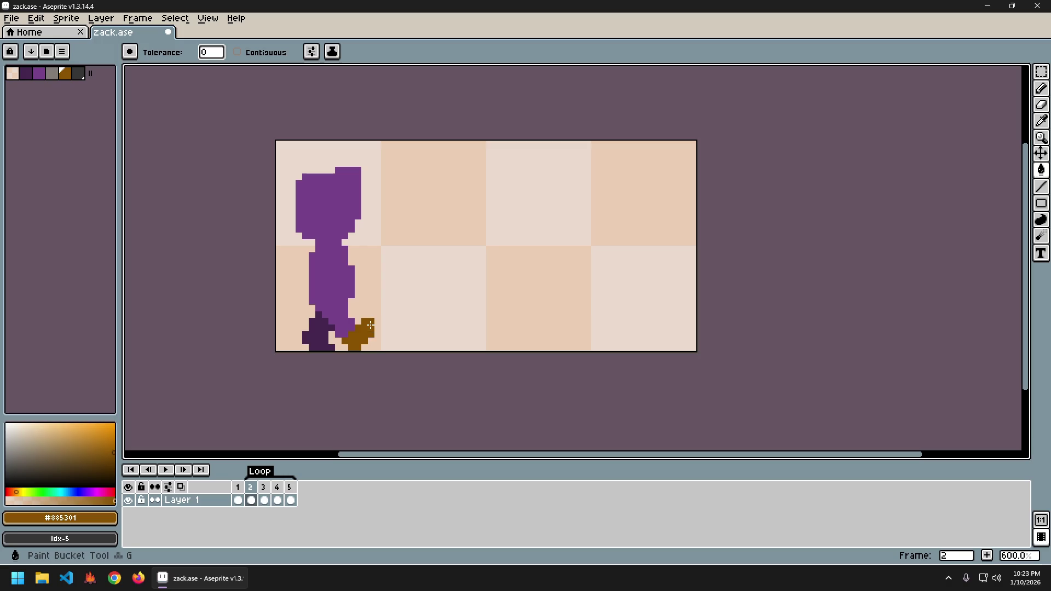
key(Right)
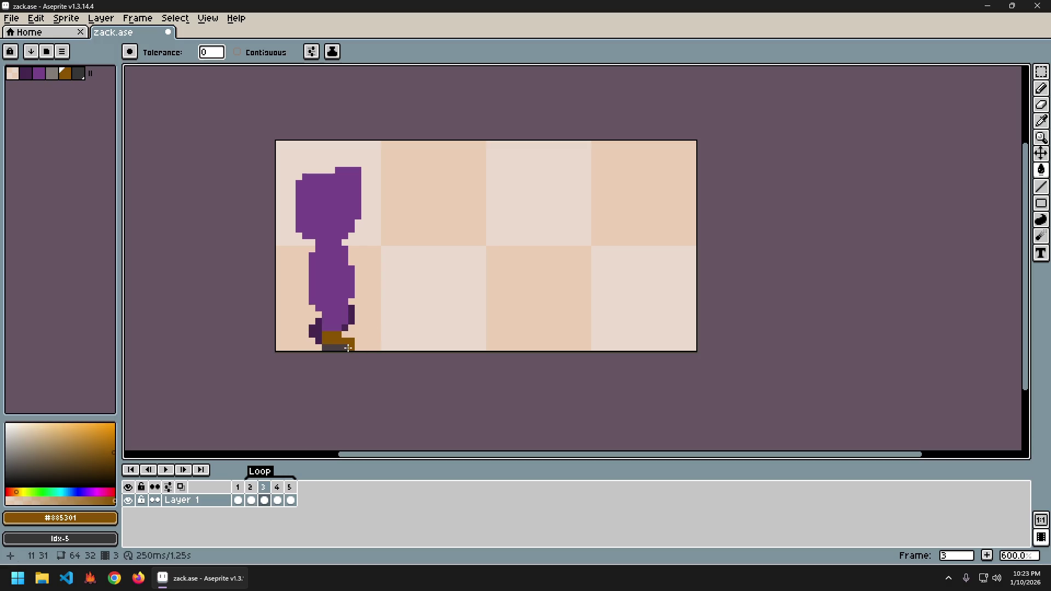
key(Right)
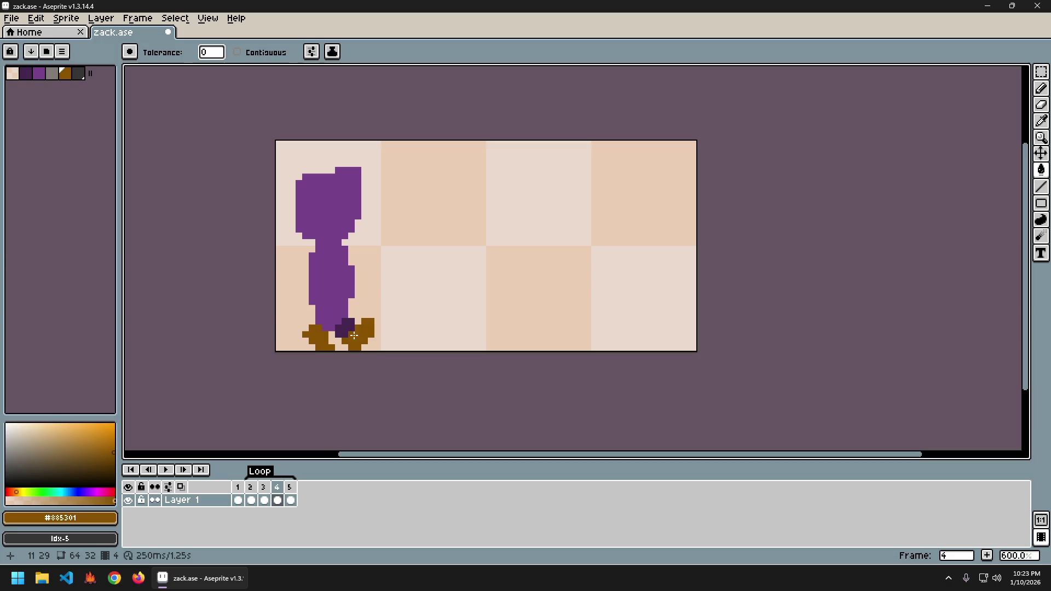
key(Right)
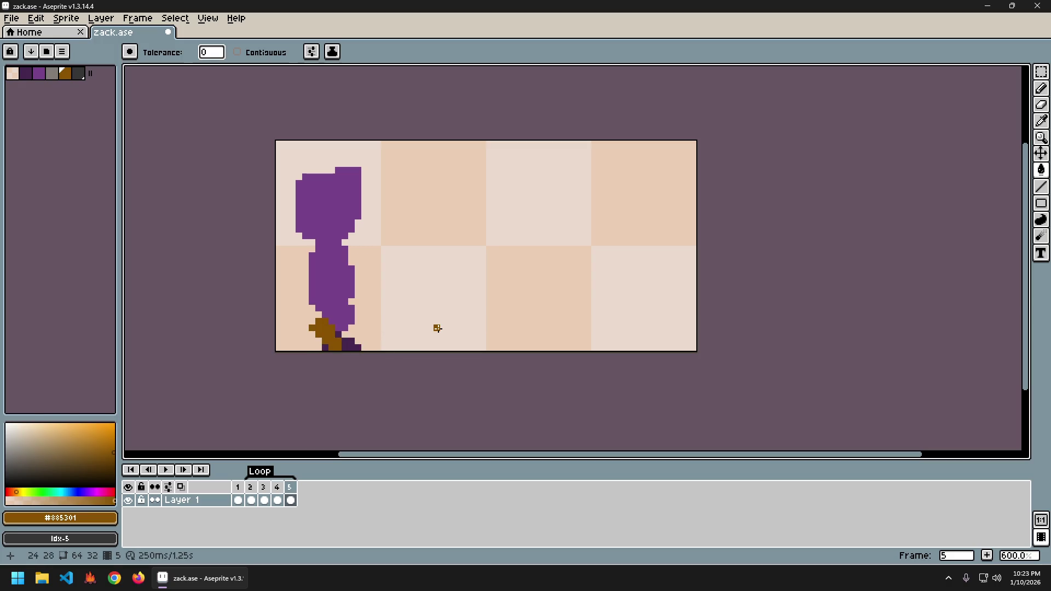
key(Right)
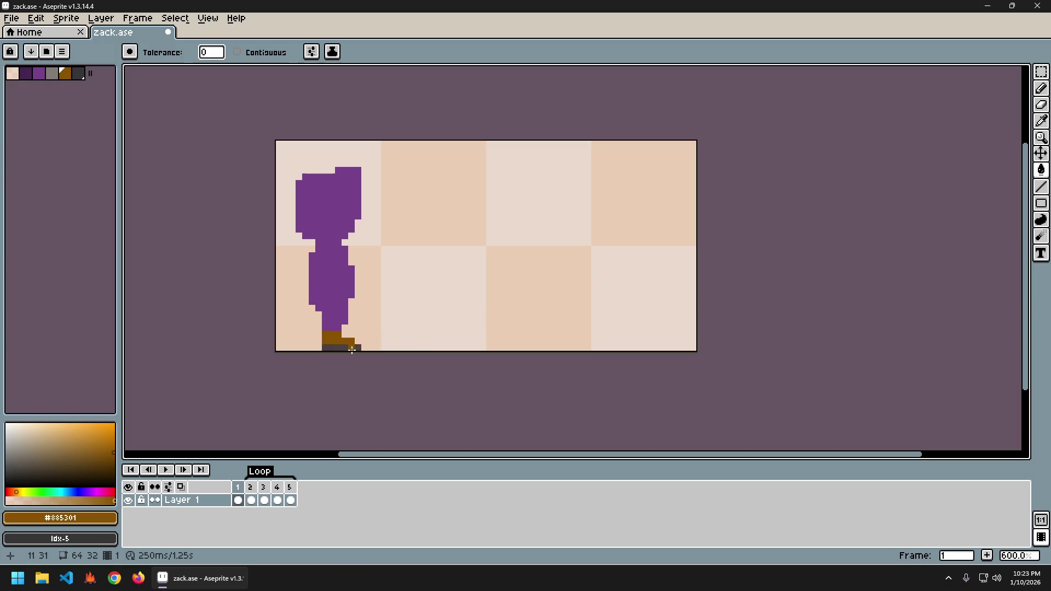
key(Right)
key(Return)
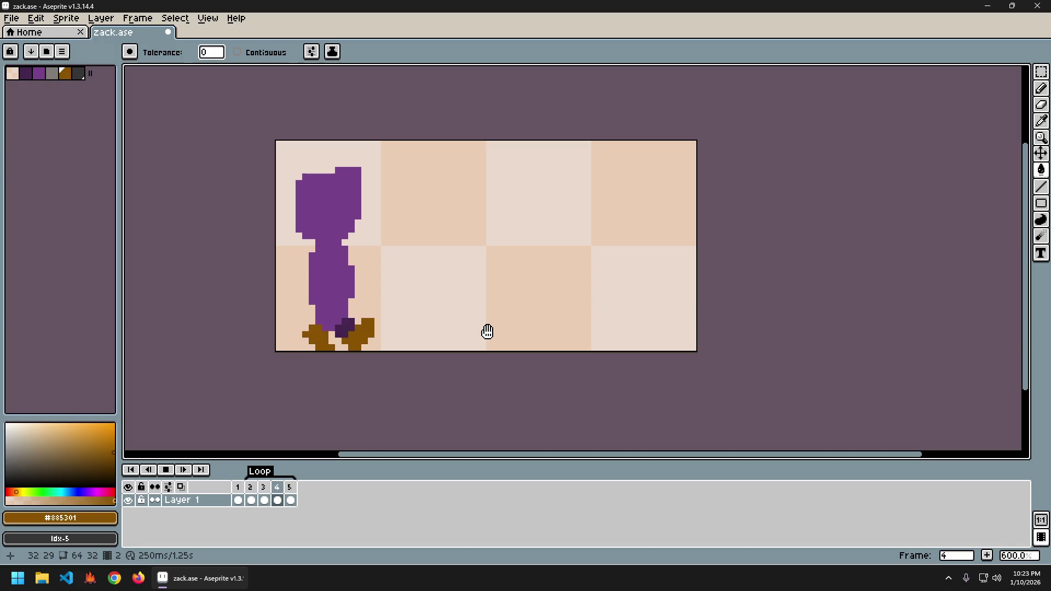
- Undo and redo the latest fill and pencil stroke, stop playback, and settle on frame 2
key(ctrl+z)
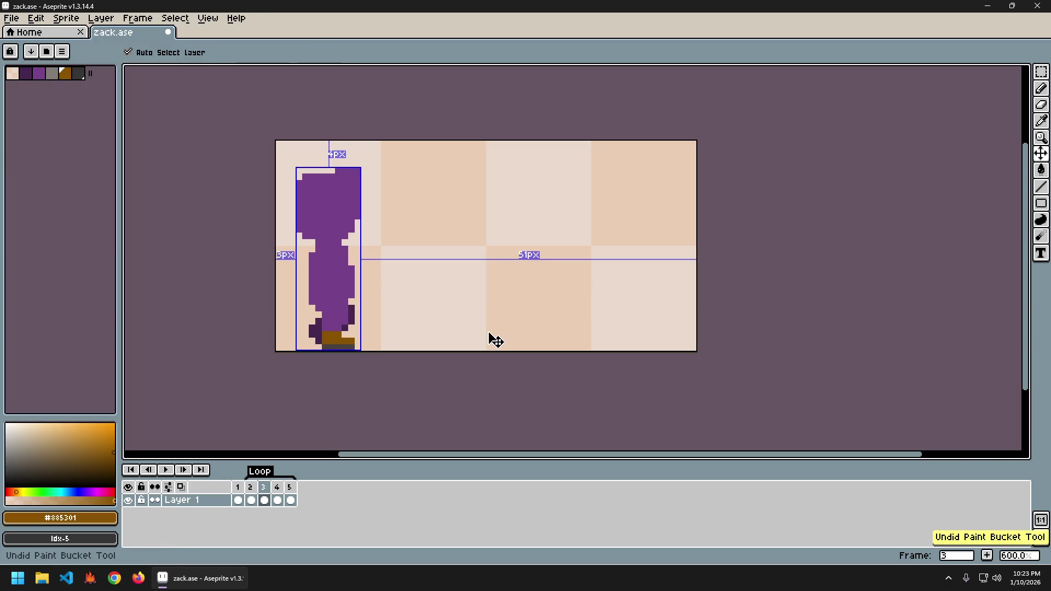
key(ctrl+z)
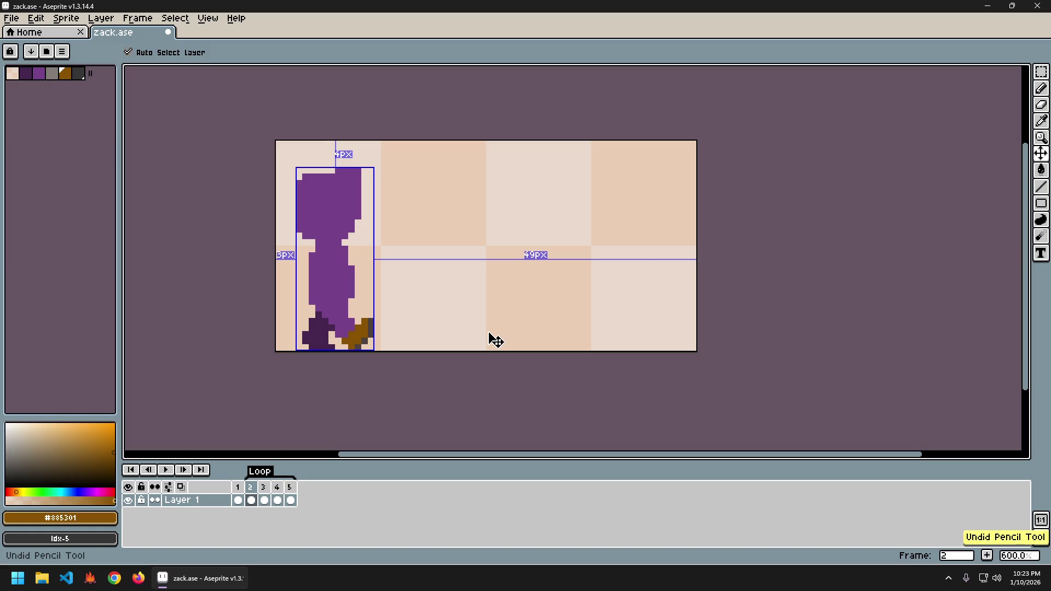
key(ctrl+y)
key(g)
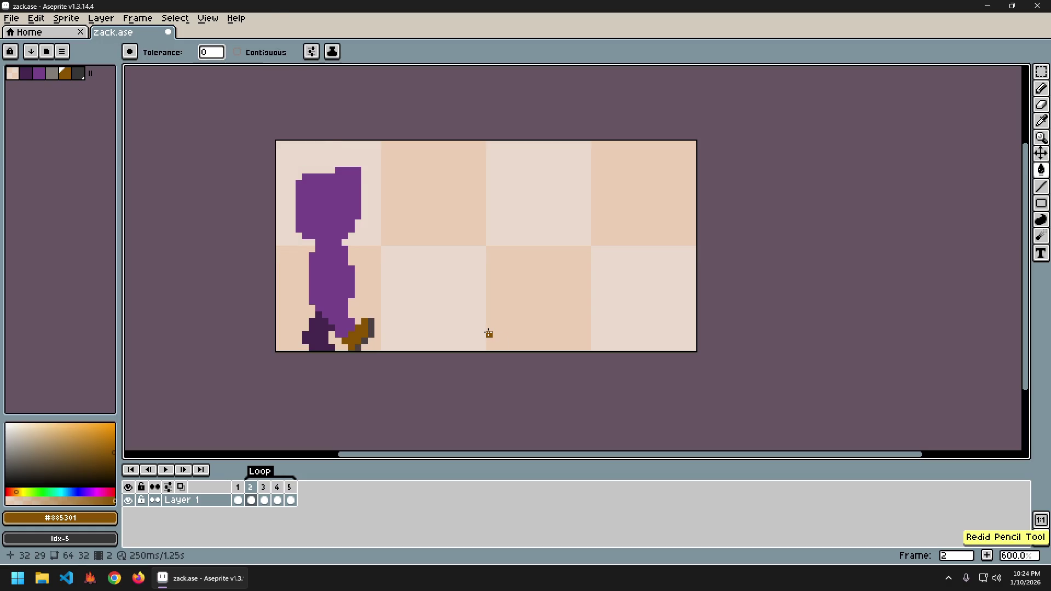
key(Return)
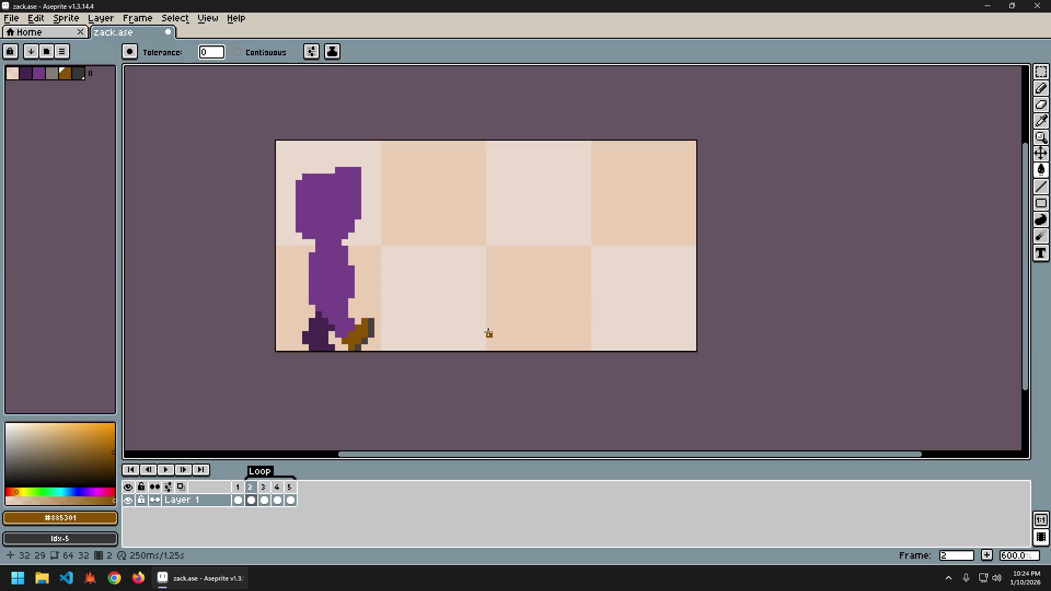
text(1)
key(Return)
key(Left)
key(Right)
- Raise frame 2's upper body with a rectangular selection and pick the purple #76428a
key(m)
mouse_move(279, 162)
mouse_down()
mouse_move(411, 298)
mouse_move(408, 308)
mouse_up()
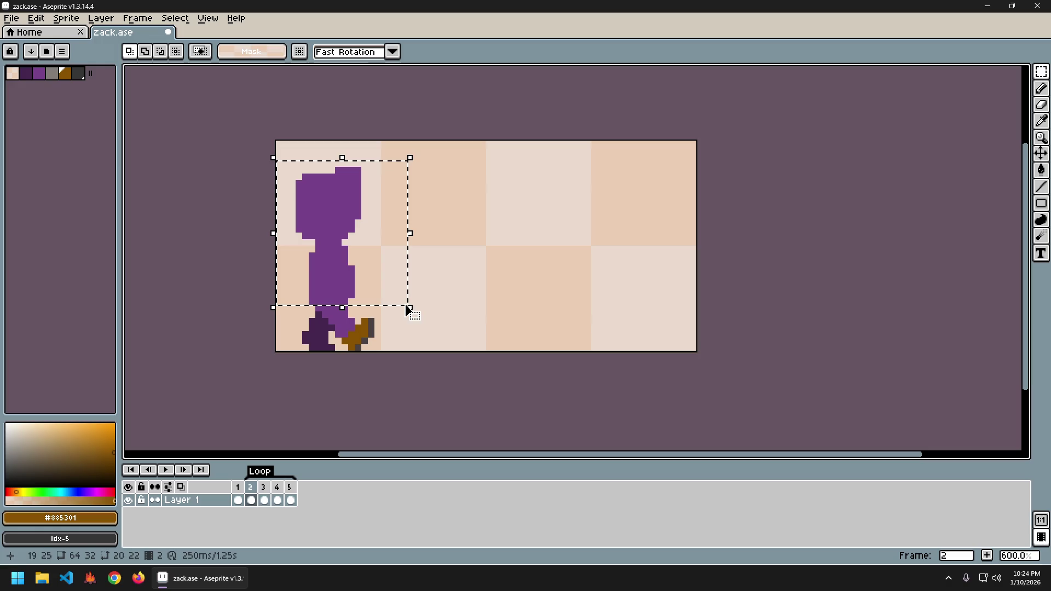
click(413, 302)
key(b)
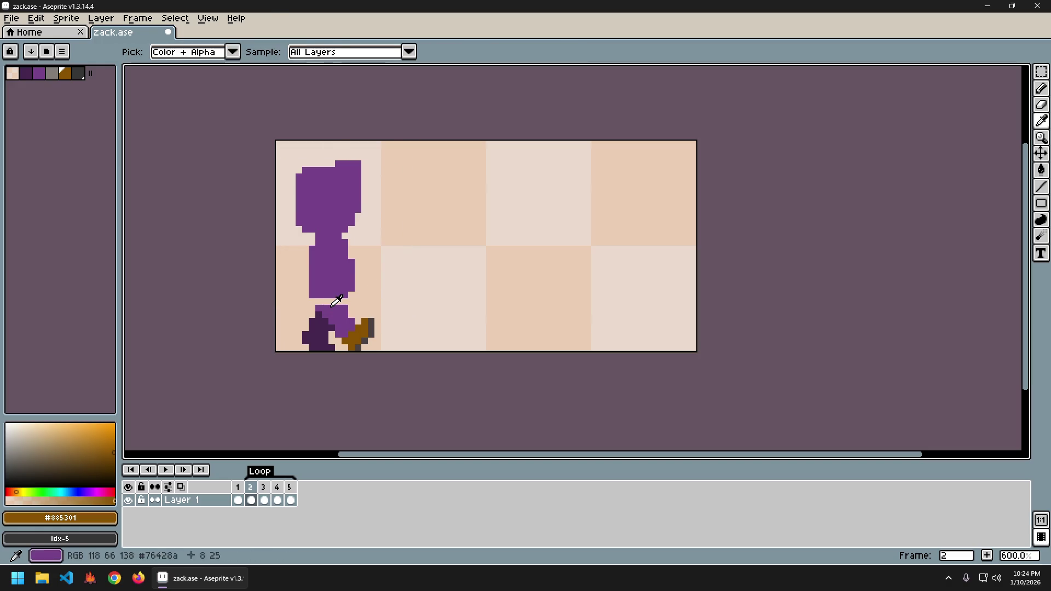
alt+click(345, 303)
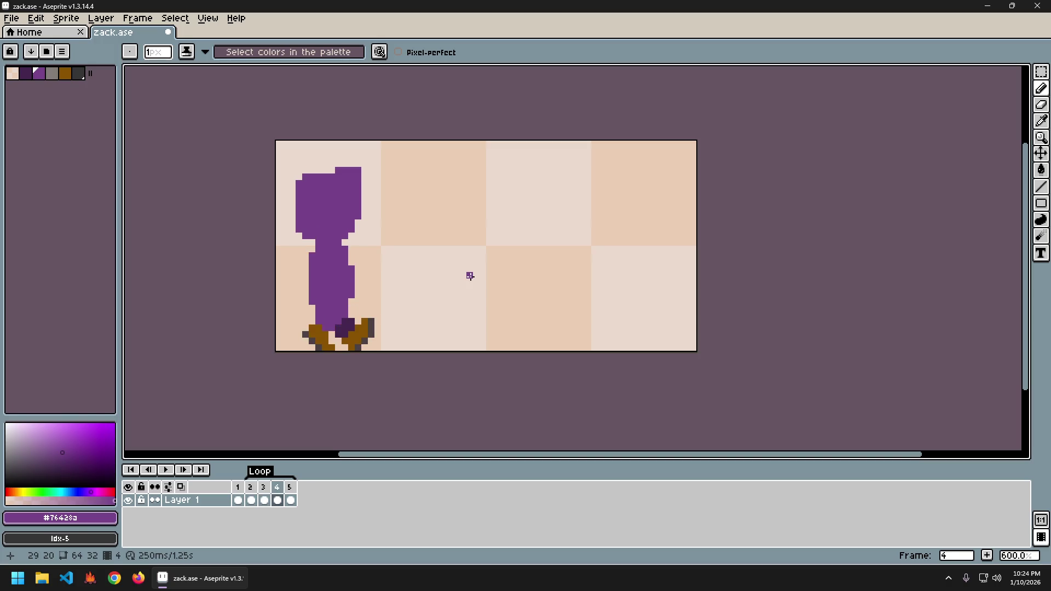
- On frame 4, lift the upper body two pixels and fill the leg gap in purple
key(m)
mouse_move(283, 156)
mouse_down()
mouse_move(423, 262)
mouse_move(415, 307)
mouse_up()
key(Up)
key(Up)
key(ctrl+d)
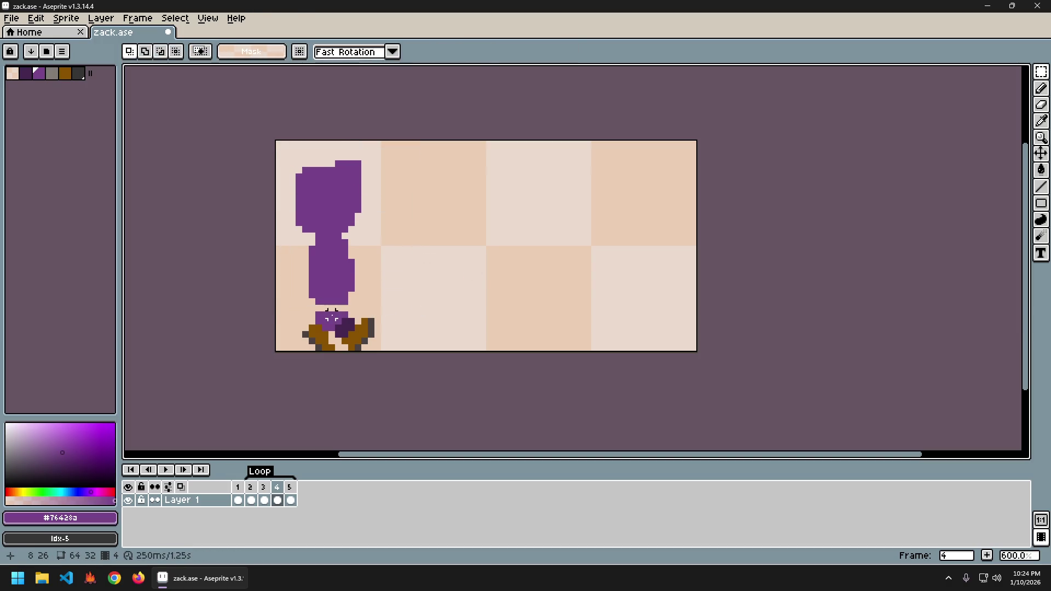
key(b)
drag(319, 307, 345, 310)
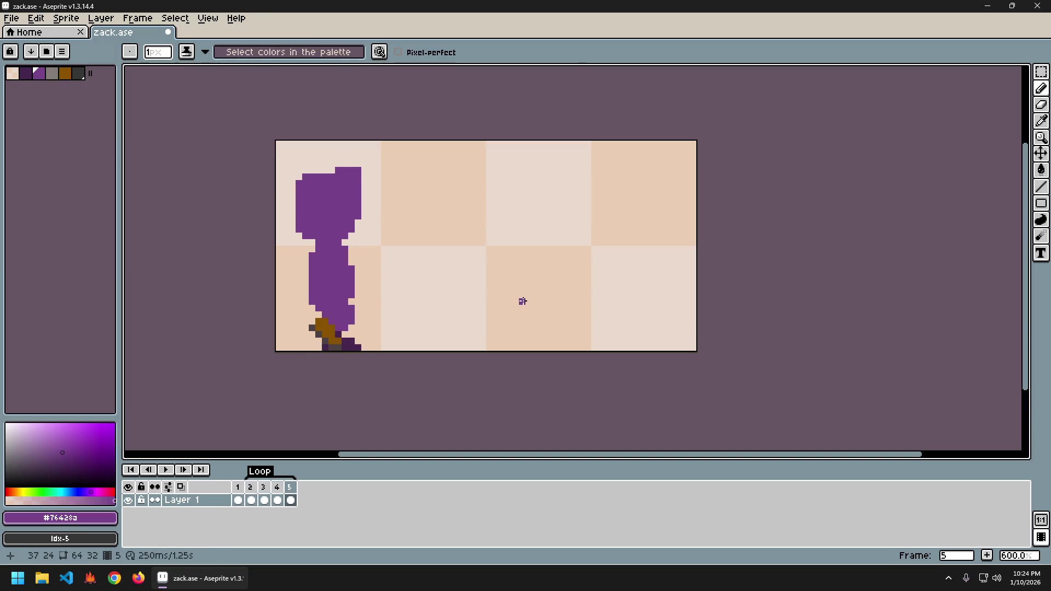
- Play and stop the walk cycle, then compare frames 4 and 5, ending on frame 5
key(Return)
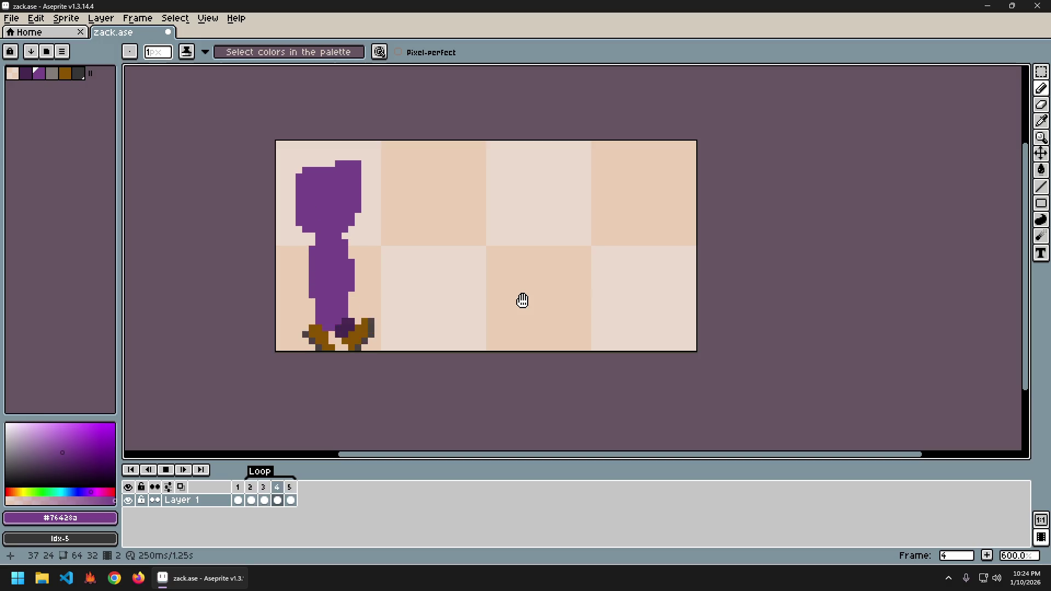
key(Return)
key(Left)
key(Right)
key(Right)
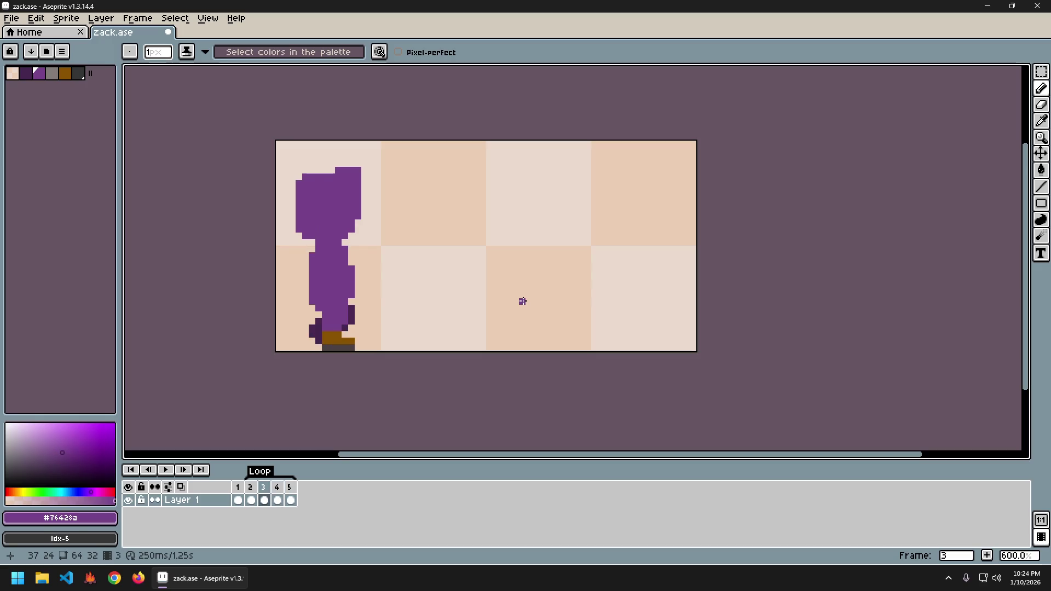
key(Return)
key(Return)
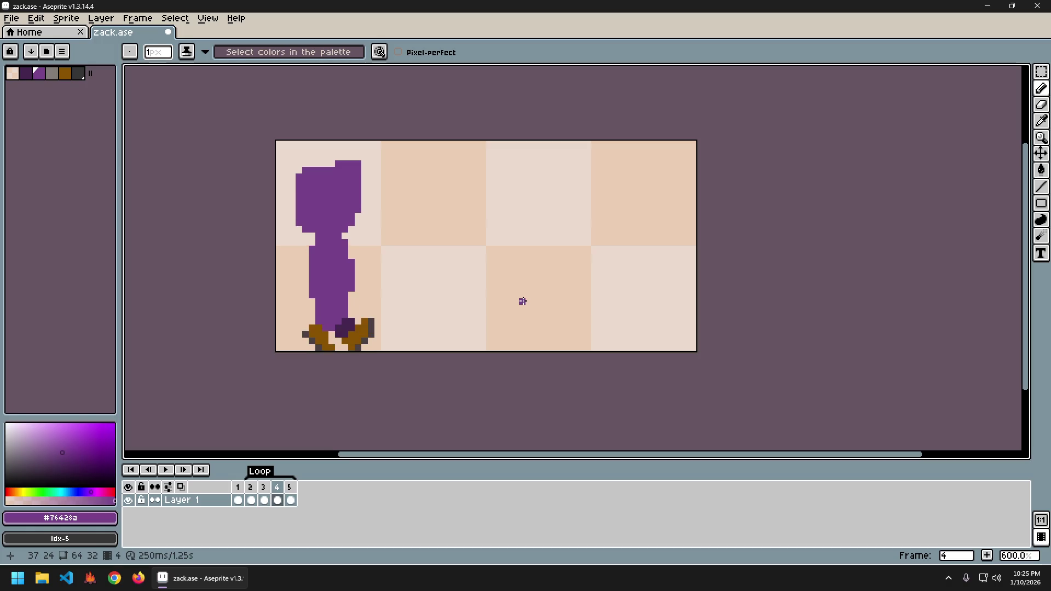
key(Right)
key(Left)
key(Right)
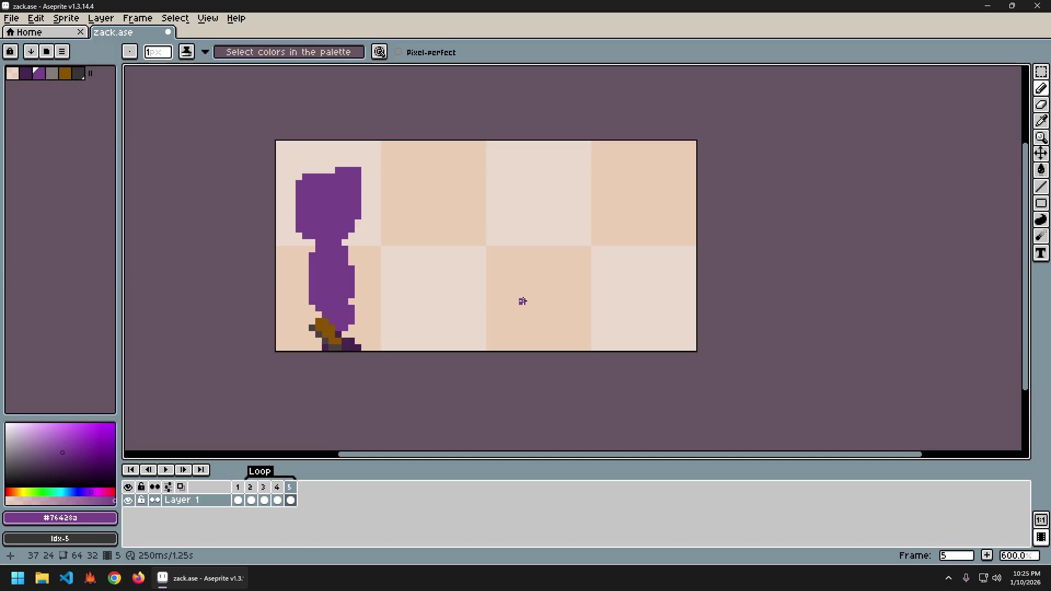
- Touch up frame 5's shoe with dark gray #4b4242 sole and brown #885301 pixels
key(Left)
key(Left)
key(Right)
key(Right)
key(Left)
key(Left)
key(Right)
key(Right)
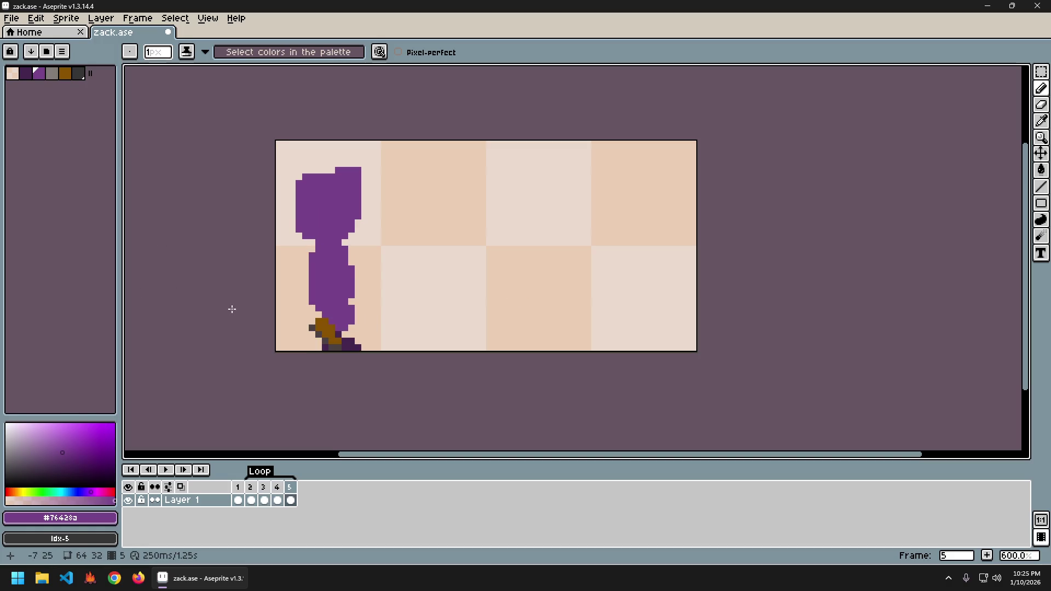
key(alt)
alt+click(319, 334)
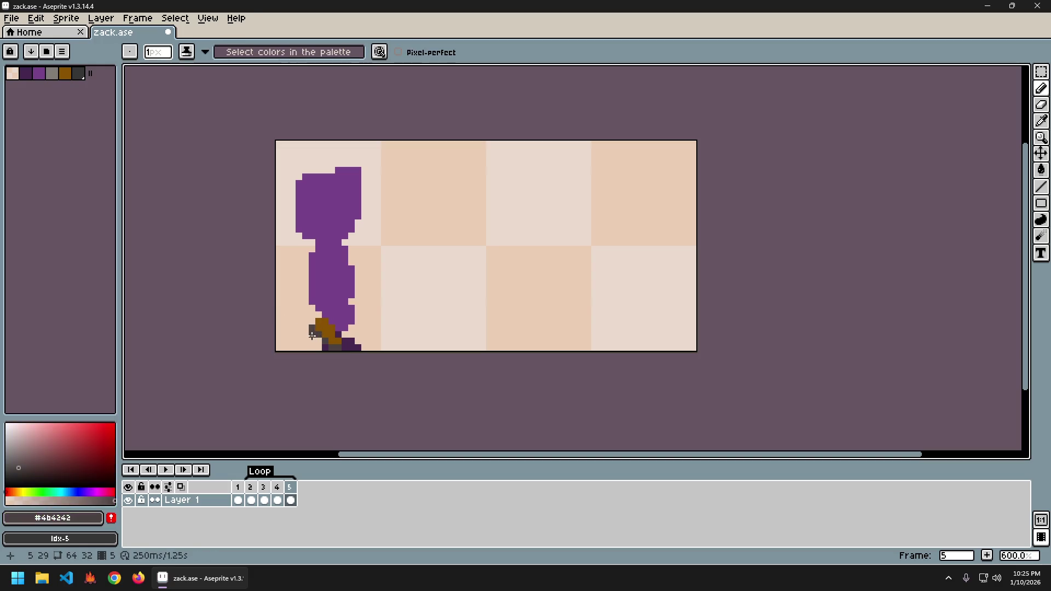
alt+click(324, 339)
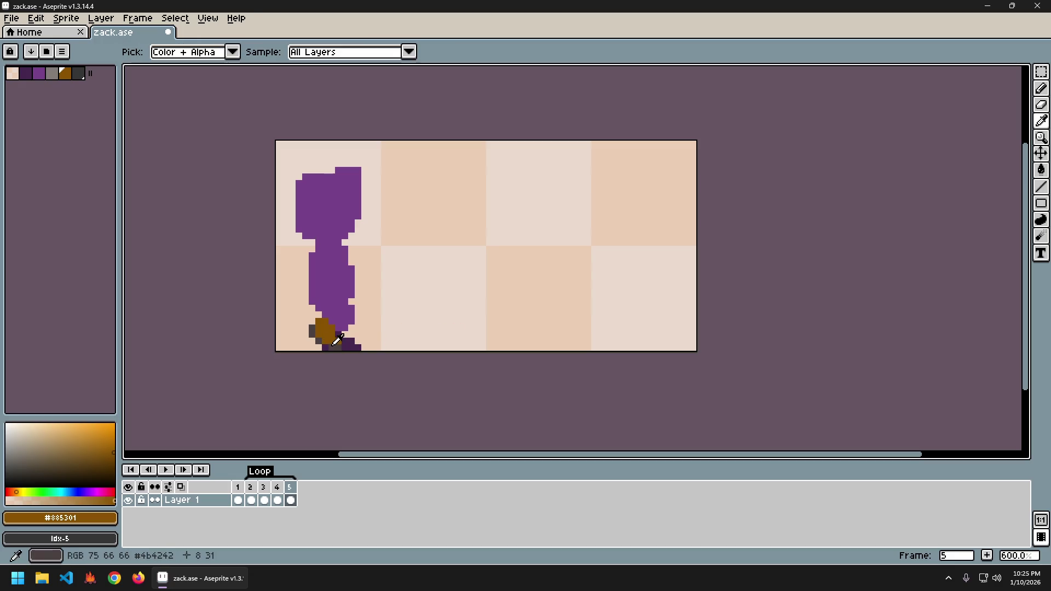
alt+click(335, 345)
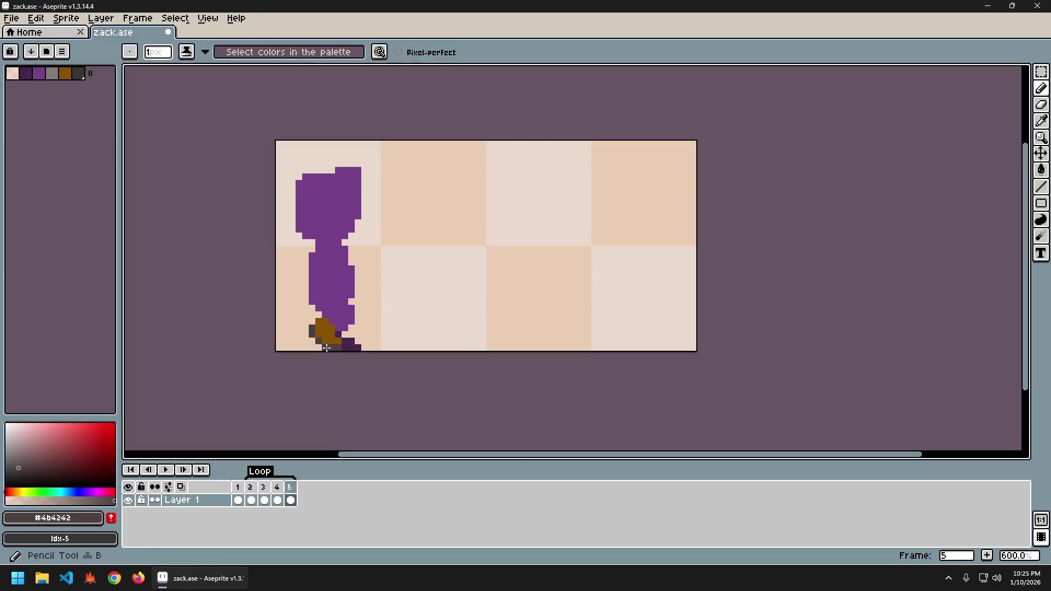
- Add more brown shoe pixels on frame 5, toggling with frame 4 to compare
key(Left)
key(Right)
key(Left)
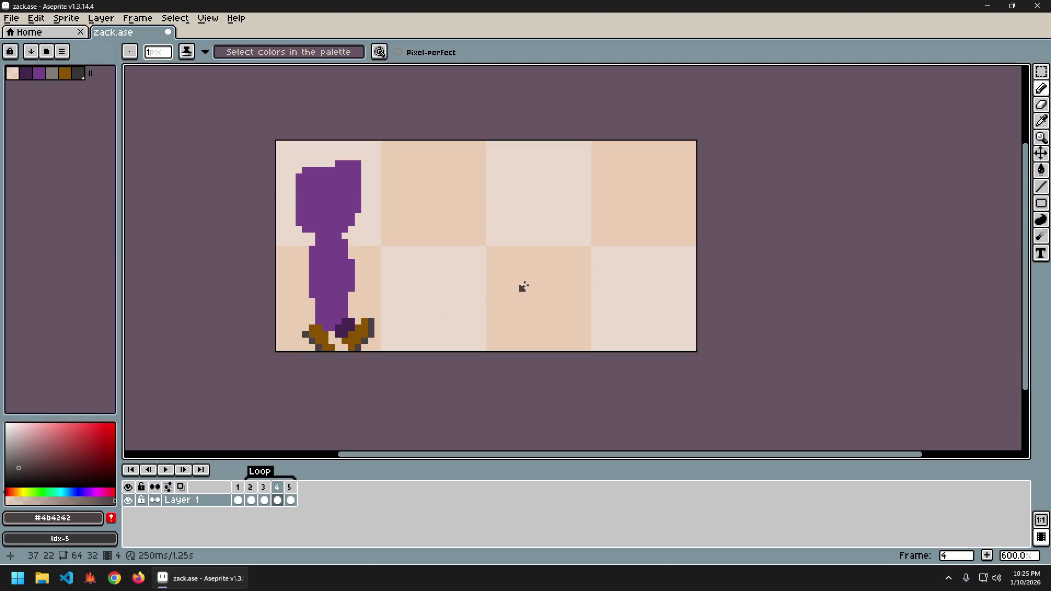
key(Right)
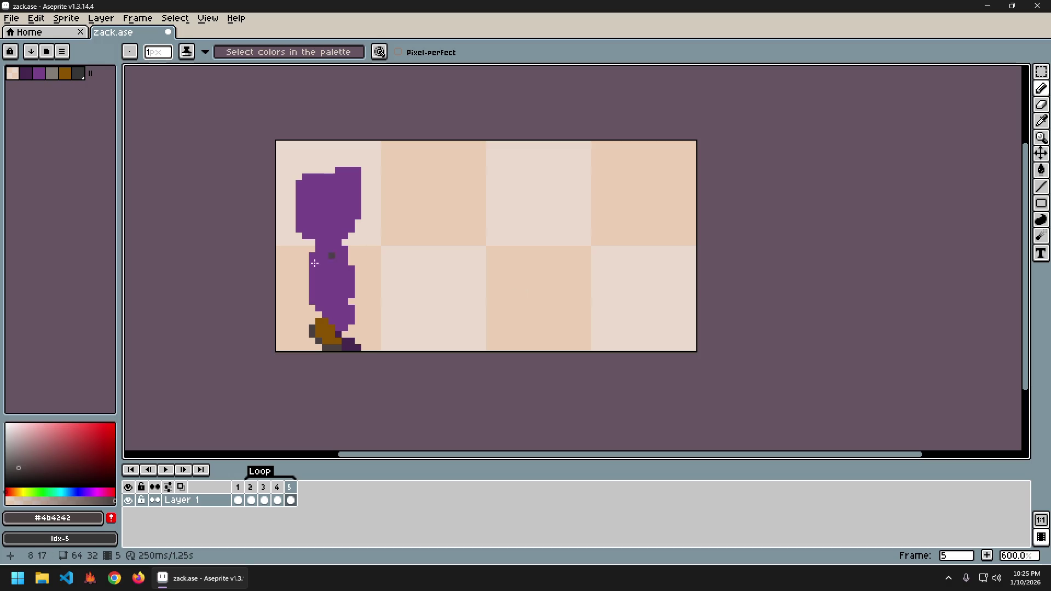
alt+click(315, 328)
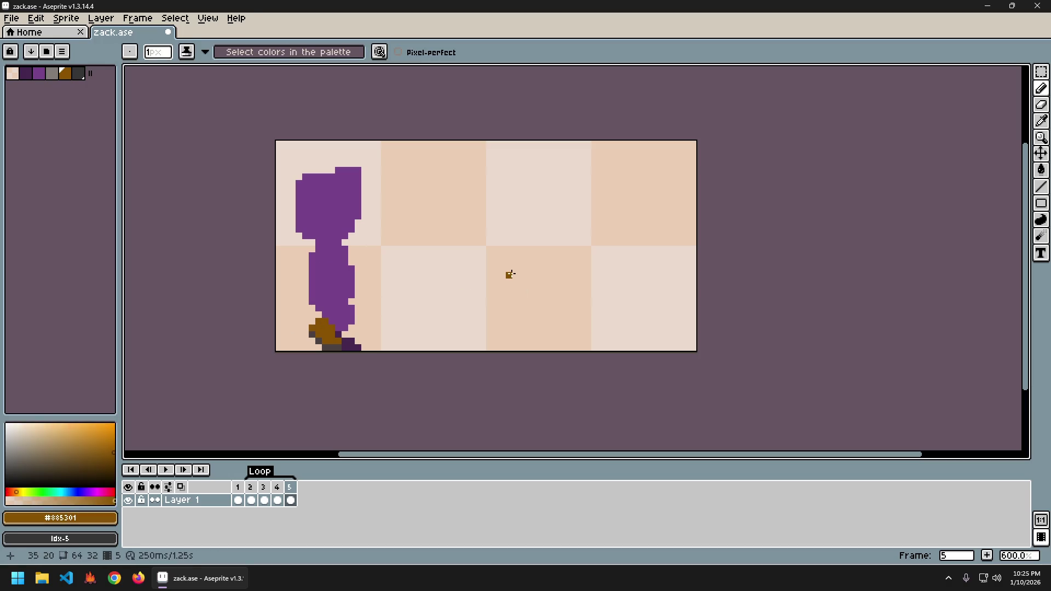
key(Left)
key(Right)
key(Left)
key(Right)
- Add a few more gray sole and brown shoe pixels, then play the walk cycle
key(Left)
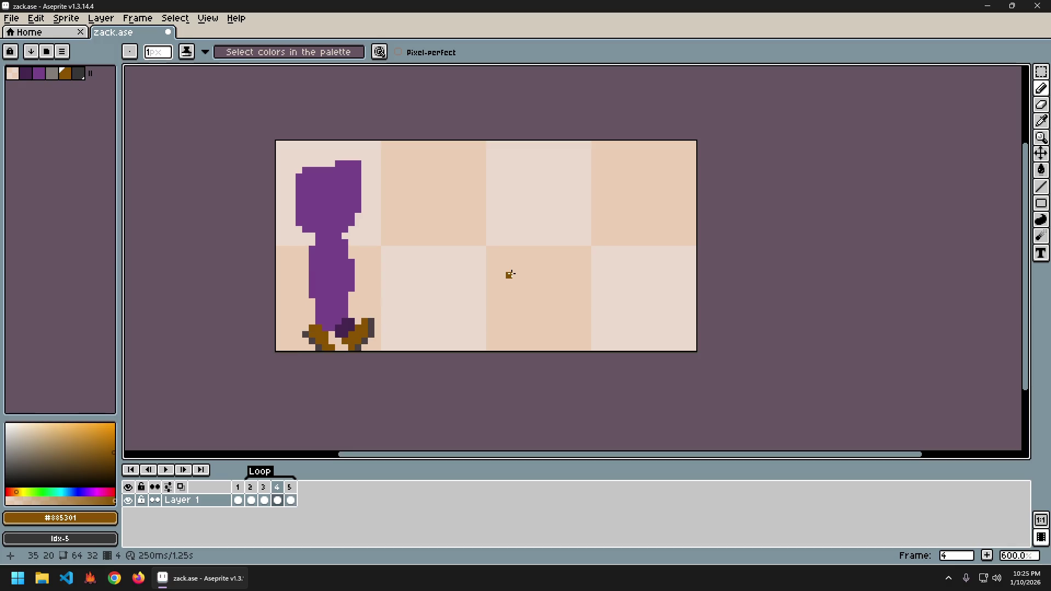
key(Right)
key(Right)
key(Right)
key(Right)
key(Left)
key(Right)
alt+click(325, 347)
alt+click(327, 334)
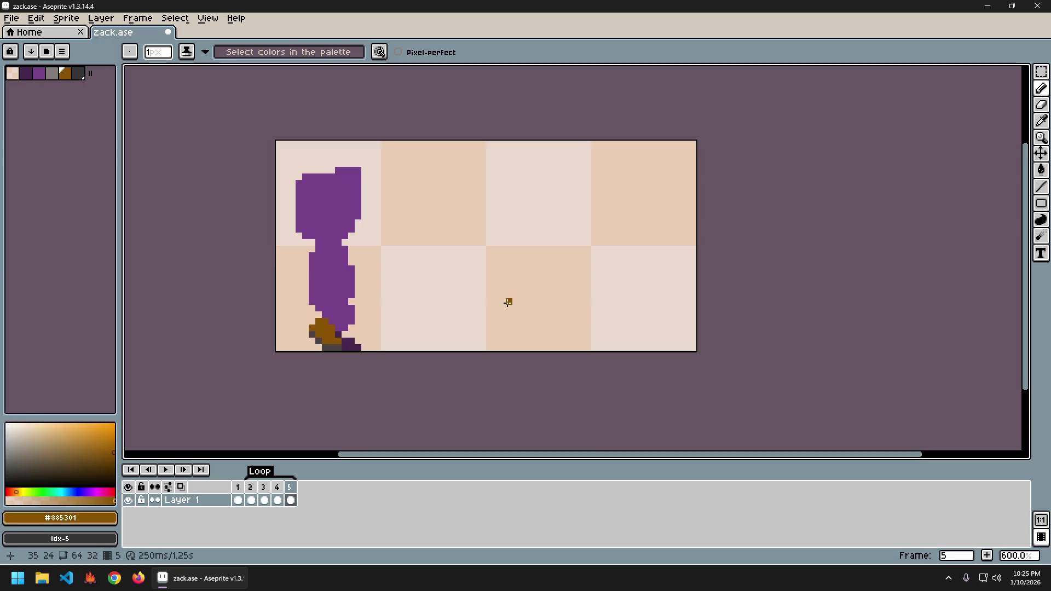
key(Return)
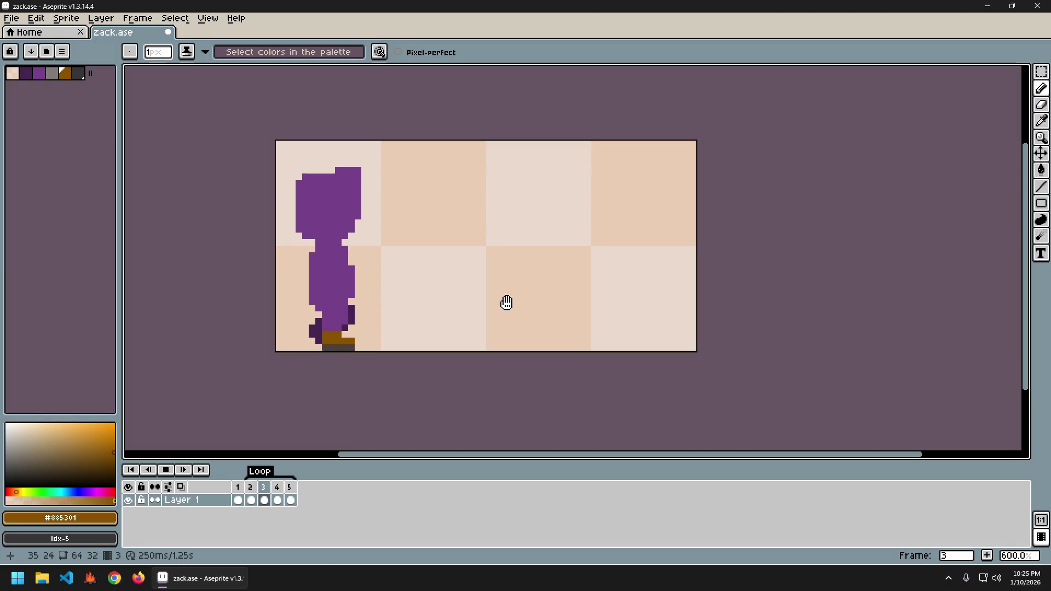
- Stop the preview and step between frames 1, 2 and 3 to check the feet
key(Return)
key(Right)
key(Right)
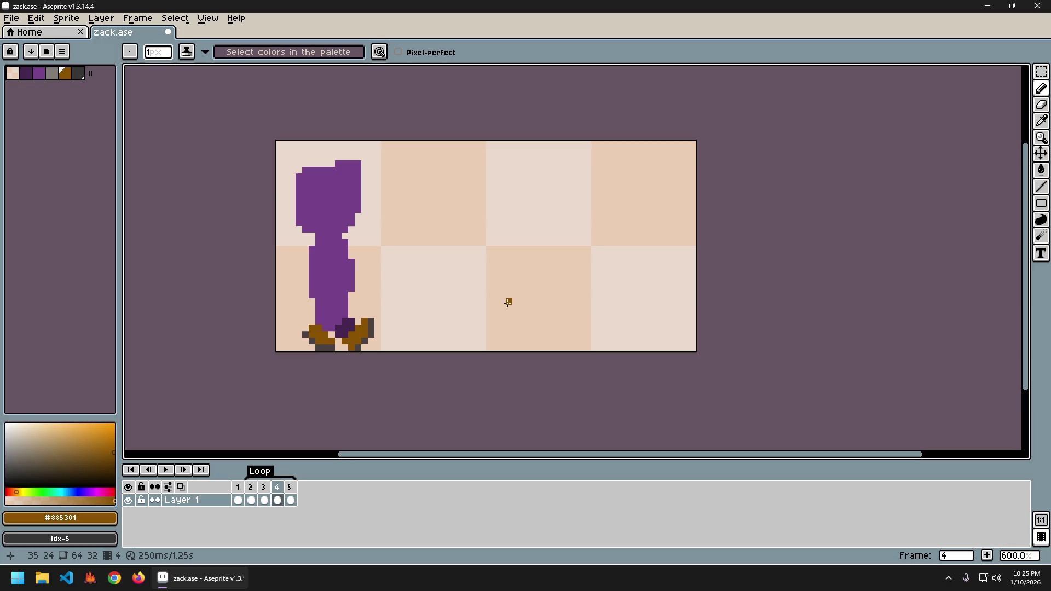
key(Right)
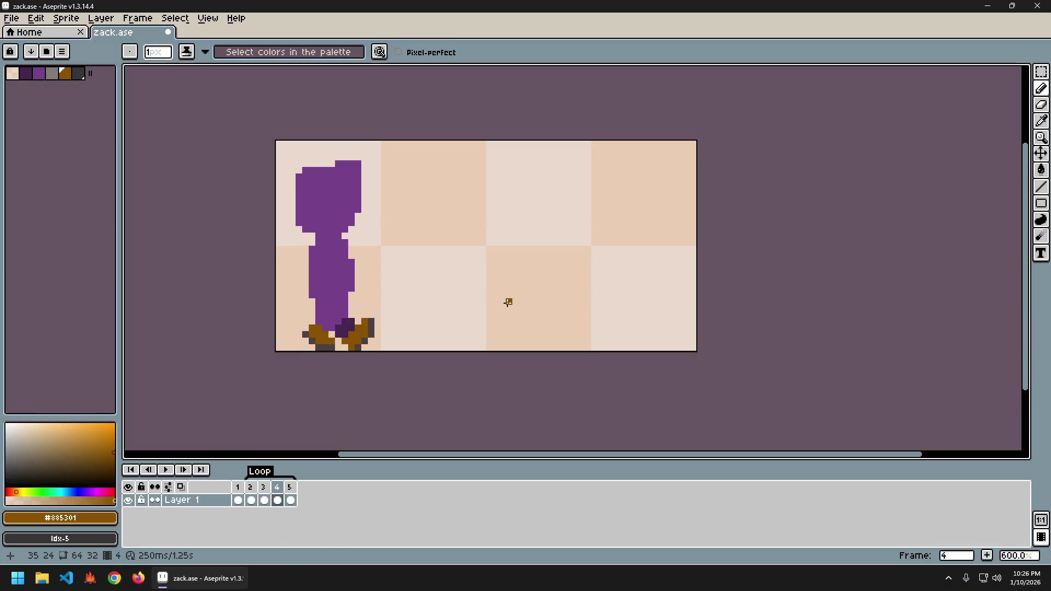
key(Left)
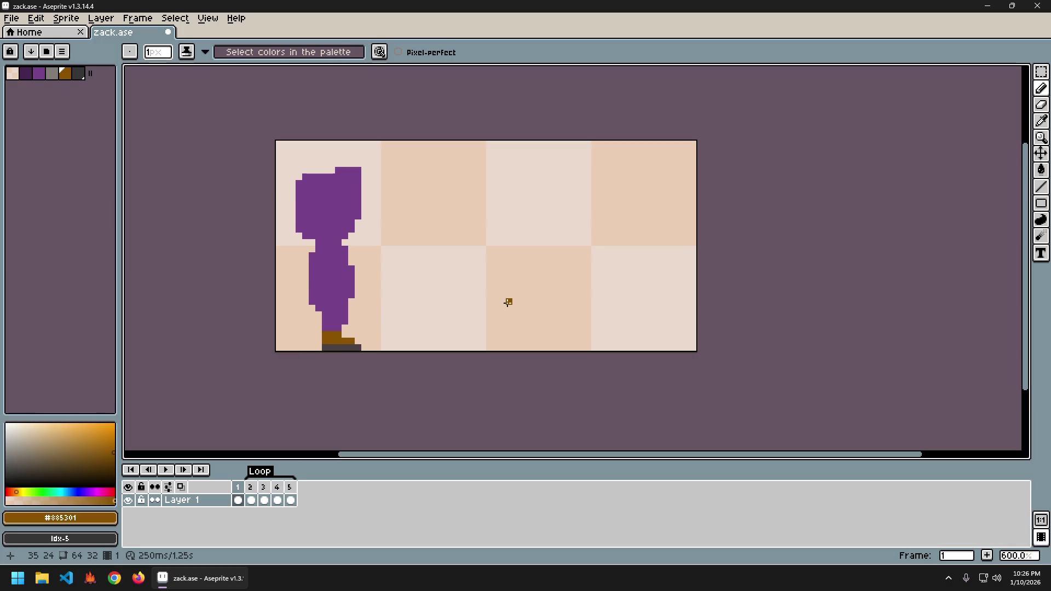
key(Left)
key(Left)
key(Right)
key(Left)
key(Right)
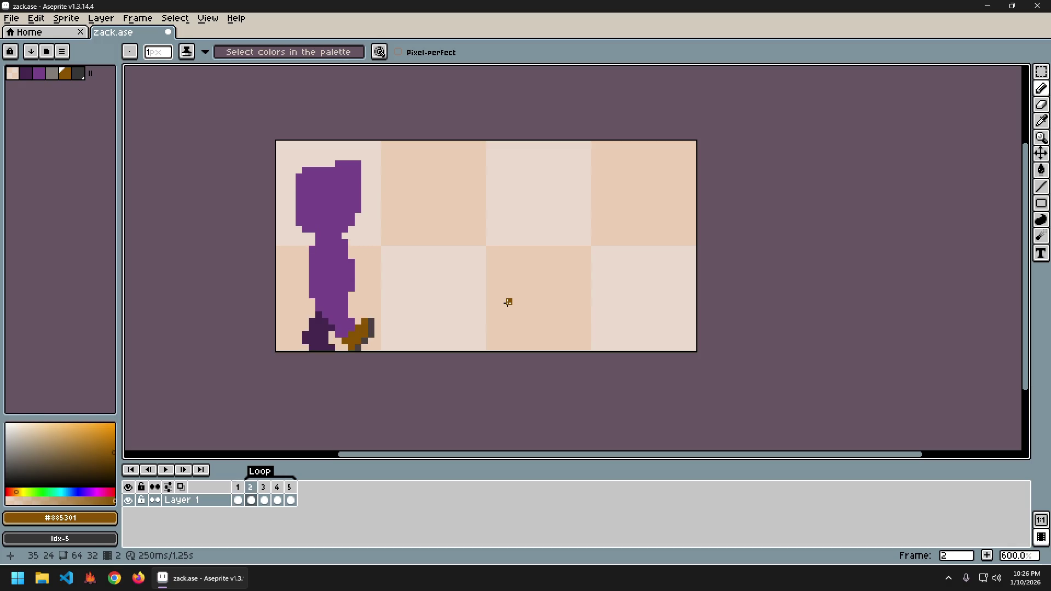
- Sample dark purple #44264f from a foot pixel, then replay the cycle and stop on frame 4
key(i)
click(317, 300)
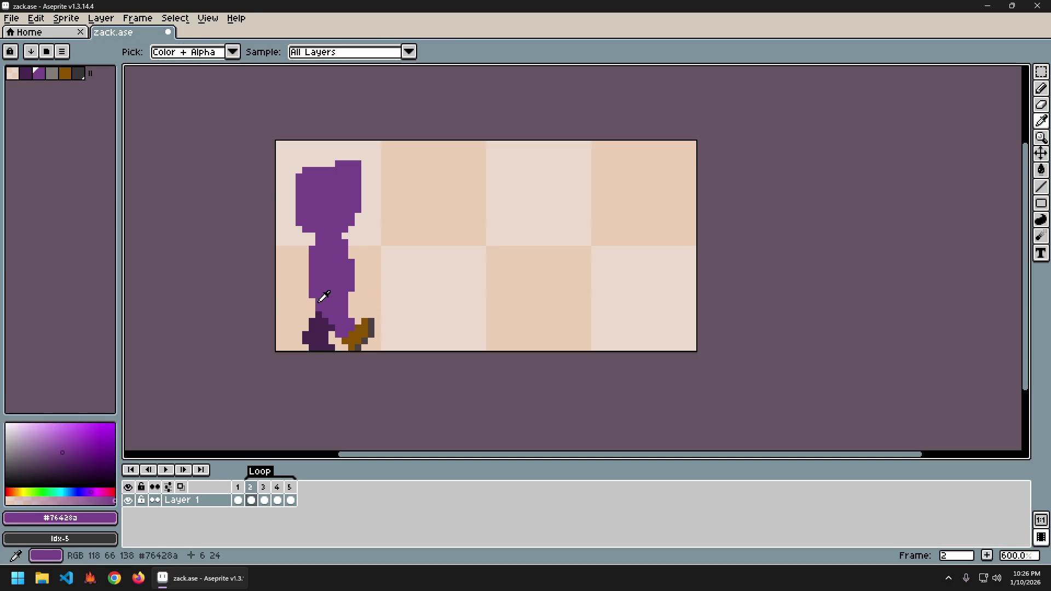
key(b)
key(Return)
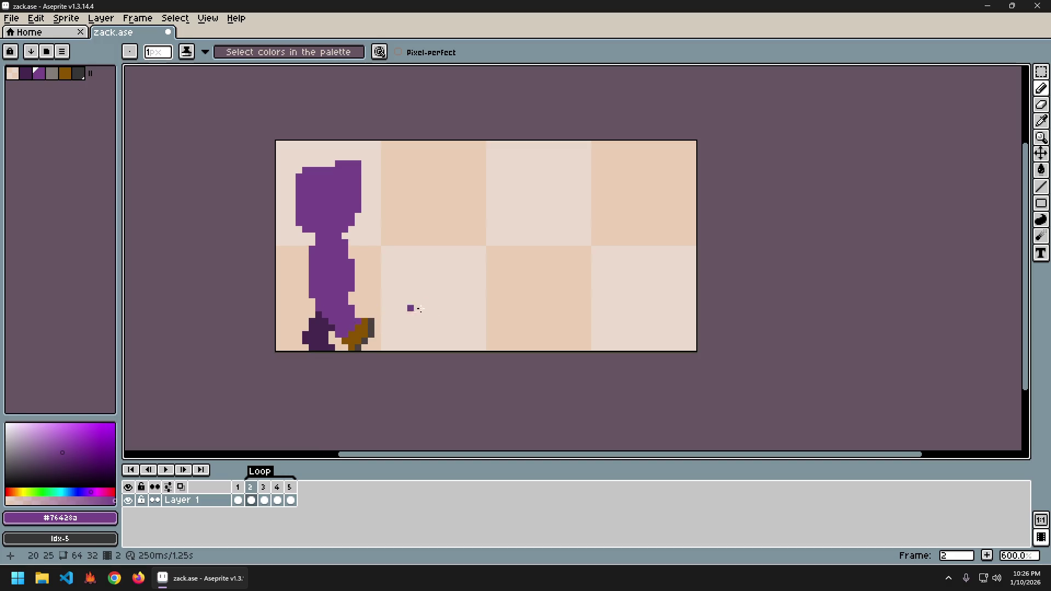
key(ctrl)
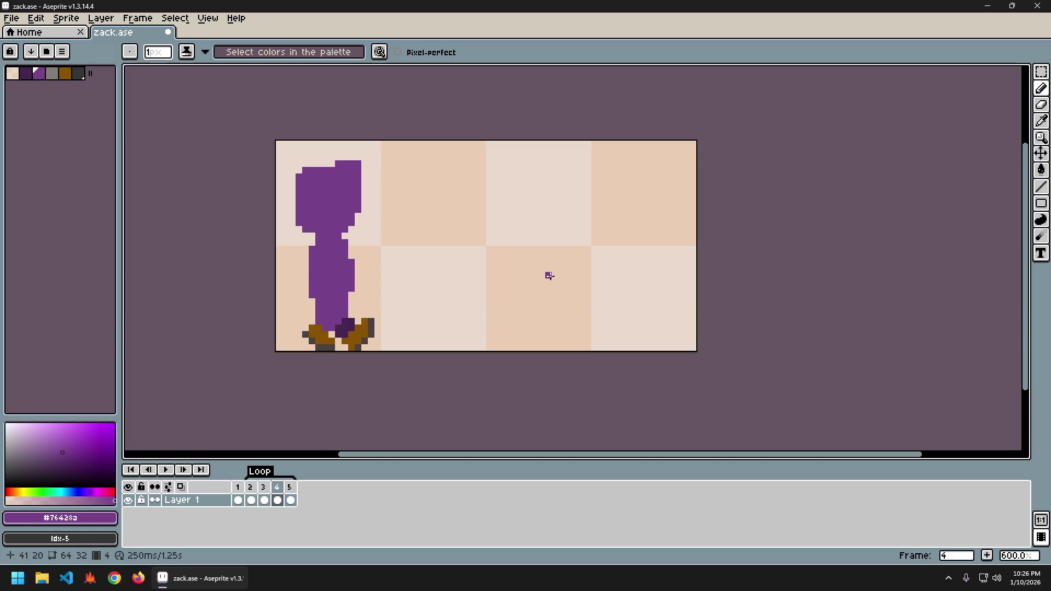
alt+click(350, 322)
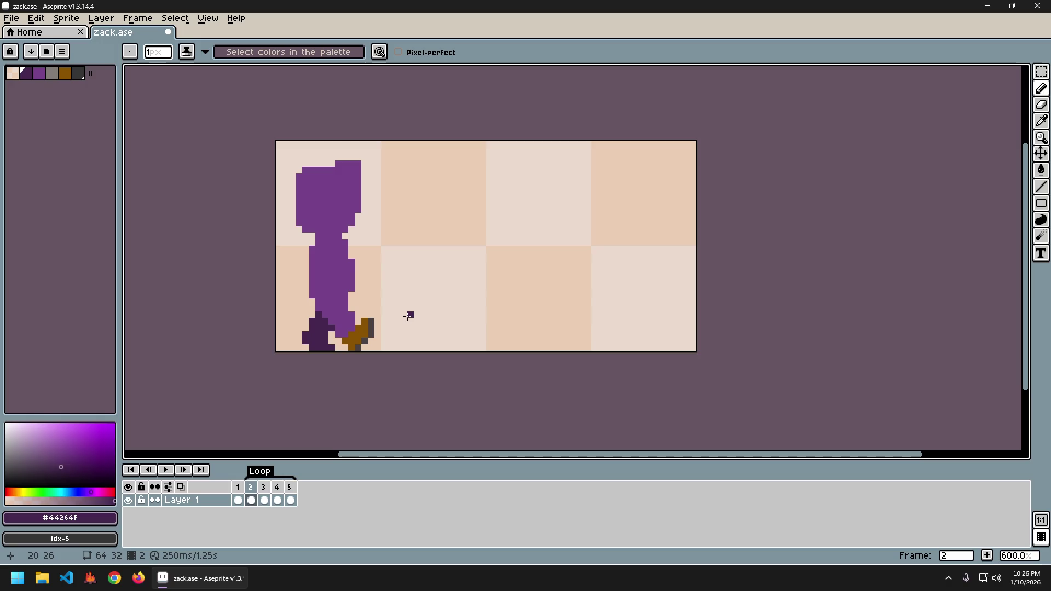
key(Return)
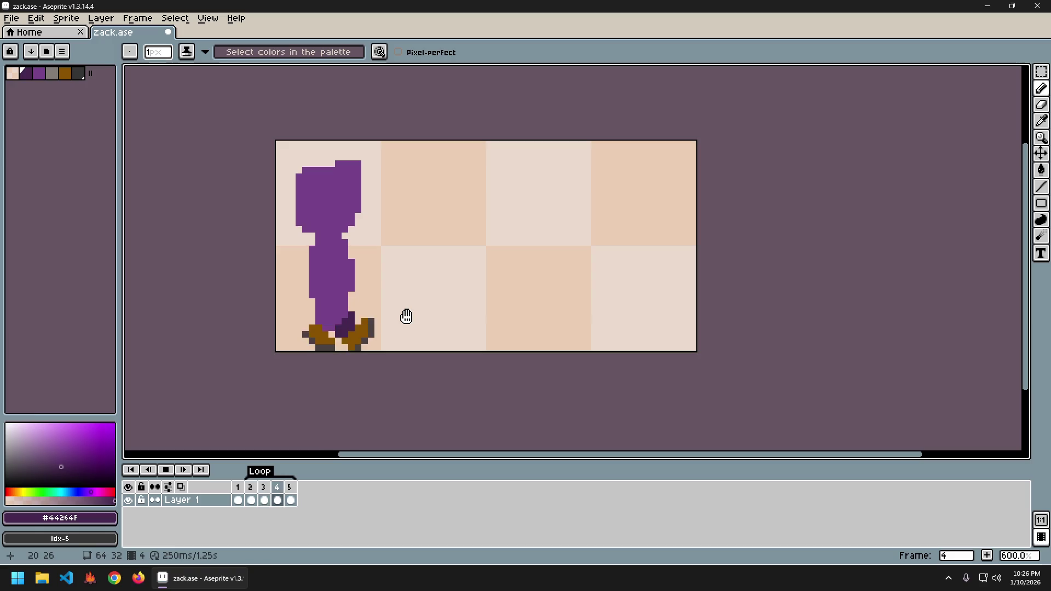
key(Return)
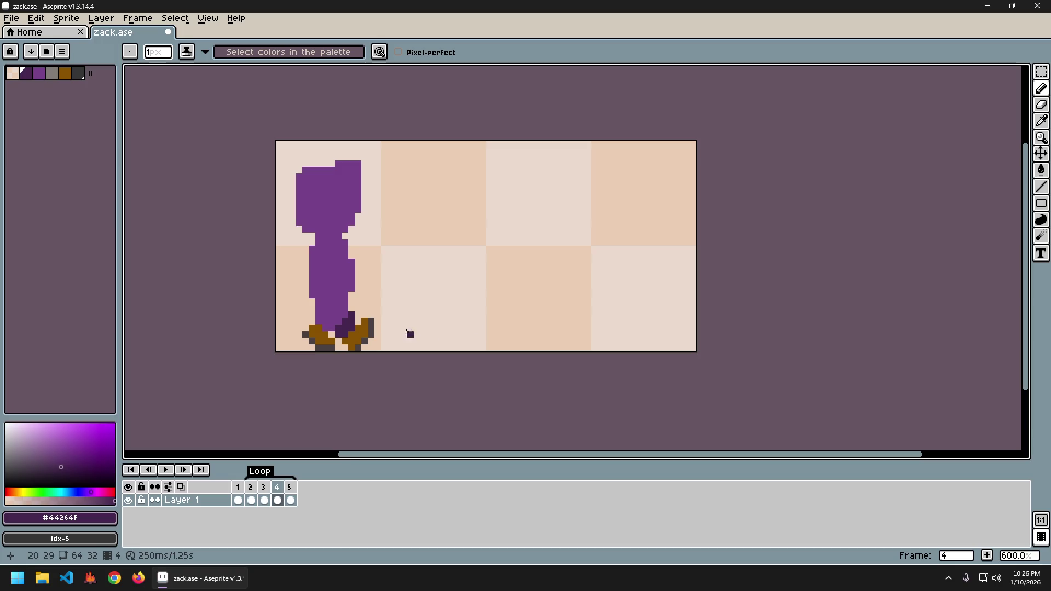
key(m)
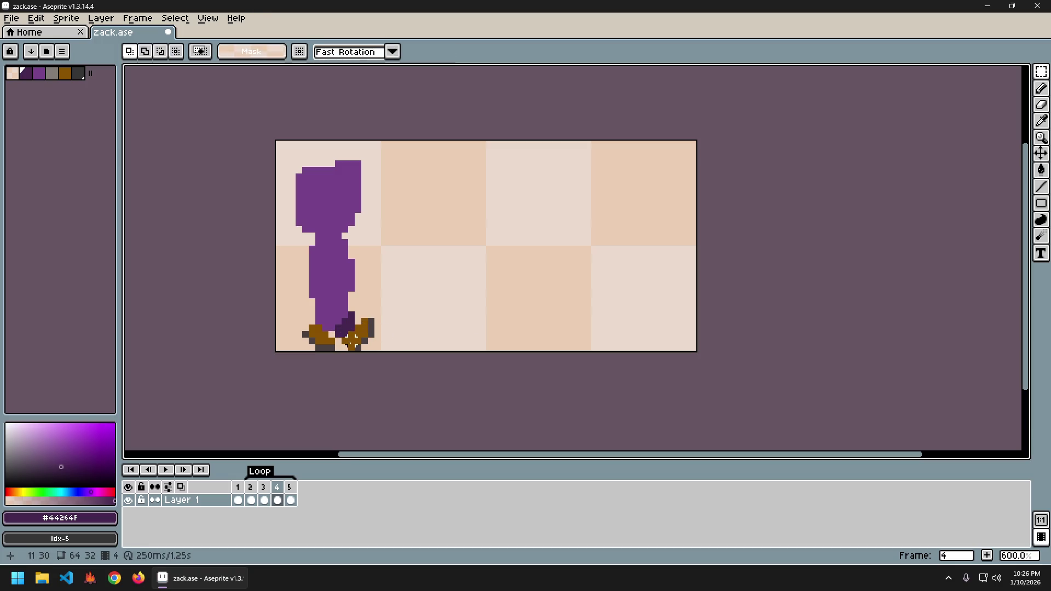
drag(344, 354, 375, 317)
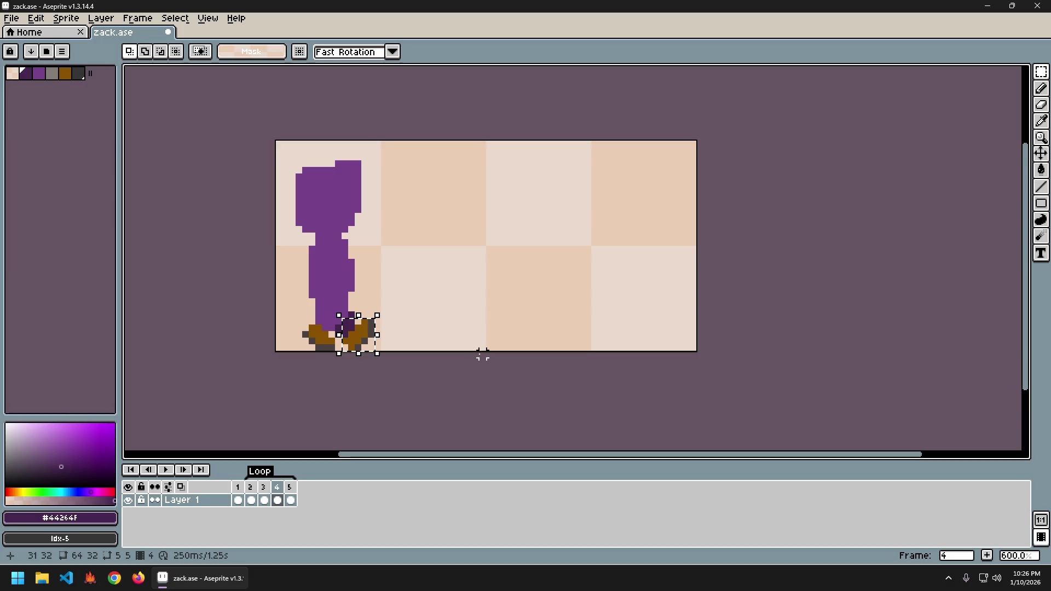
drag(336, 321, 345, 327)
key(ctrl+d)
key(b)
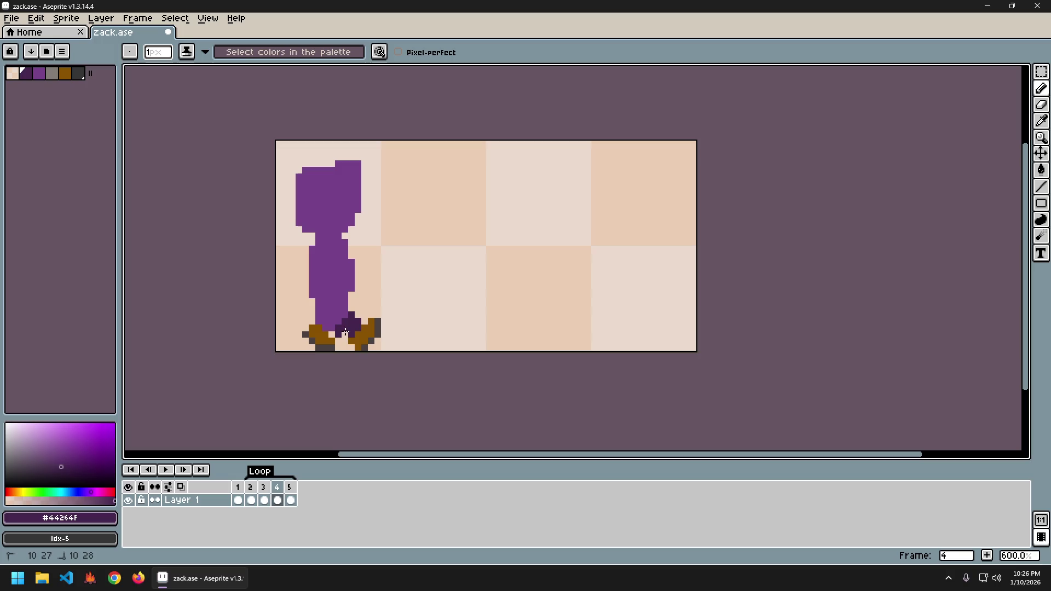
key(e)
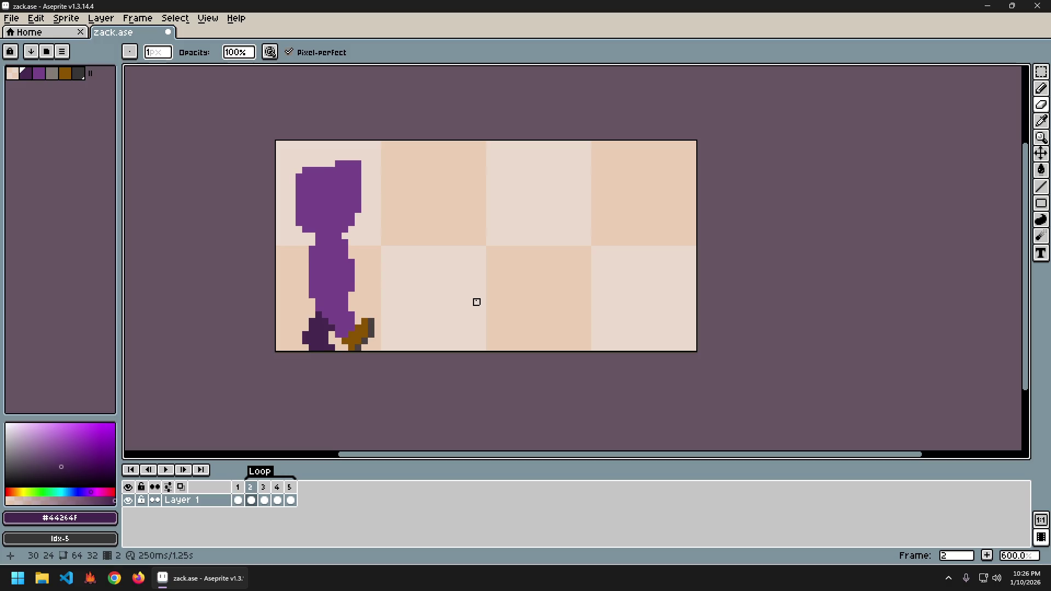
key(Return)
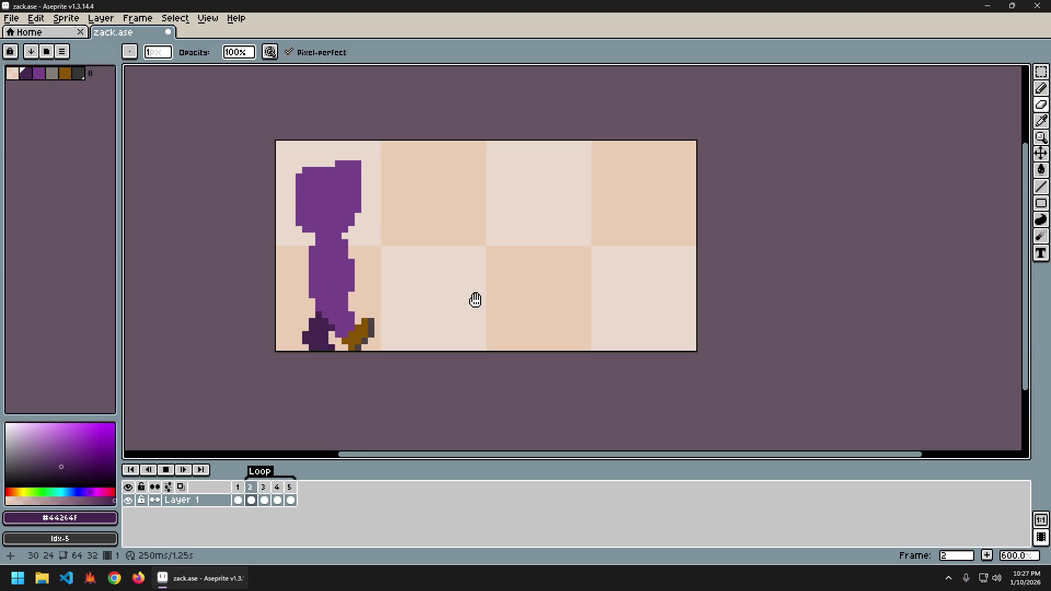
key(h)
key(b)
key(Return)
key(Right)
key(Left)
key(Right)
key(Left)
key(Right)
key(Left)
key(Right)
key(v)
key(ctrl+z)
key(ctrl+z)
key(ctrl+z)
key(ctrl+d)
key(b)
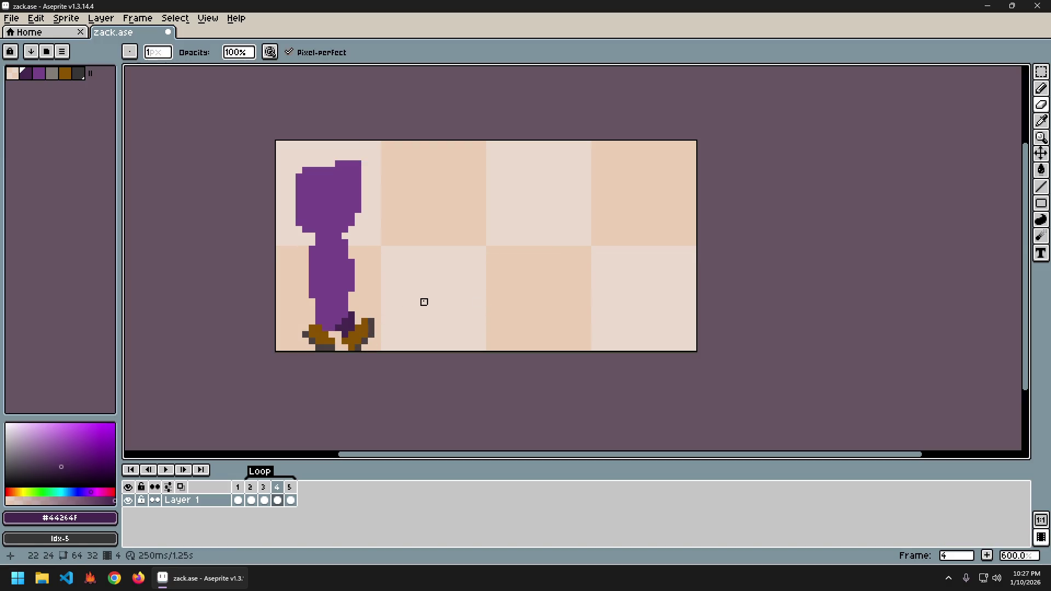
key(Right)
key(Right)
key(Right)
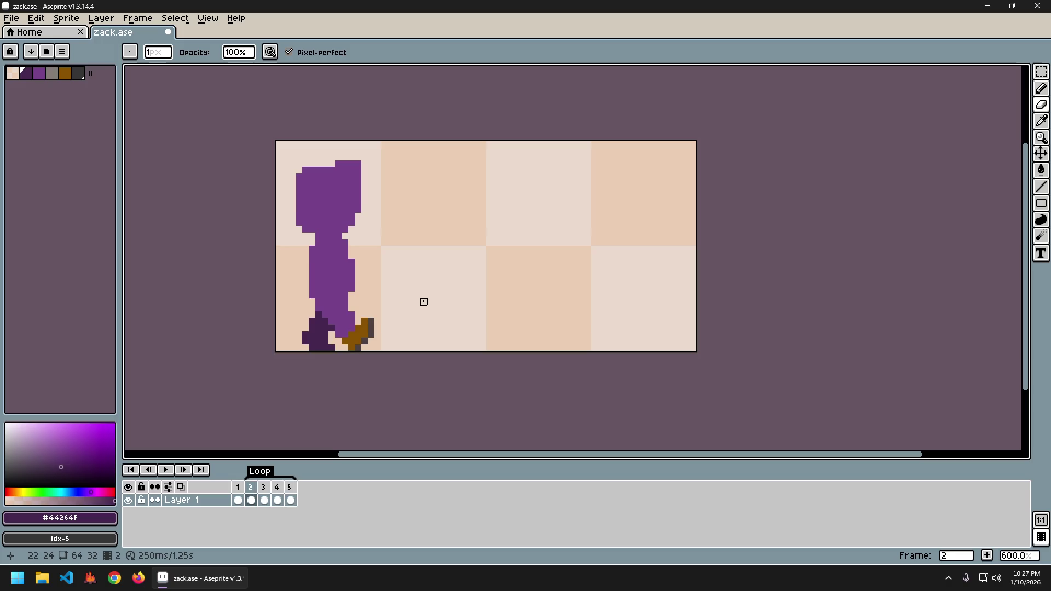
key(Right)
key(Right)
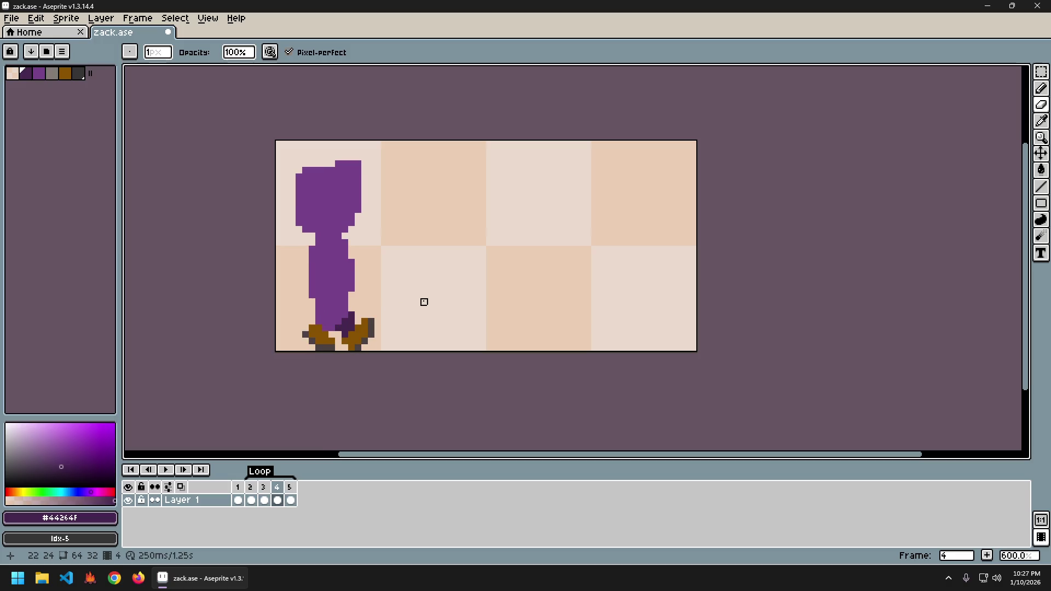
key(Right)
key(Right)
key(Right)
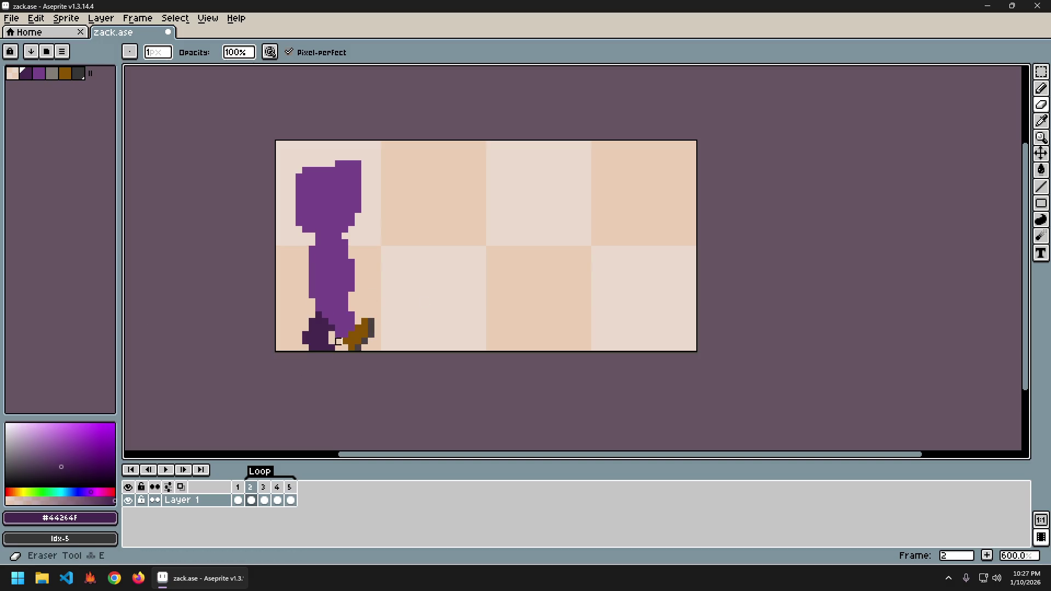
key(Right)
key(Right)
key(Right)
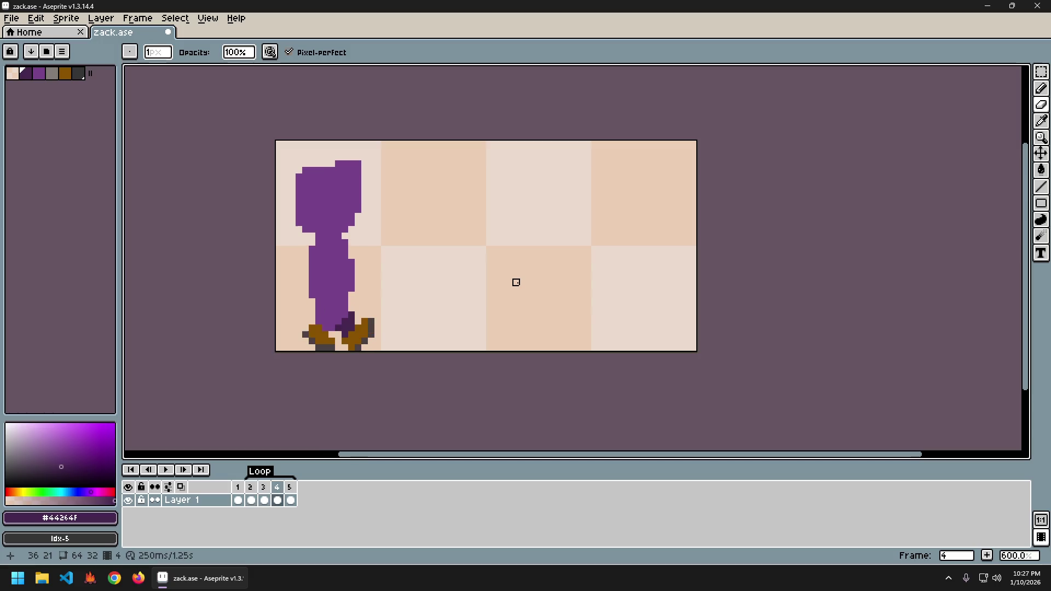
- Play and stop the walk cycle, then flip between frames 3, 4 and 5 comparing the feet
key(Return)
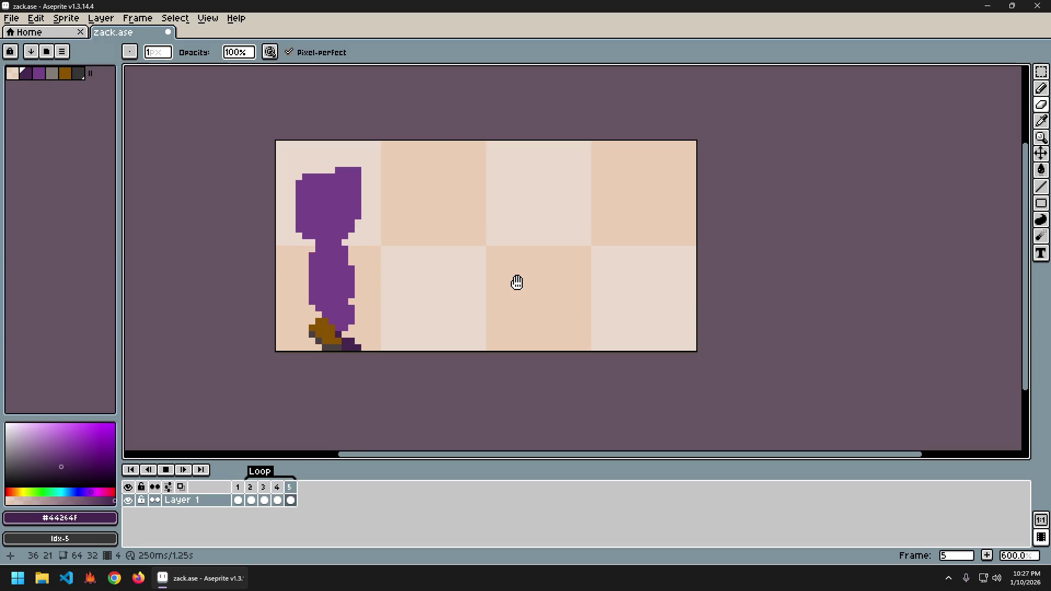
key(Return)
key(Right)
key(Left)
key(Right)
key(Left)
key(Right)
key(Left)
key(Right)
key(Left)
key(Right)
key(Left)
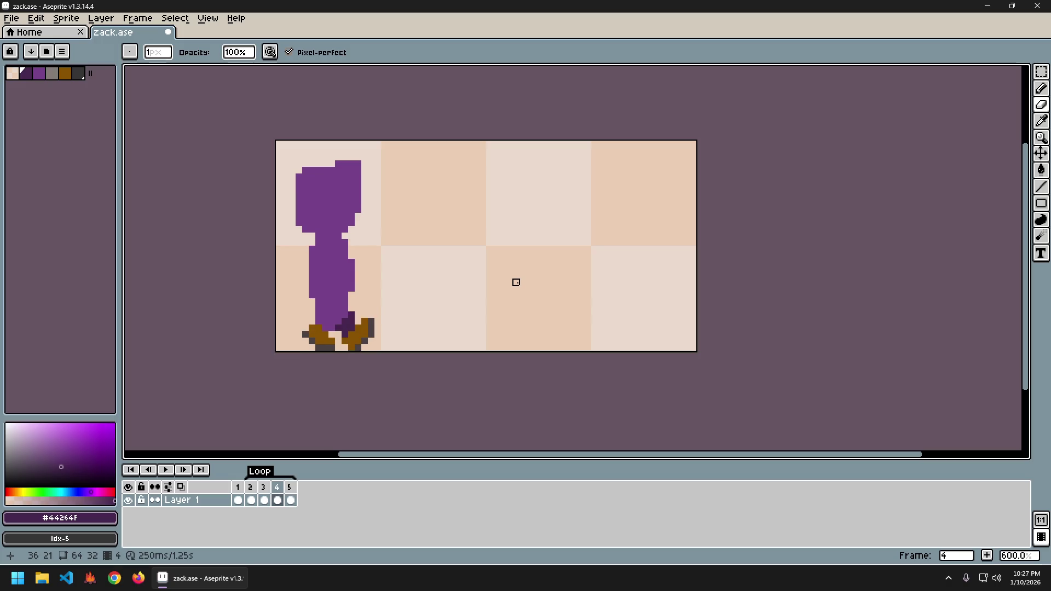
key(Right)
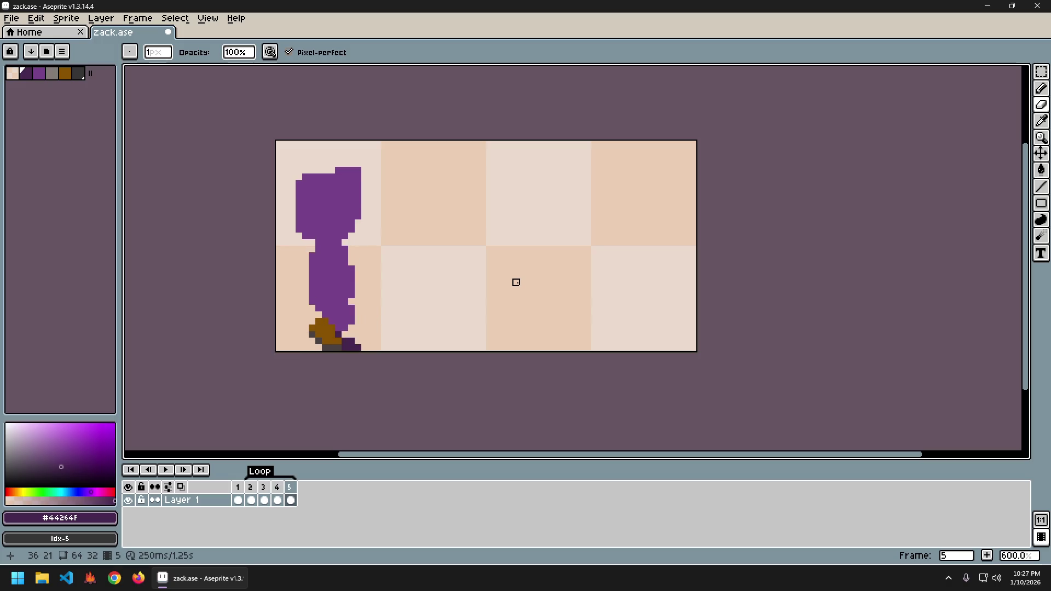
key(Left)
key(Left)
key(Right)
key(Left)
key(Right)
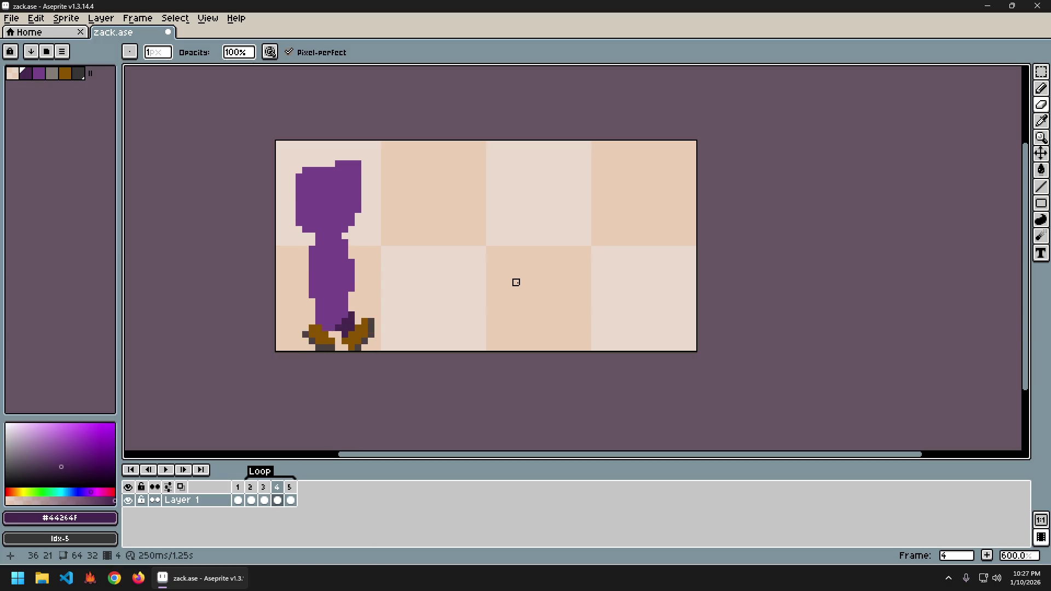
key(Right)
key(Right)
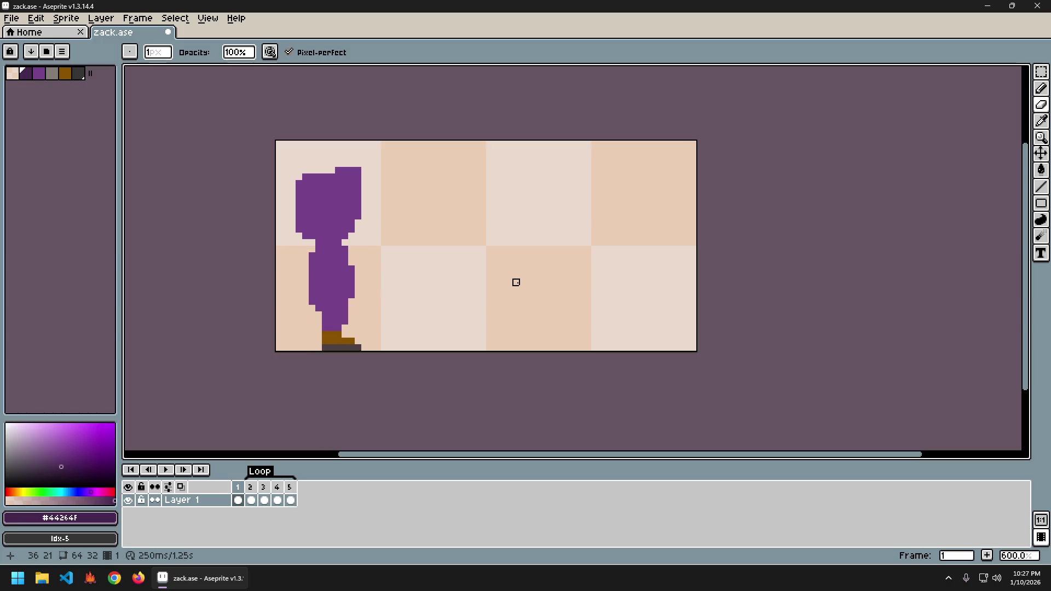
key(Right)
key(Right)
key(Right)
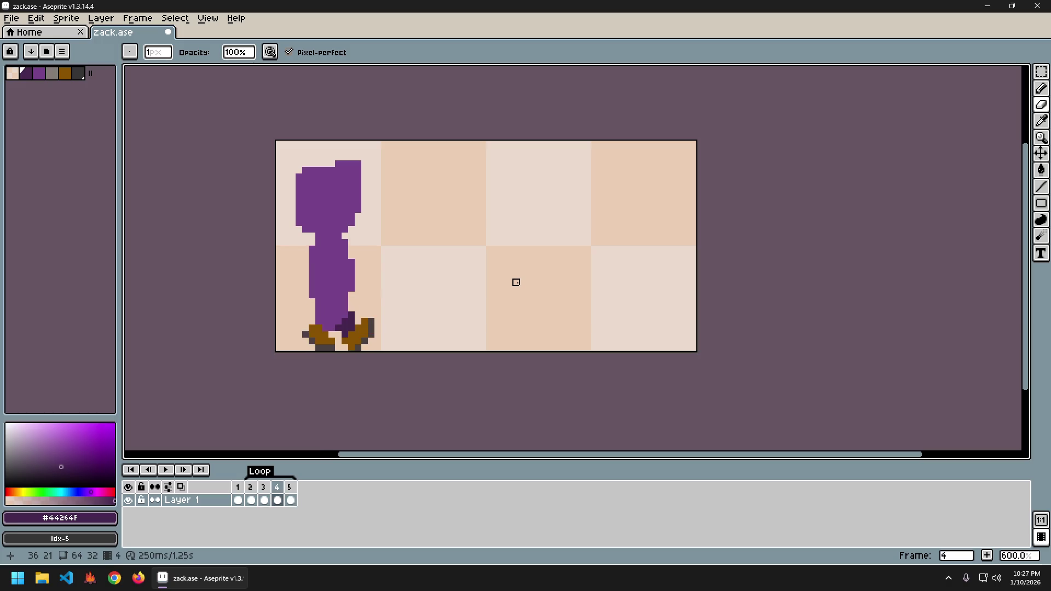
key(Right)
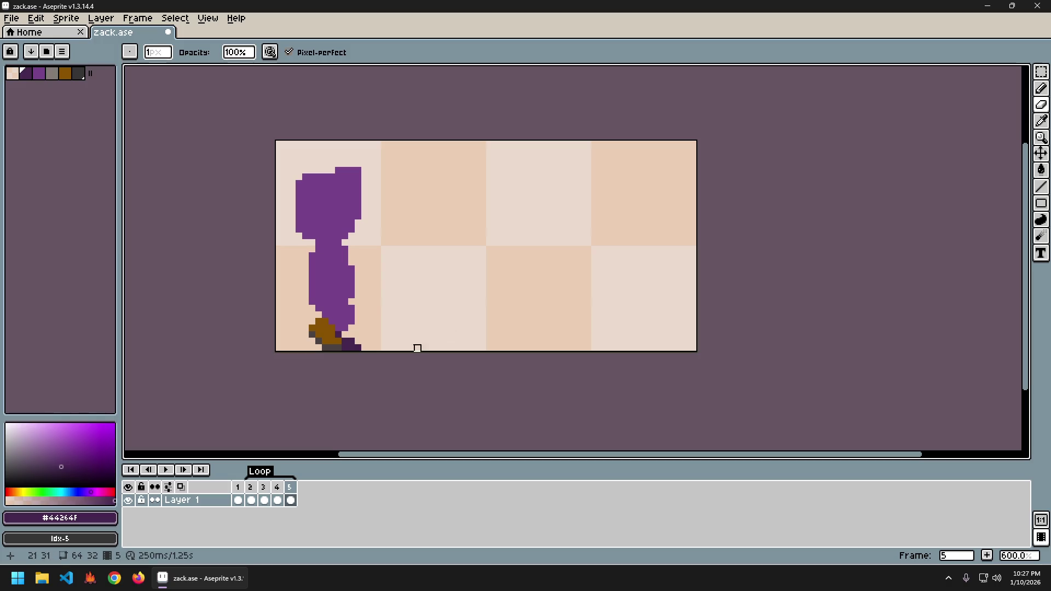
- Pick the body's purple #76428a as the drawing colour
alt+click(329, 320)
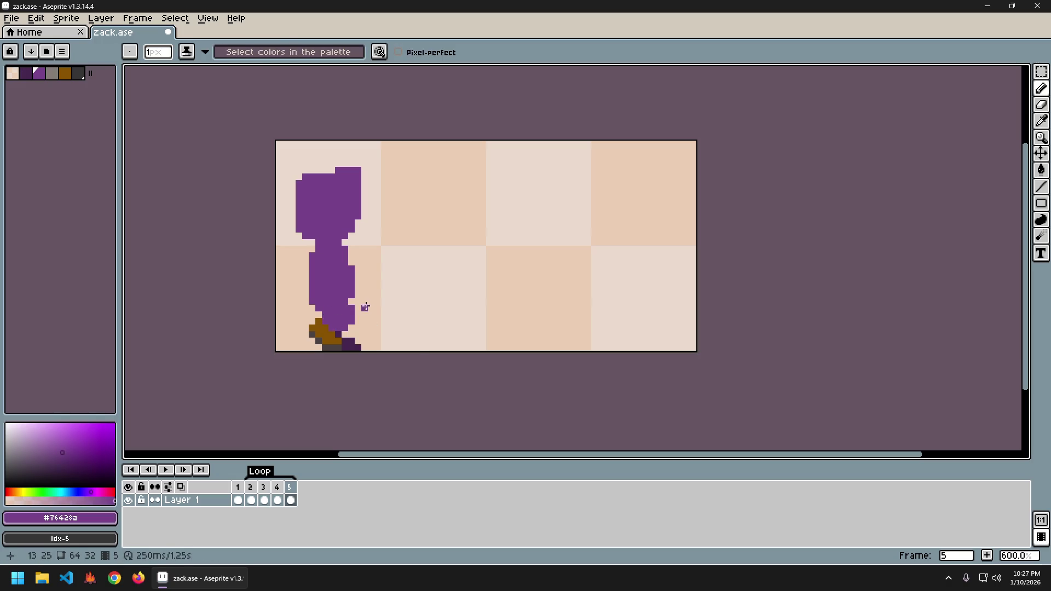
key(Right)
key(Left)
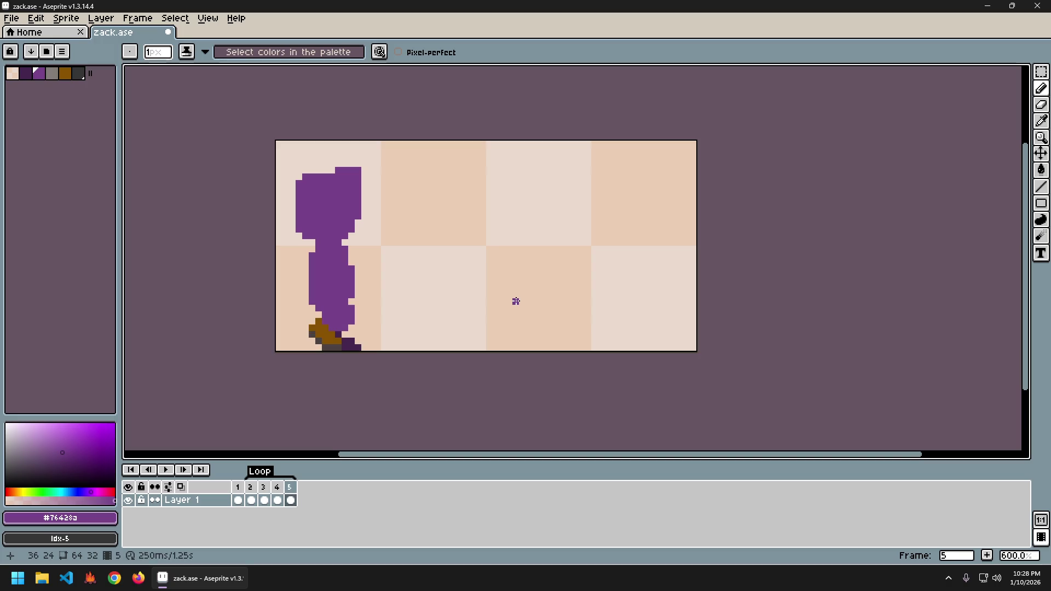
key(Right)
key(Right)
key(Right)
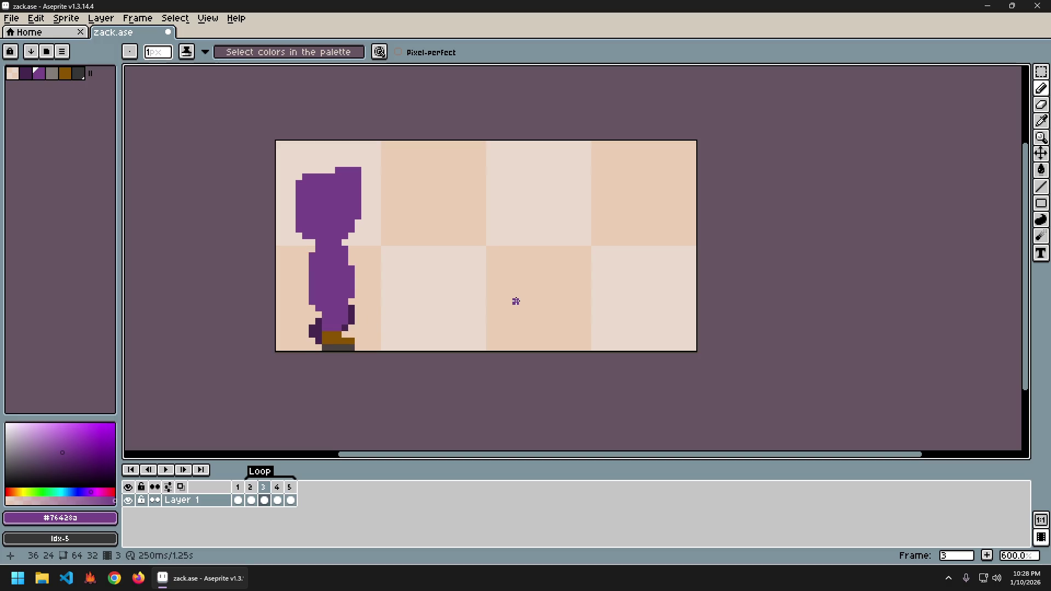
- Flip between frames 4 and 5 again to compare the feet, settling on frame 4
key(Right)
key(Left)
key(Right)
key(Left)
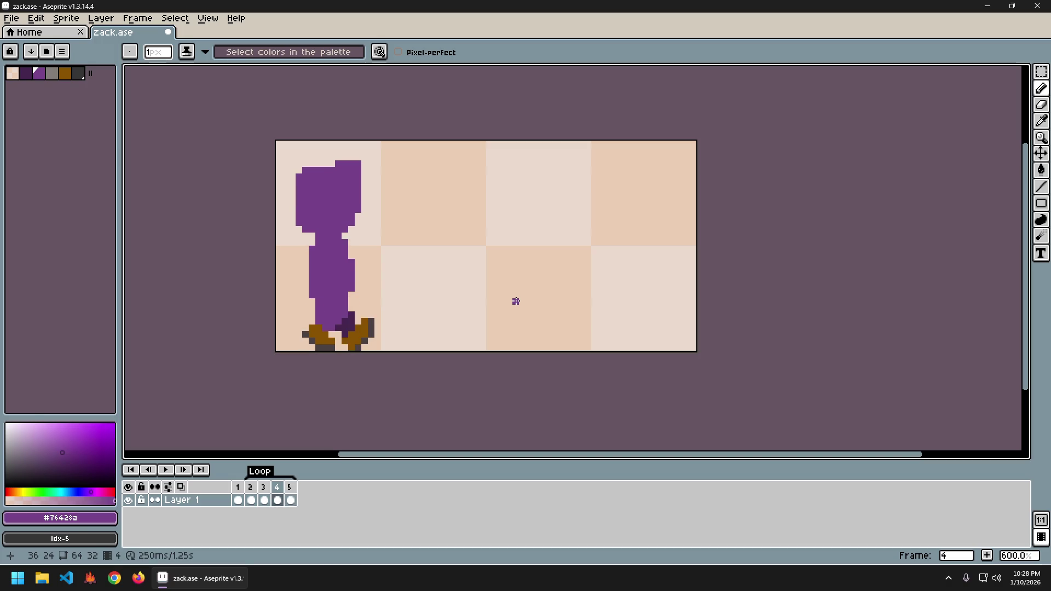
key(Right)
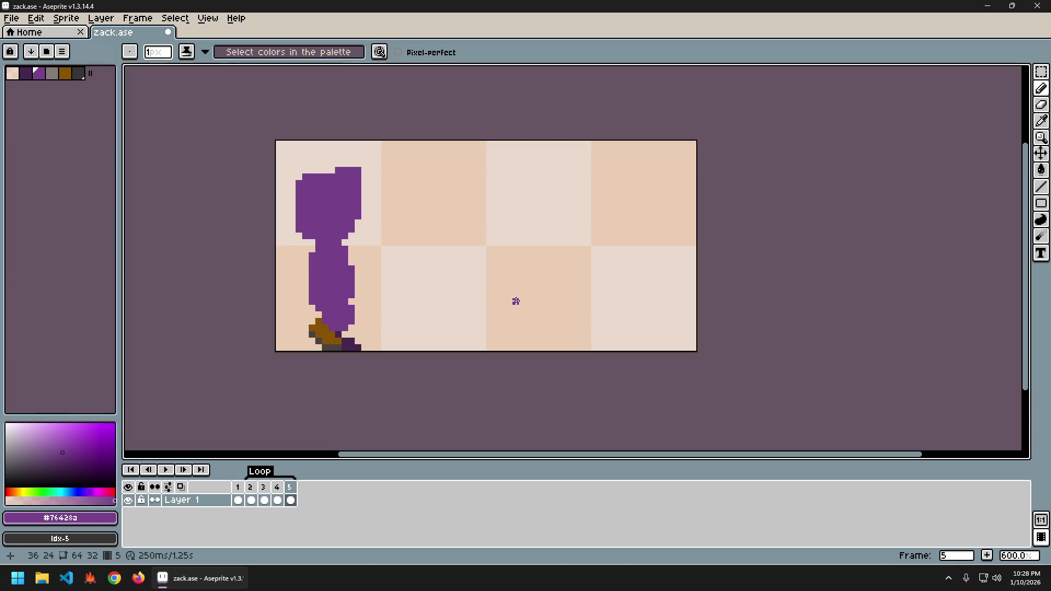
key(Left)
key(Right)
key(Left)
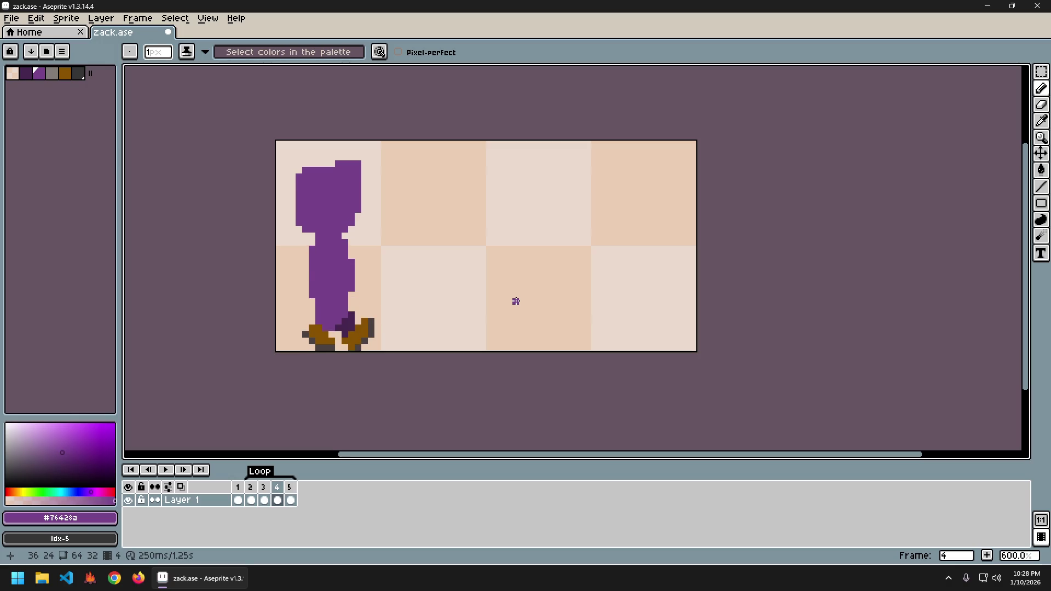
key(Left)
key(Left)
key(Right)
key(Right)
key(Left)
key(Left)
key(Right)
key(Right)
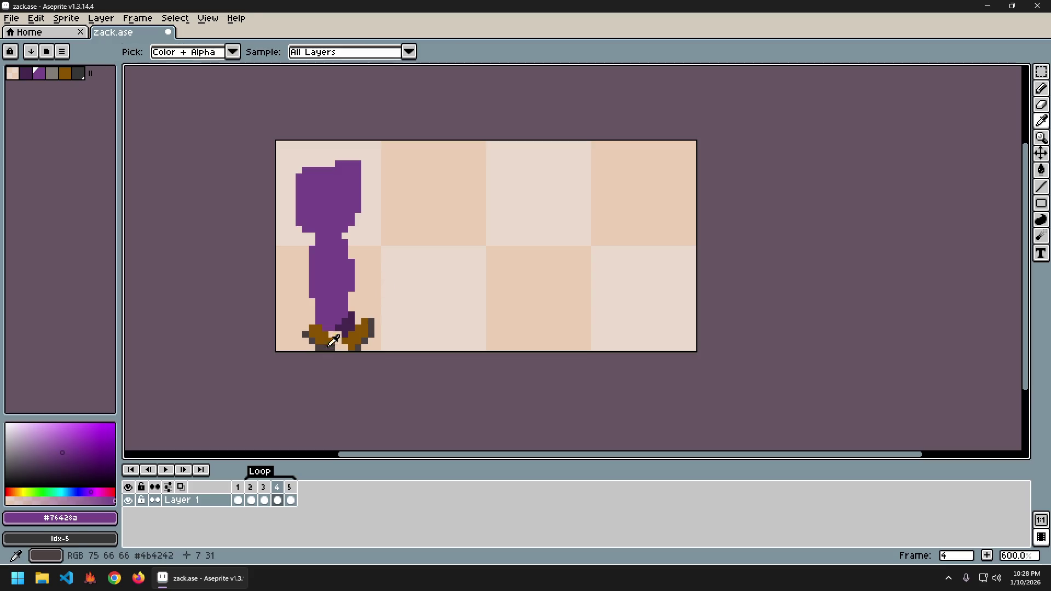
- Sample the gray sole colour and paint gray sole pixels on the left foot
alt+click(305, 335)
click(305, 340)
alt+click(320, 334)
click(312, 329)
alt+click(322, 346)
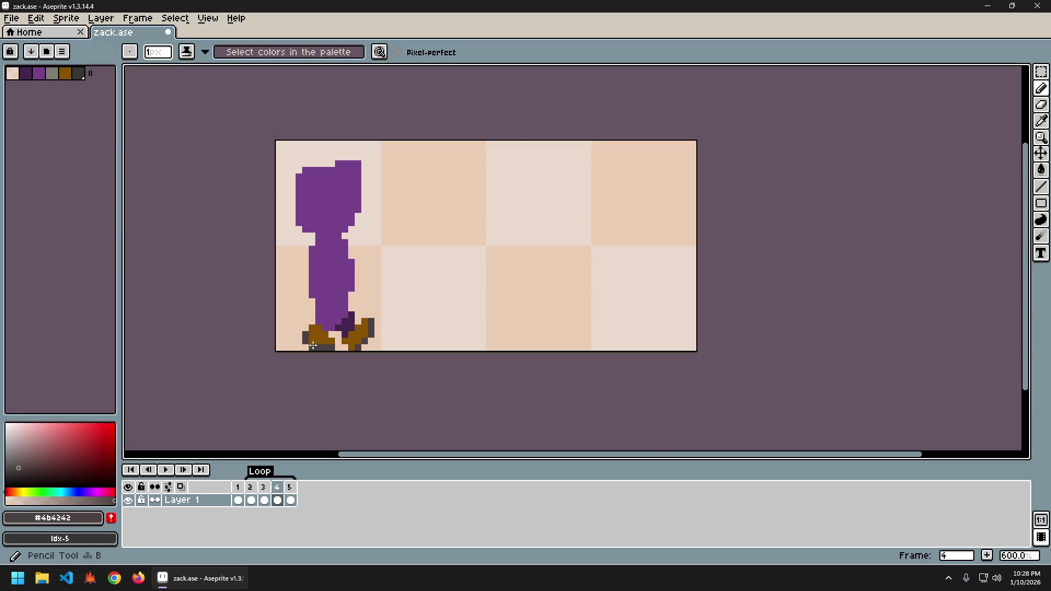
key(Left)
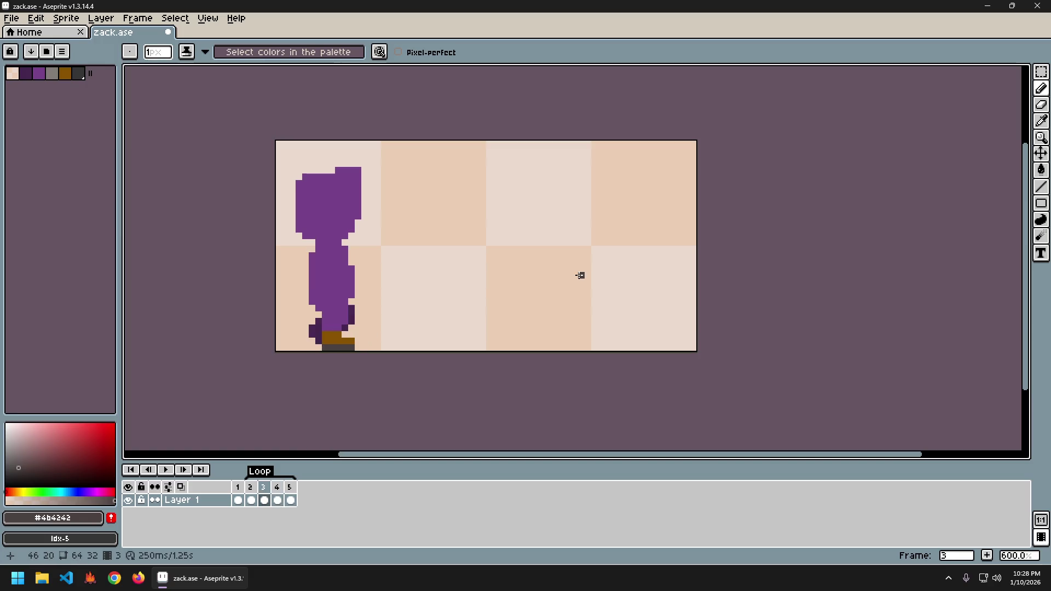
key(Return)
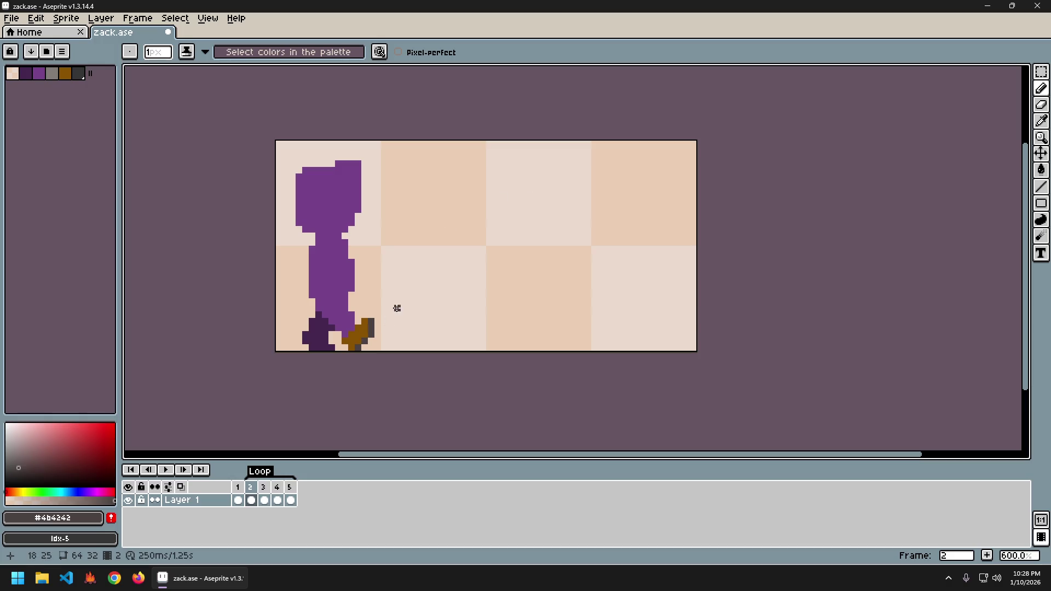
- Add a dark purple pixel to the foot's lower edge, then sample the boot brown #885301
alt+click(325, 344)
click(330, 344)
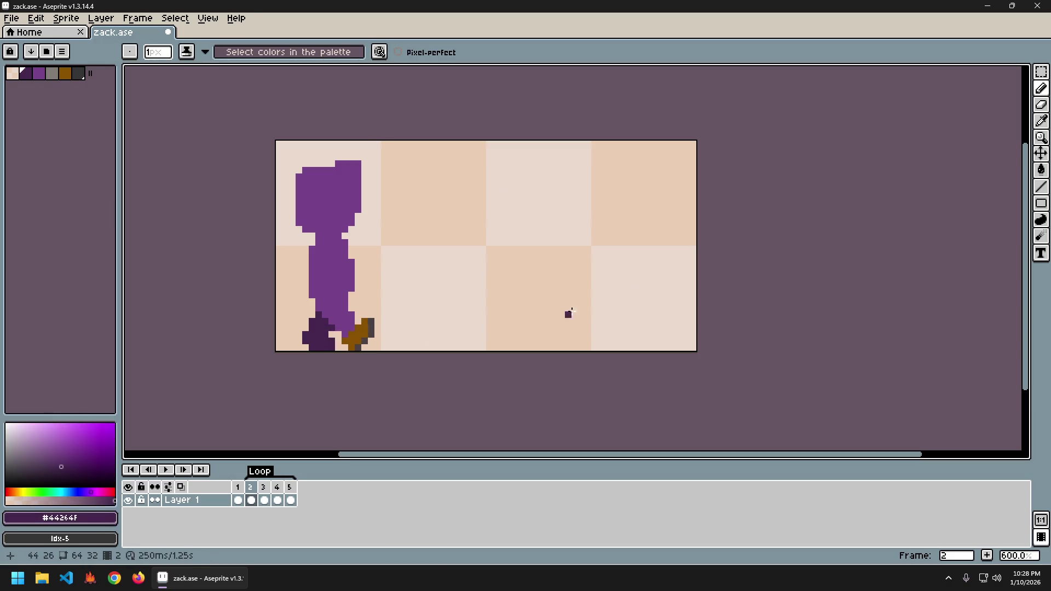
key(Left)
key(Left)
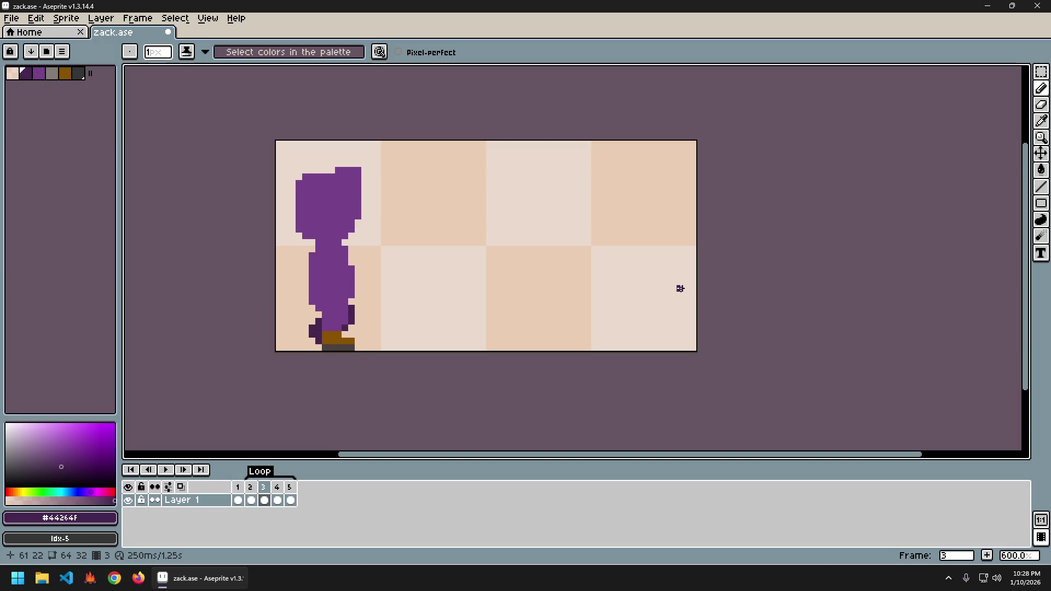
alt+click(378, 327)
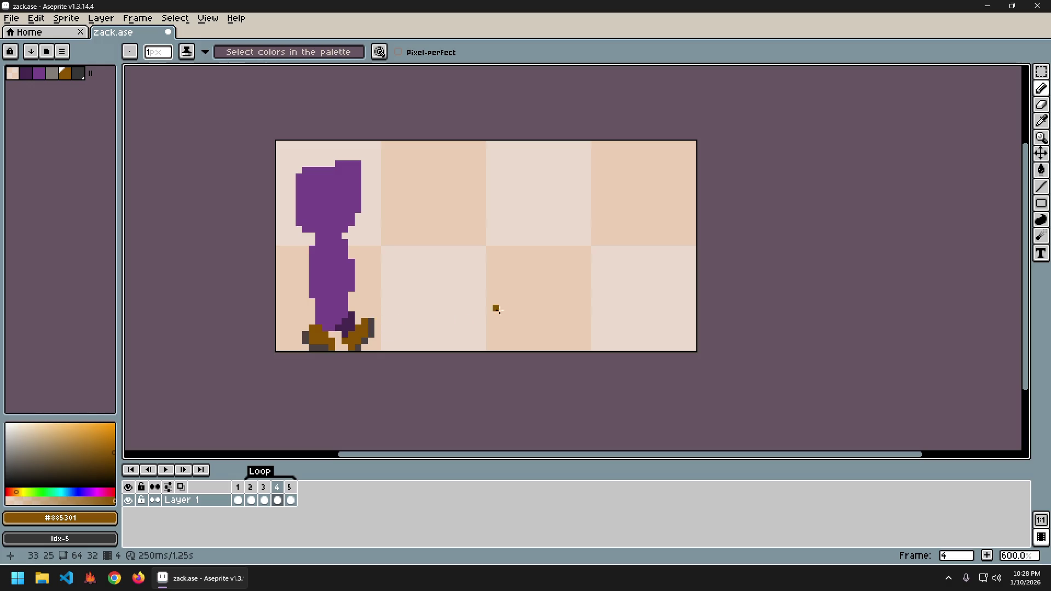
- Compare frame 4's feet with frames 2 and 3, switching to the pencil along the way
key(Left)
key(Left)
key(Right)
key(Right)
key(Return)
key(Return)
key(b)
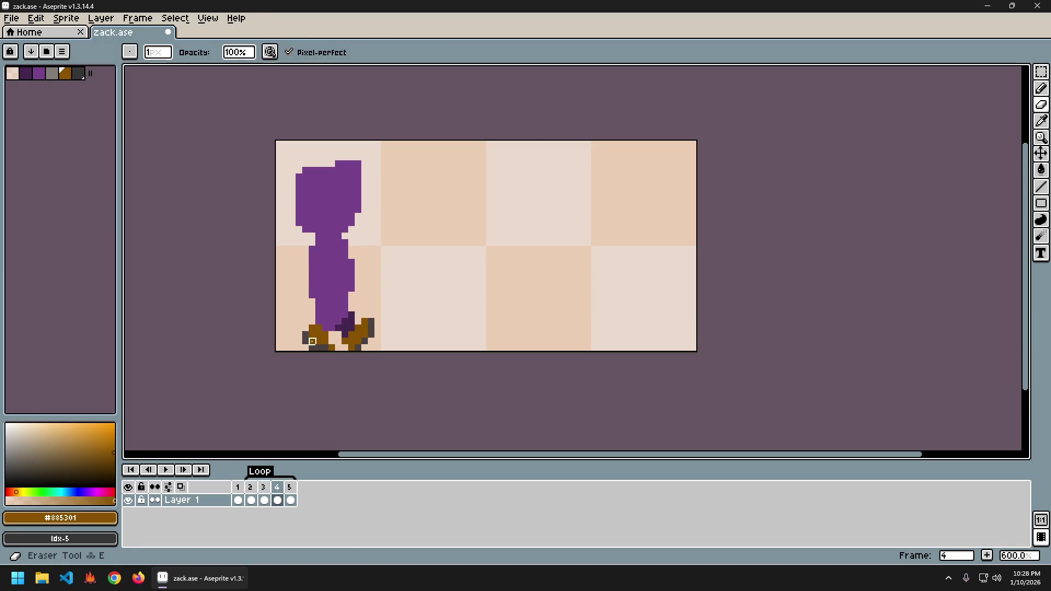
key(i)
key(Left)
key(Right)
key(Right)
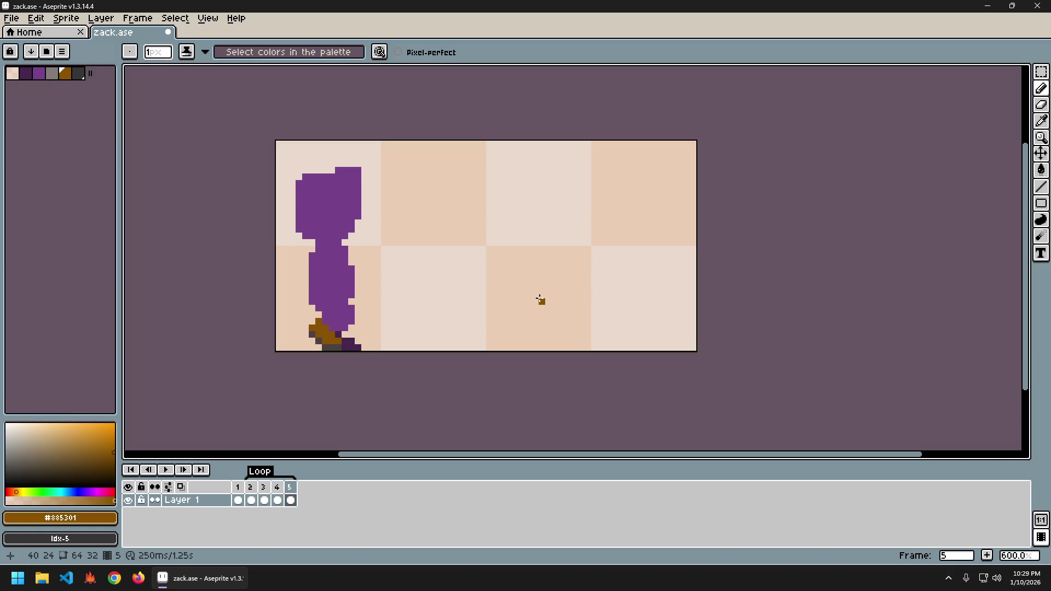
key(Left)
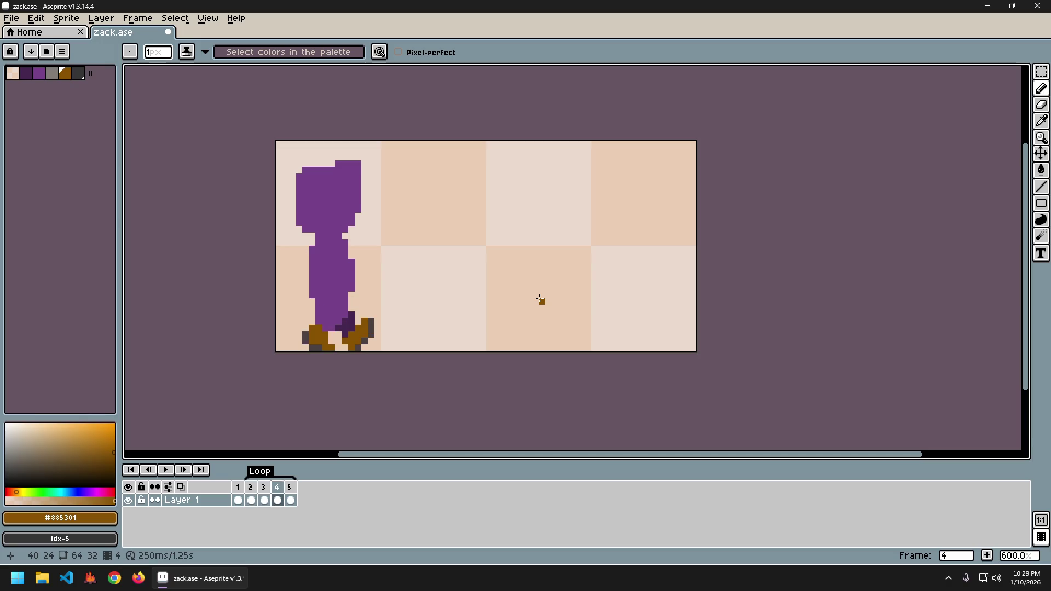
key(Right)
key(Left)
key(Left)
key(Left)
key(Right)
key(Right)
key(Left)
key(Left)
key(Right)
key(Right)
key(Left)
key(Left)
key(Right)
key(Right)
key(Left)
key(Left)
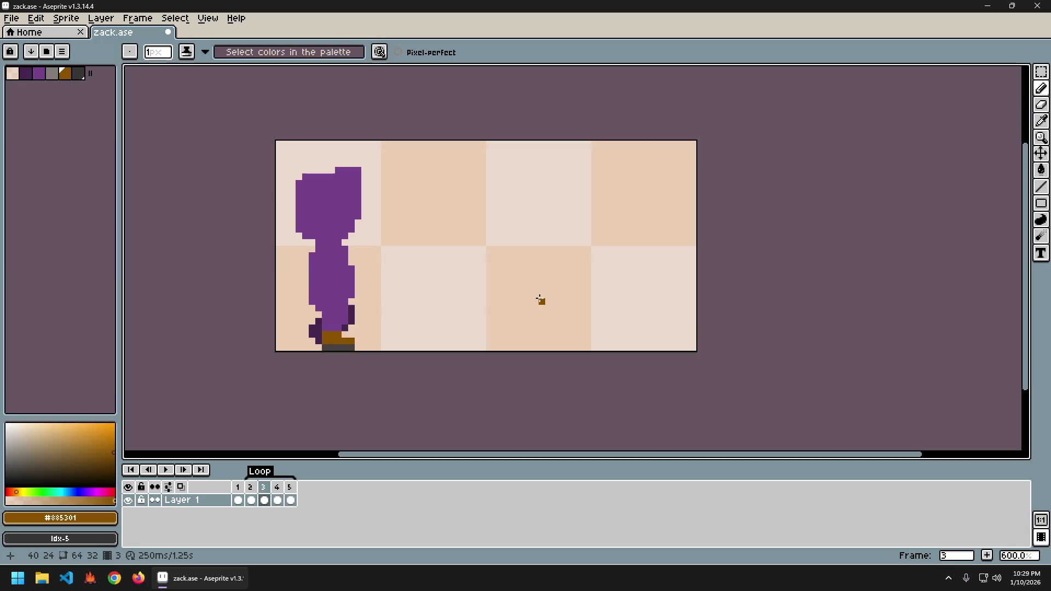
key(Right)
key(Right)
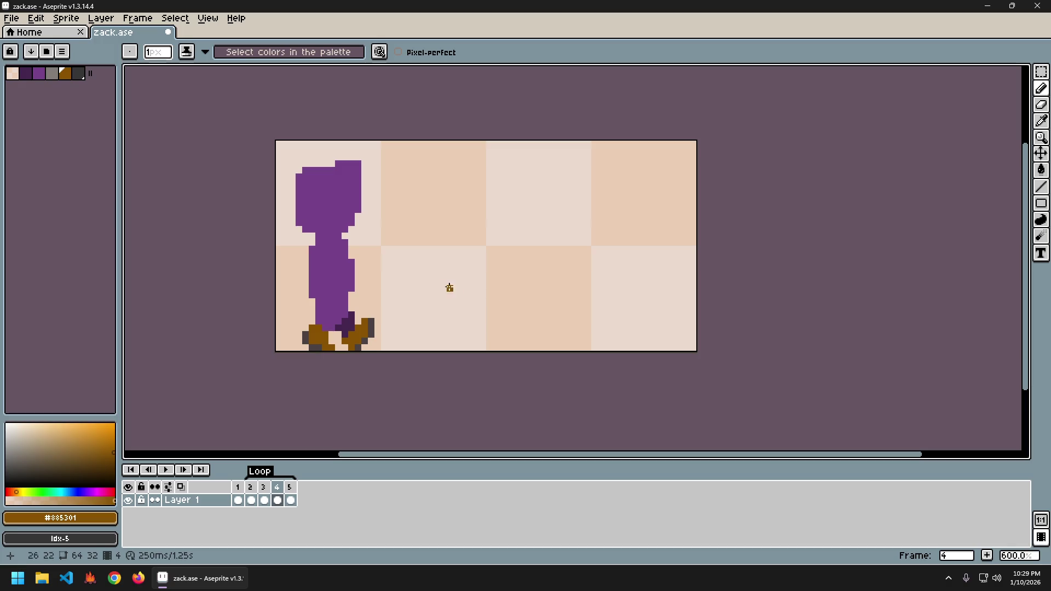
- Sample the body purple, recheck frame 4 against its neighbour, then take the dark gray sole #4b4242
alt+click(335, 310)
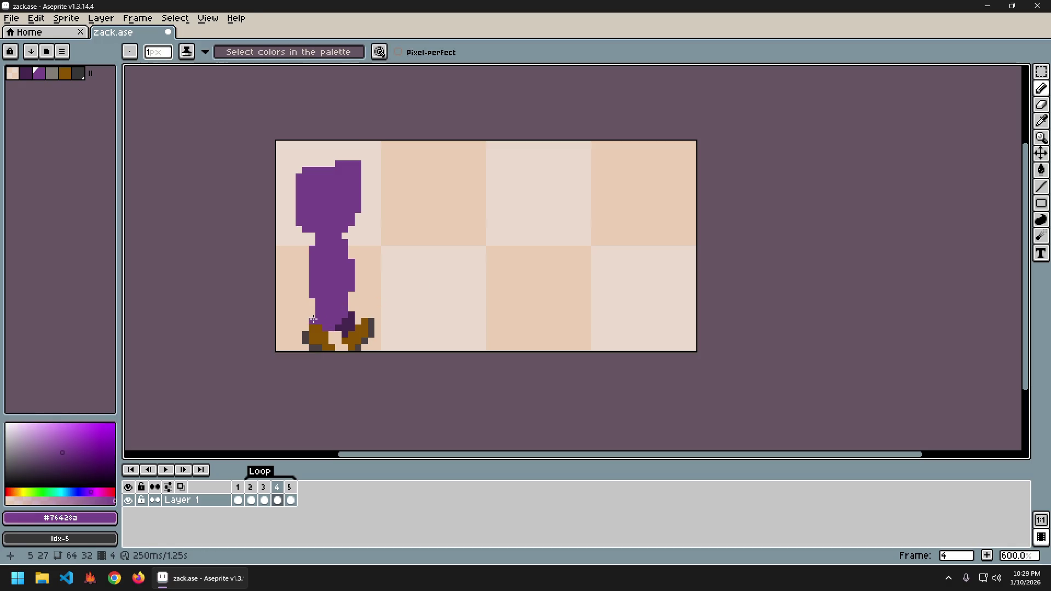
key(Left)
key(Left)
key(Left)
key(Right)
key(Right)
key(Right)
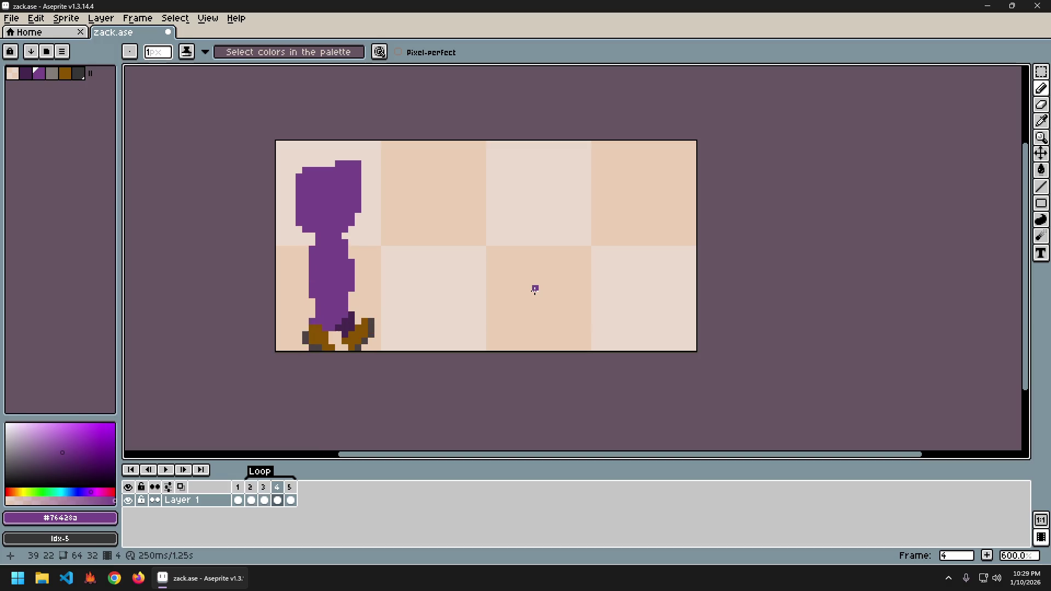
key(Left)
key(Right)
key(Left)
key(Right)
key(Left)
key(Right)
key(Left)
key(Right)
key(Left)
key(Left)
key(Right)
key(Right)
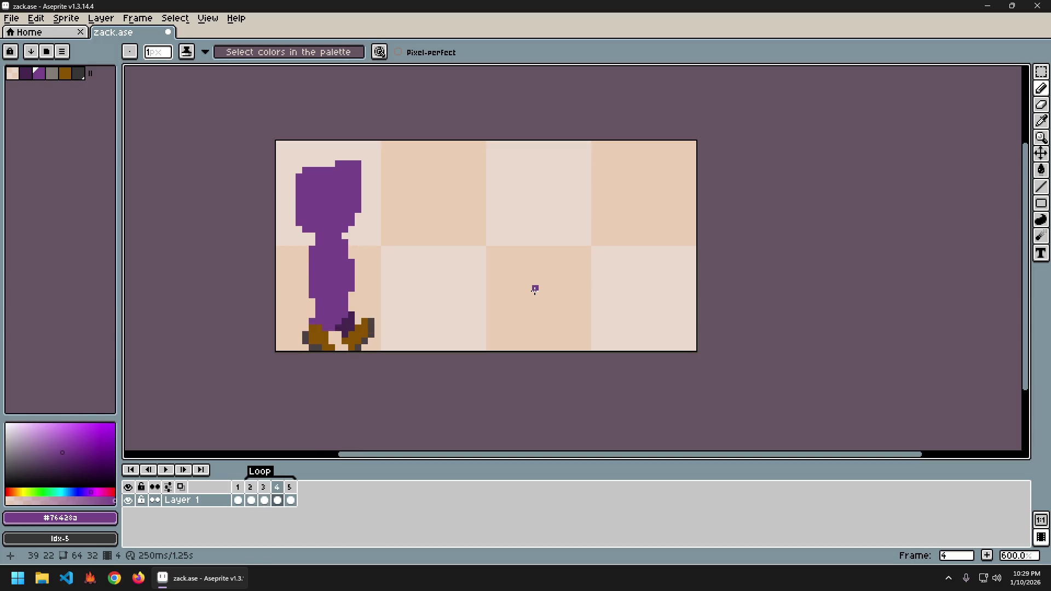
alt+click(319, 345)
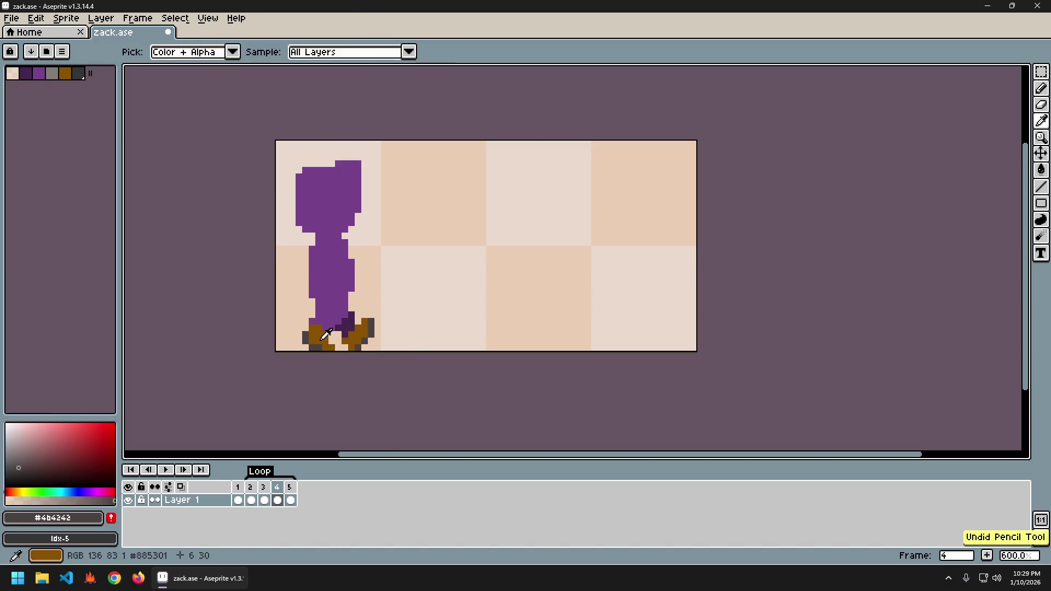
- Sample the shoe colour, undo and redo the last stroke, and flip through the frames
alt+click(318, 345)
key(ctrl+z)
key(ctrl+z)
key(ctrl+y)
key(Left)
key(Right)
key(Right)
key(Right)
key(Left)
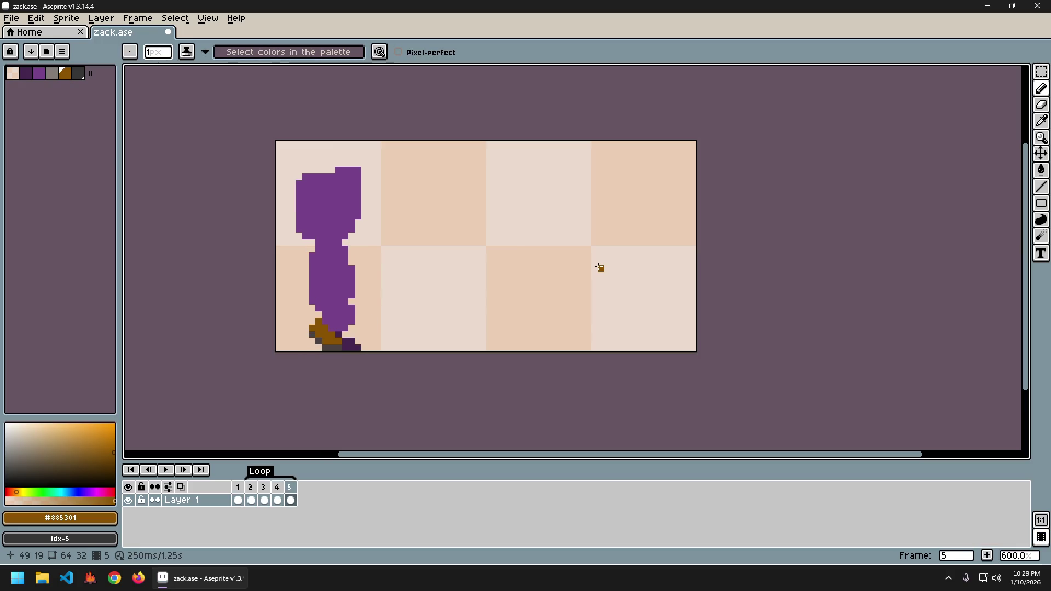
key(Left)
key(ctrl+z)
key(Right)
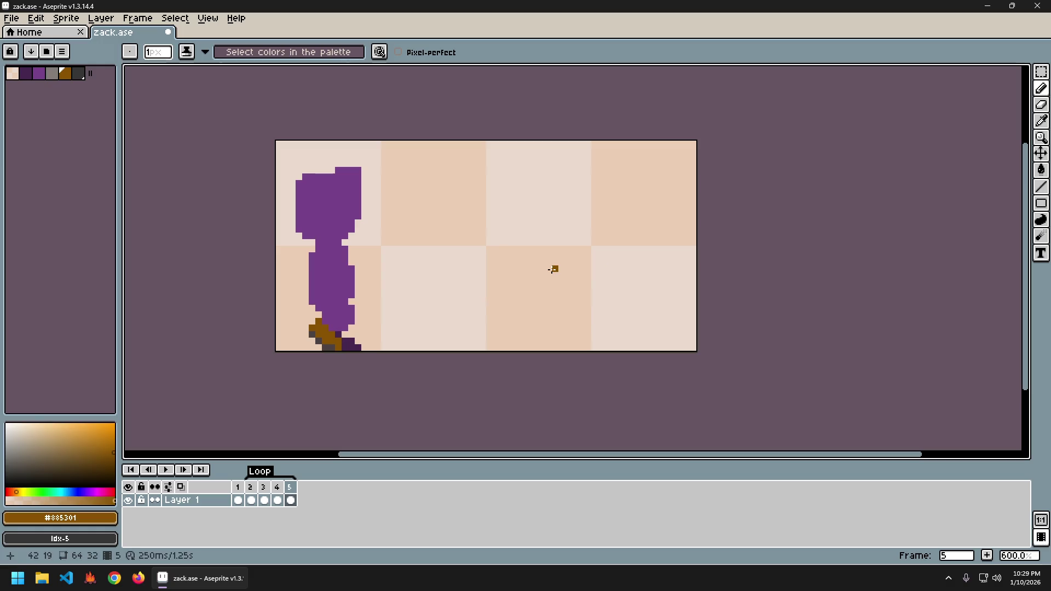
key(Left)
key(Right)
key(Left)
key(Right)
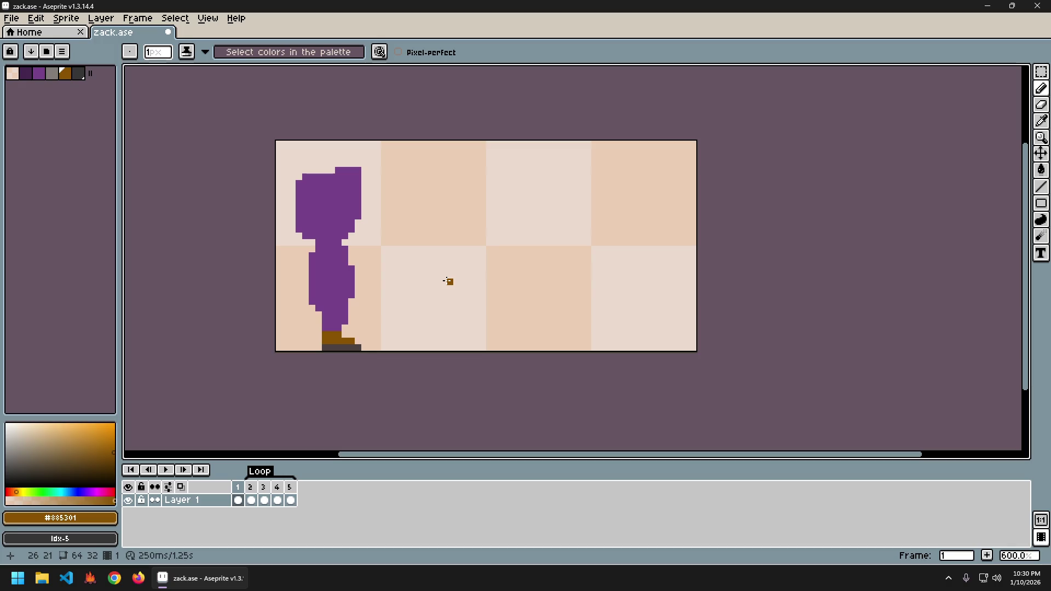
- Sample the dark purple, return to frame 4, and take the boot brown #885301
alt+click(340, 344)
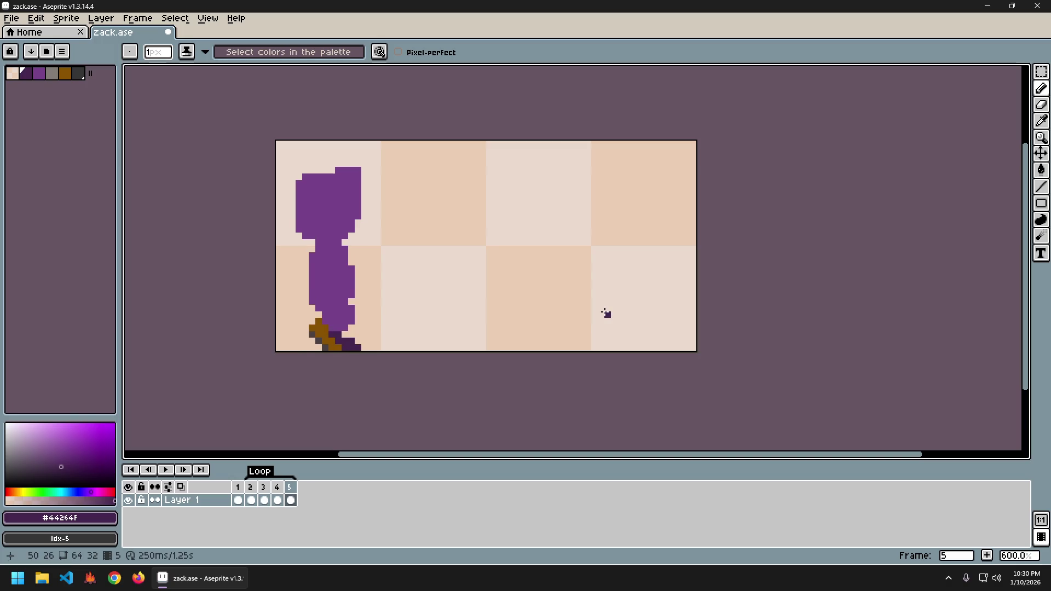
key(Left)
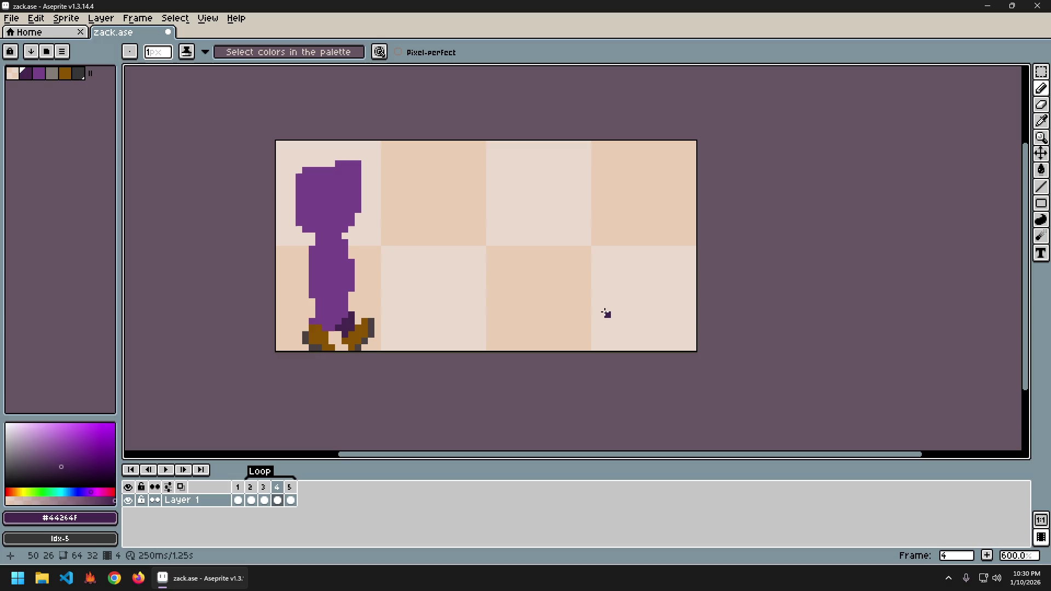
key(Left)
key(Right)
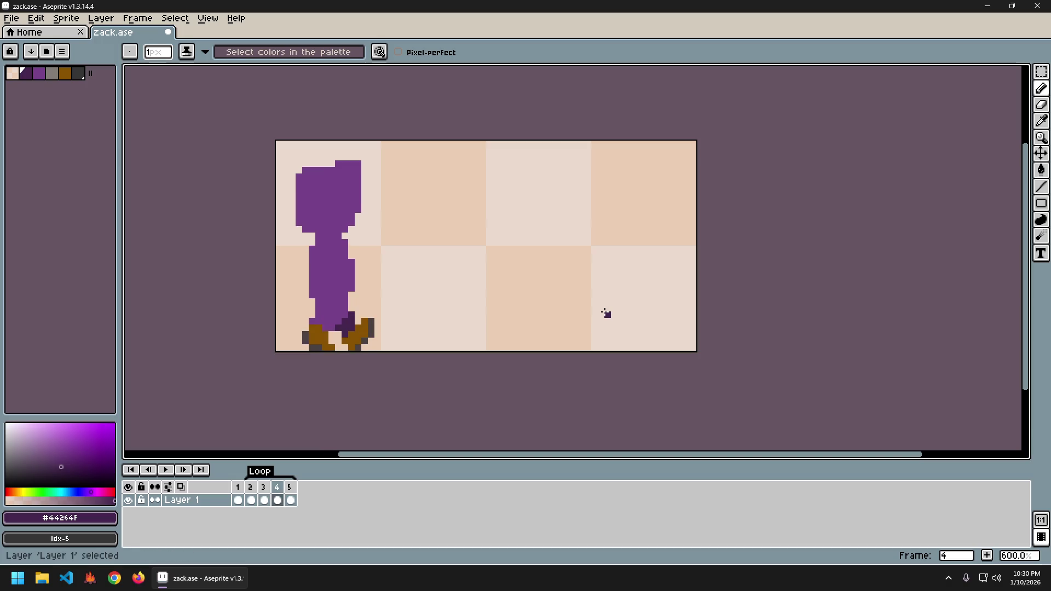
key(i)
click(331, 337)
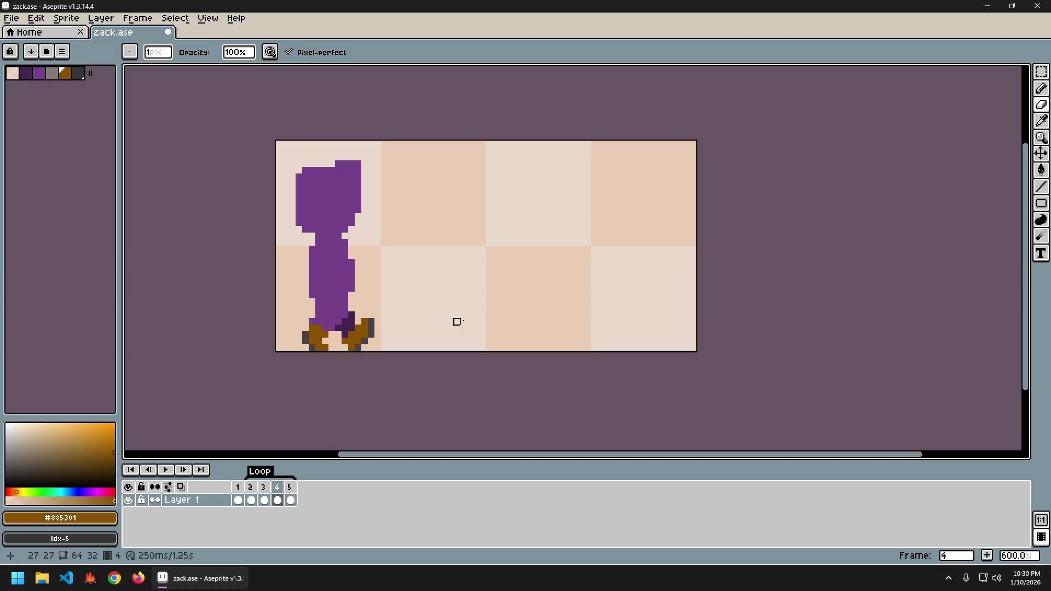
- Play the walk cycle and compare frames 4 and 5, settling on frame 4
key(Return)
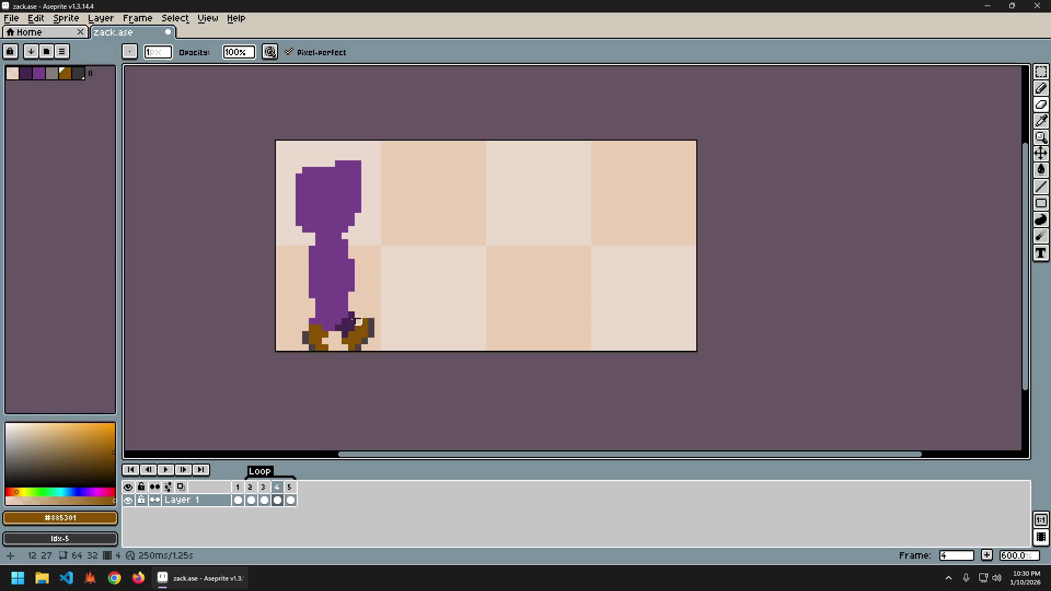
key(Right)
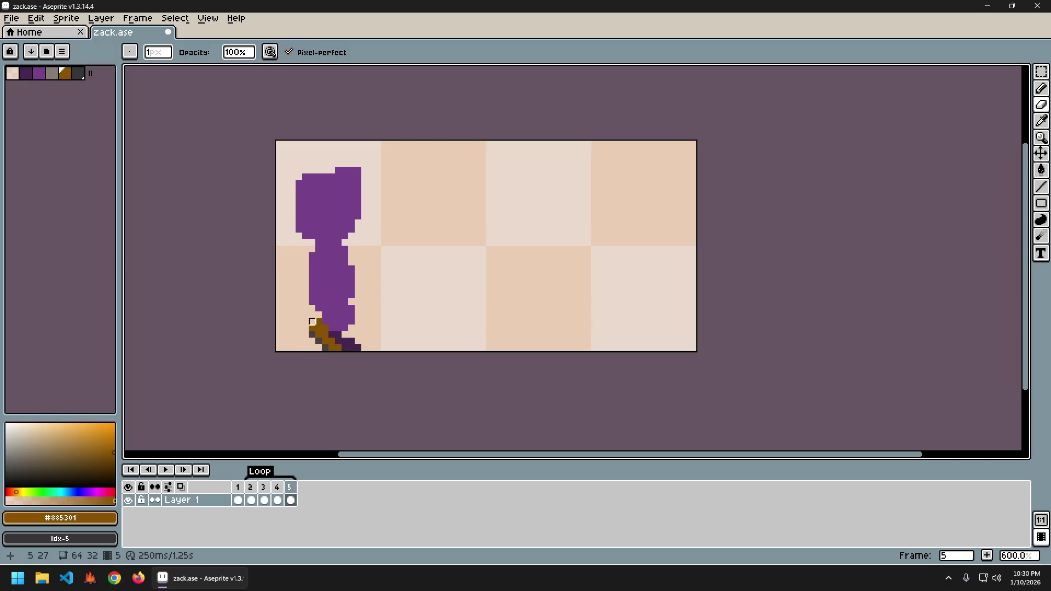
key(alt)
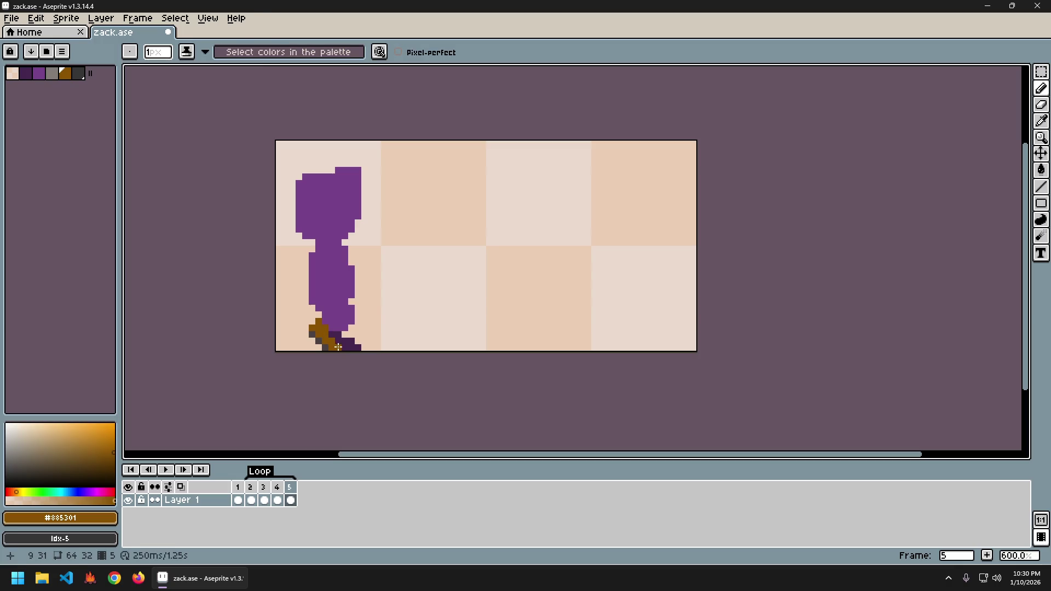
key(alt)
key(alt)
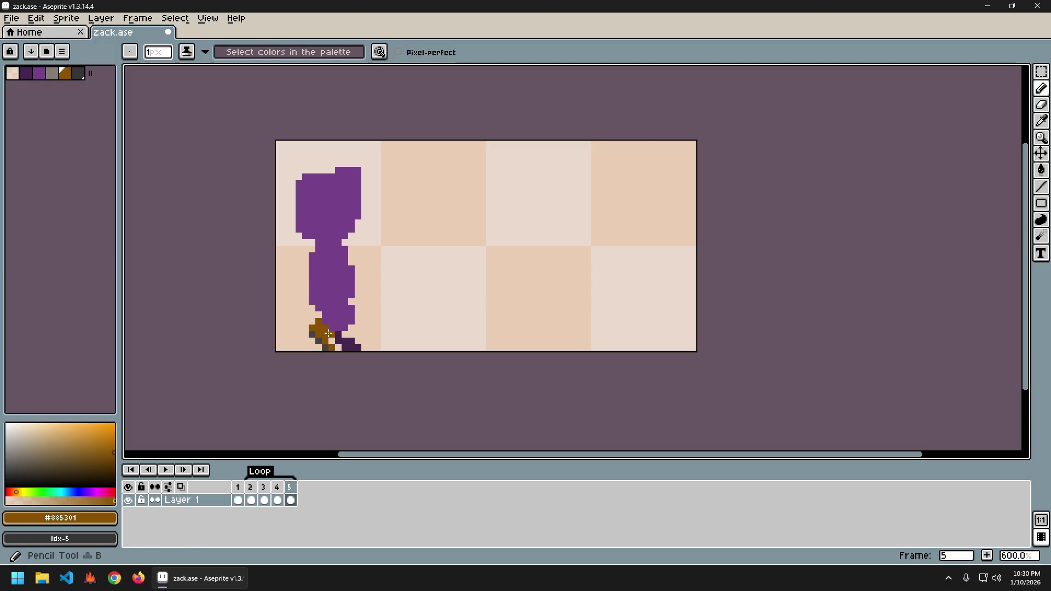
key(Left)
key(Right)
key(Left)
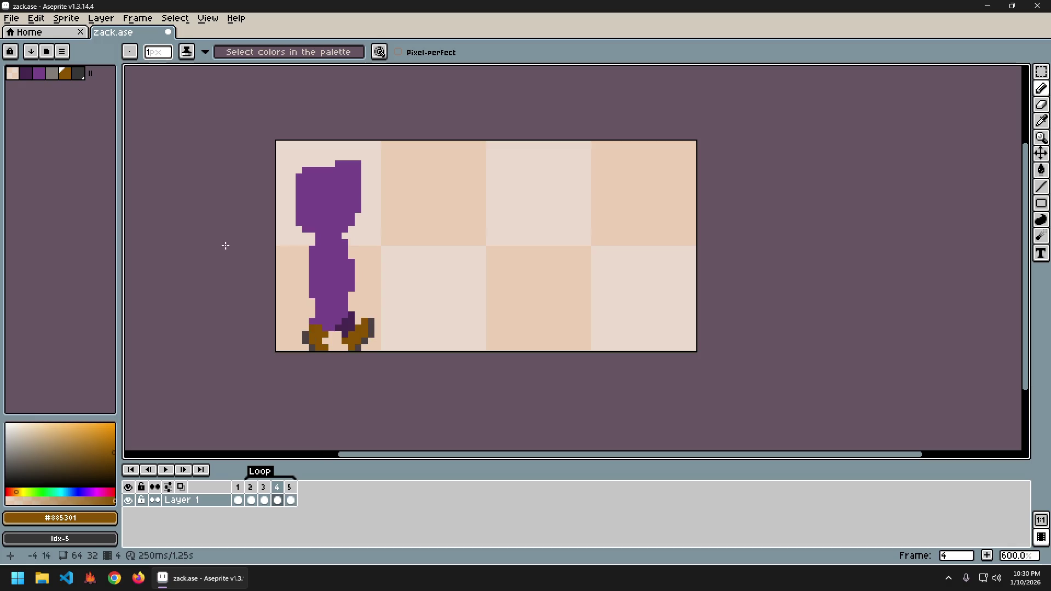
- Take the dark gray sole #4b4242 and play the walk cycle again to check the feet
alt+click(310, 342)
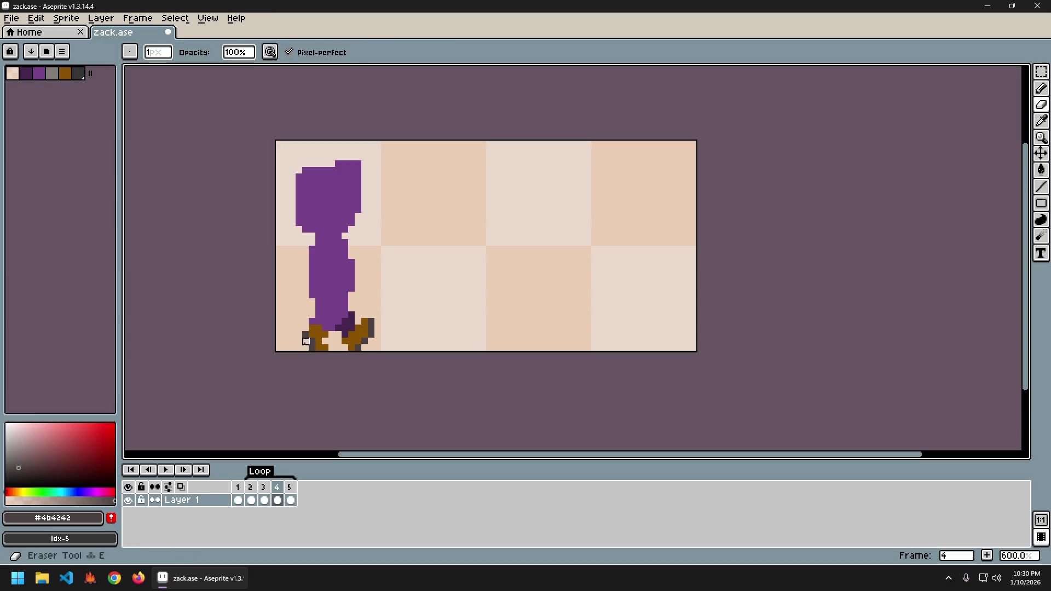
key(Left)
key(Right)
key(Right)
key(Right)
key(Right)
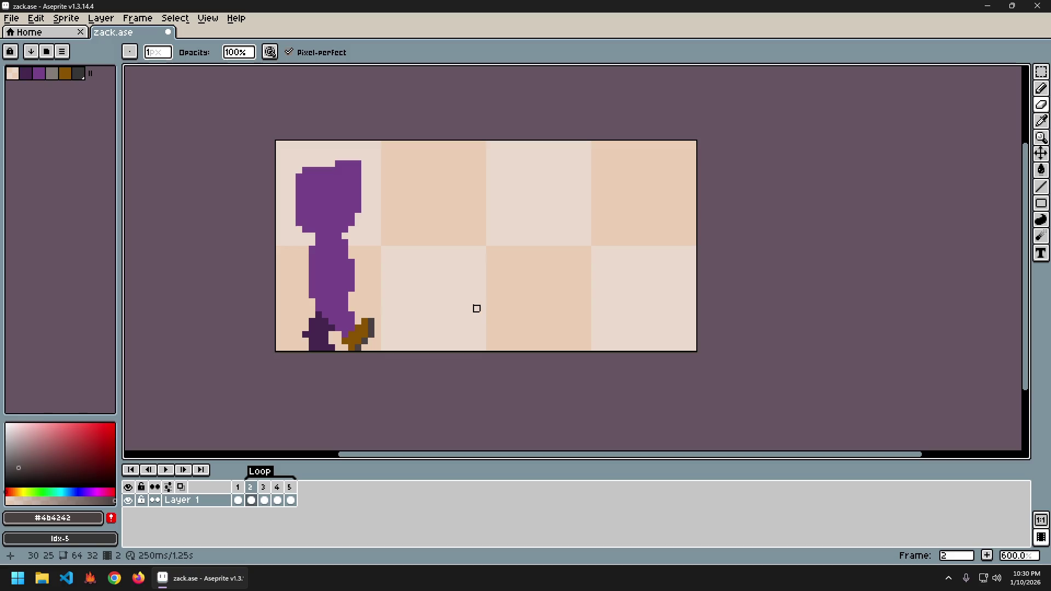
key(Return)
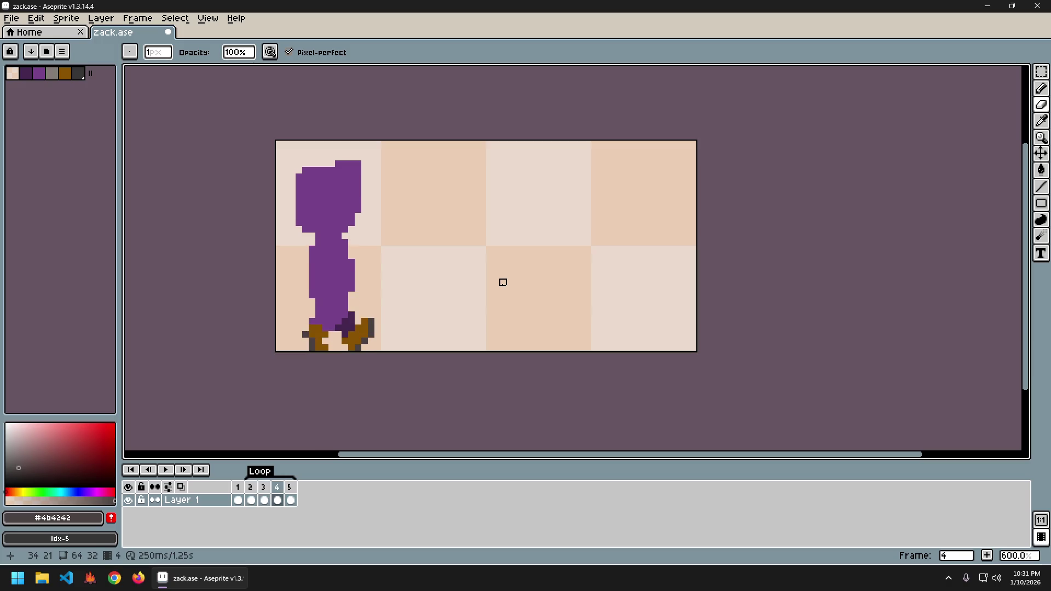
- Sample the boot brown #885301, then play and stop the walk cycle
alt+click(327, 334)
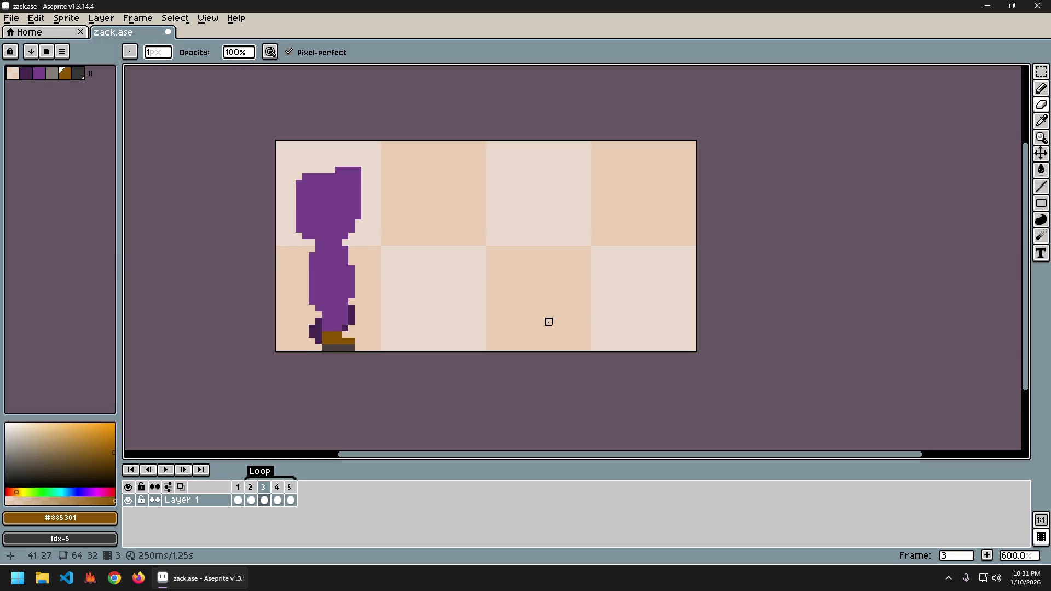
key(Return)
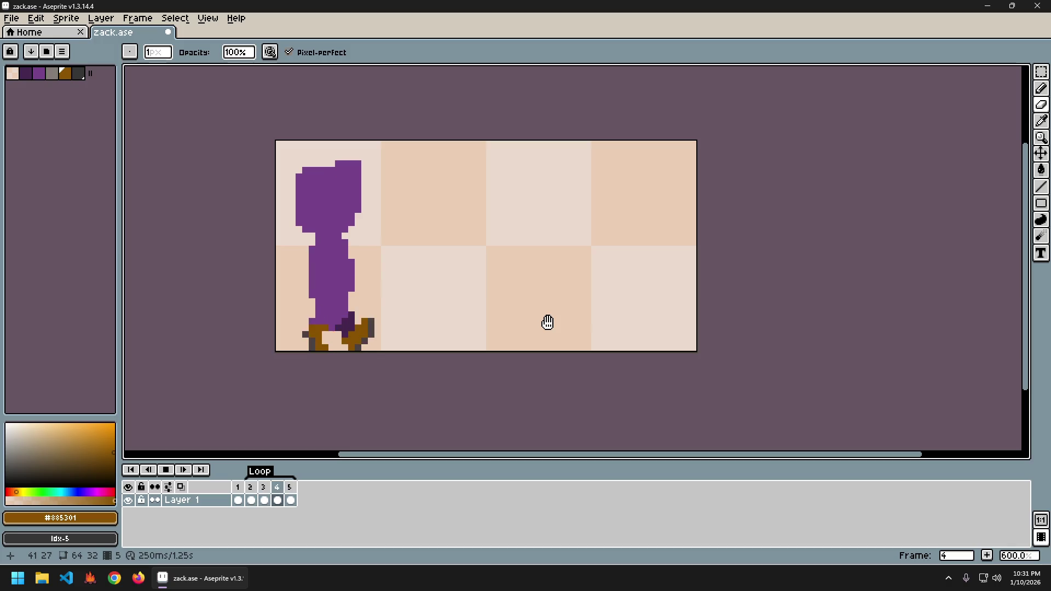
key(Return)
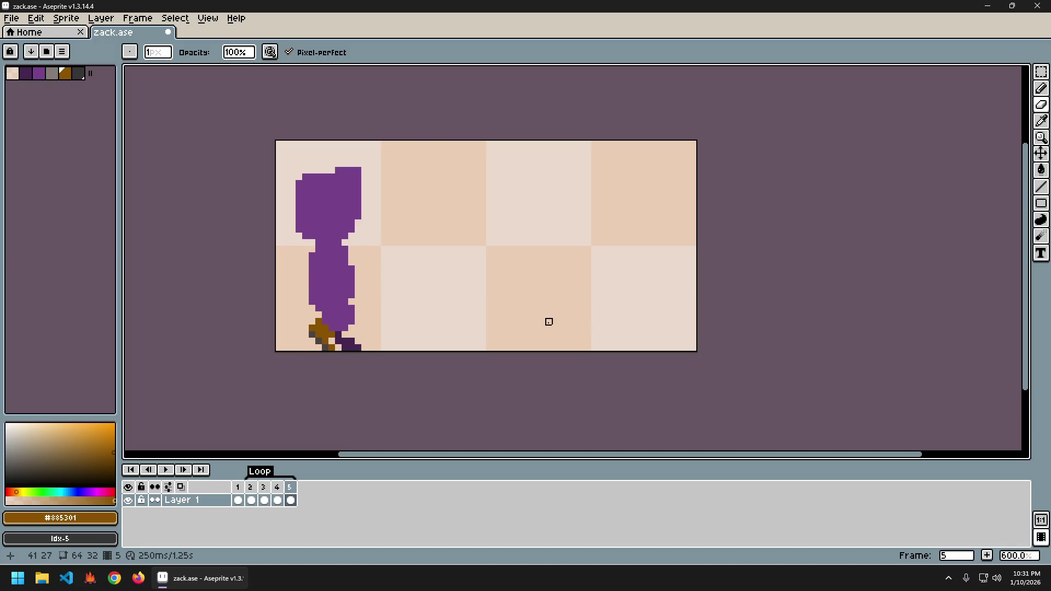
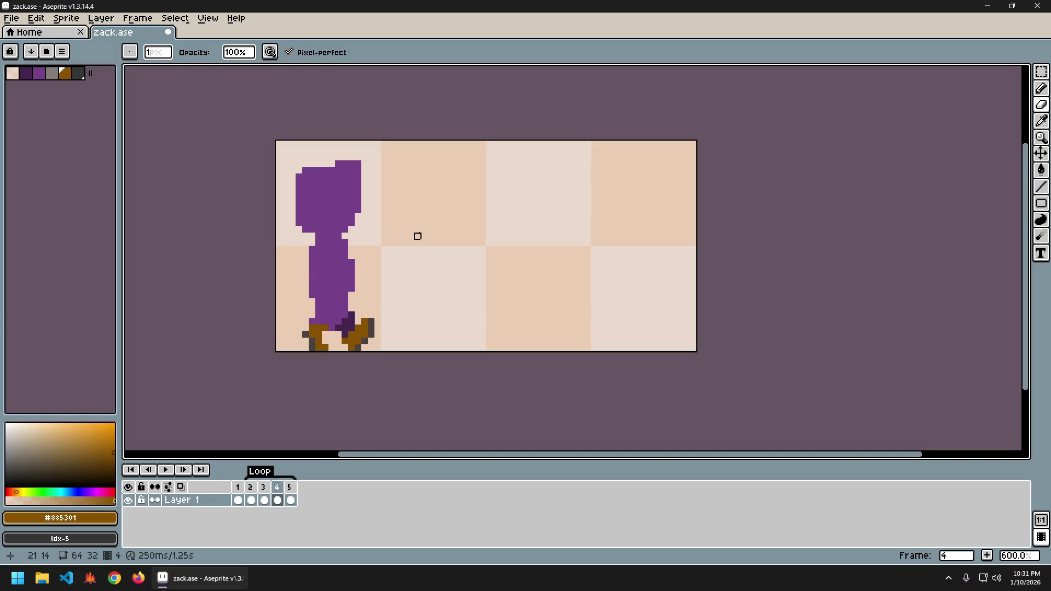
- On frame 4, sample dark purple #44264f from the sprite to repaint Zack's back foot
key(alt)
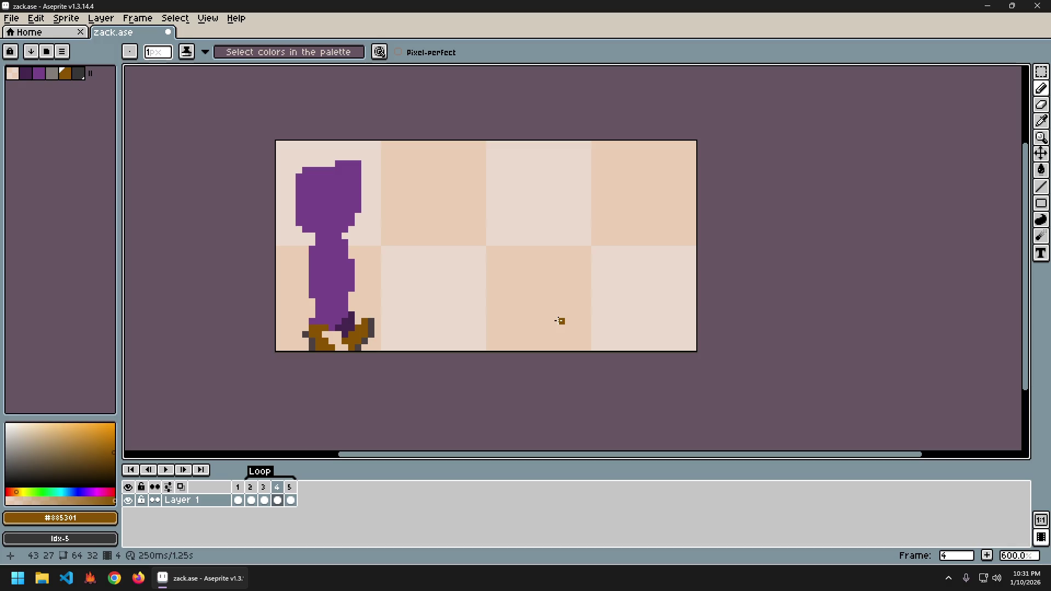
alt+click(306, 334)
key(e)
alt+click(312, 334)
key(b)
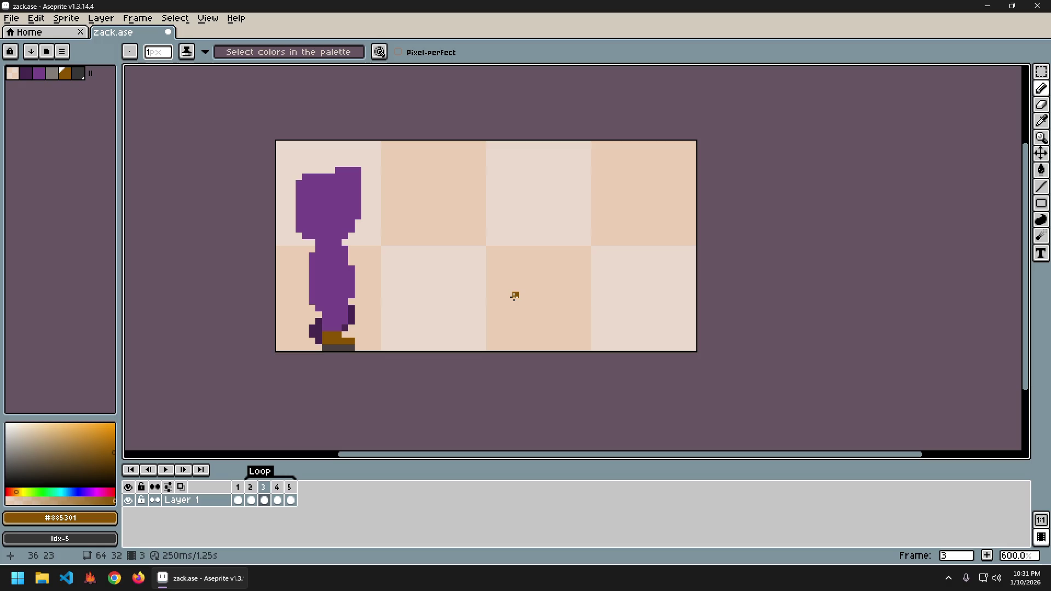
key(Right)
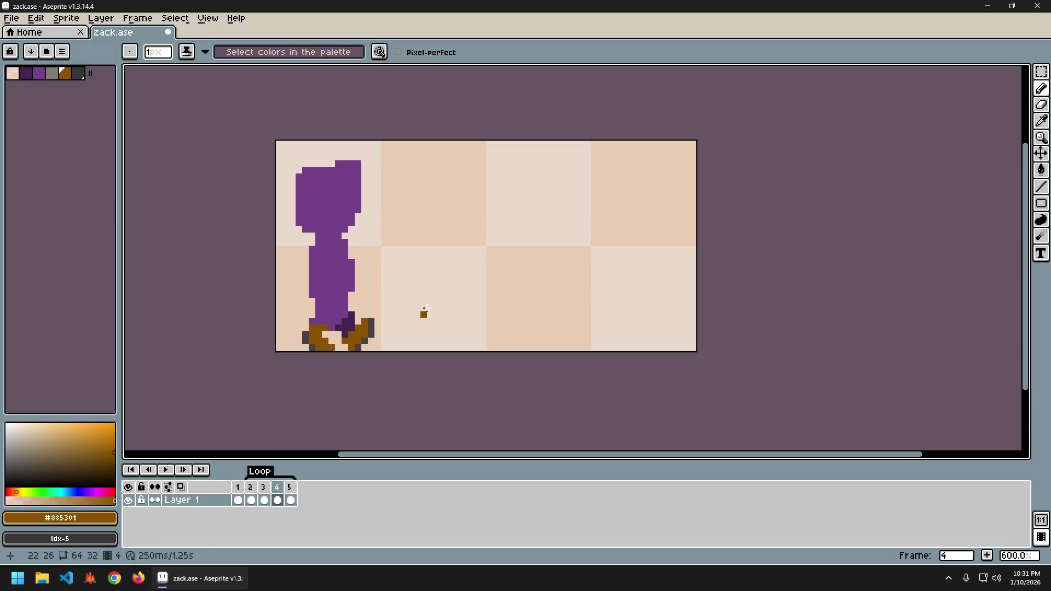
key(Left)
key(Left)
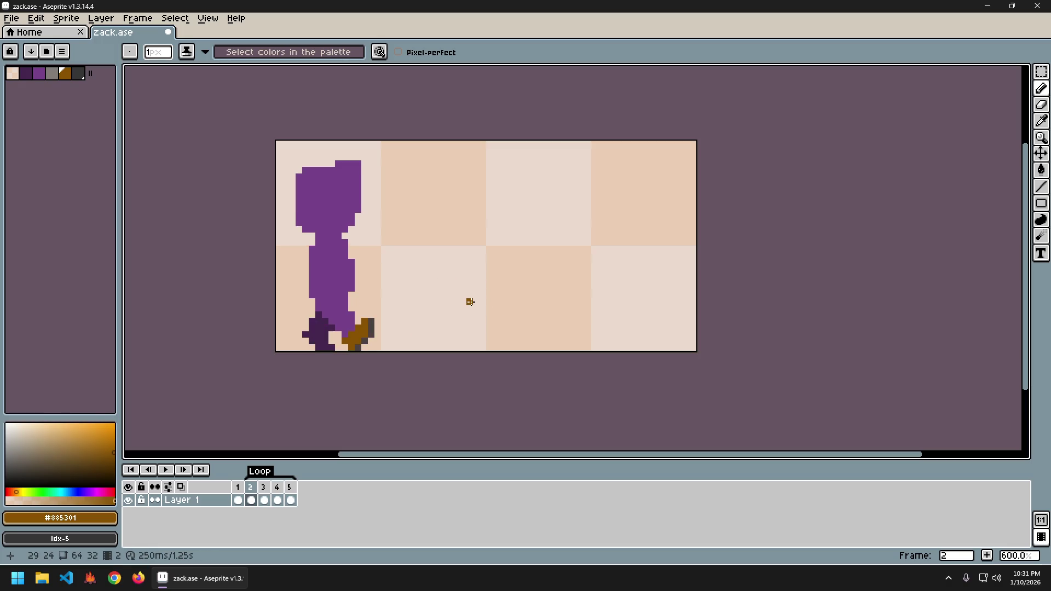
key(Right)
key(Right)
key(Left)
key(Left)
key(Right)
key(Right)
key(Right)
key(Left)
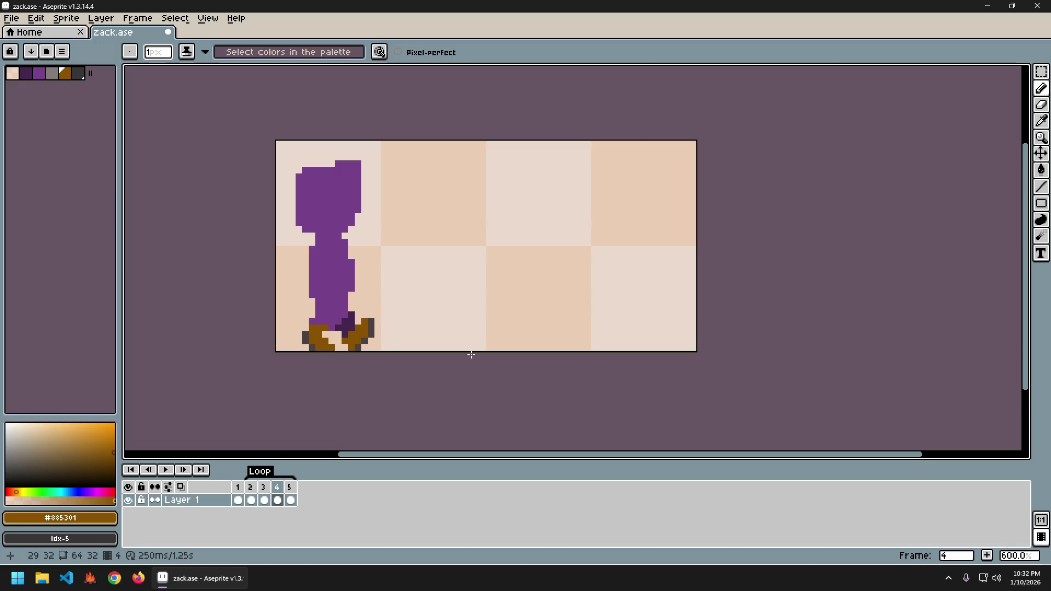
key(i)
click(348, 326)
alt+click(350, 327)
- Paint a dark grey #4b4242 sole along the bottom of the brown foot
key(Left)
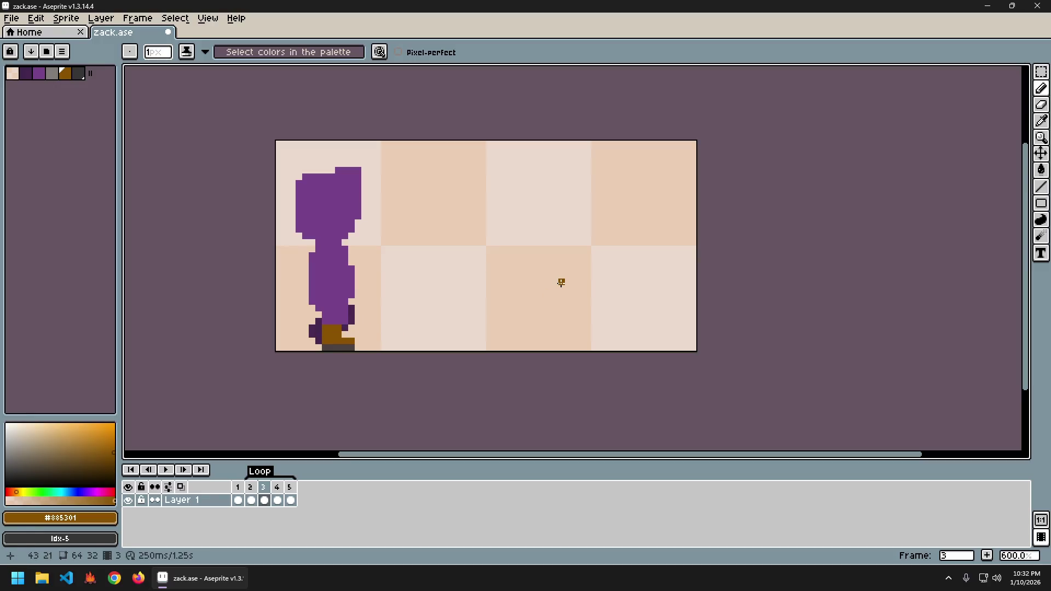
key(Right)
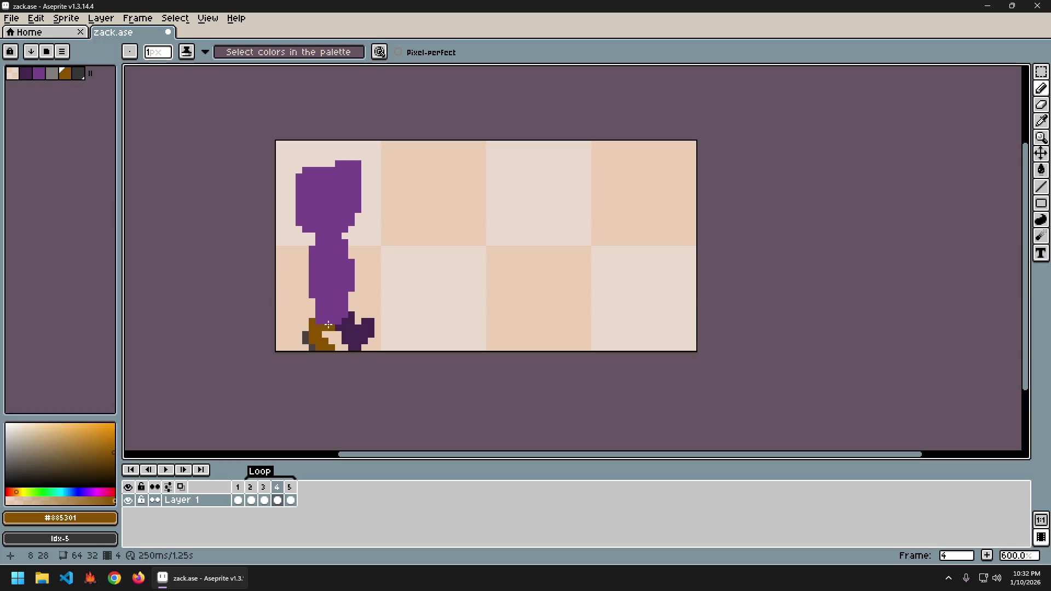
key(Left)
key(Right)
alt+click(312, 347)
drag(317, 347, 327, 347)
alt+click(318, 334)
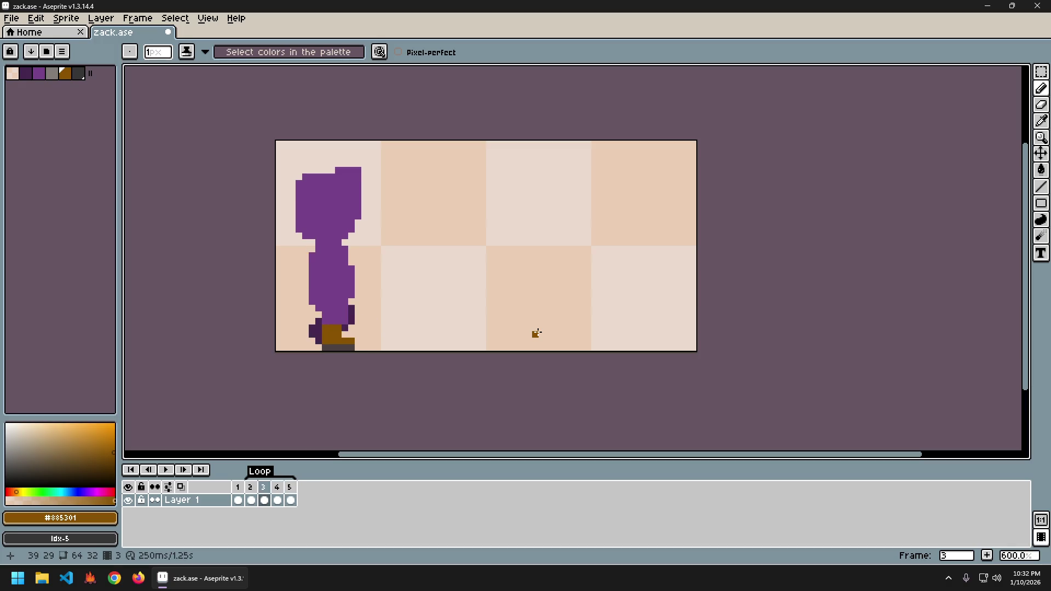
- Flip between frames 3, 4 and 5 to compare the leg poses
key(b)
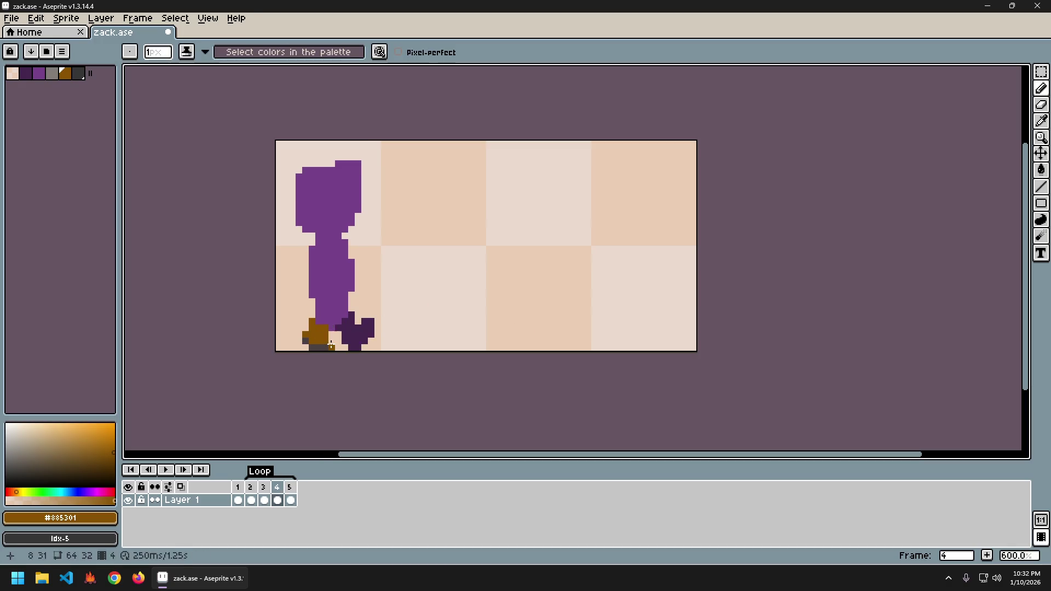
key(Left)
key(Right)
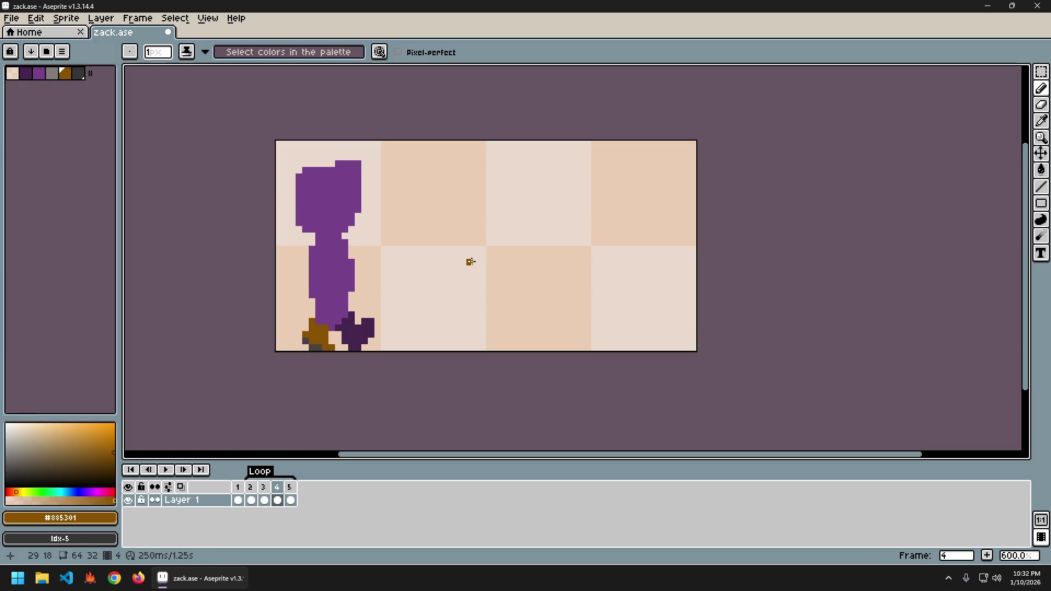
key(Left)
key(Right)
key(Left)
key(Right)
key(Right)
key(Left)
key(Right)
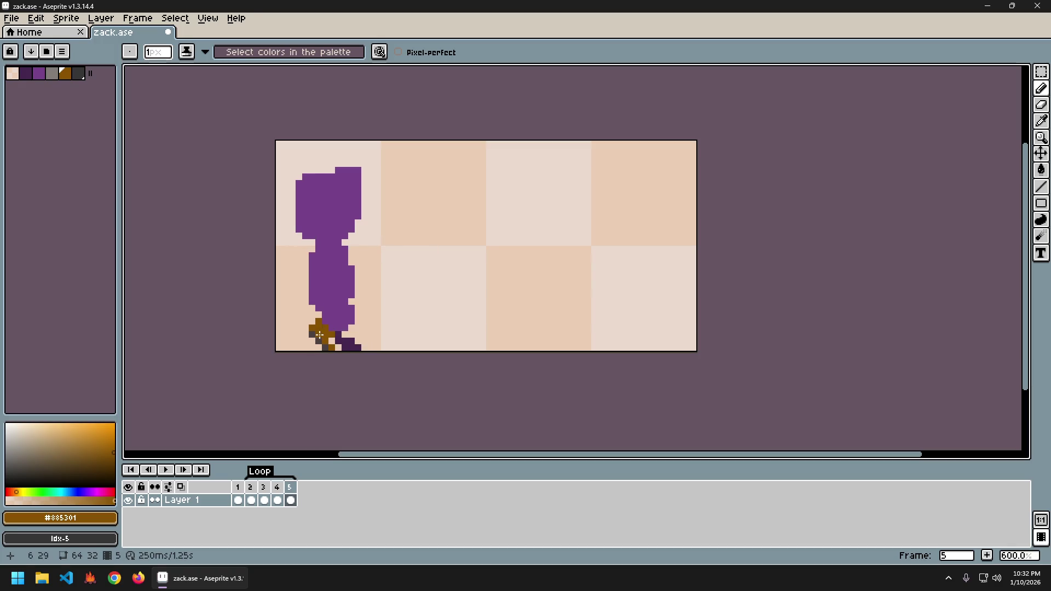
- Paint brown pixels onto the front foot in frame 5, comparing it against frame 4
click(325, 322)
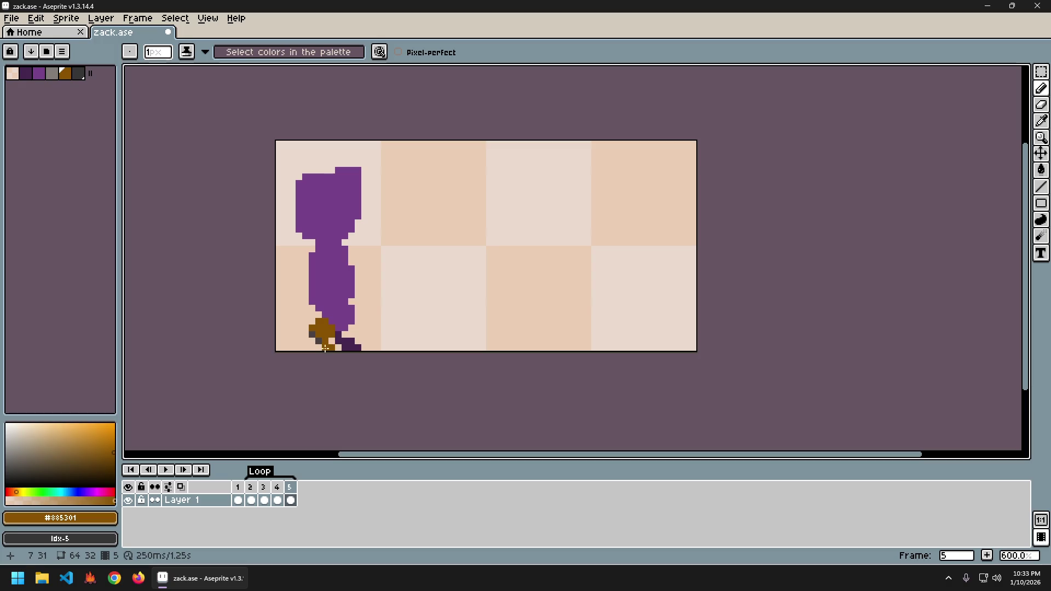
click(325, 347)
alt+click(312, 329)
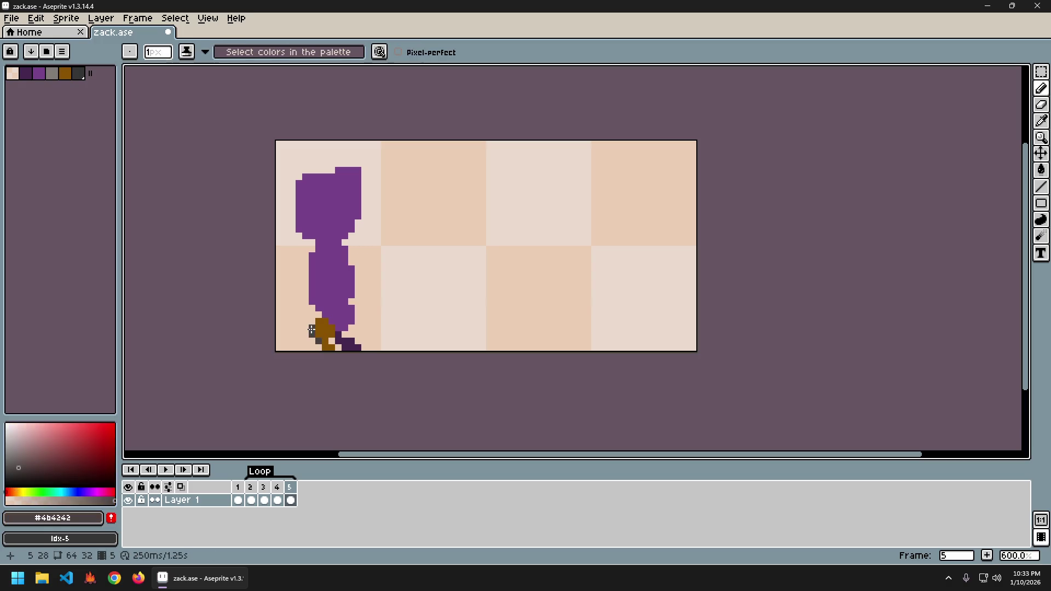
key(Left)
key(Right)
key(Left)
key(Right)
key(Left)
key(Right)
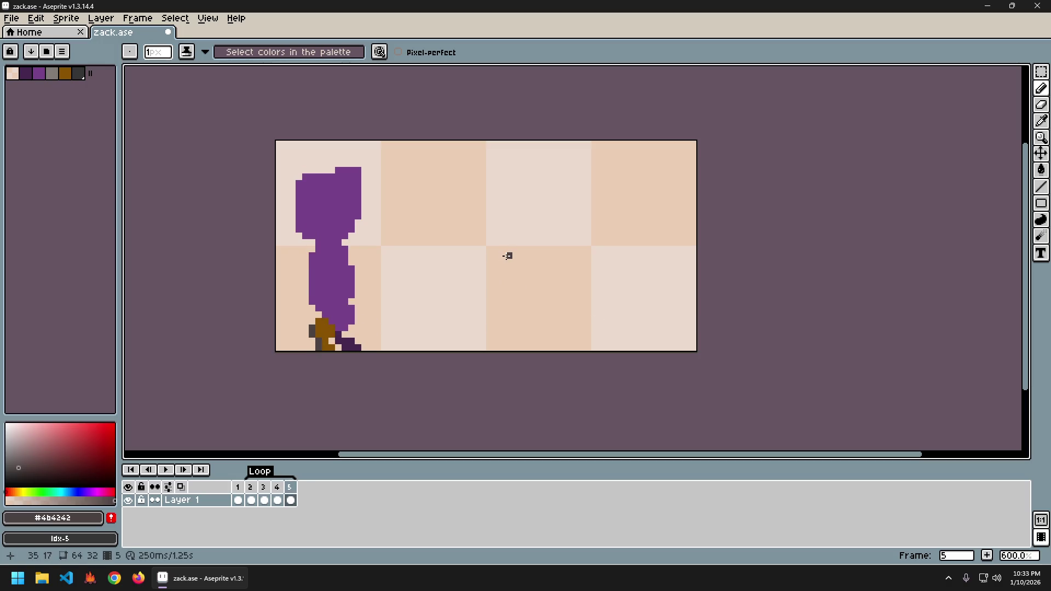
key(Left)
key(Right)
key(Left)
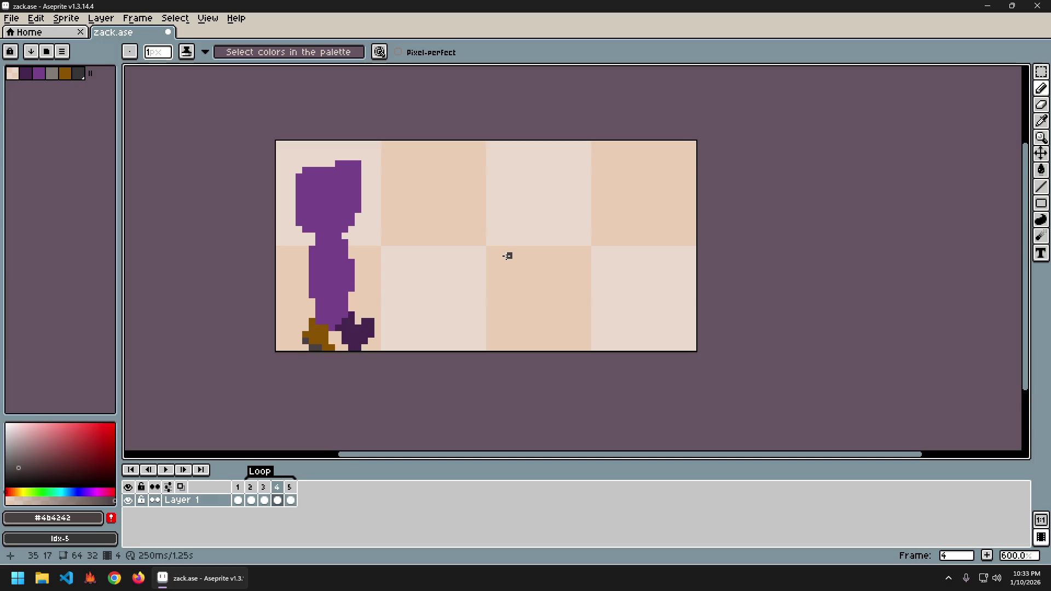
- Play the walk animation, stop it, and check frames 2 and 3
key(Right)
key(Right)
key(Right)
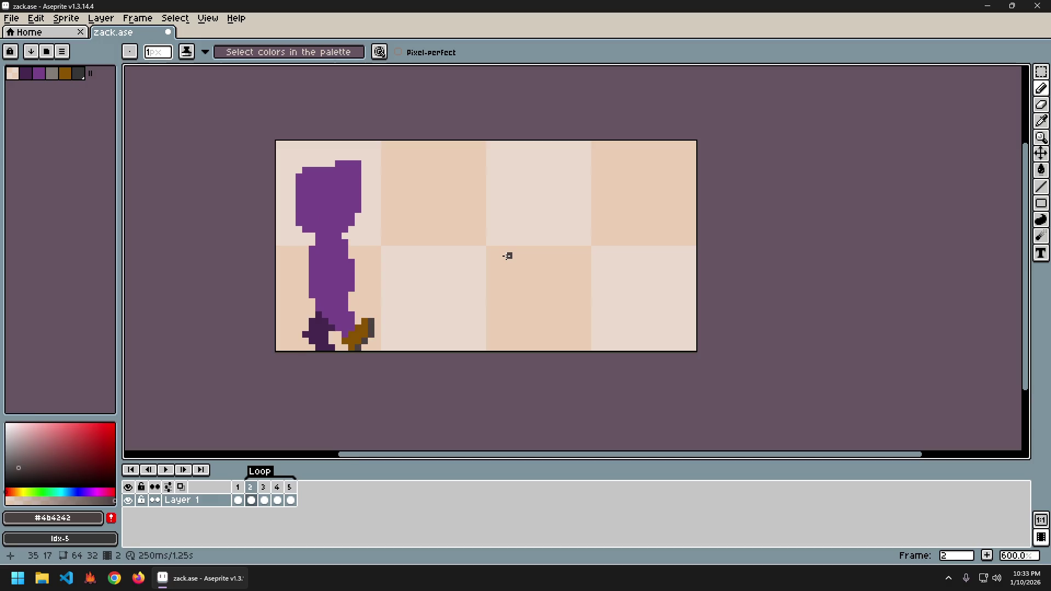
key(Right)
key(Right)
key(Right)
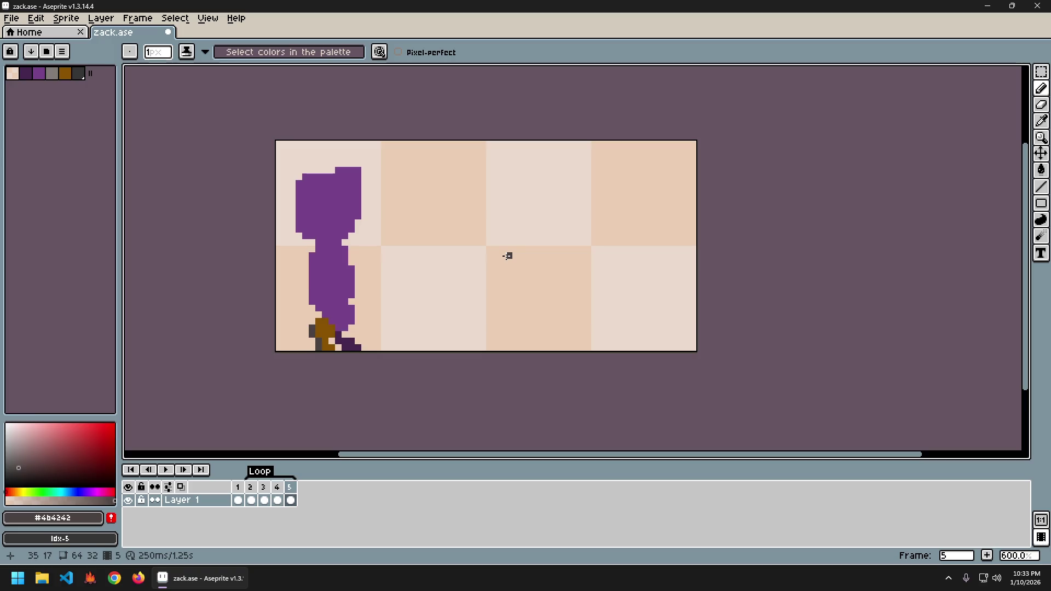
key(Return)
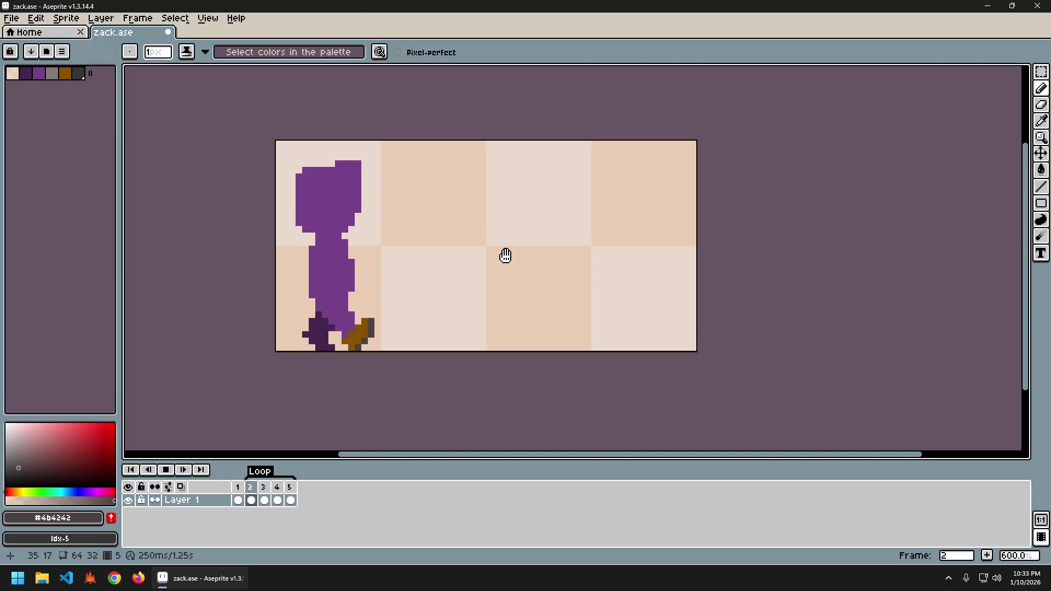
key(Return)
key(Right)
key(Left)
key(Right)
key(Right)
key(Right)
key(Right)
key(Left)
key(Left)
alt+click(312, 345)
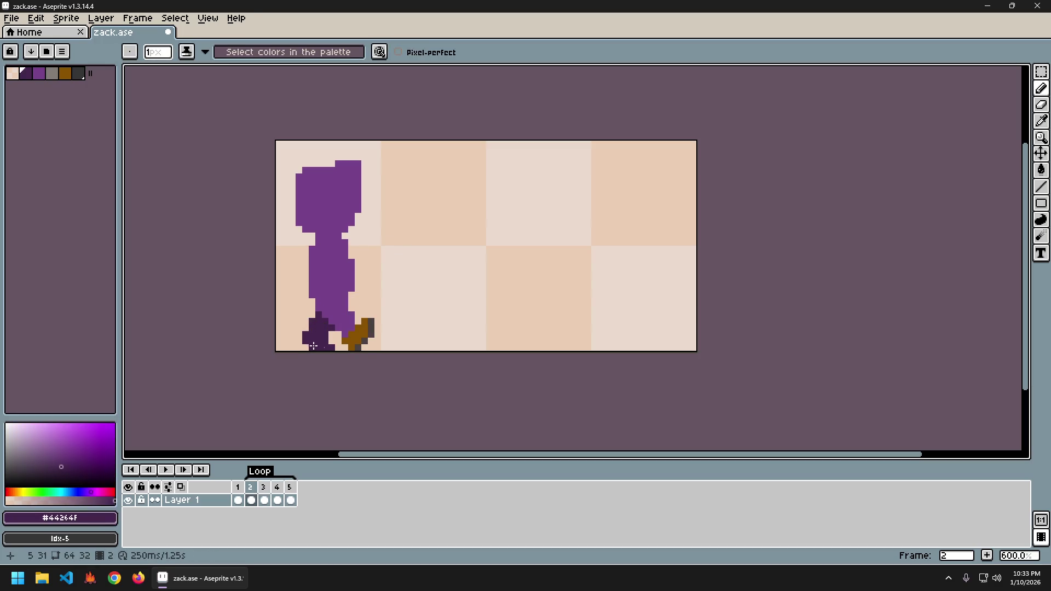
key(Right)
key(Left)
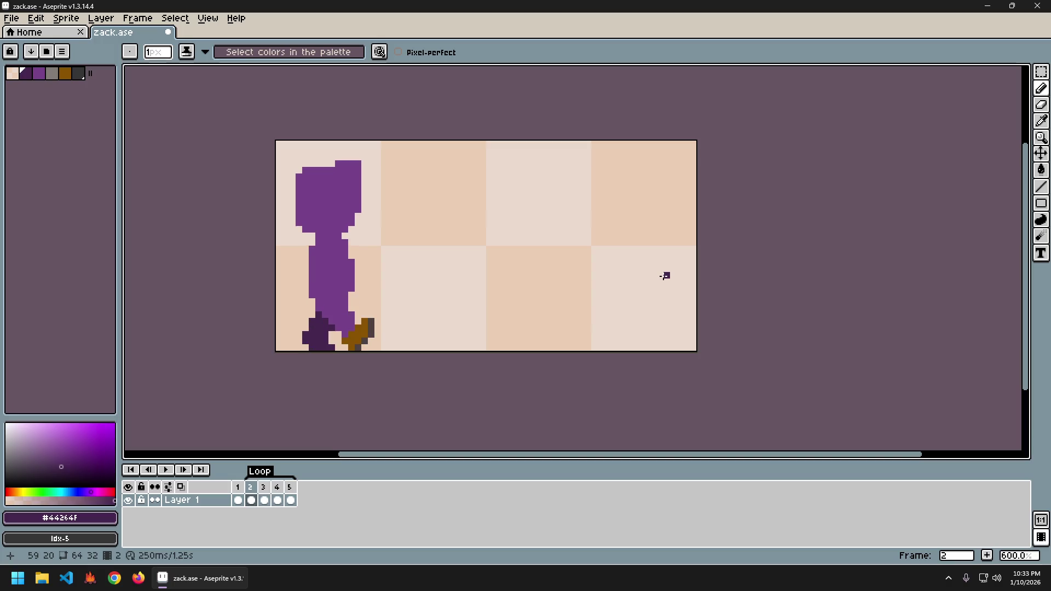
key(Right)
key(Right)
key(Left)
key(Left)
key(Left)
key(Right)
key(Right)
key(Right)
key(Left)
key(Left)
key(Right)
key(Right)
key(Left)
key(Left)
key(Right)
key(Right)
key(Left)
key(Right)
key(Left)
key(Left)
alt+click(335, 316)
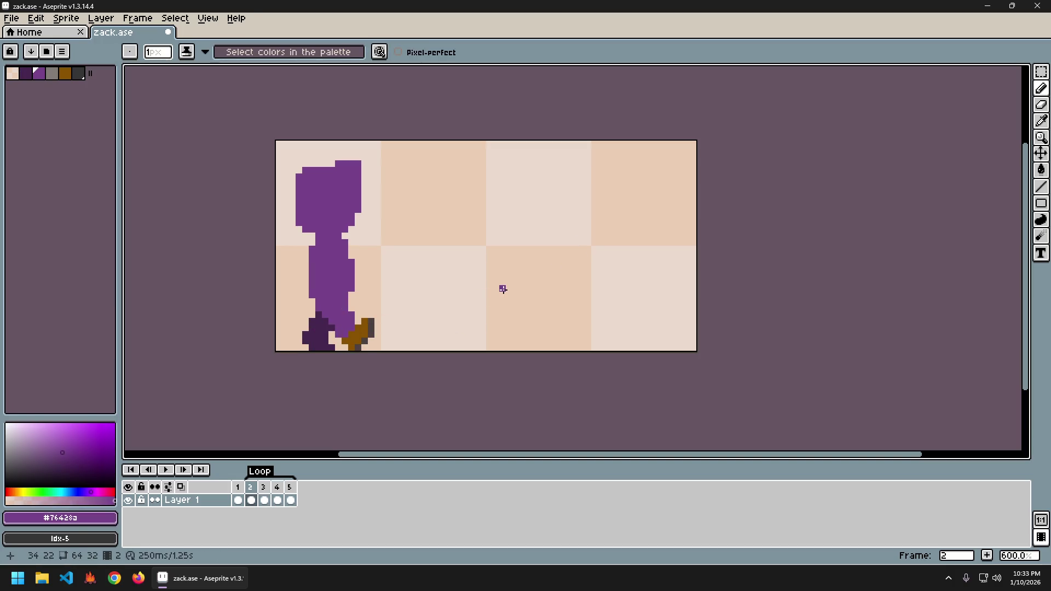
key(Right)
key(Right)
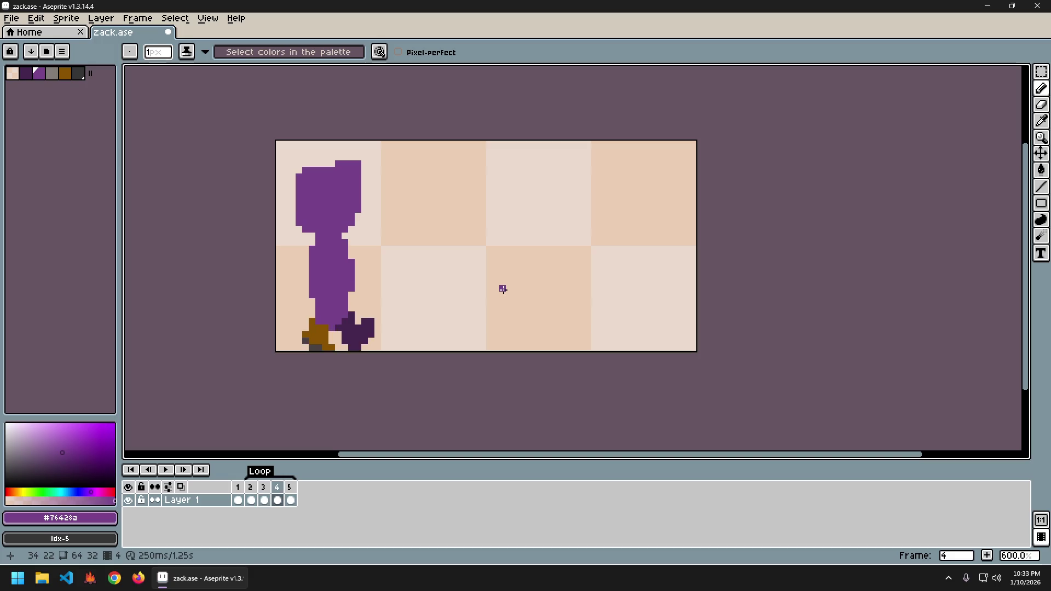
alt+click(359, 331)
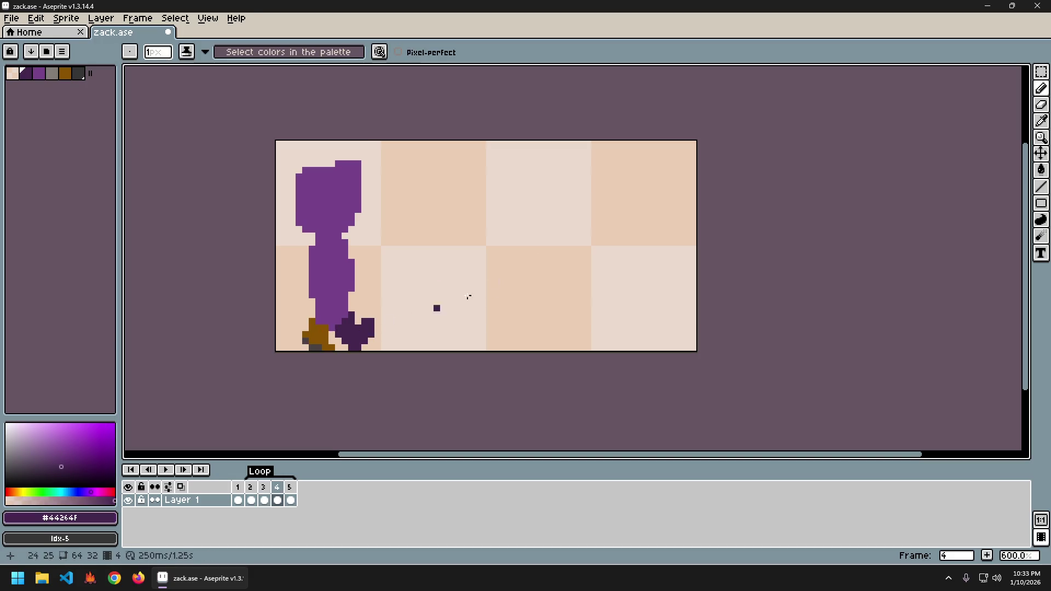
key(Right)
key(Right)
key(Right)
key(Right)
key(Right)
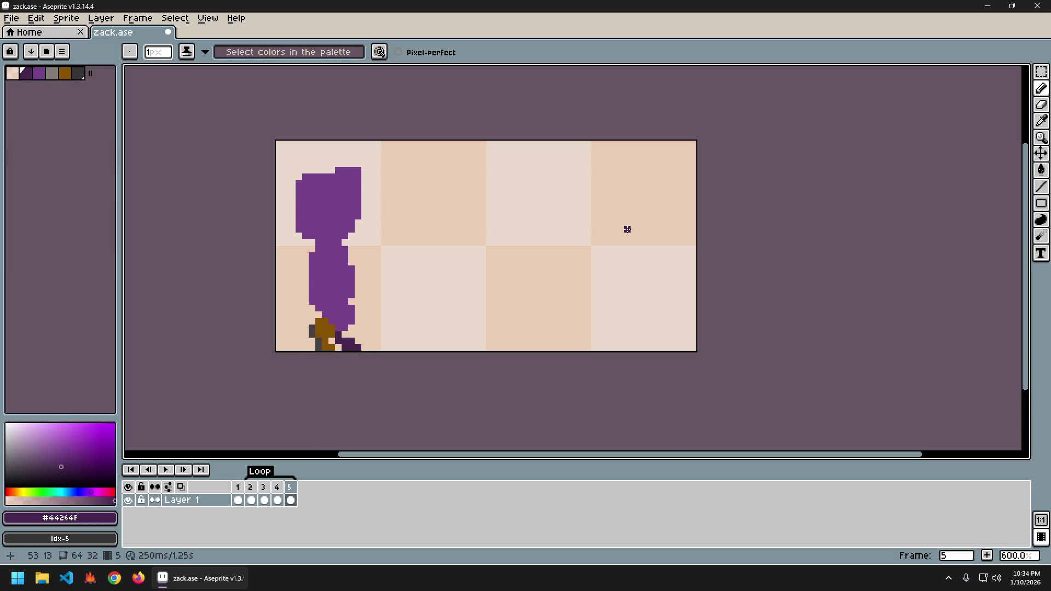
key(Left)
key(Left)
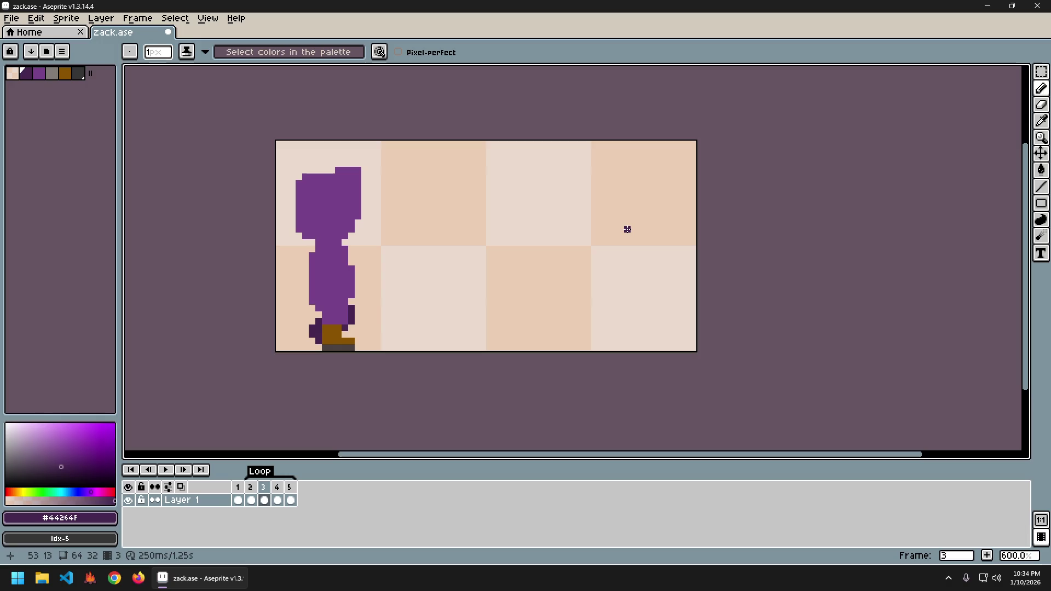
key(Right)
key(Right)
key(Left)
key(Left)
key(Right)
key(Right)
key(Left)
key(Left)
key(Right)
key(Right)
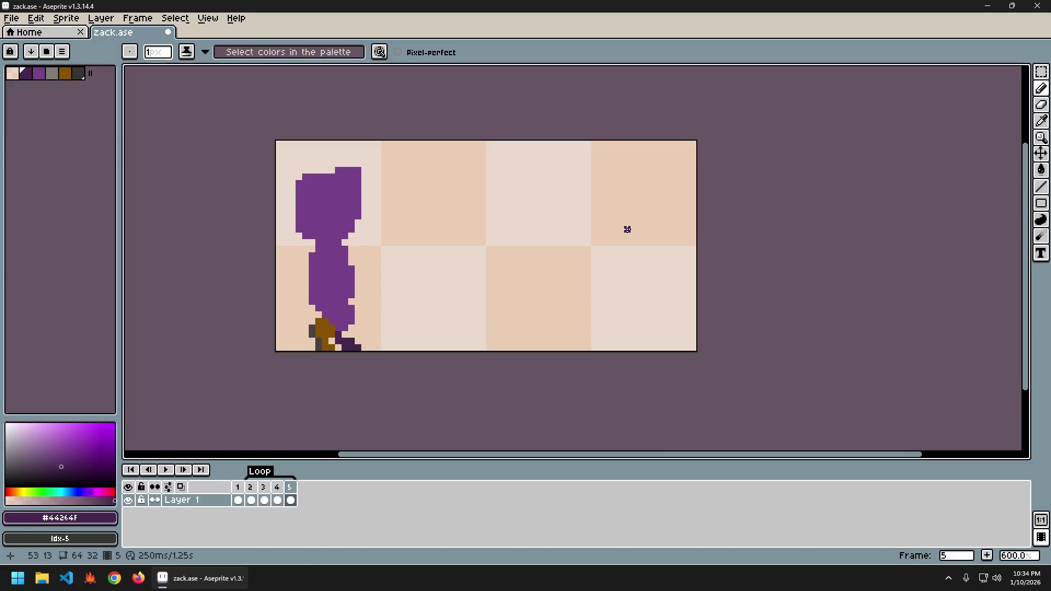
key(Left)
key(Left)
key(Right)
key(Right)
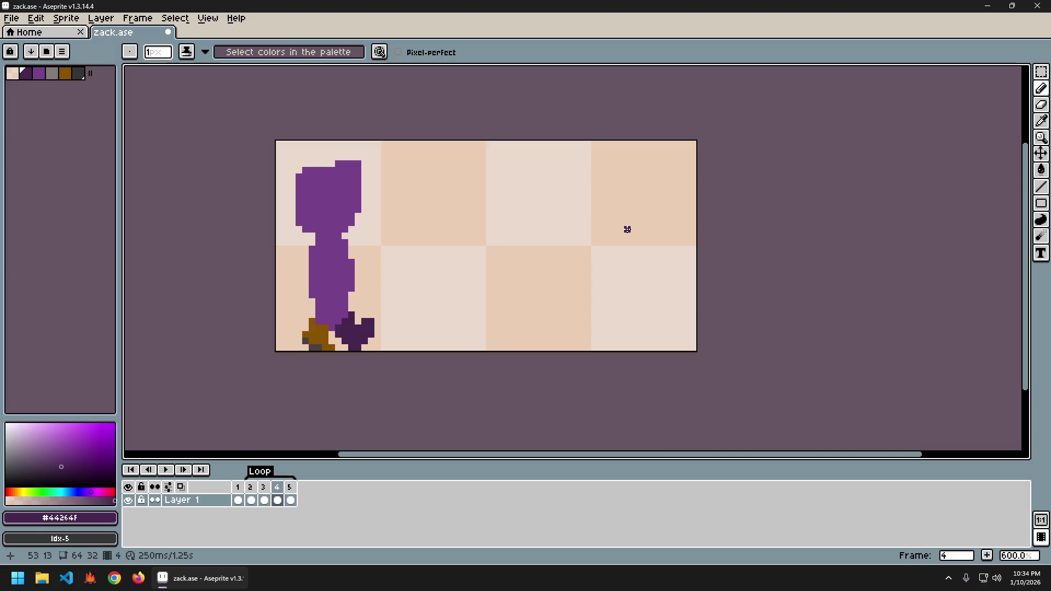
key(Left)
key(Left)
key(ctrl)
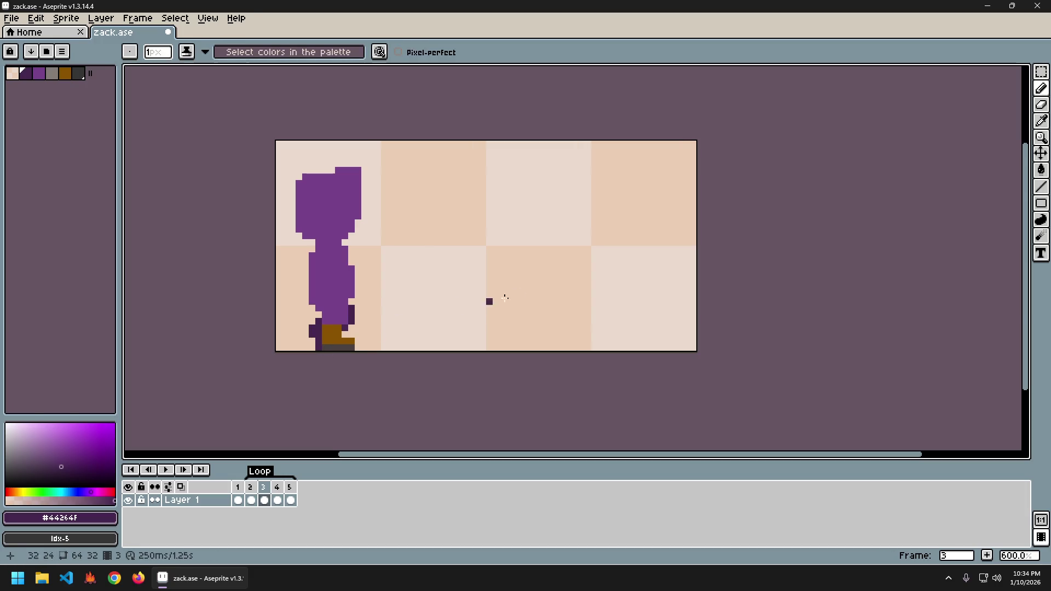
key(Return)
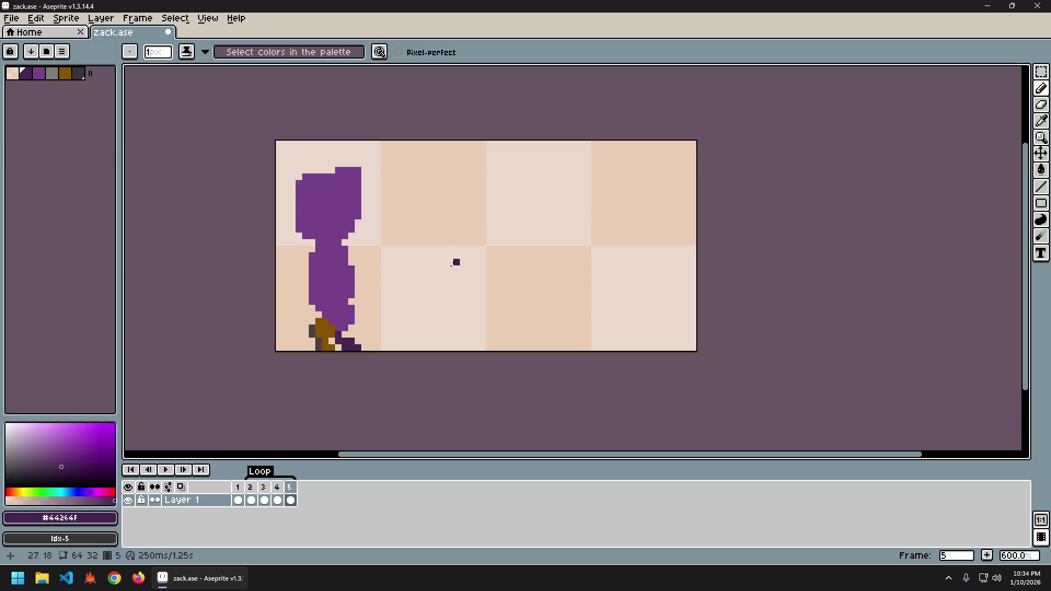
key(ctrl)
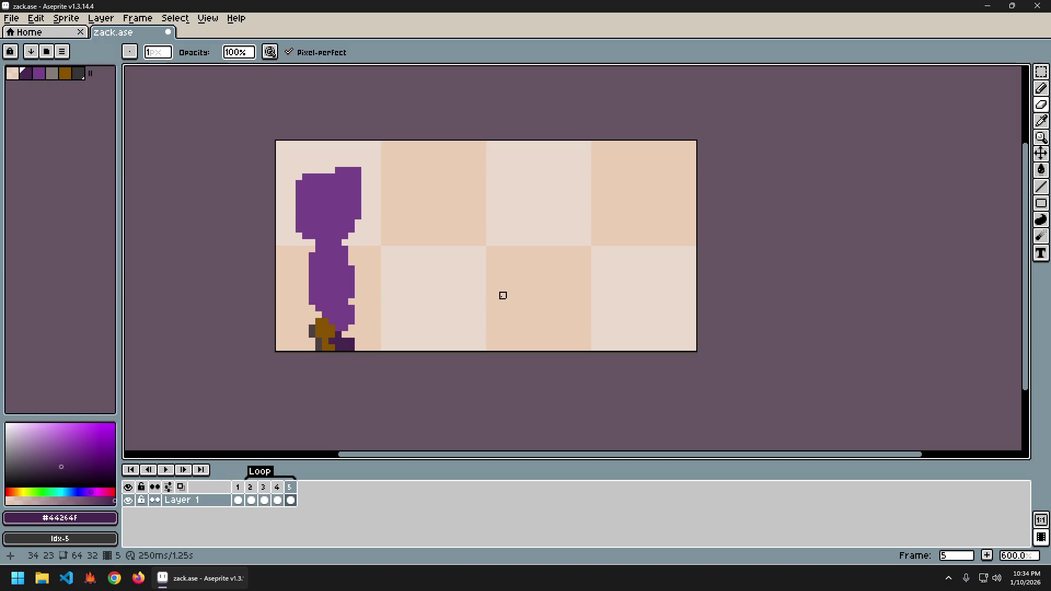
- Run the zack walk animation once, stop it, and save zack.ase with Ctrl+S
key(Return)
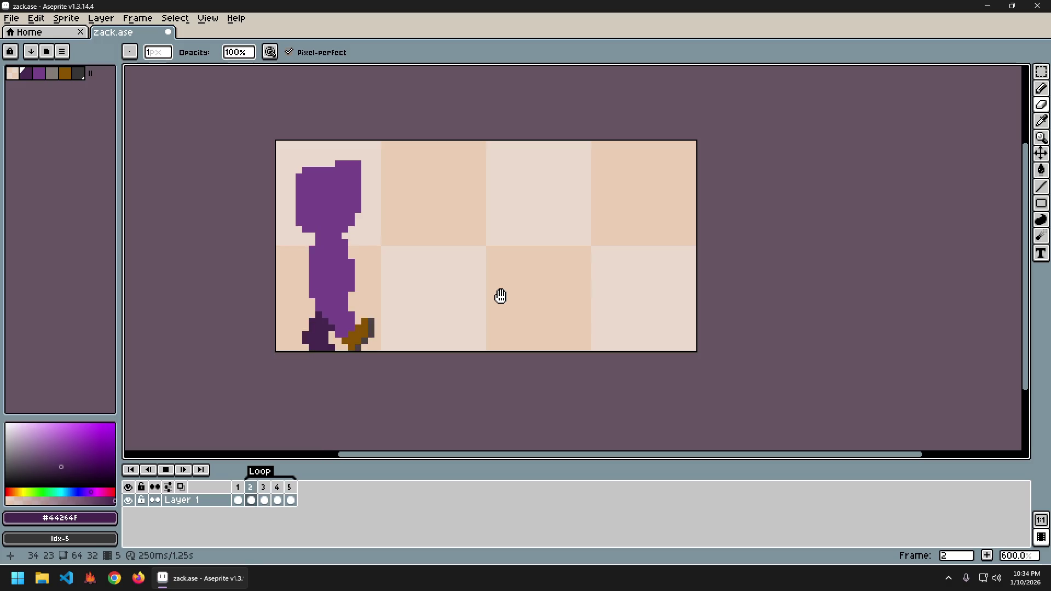
key(Return)
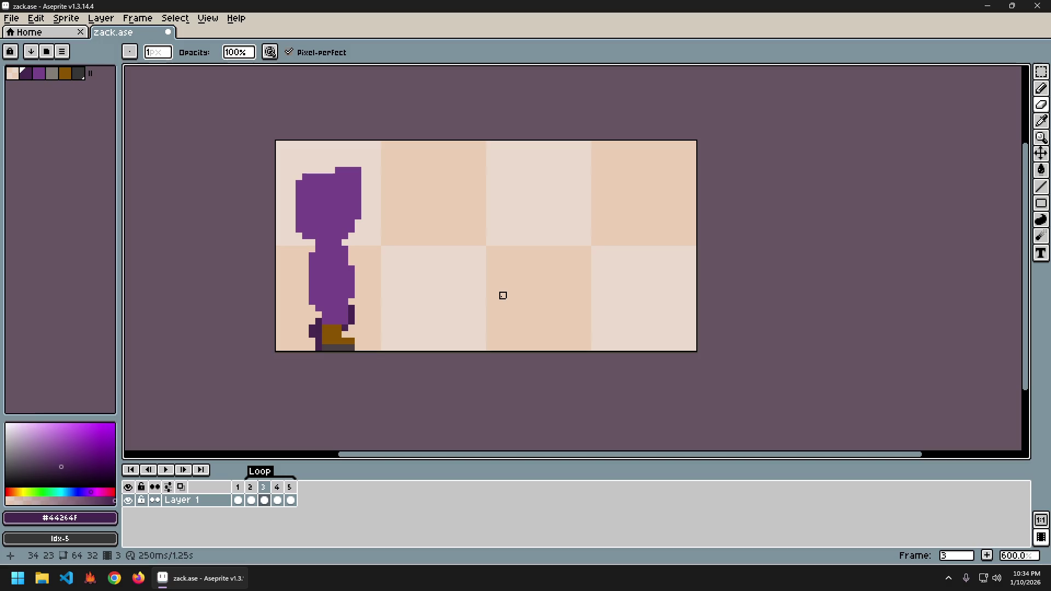
key(ctrl+s)
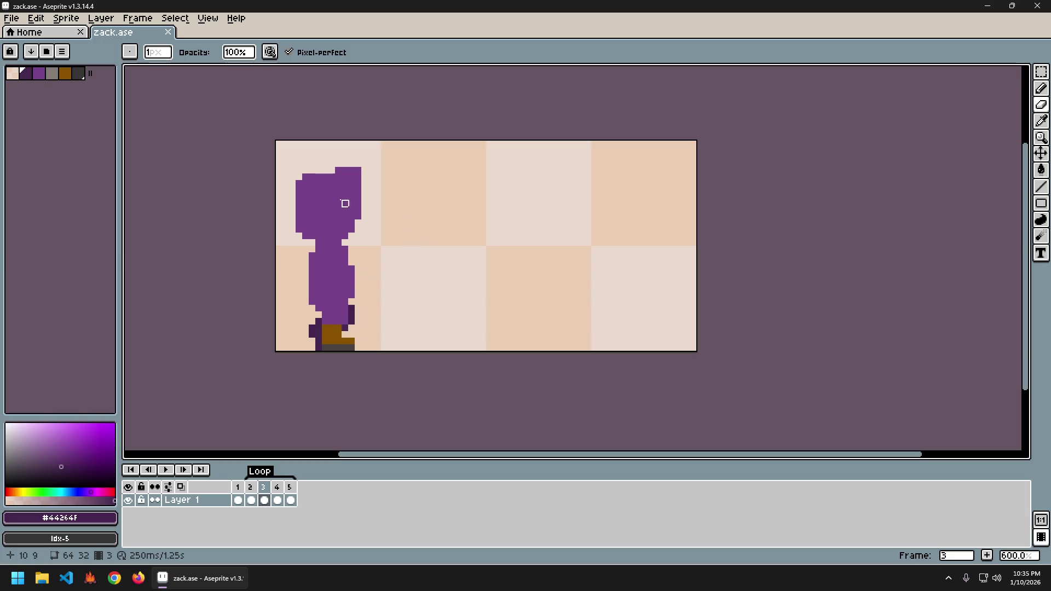
key(m)
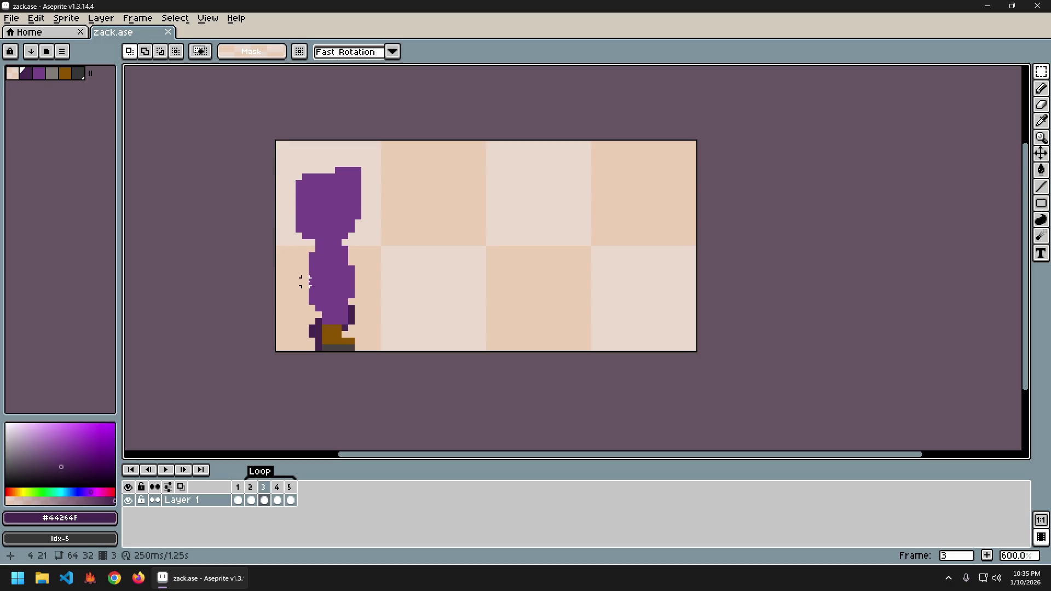
- Try painting a lighter purple column along the body's left edge, undoing each attempt
key(e)
drag(351, 258, 352, 300)
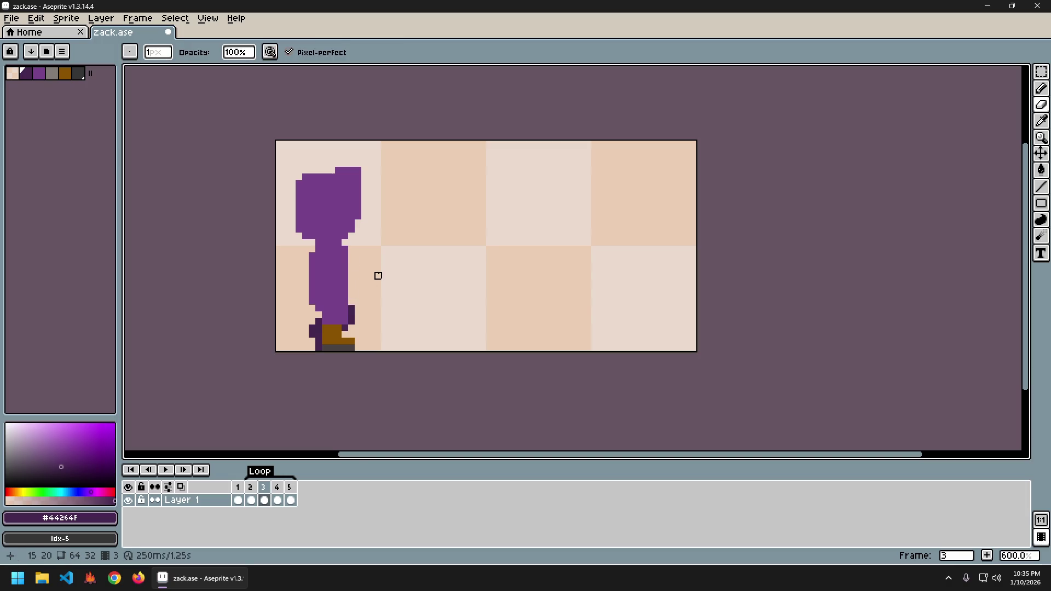
key(ctrl+z)
alt+click(344, 289)
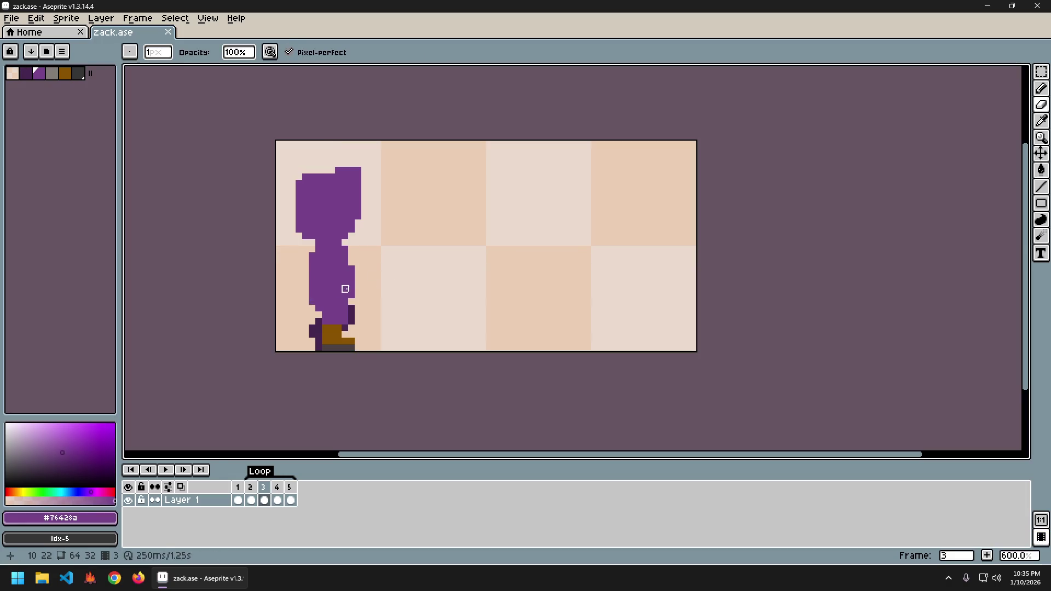
key(b)
drag(305, 269, 305, 288)
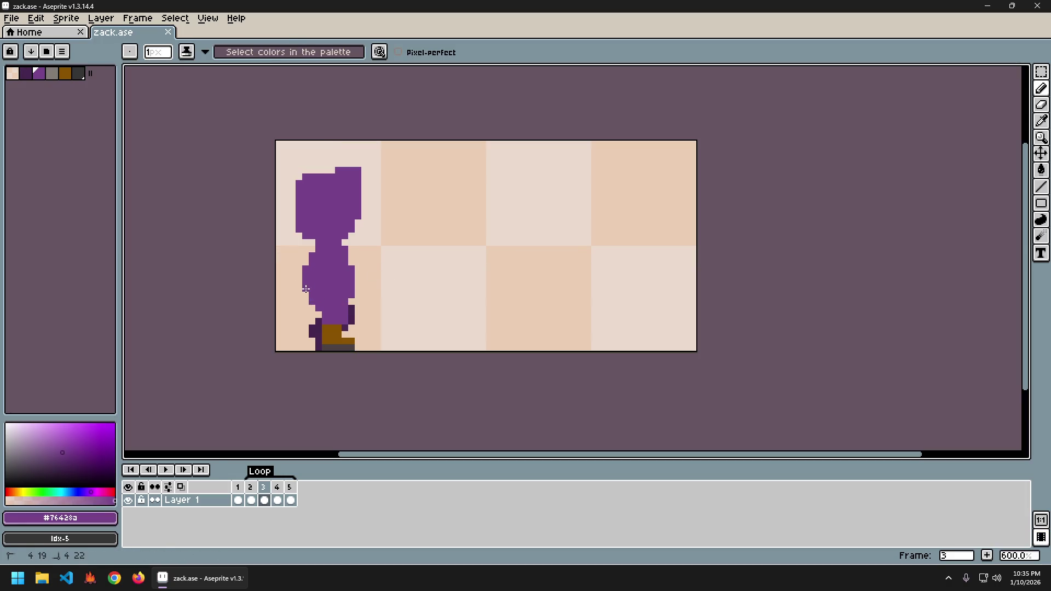
key(ctrl+z)
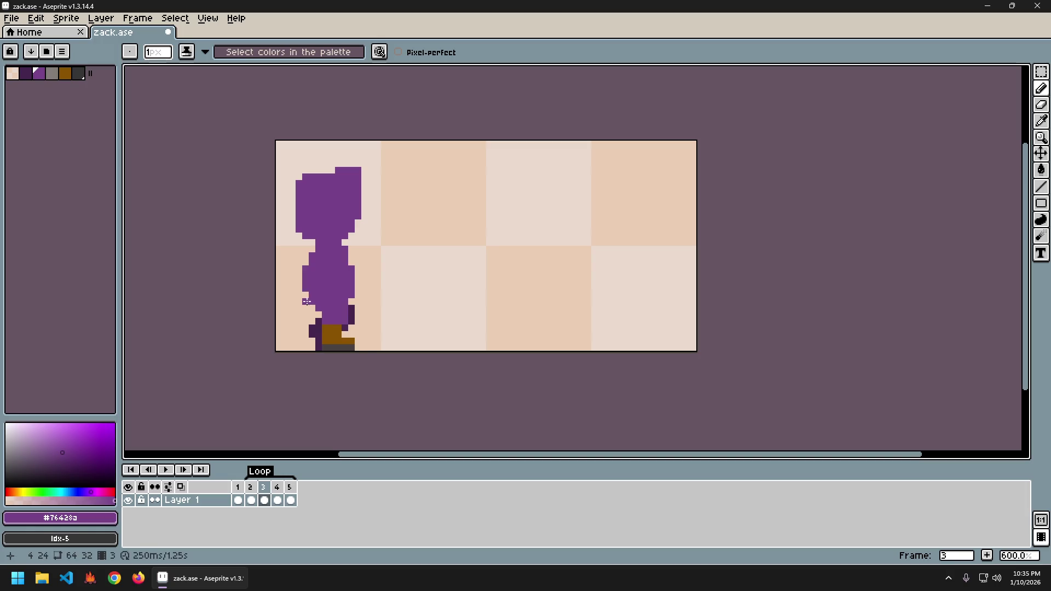
drag(304, 280, 305, 294)
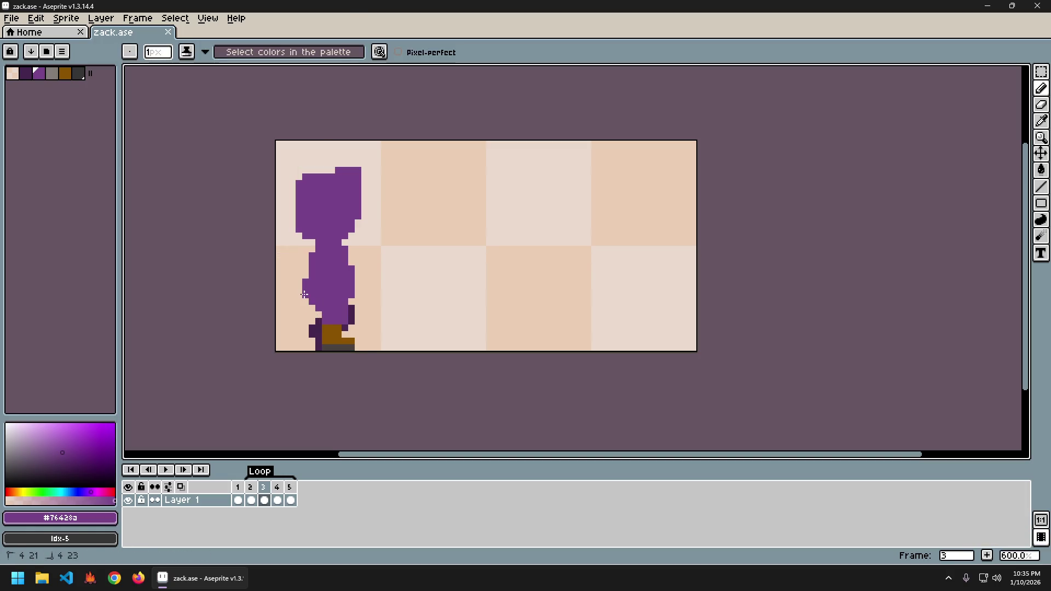
key(ctrl+z)
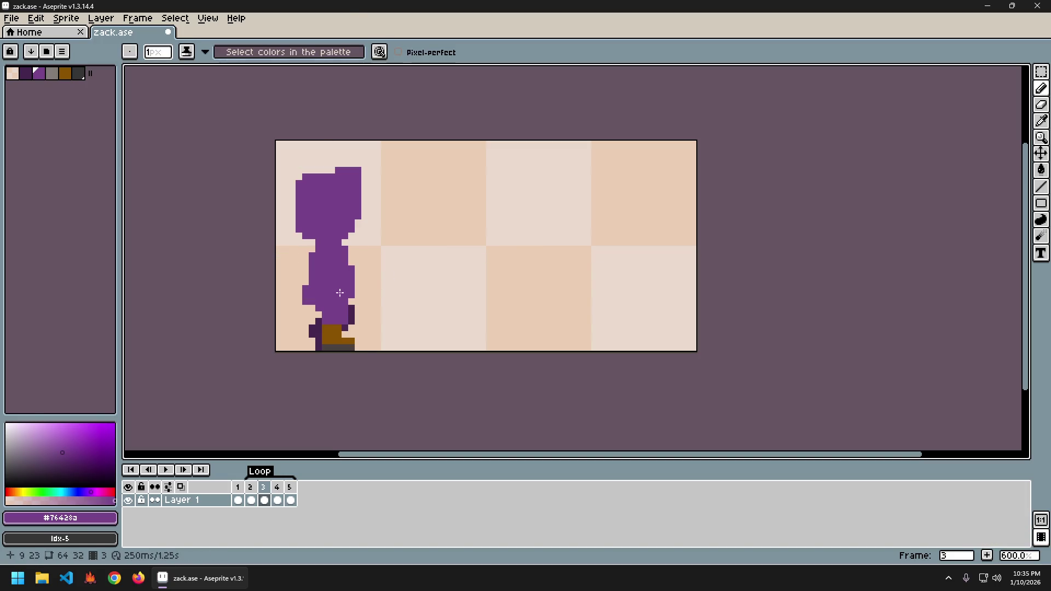
key(v)
key(b)
drag(304, 272, 304, 302)
key(ctrl+z)
key(v)
key(b)
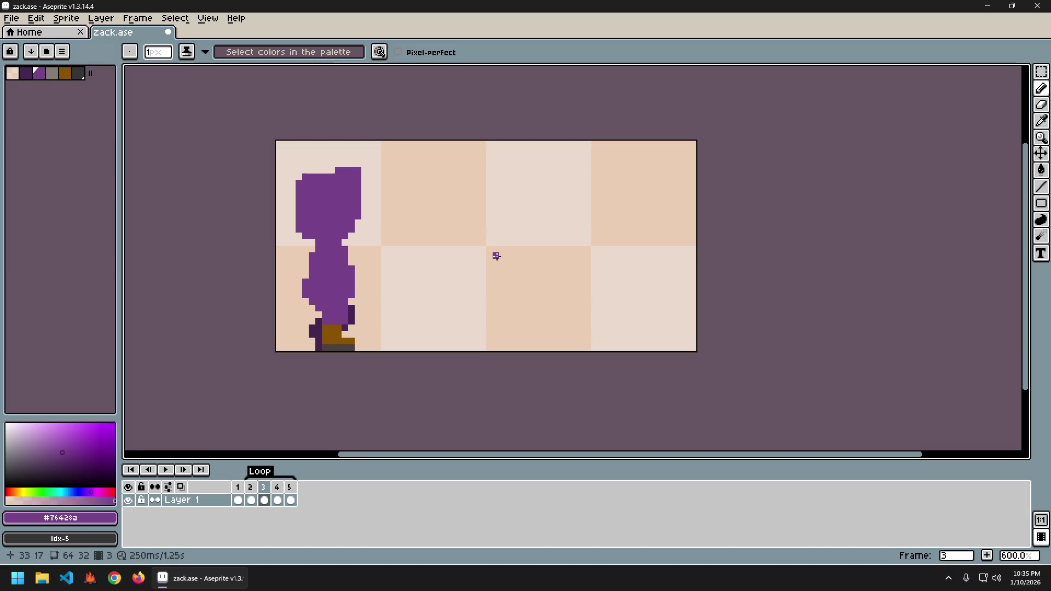
- Step through frames 2 to 5 comparing poses, ending on frame 3
key(Left)
key(Right)
key(Right)
key(Left)
key(Left)
key(Right)
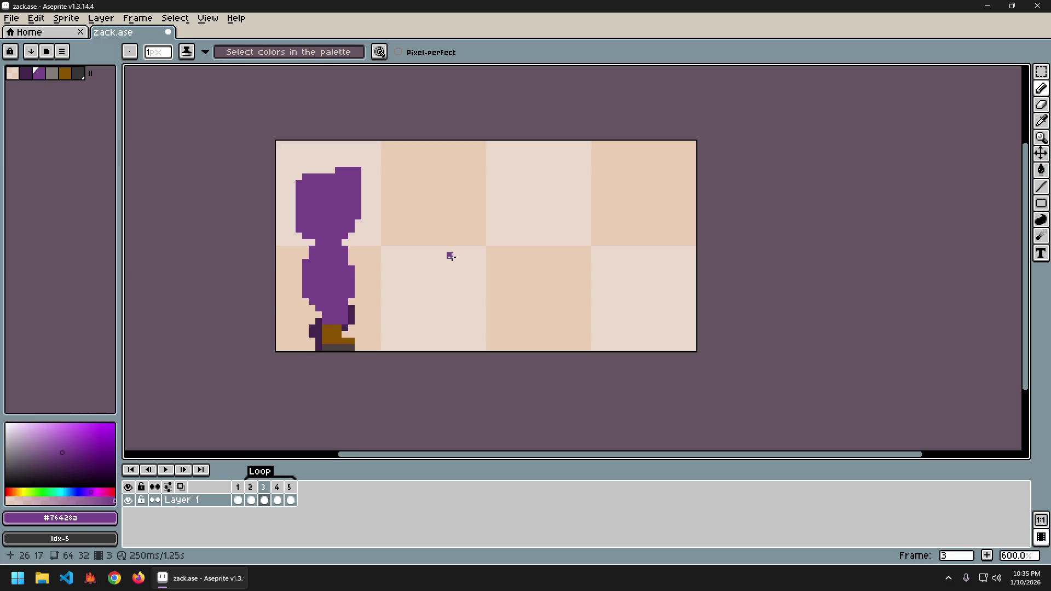
key(Left)
key(Right)
key(Left)
key(Right)
key(Right)
key(Right)
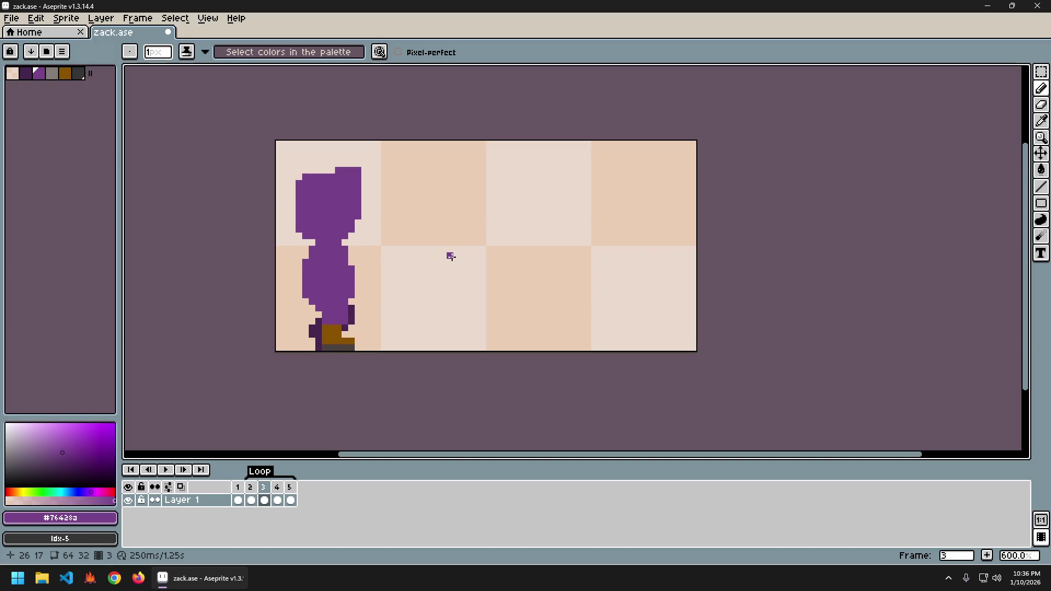
key(Left)
key(Left)
key(Left)
key(Right)
key(Right)
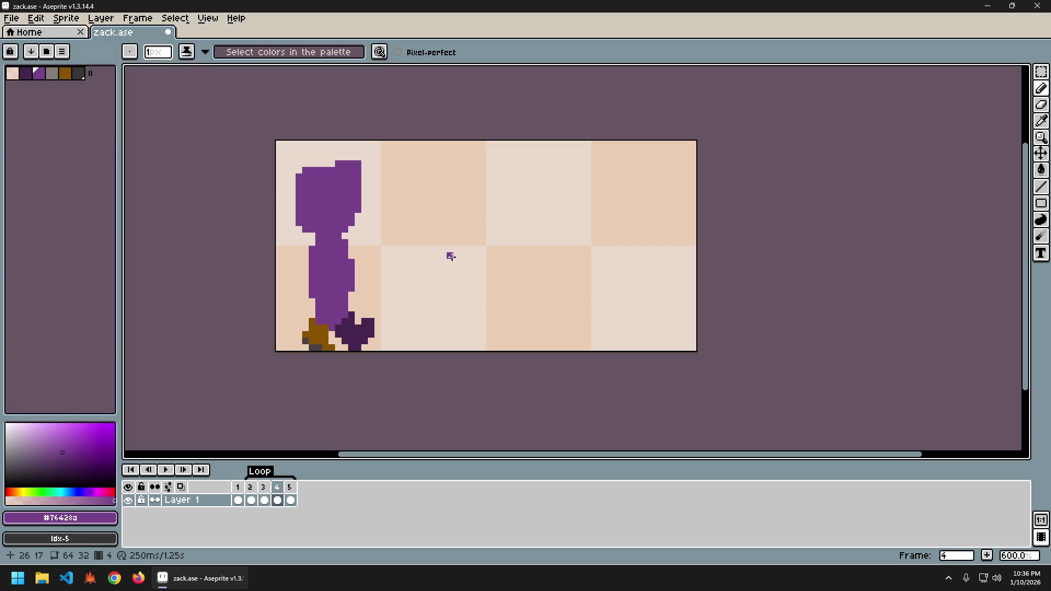
key(Left)
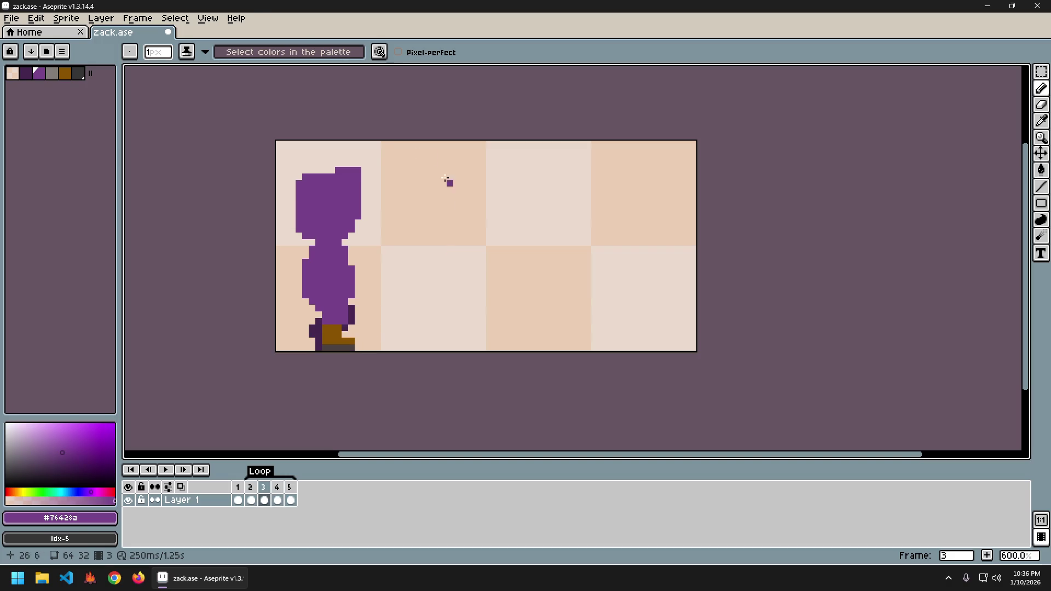
- Select the arm area beside the body on frame 3 and paste it onto frame 4, nudged left and up
key(m)
drag(312, 249, 293, 314)
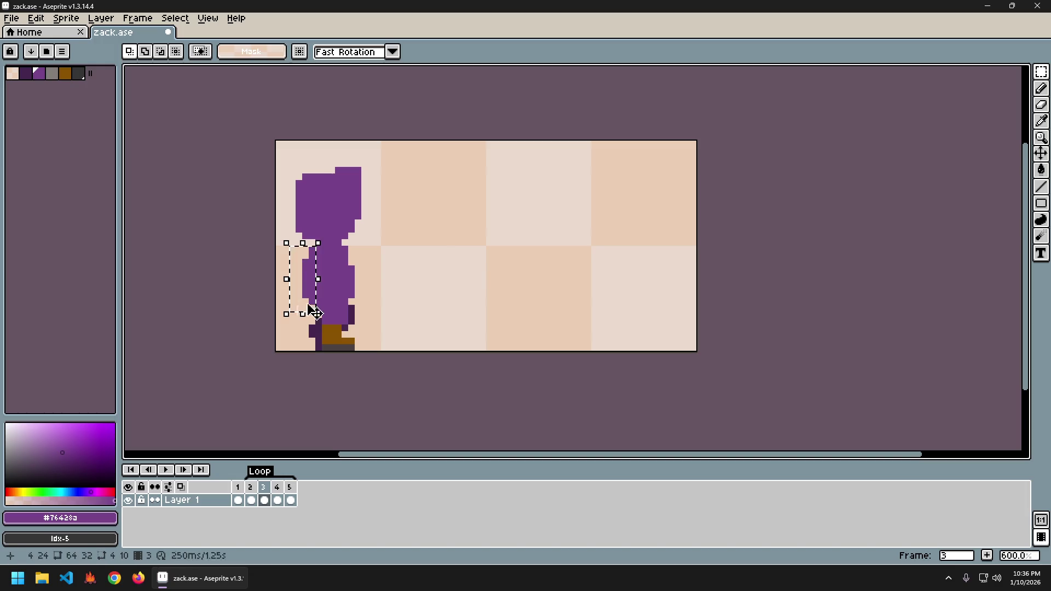
key(ctrl+t)
key(Escape)
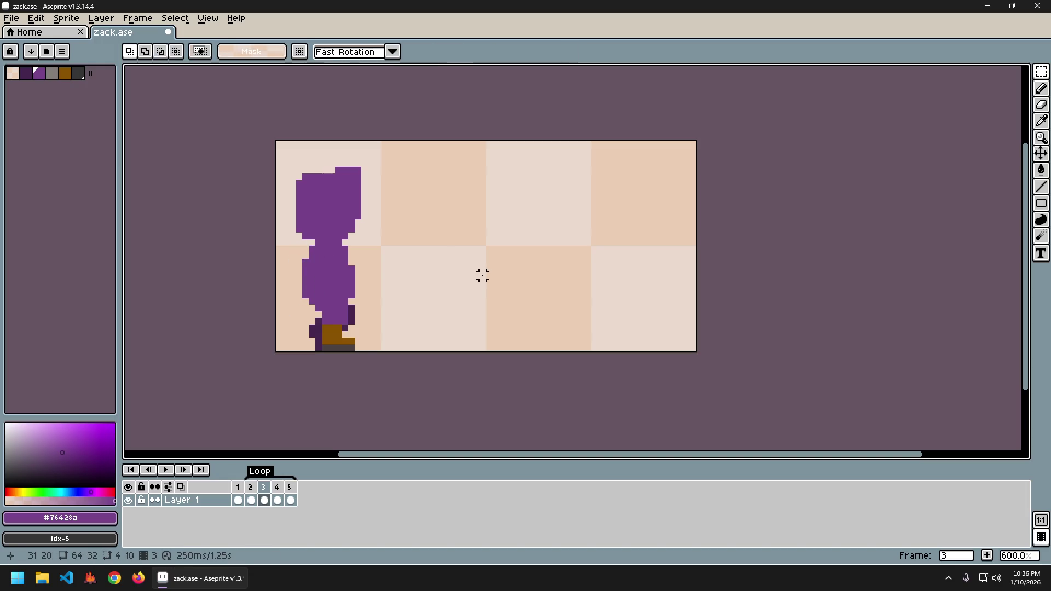
key(Right)
key(ctrl+t)
key(Left)
key(Up)
key(ctrl+d)
- Compare frames 3 and 4 to check the pasted arm
key(Left)
key(Right)
key(Left)
key(Right)
key(Left)
key(ctrl+t)
key(Escape)
key(Right)
- Paste the arm into frame 1 and commit it, then check neighbouring frames
key(Left)
key(Right)
key(Right)
key(Right)
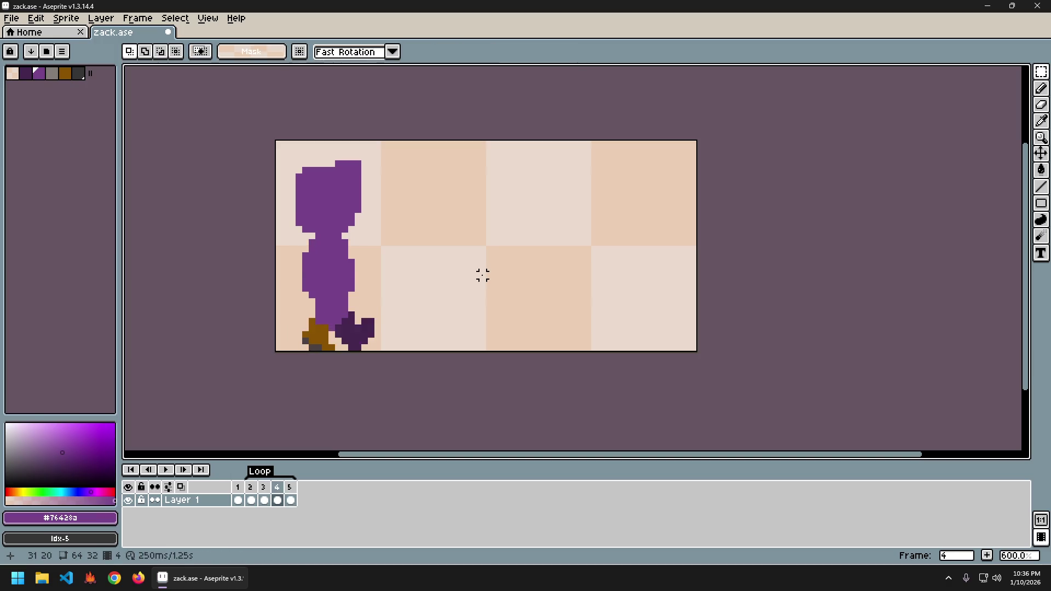
key(ctrl+t)
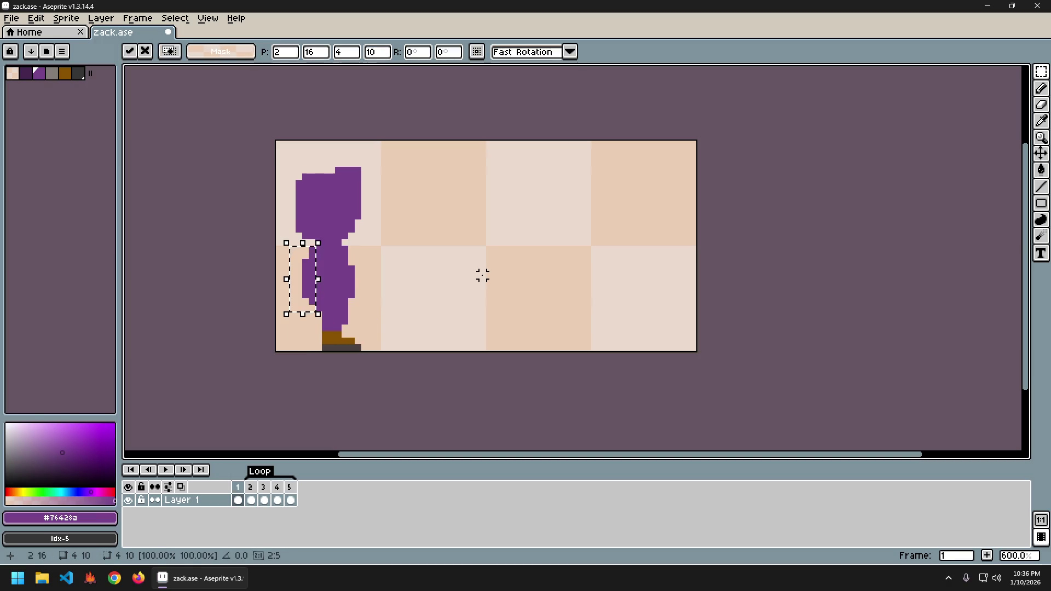
key(ctrl+d)
key(Left)
key(Left)
key(Left)
key(Left)
key(Right)
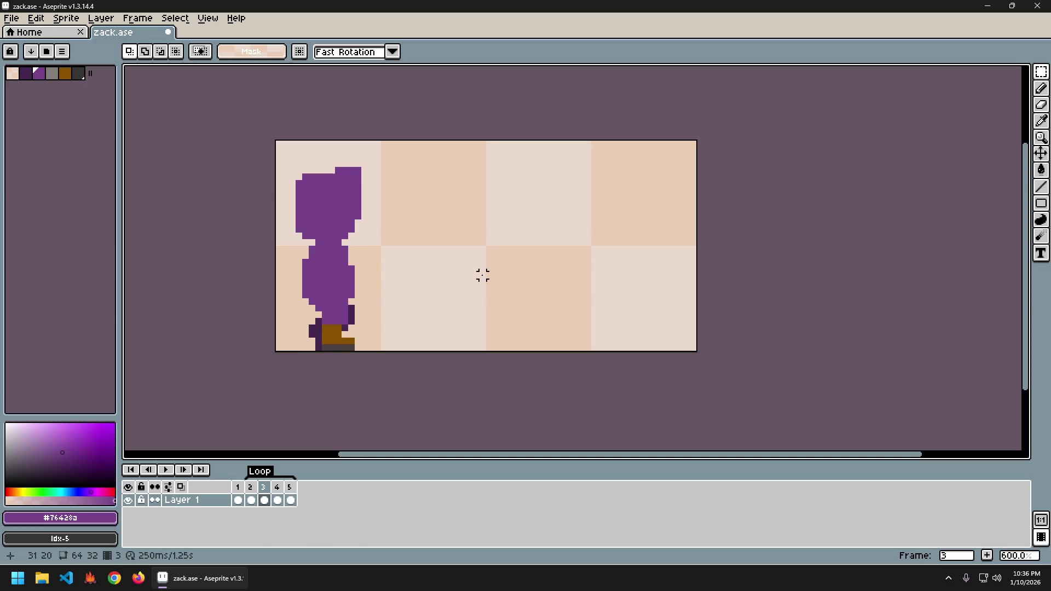
key(Left)
key(Left)
key(Right)
key(Left)
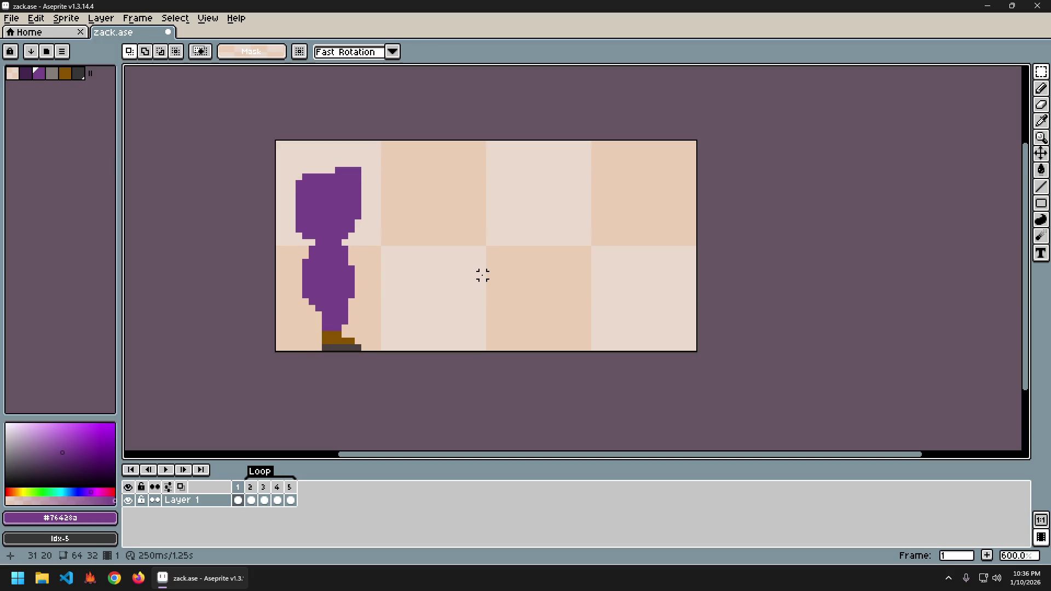
key(Right)
- Paste the arm into frame 2, commit it, deselect, and step through the poses
key(ctrl+v)
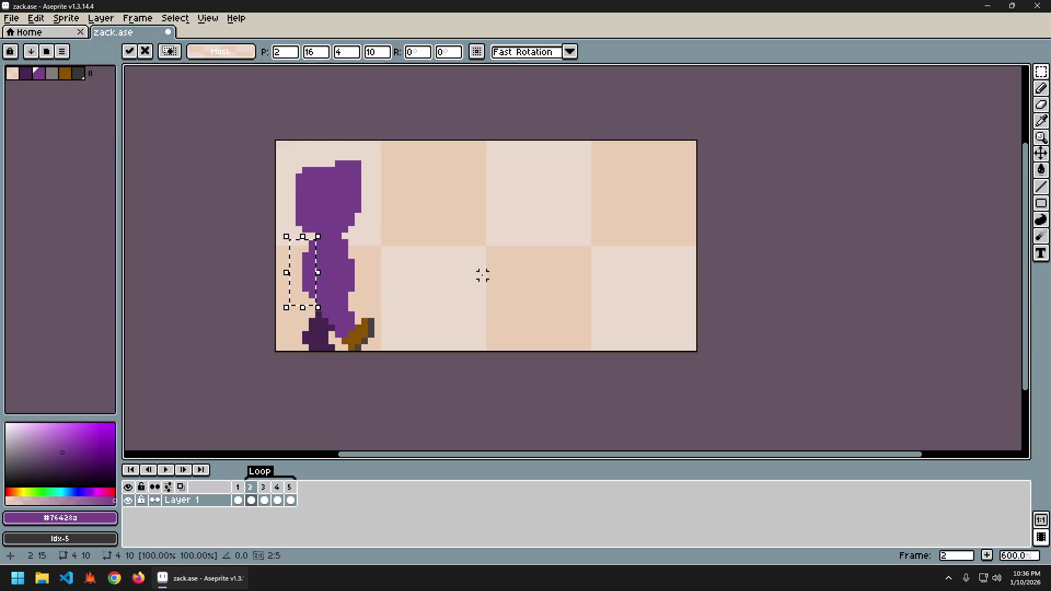
key(Return)
key(ctrl+d)
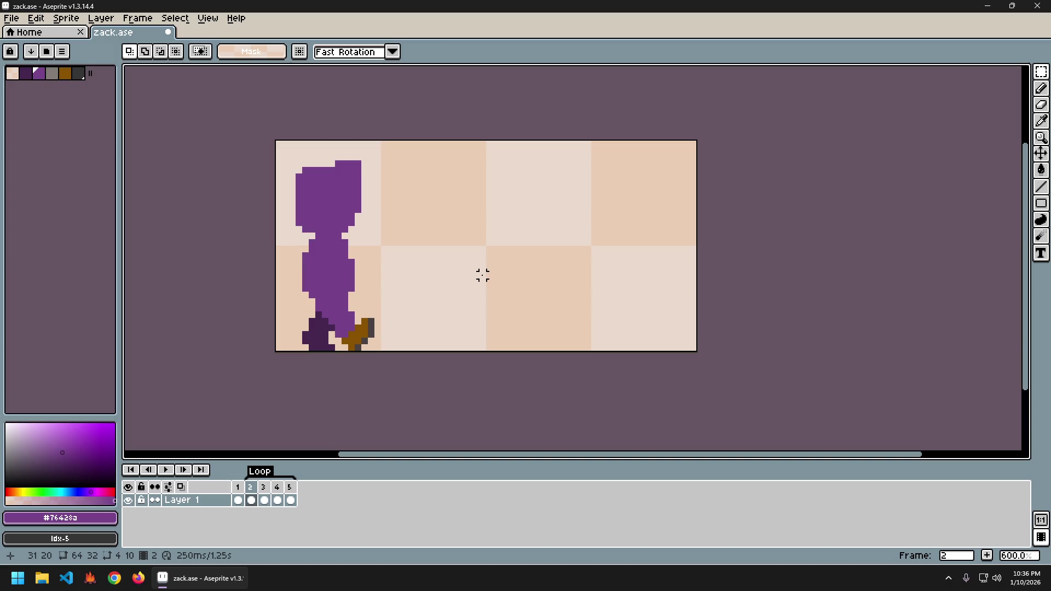
key(Left)
key(Right)
key(Left)
key(Right)
key(Right)
key(Right)
key(Right)
key(Right)
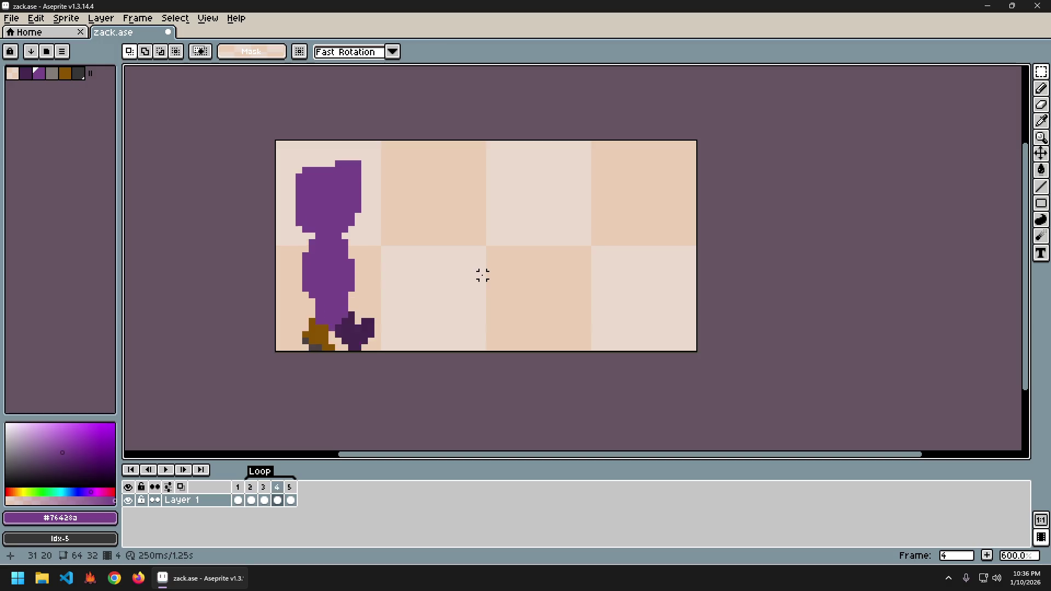
- Play the edited walk cycle, save zack.ase, then replay it and stop on frame 2
key(Return)
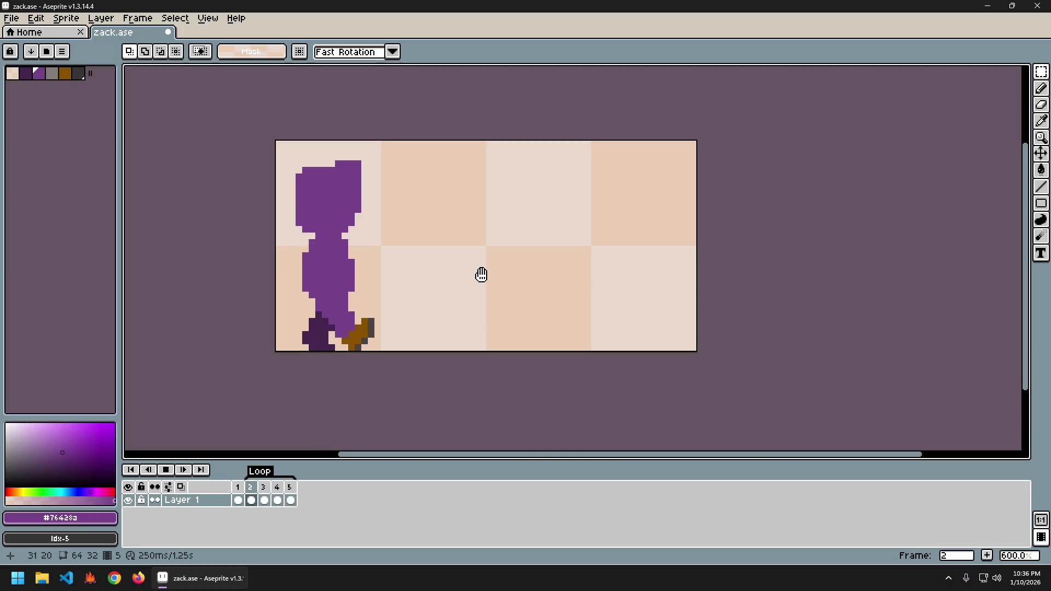
key(ctrl+s)
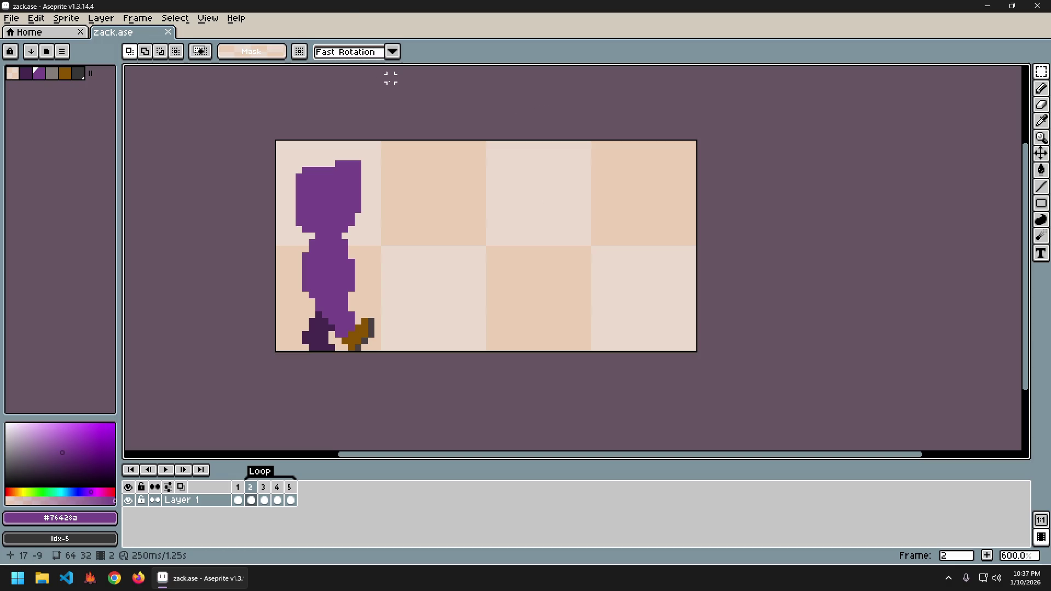
key(Return)
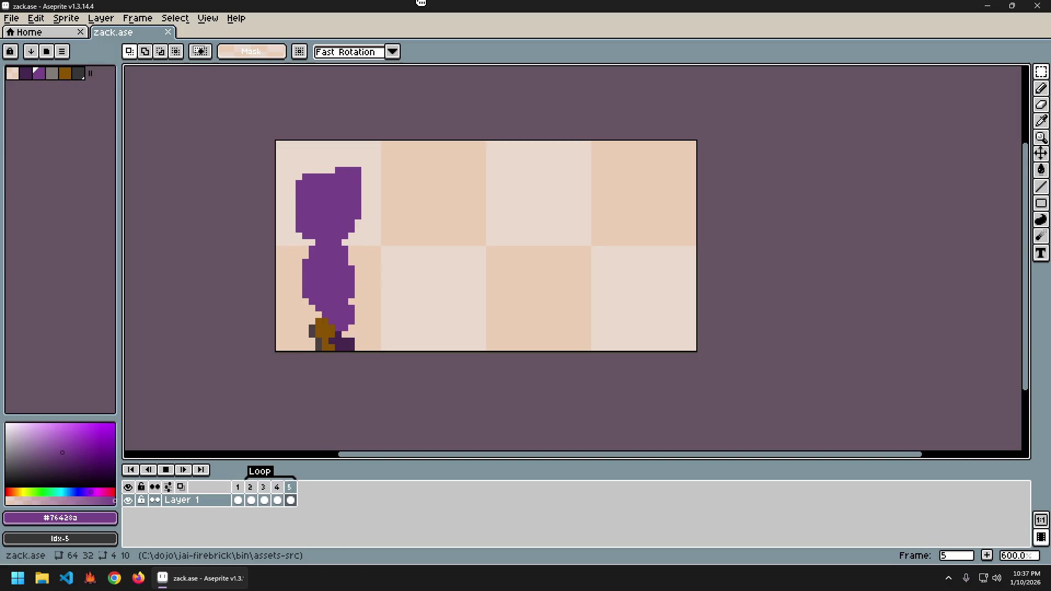
key(Return)
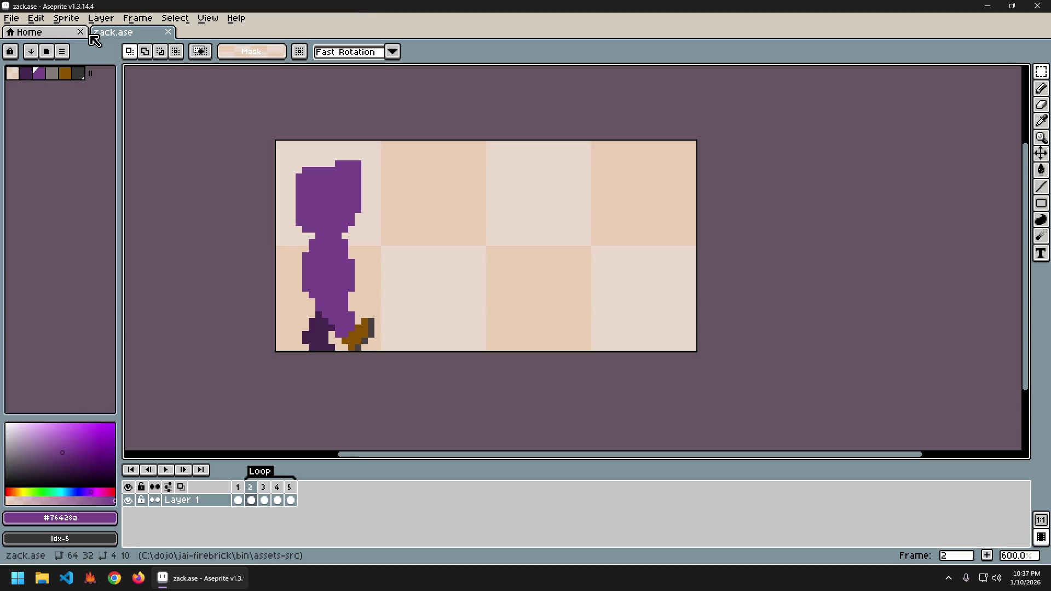
- Export all five walk frames as a 320×32 zack-Sheet sprite sheet from Sprite source, then close it
key(ctrl+e)
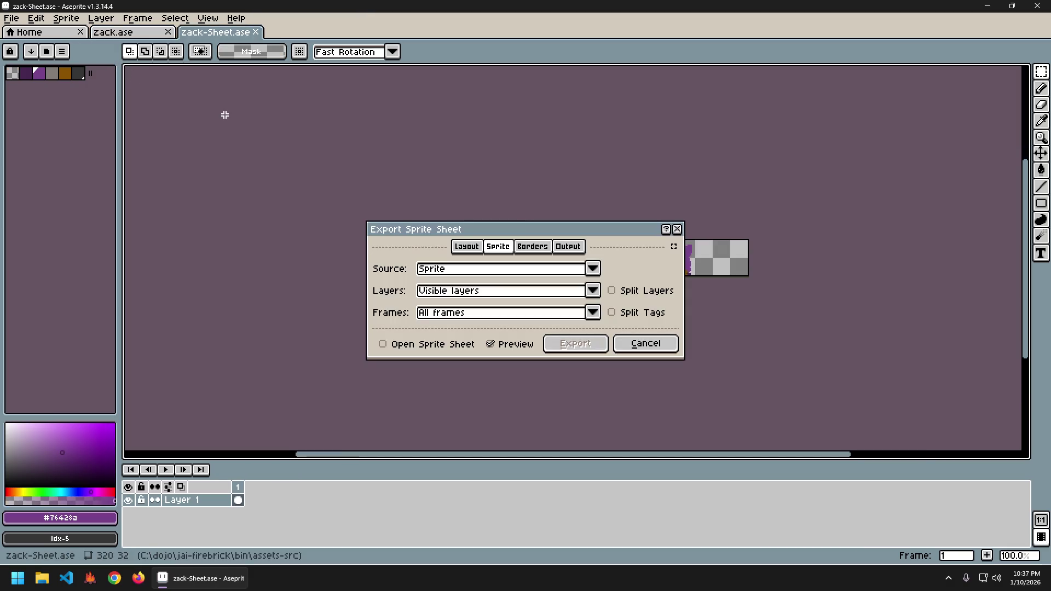
click(401, 351)
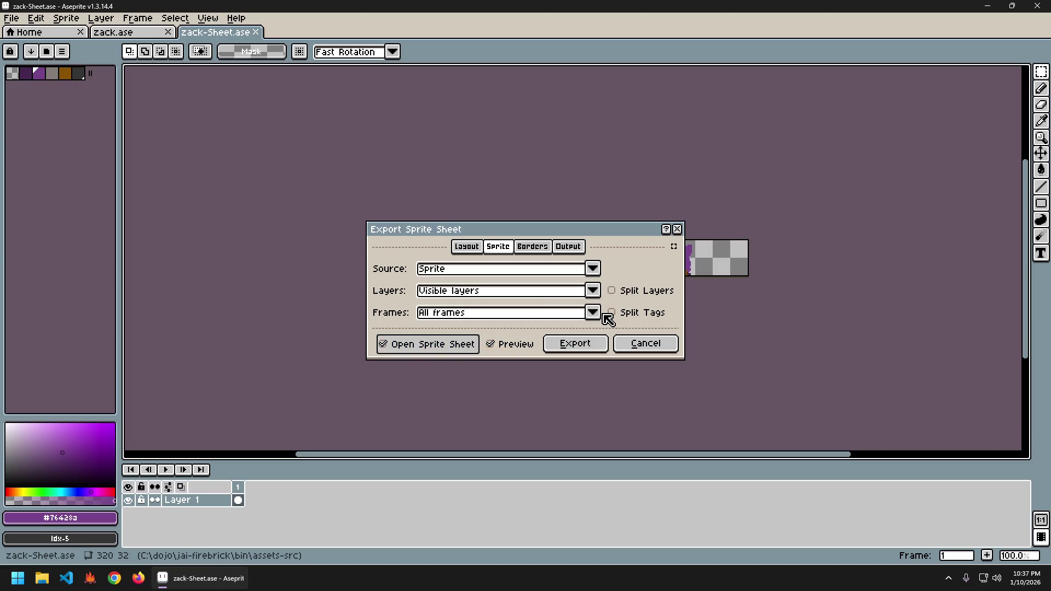
click(593, 269)
click(621, 262)
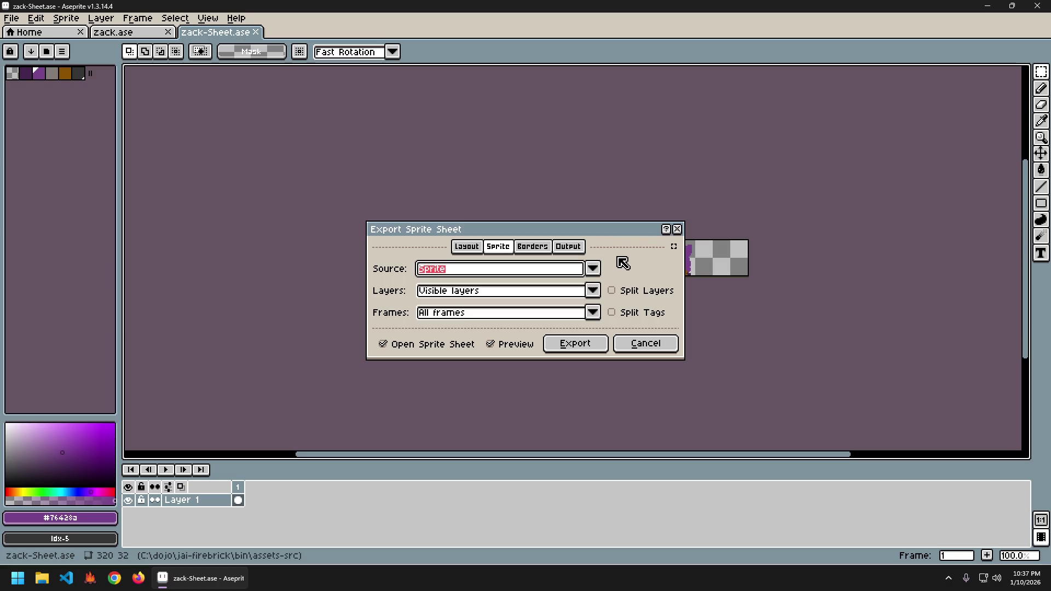
click(595, 345)
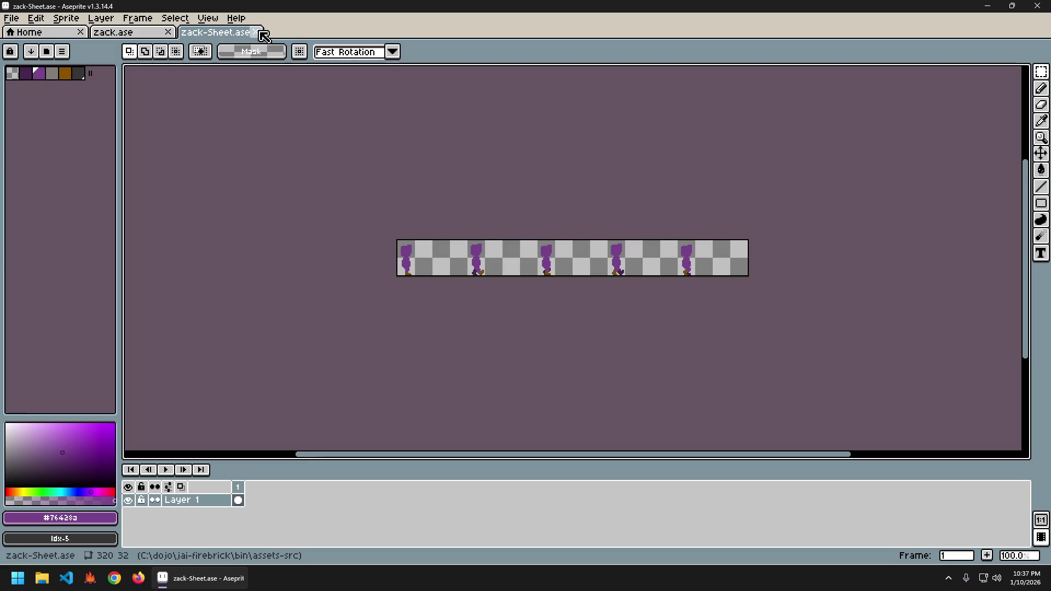
click(261, 33)
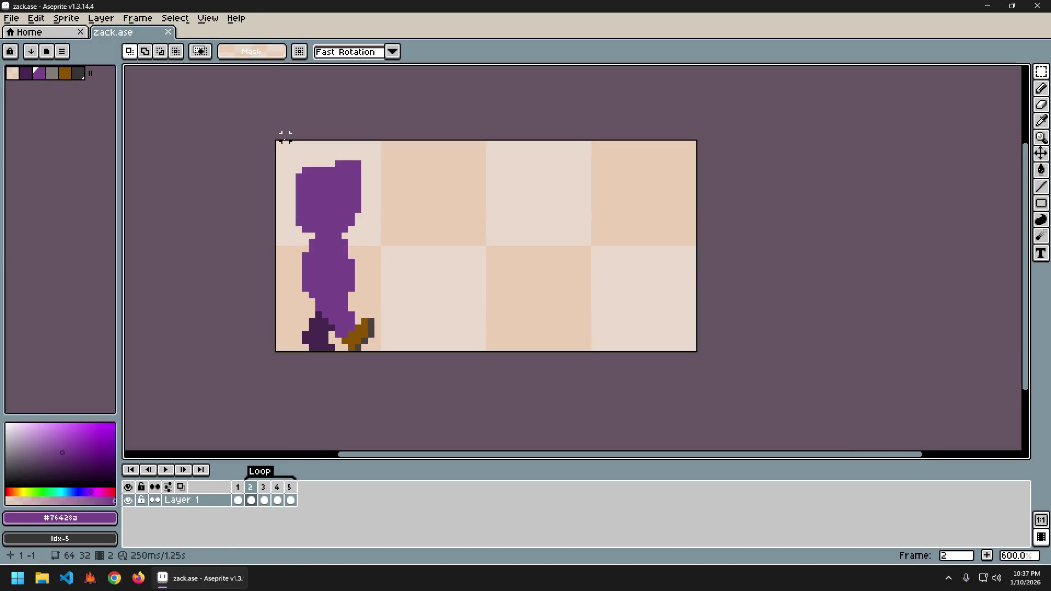
- Review the Export Sprite Sheet Layout, Sprite, Borders and Output tabs, untick Output File, and cancel
key(ctrl+e)
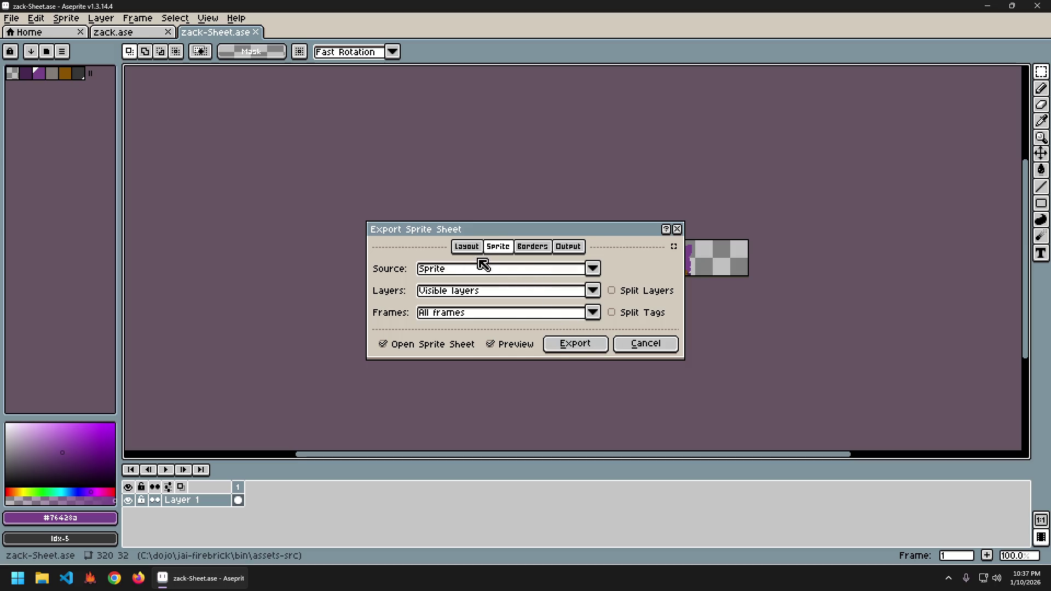
click(468, 247)
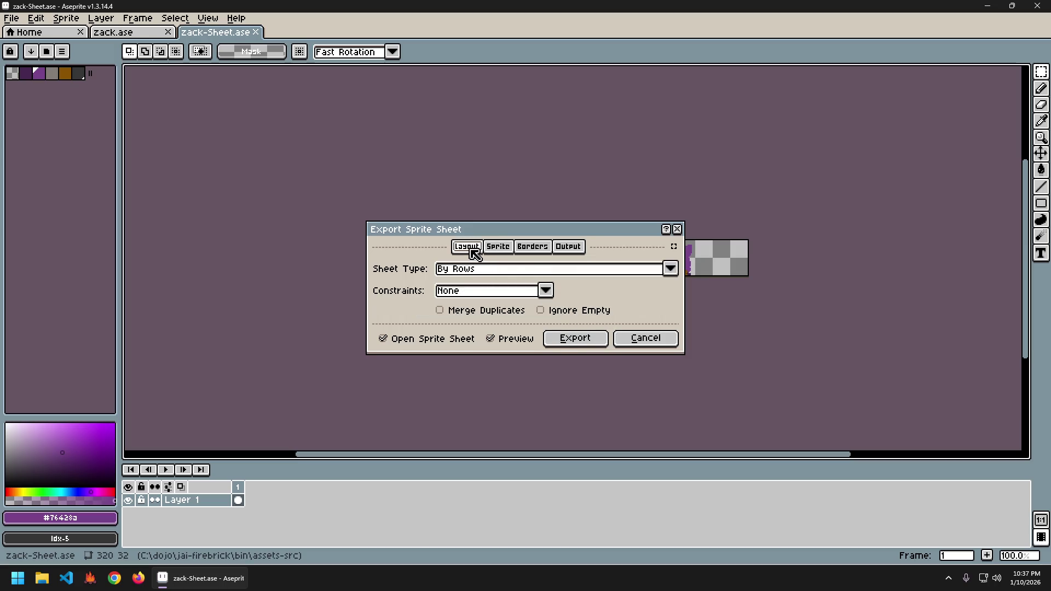
click(506, 251)
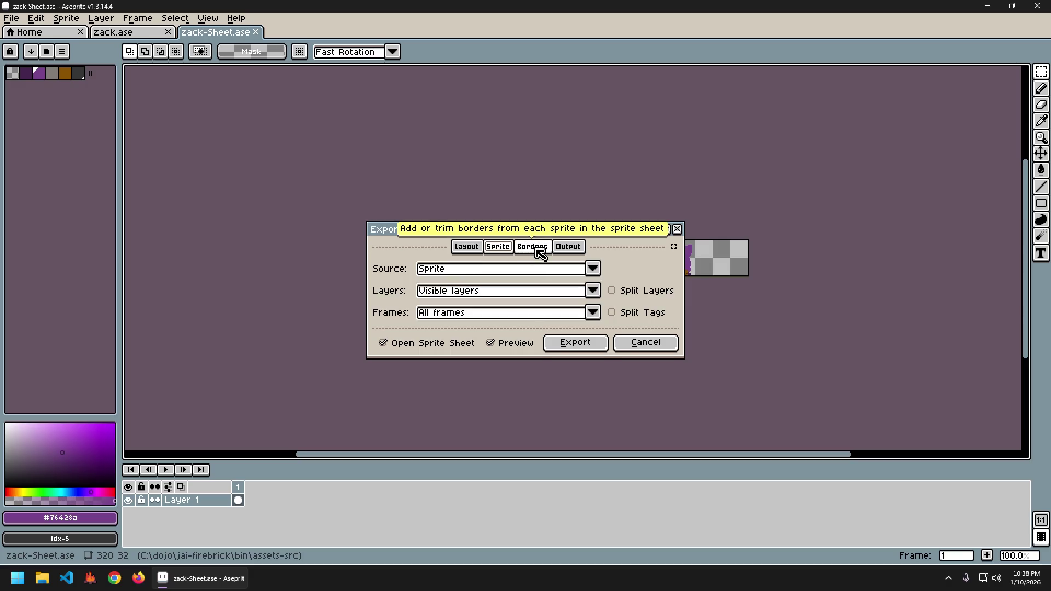
click(539, 253)
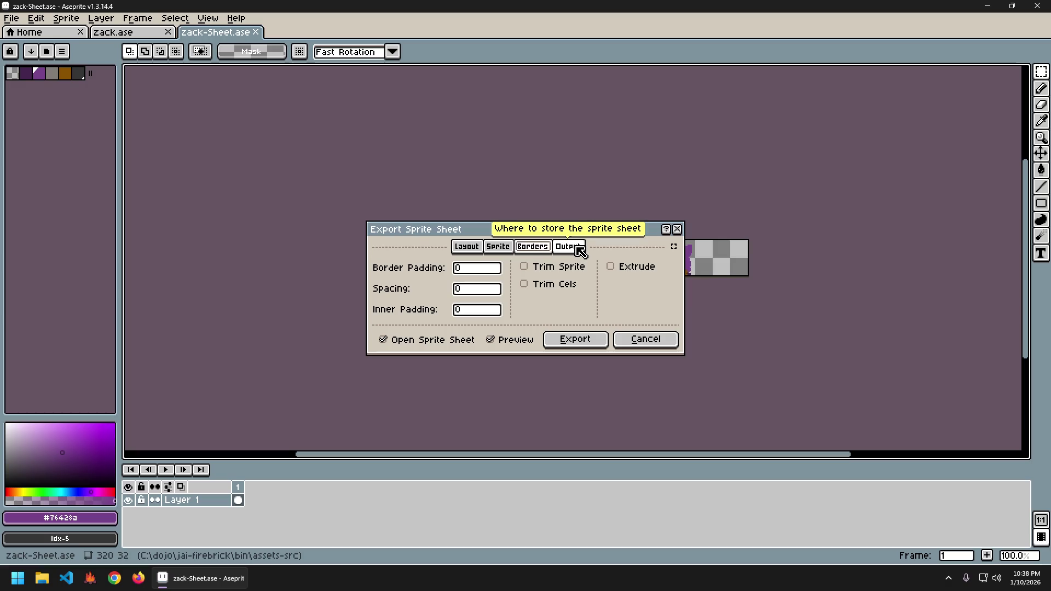
click(579, 251)
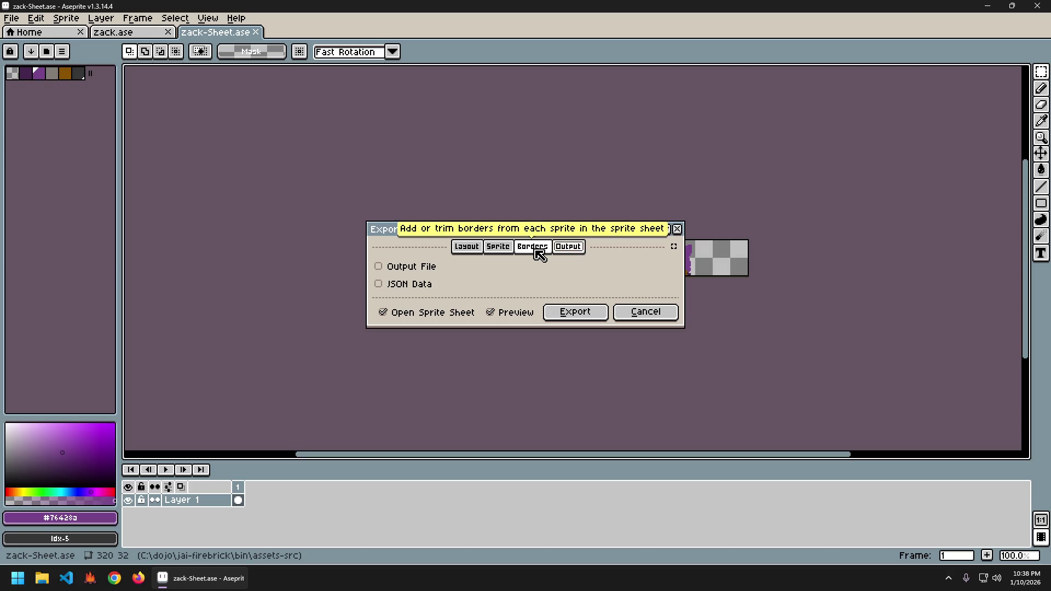
click(426, 271)
click(534, 249)
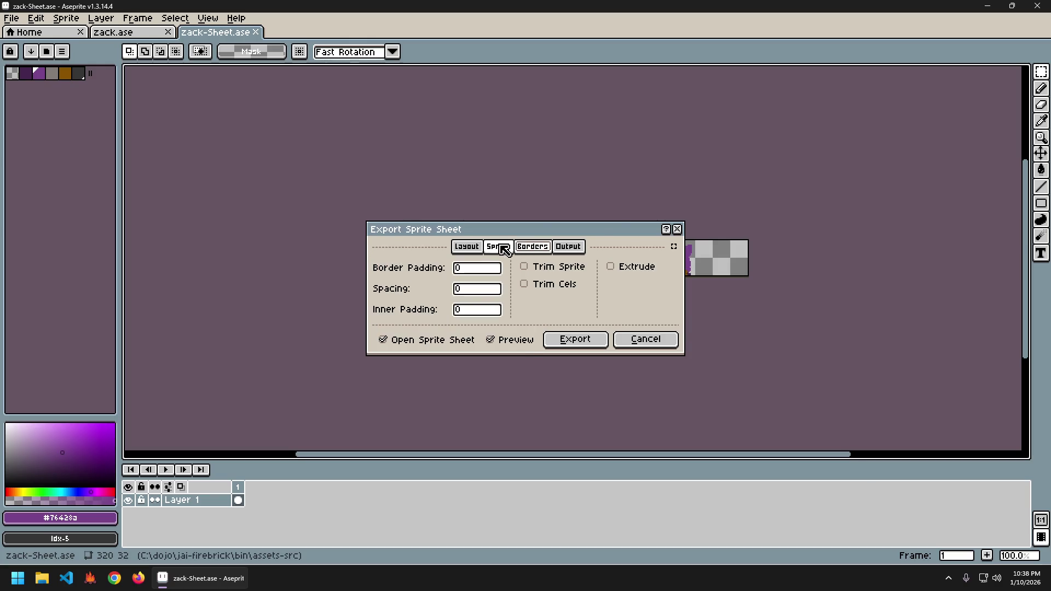
click(498, 248)
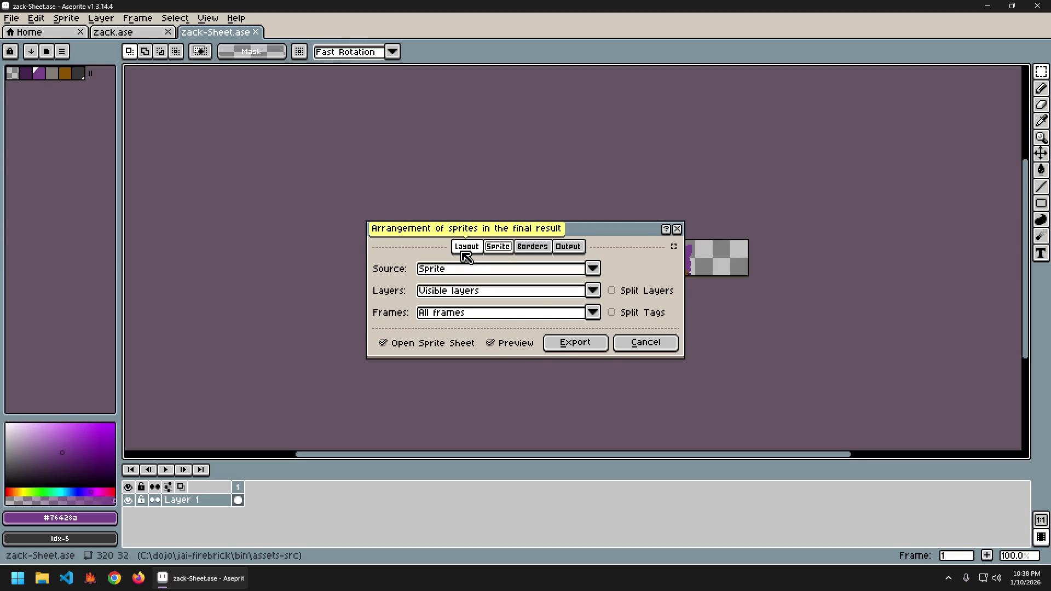
click(466, 249)
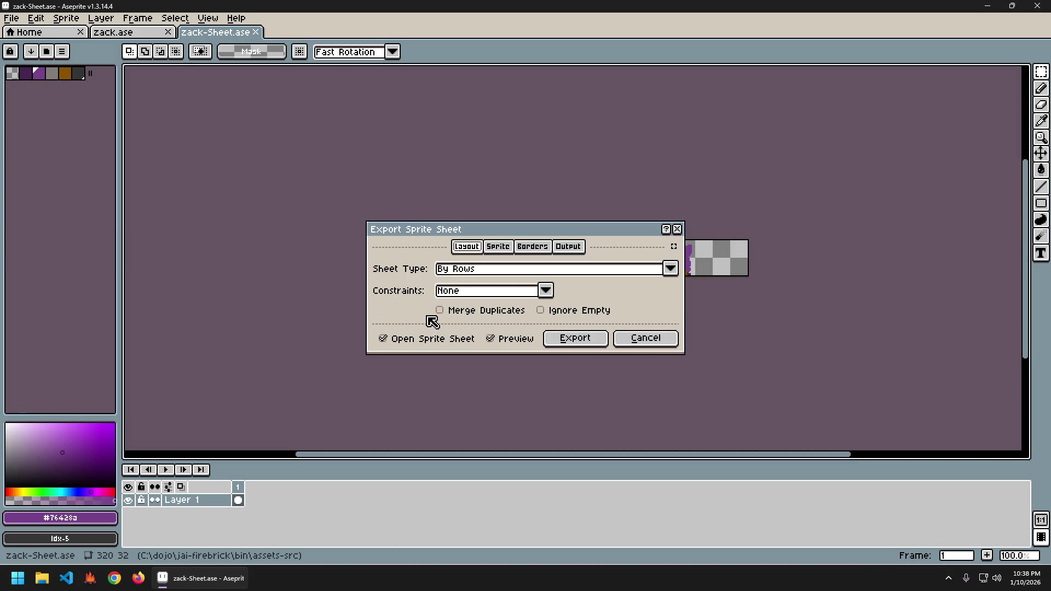
click(654, 341)
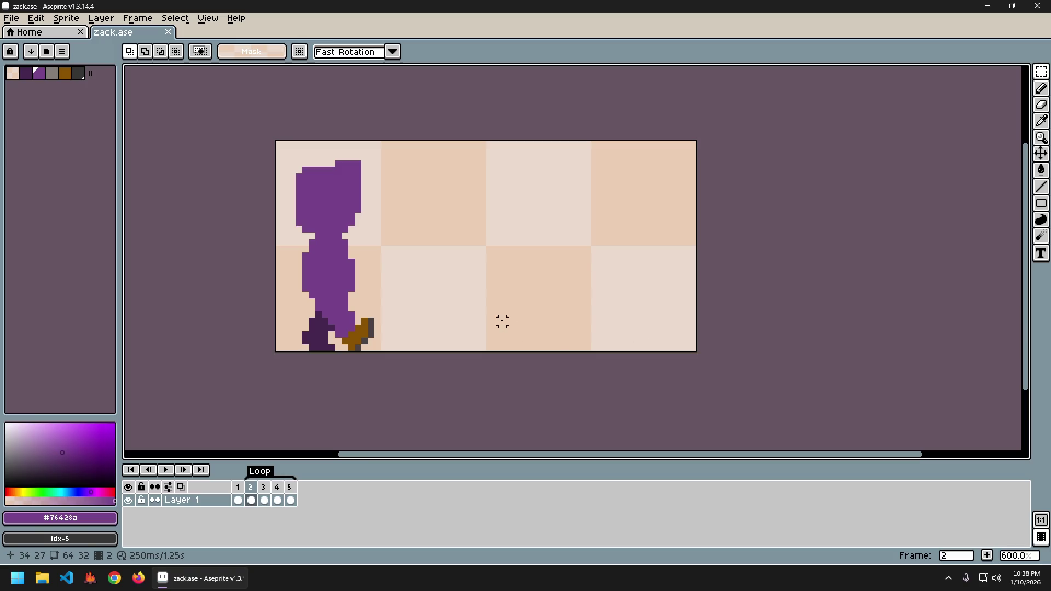
- Play the zack walk animation through, then save zack.ase with Ctrl+S
key(Return)
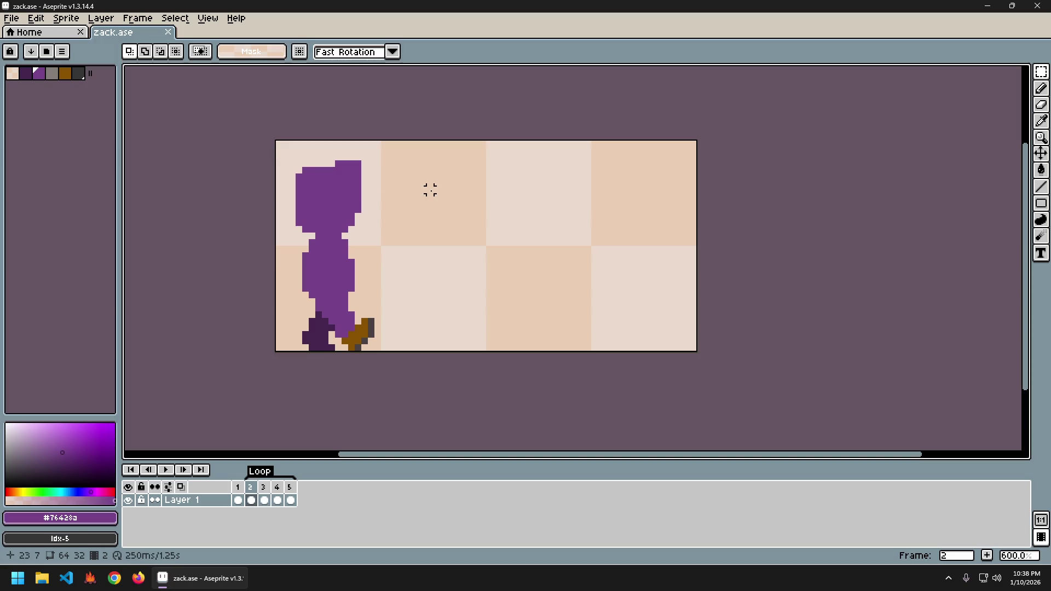
key(ctrl+s)
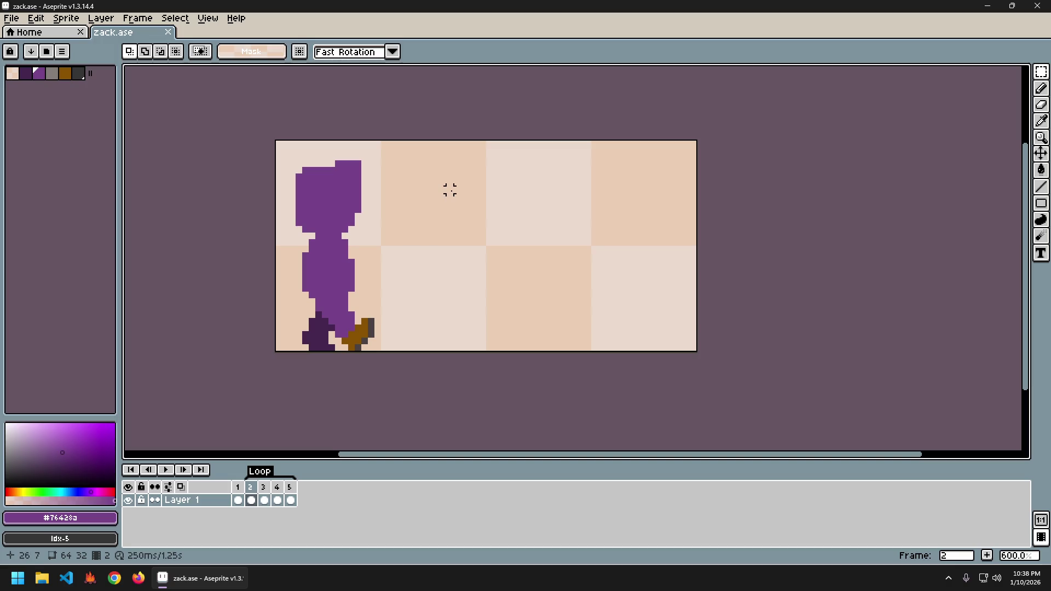
click(11, 18)
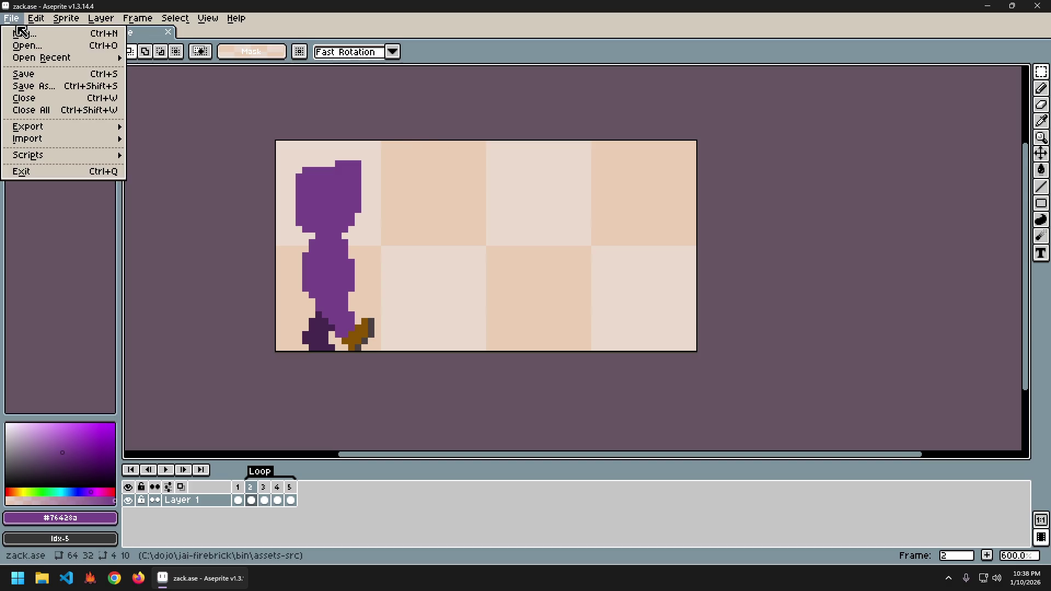
mouse_move(55, 129)
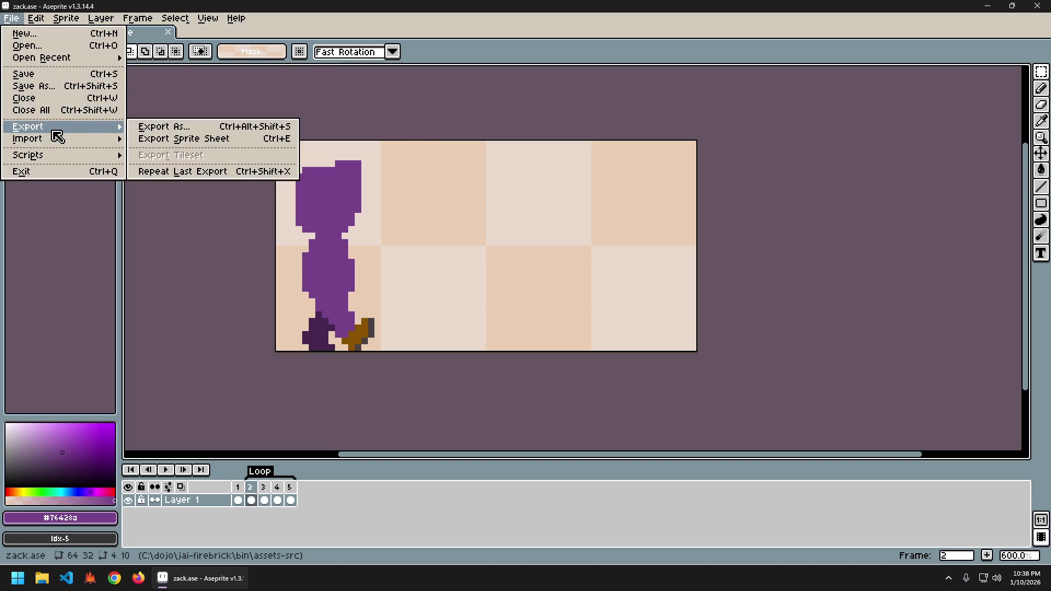
click(166, 127)
mouse_move(154, 25)
mouse_down()
mouse_move(461, 171)
mouse_move(636, 163)
mouse_up()
click(688, 200)
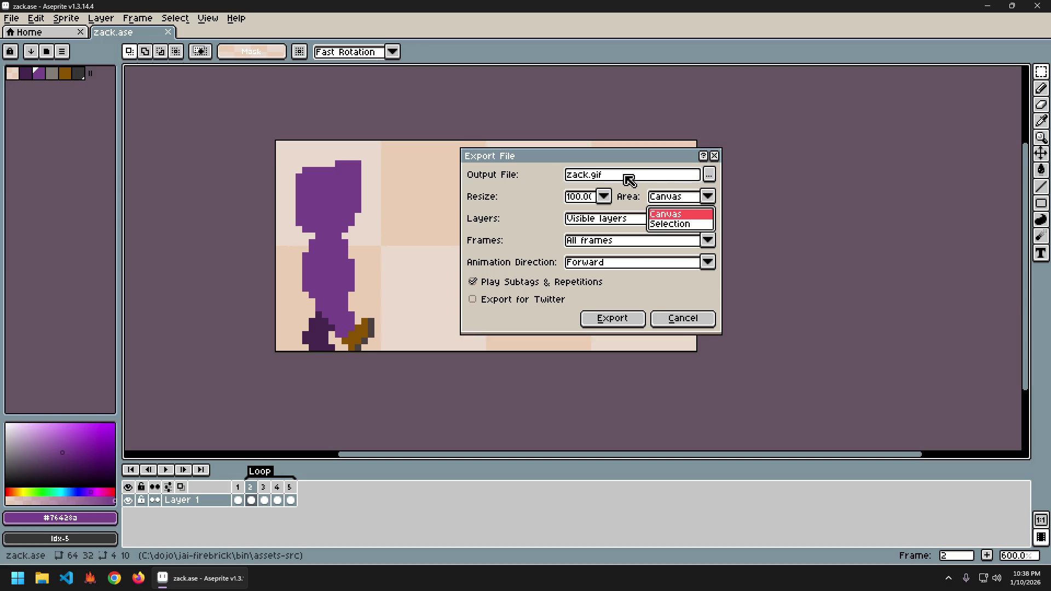
click(578, 205)
click(603, 196)
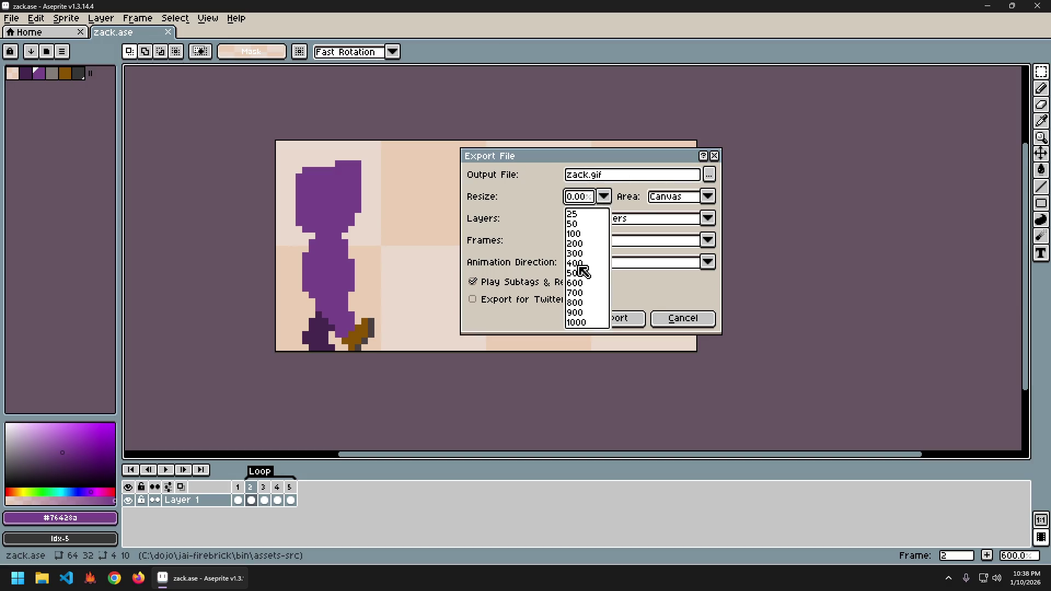
click(582, 265)
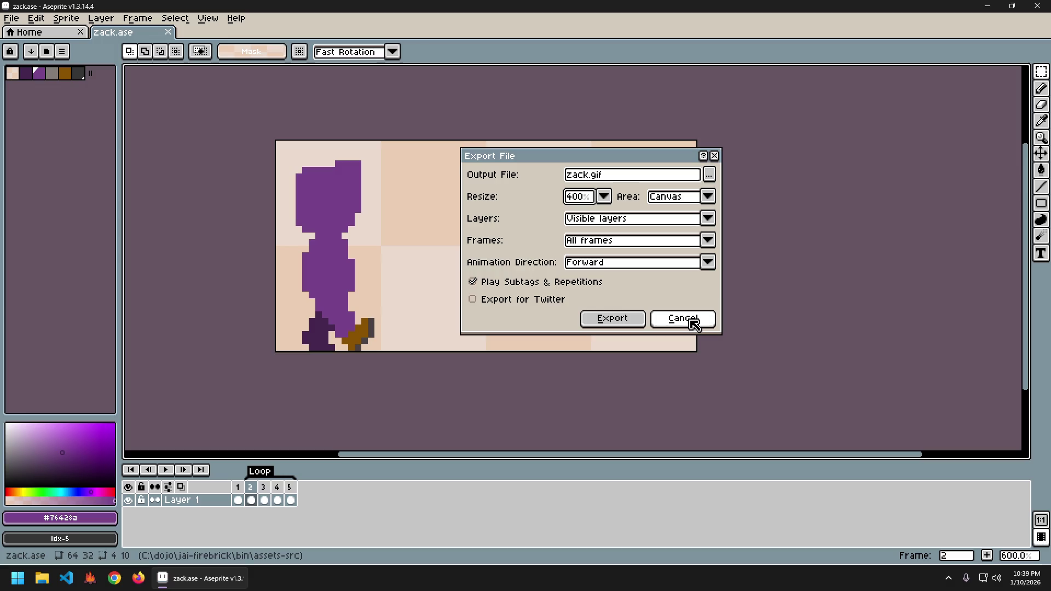
click(694, 323)
click(11, 18)
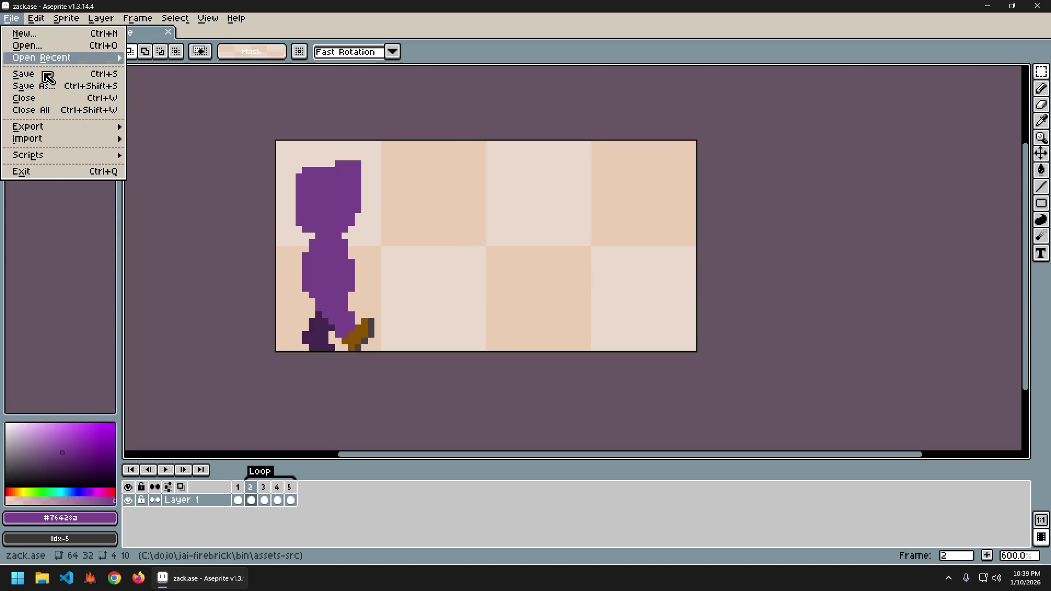
- Start a sprite sheet export, turn on Trim Sprite in Borders, and stop the sheet opening after export
mouse_move(78, 128)
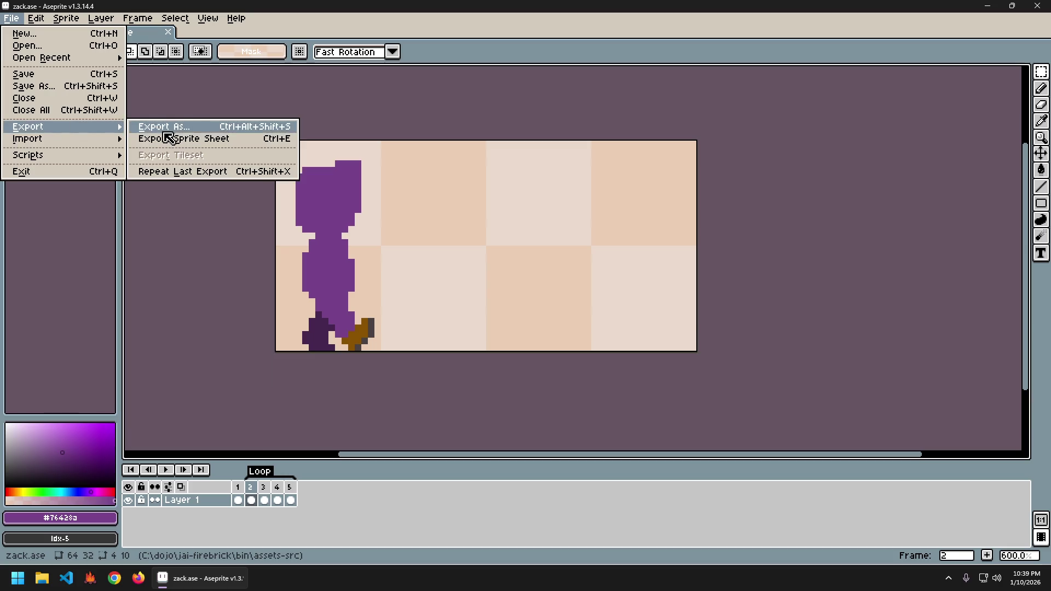
click(176, 139)
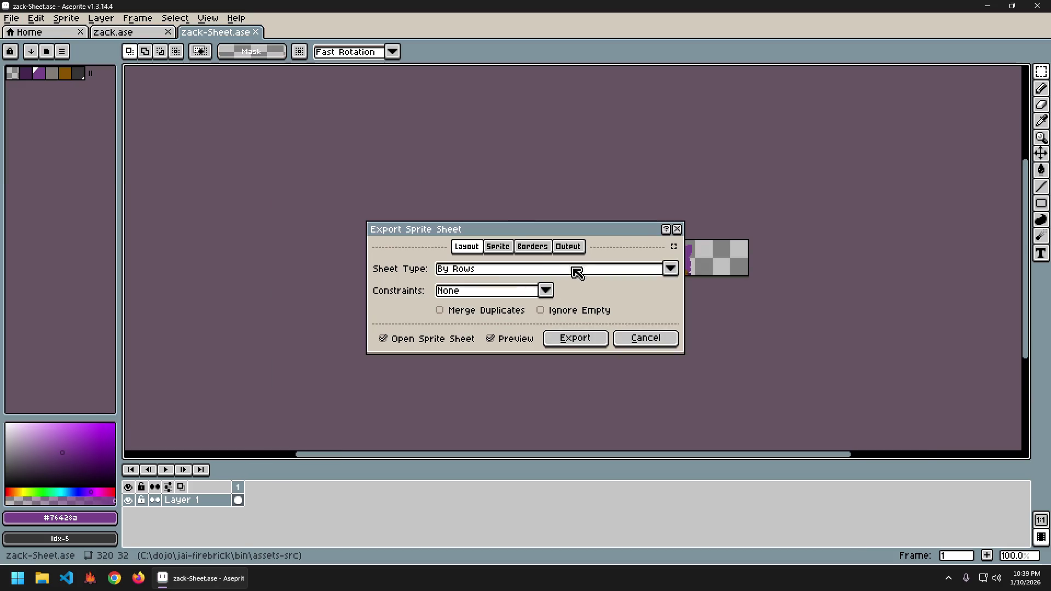
click(534, 246)
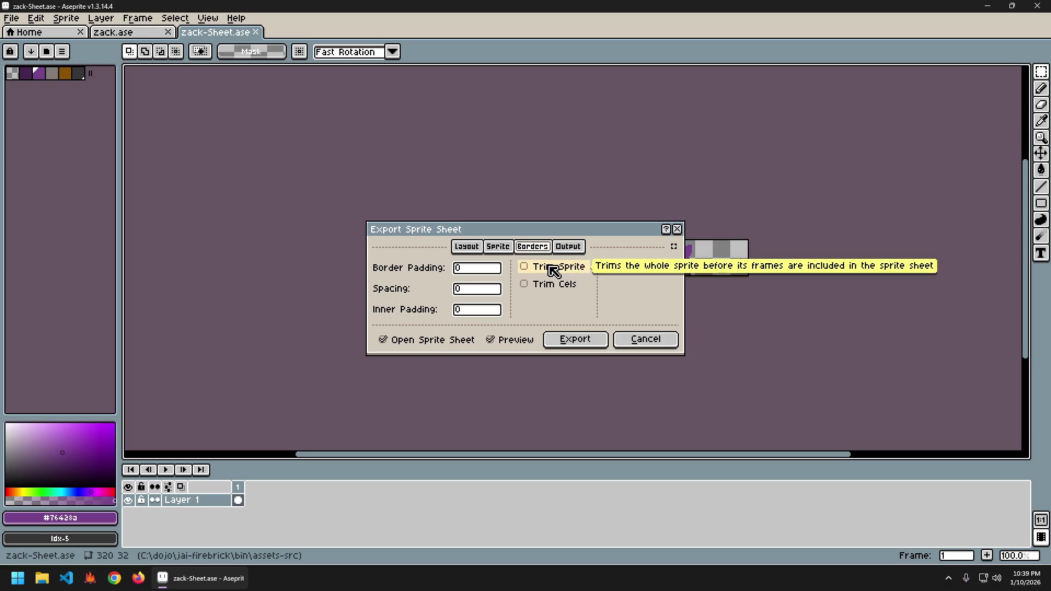
click(553, 268)
drag(577, 235, 438, 215)
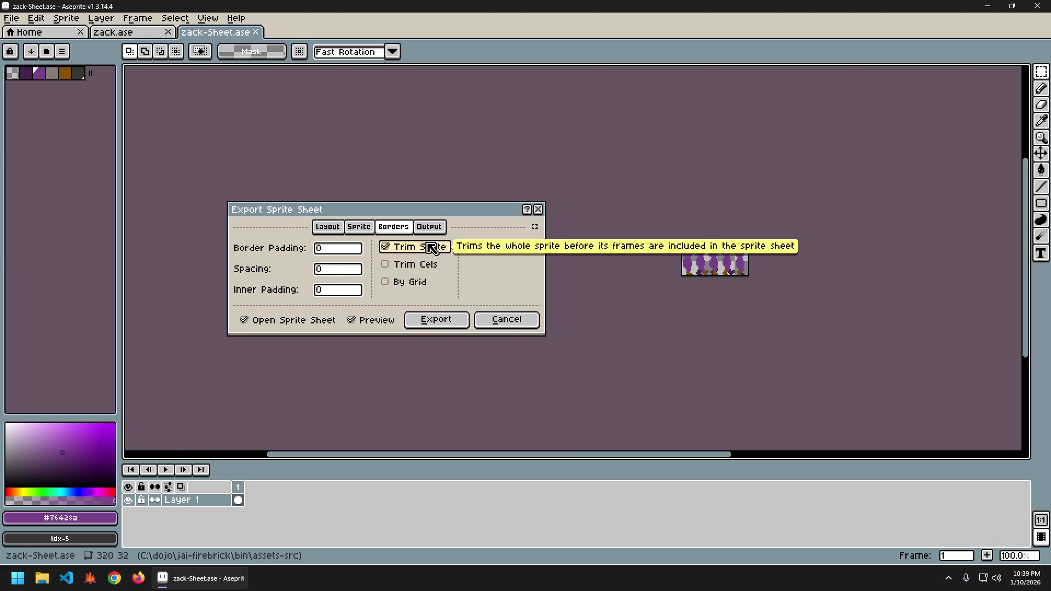
click(319, 324)
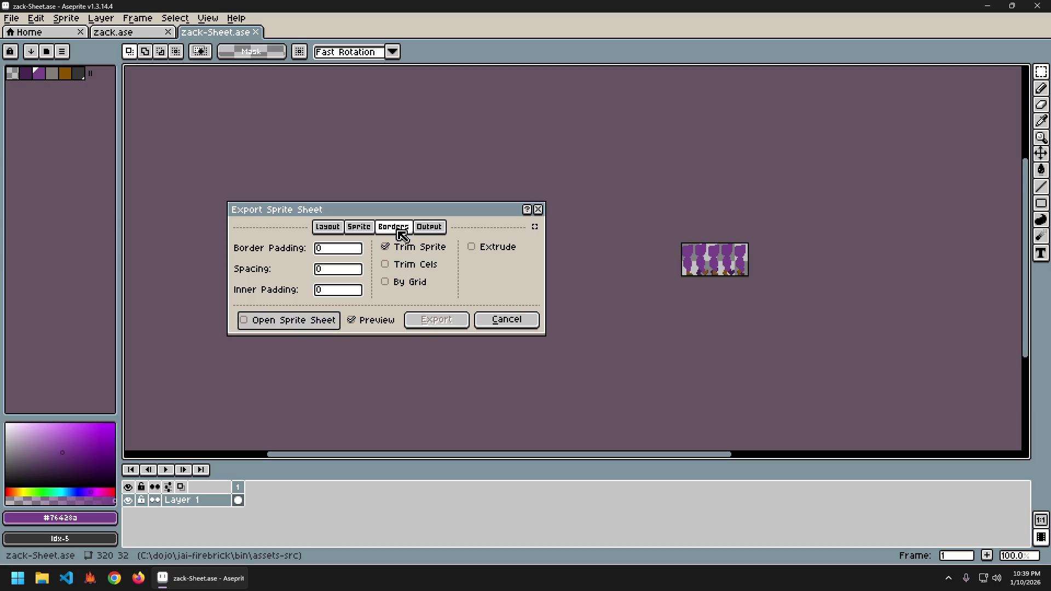
- Compare the sheet preview with trimming and Extrude switched on and off
click(408, 250)
click(409, 251)
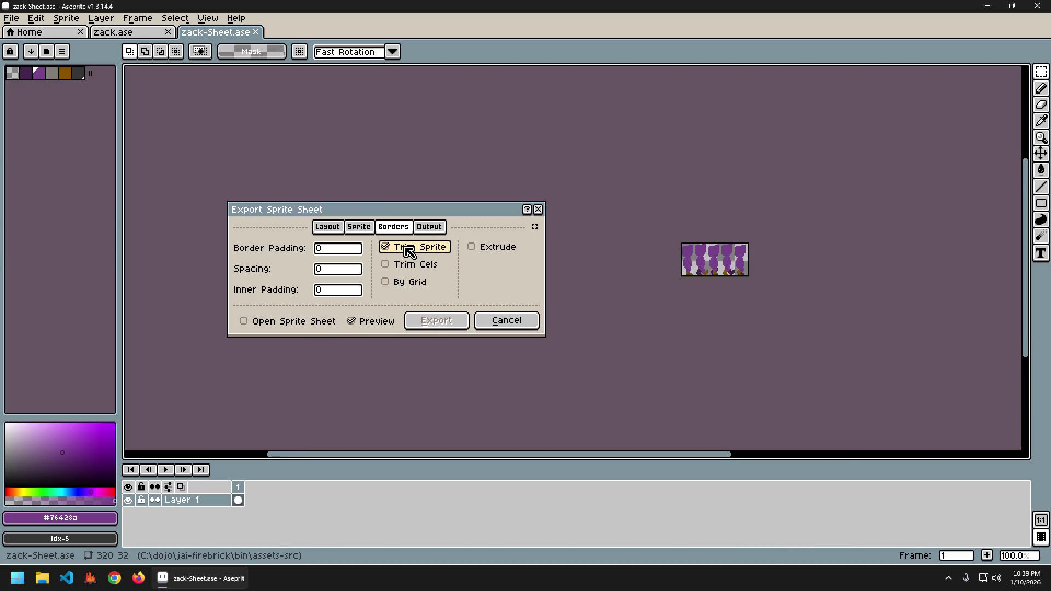
click(409, 251)
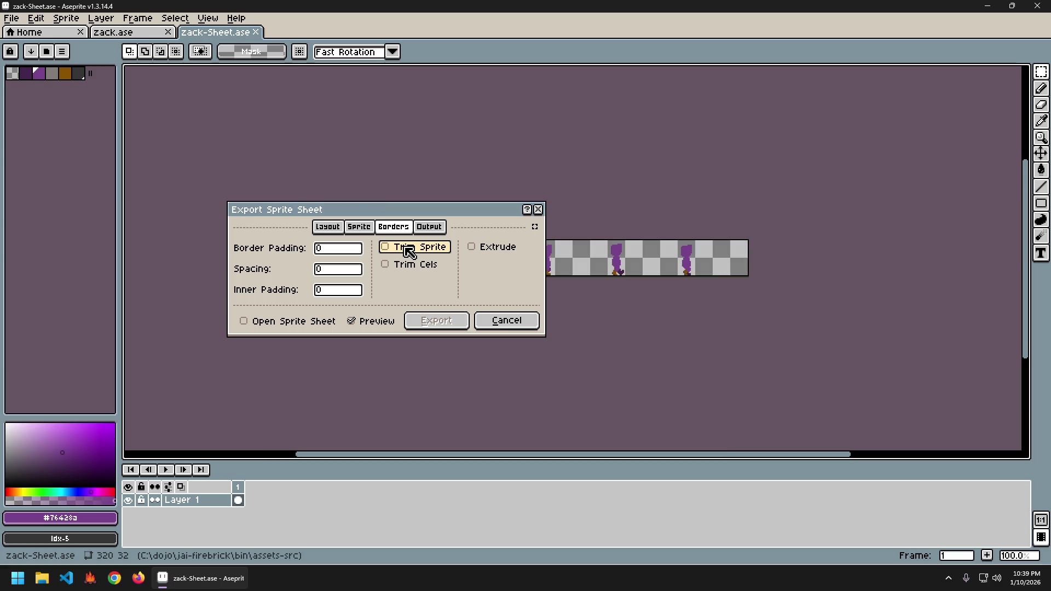
click(409, 251)
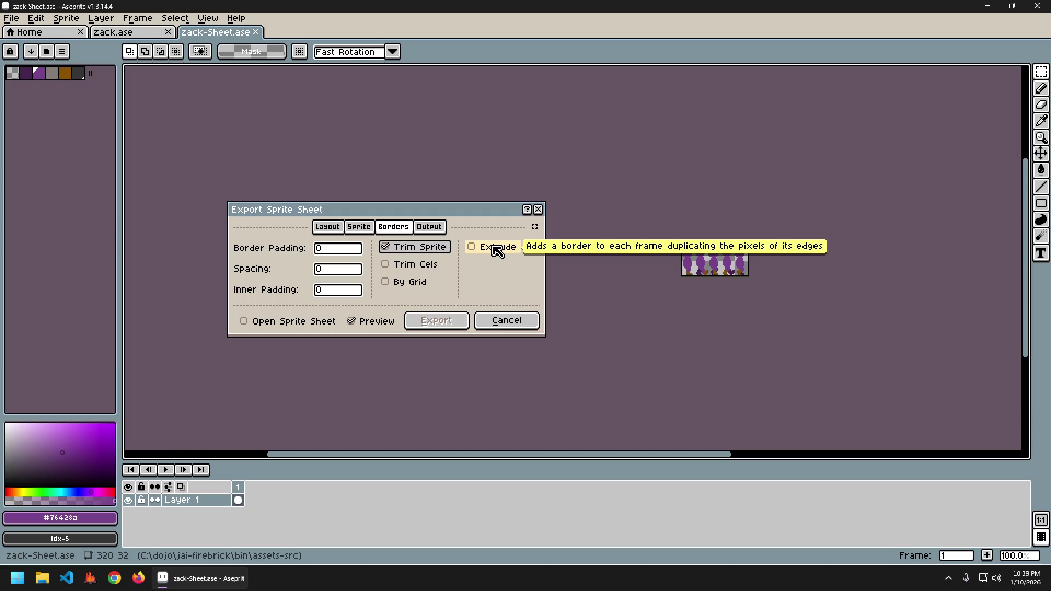
click(498, 250)
click(497, 250)
click(497, 250)
click(498, 250)
click(497, 250)
click(498, 251)
click(498, 250)
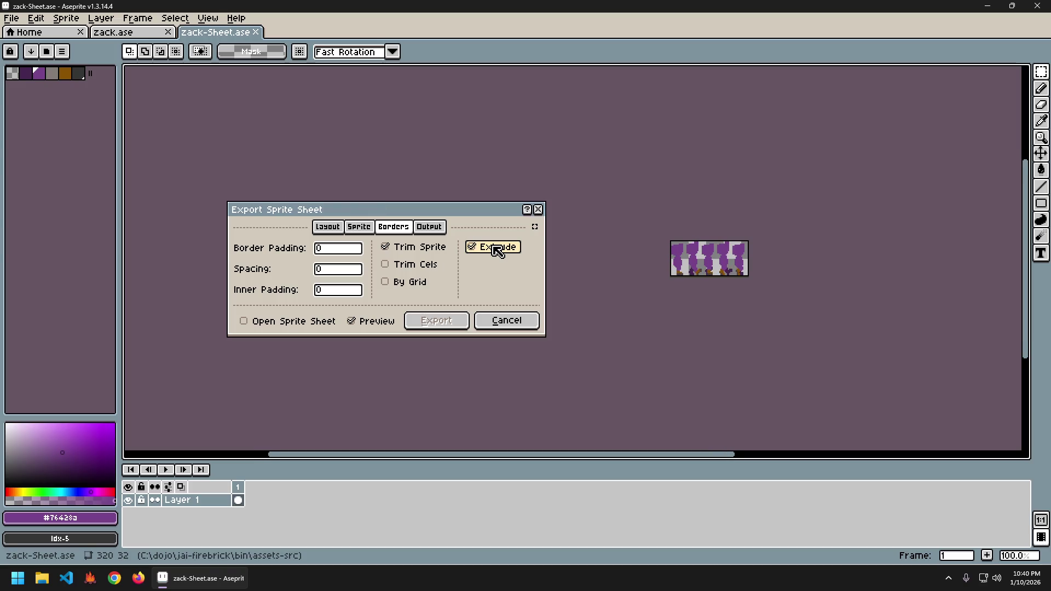
click(498, 251)
- Compare Trim Cels with Trim Sprite, keep Trim Sprite, and enable By Grid
click(424, 248)
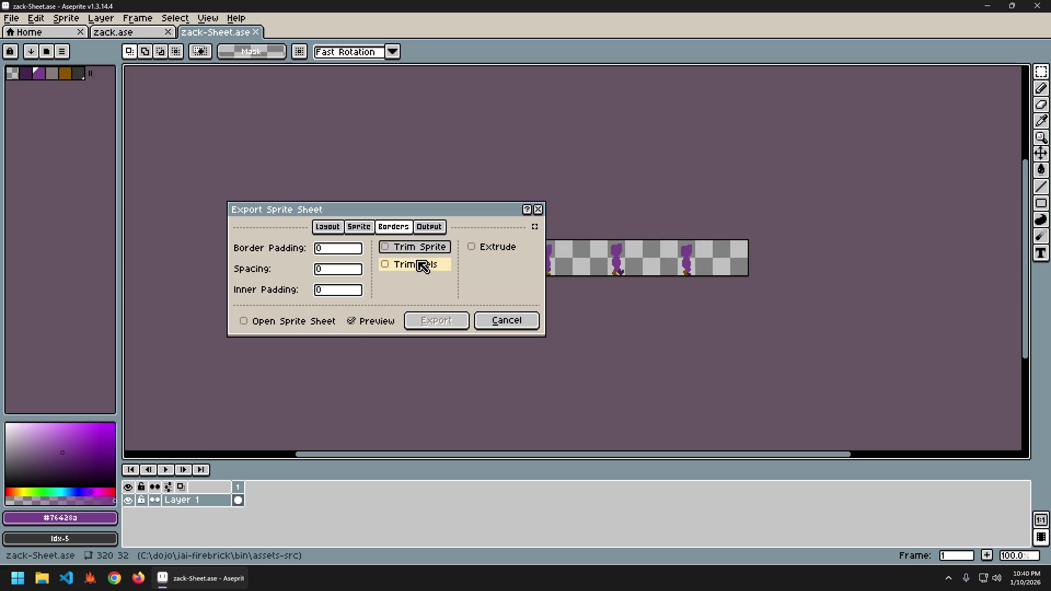
click(423, 266)
click(423, 267)
click(415, 249)
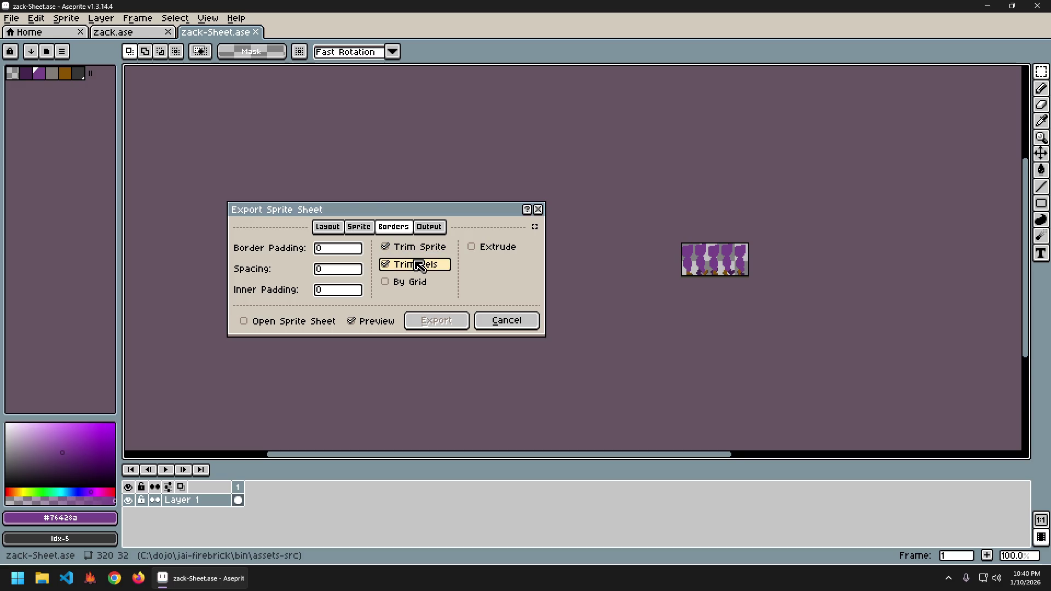
click(414, 248)
click(420, 265)
click(420, 265)
click(414, 249)
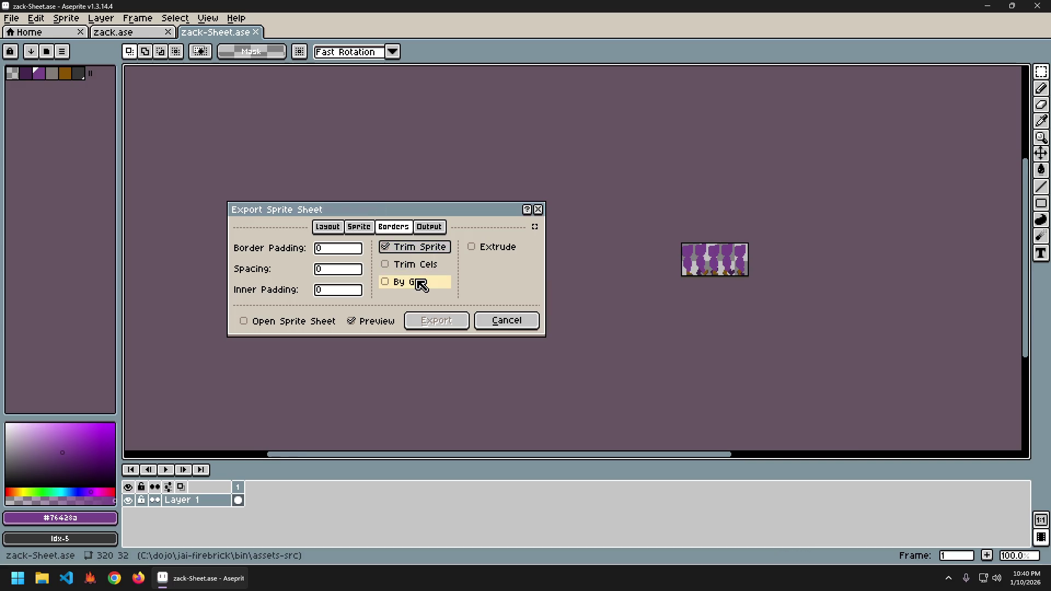
click(420, 283)
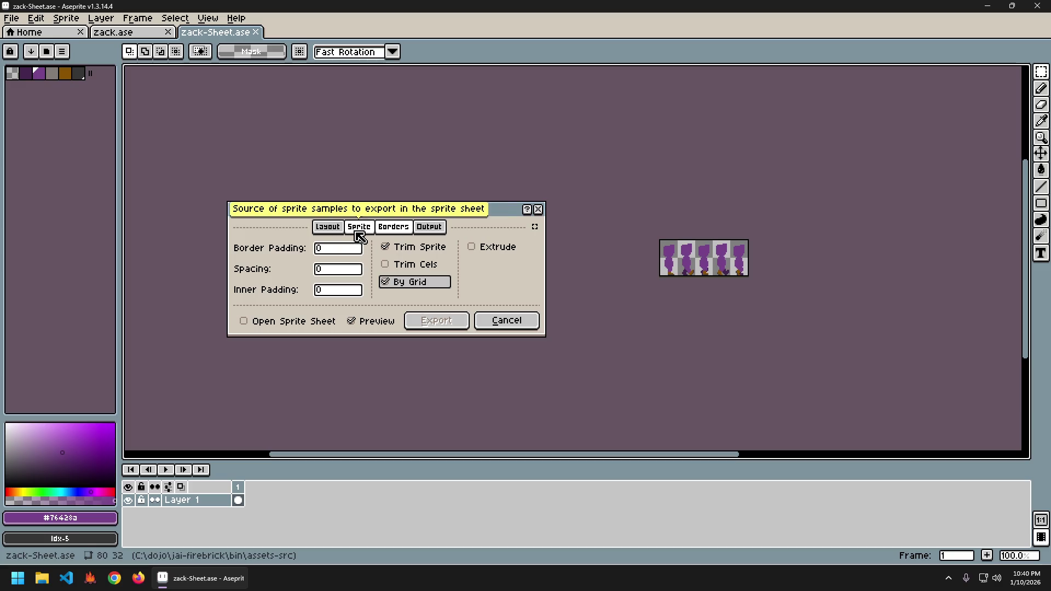
- Keep the layout at no constraint and enable Extrude in the Borders settings
click(360, 236)
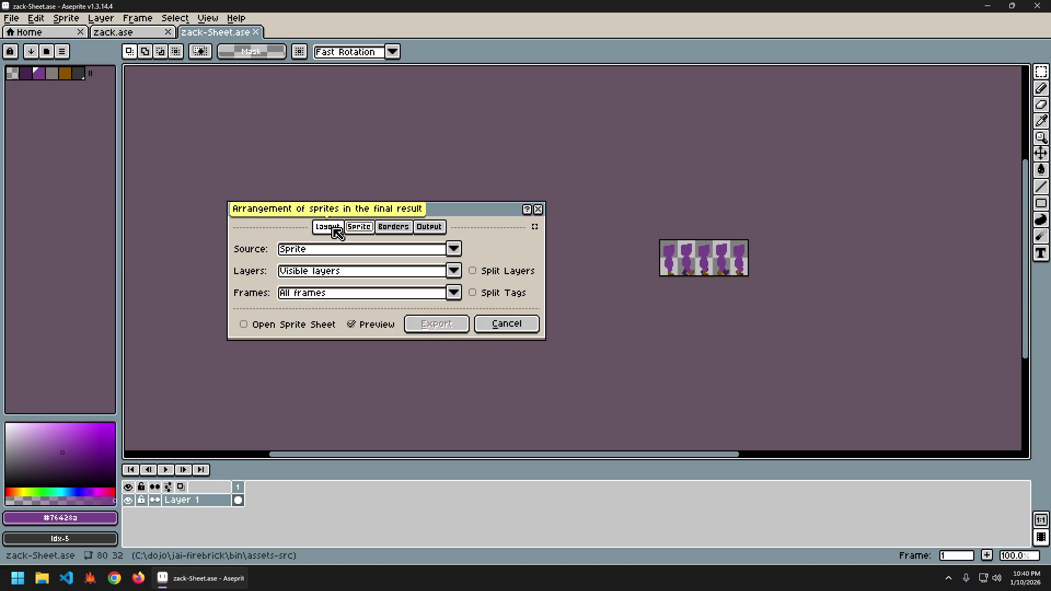
click(337, 233)
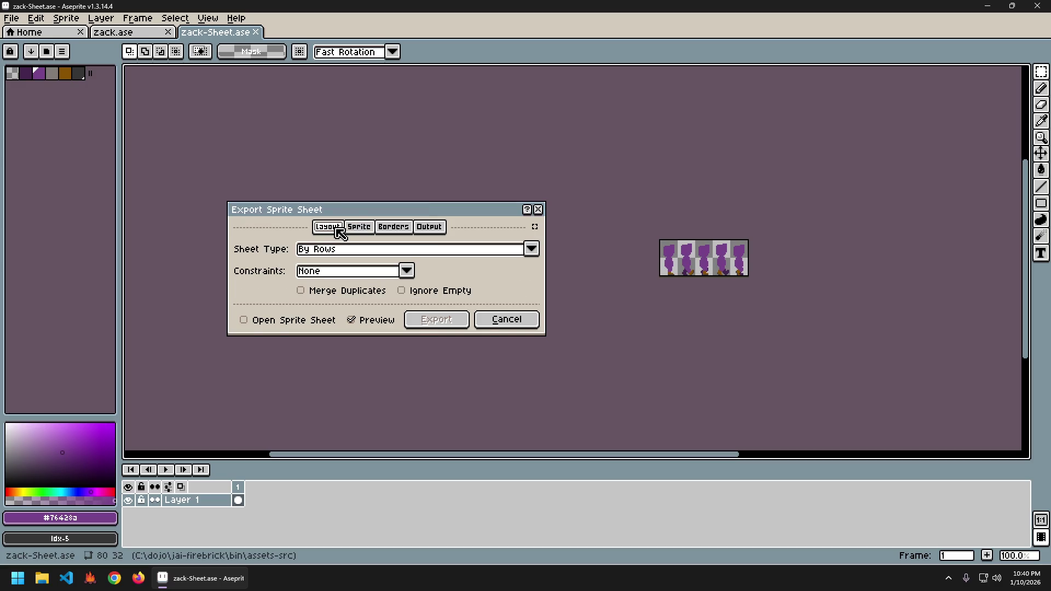
click(406, 271)
click(442, 275)
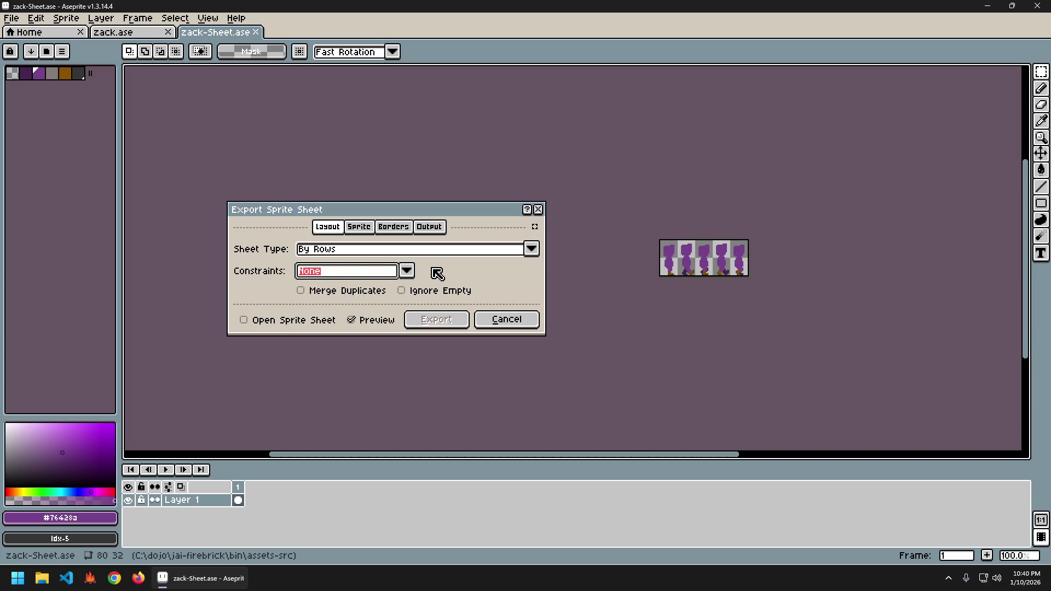
click(410, 228)
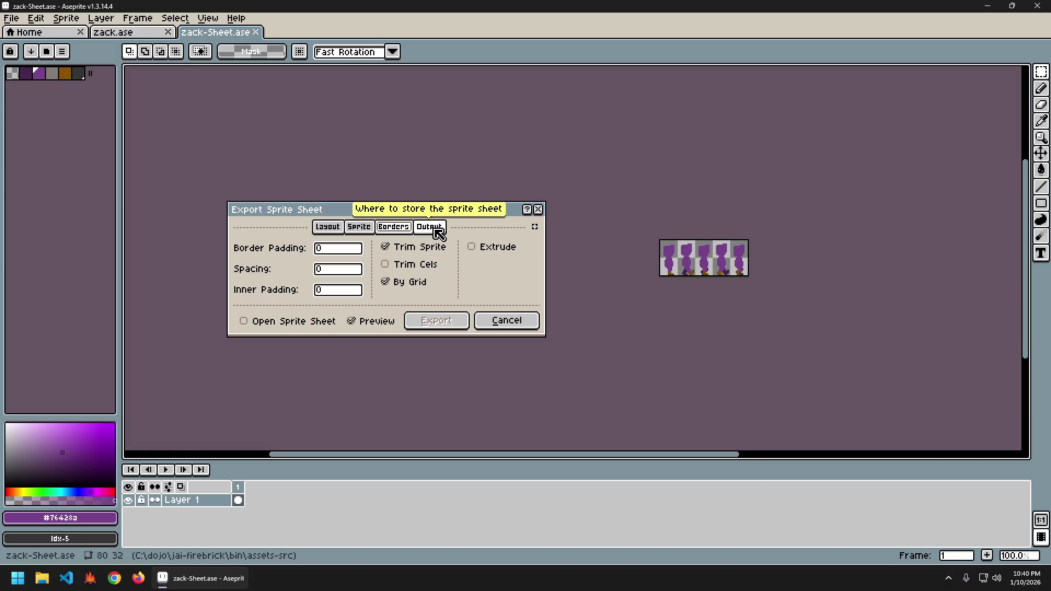
click(496, 248)
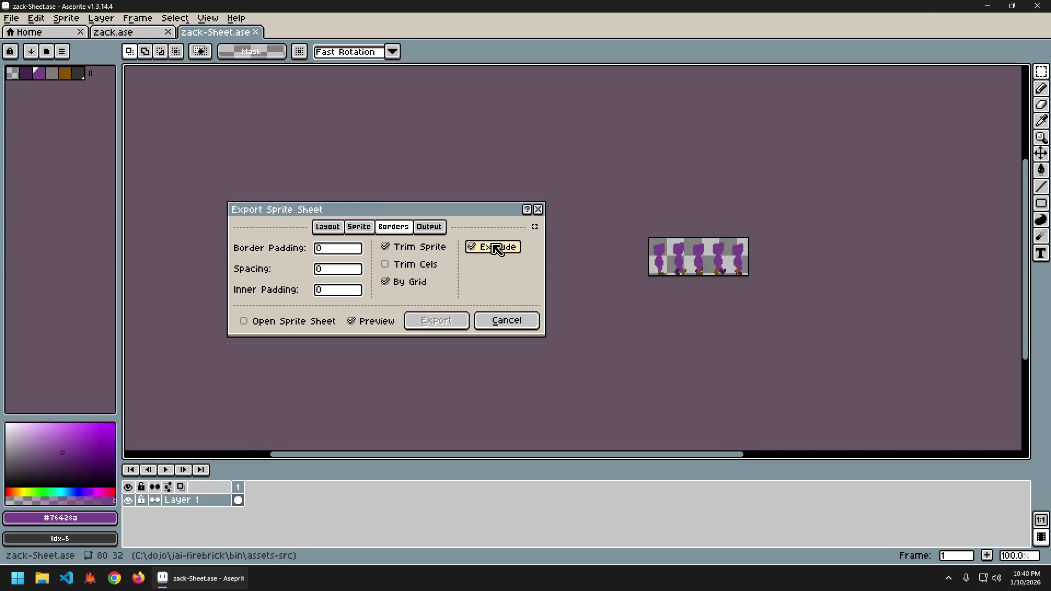
- Export with no output file and Open Sprite Sheet enabled, then save the new sheet
click(430, 227)
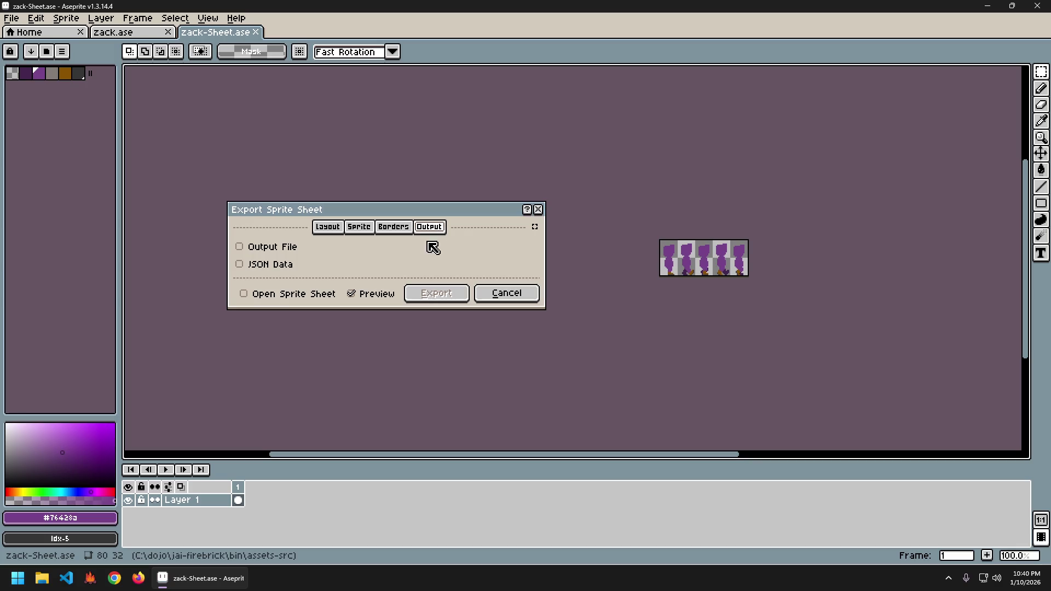
click(283, 251)
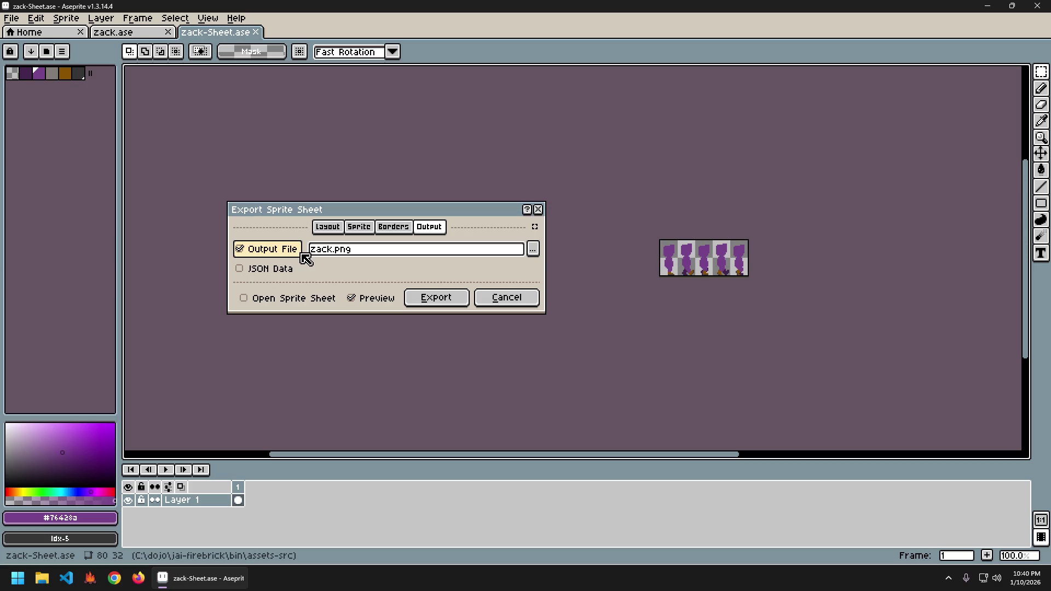
click(286, 255)
click(309, 295)
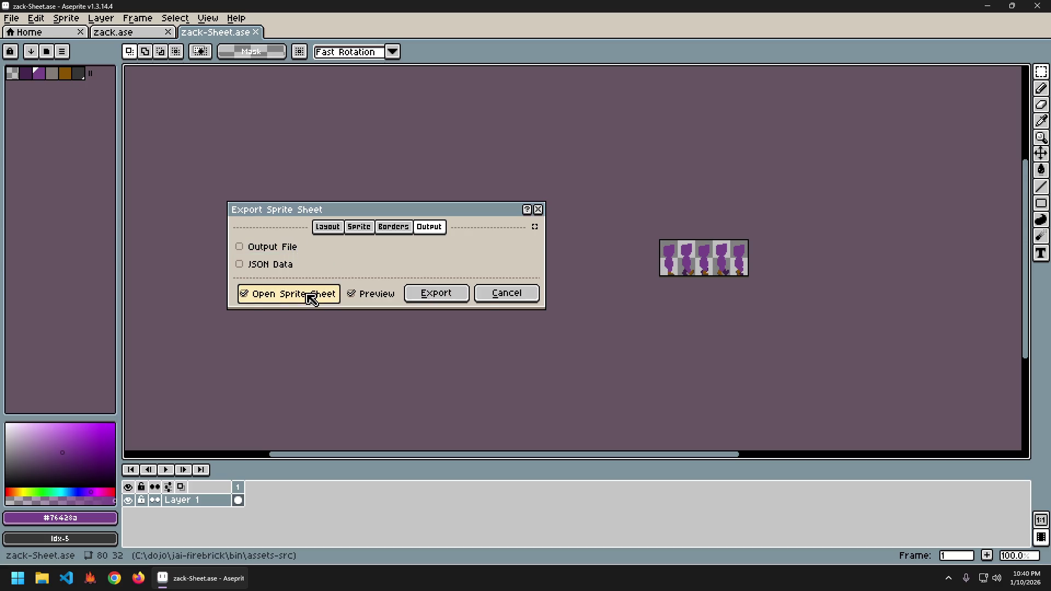
click(448, 298)
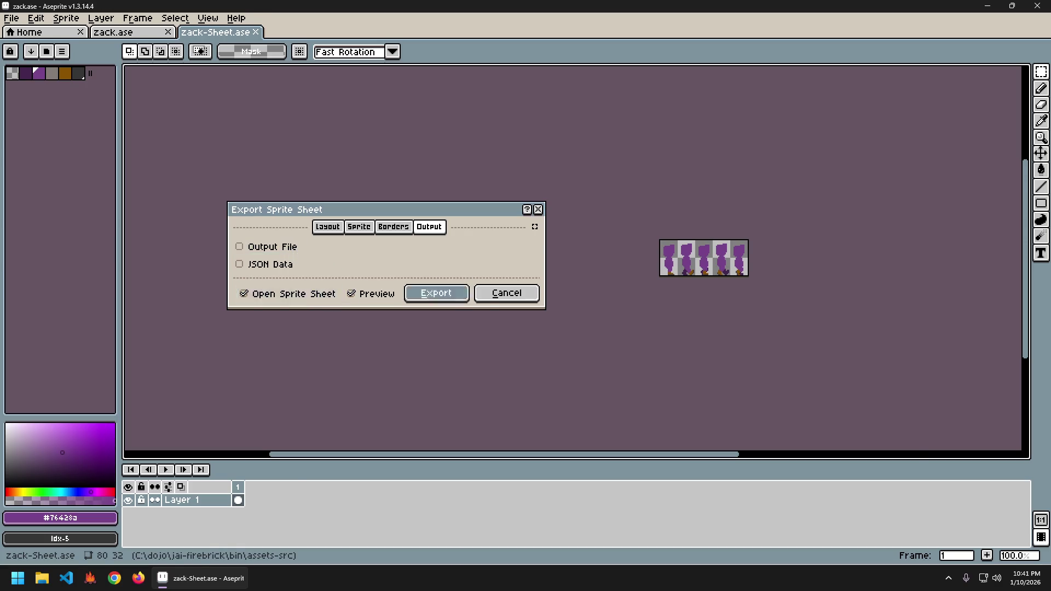
drag(536, 254, 435, 234)
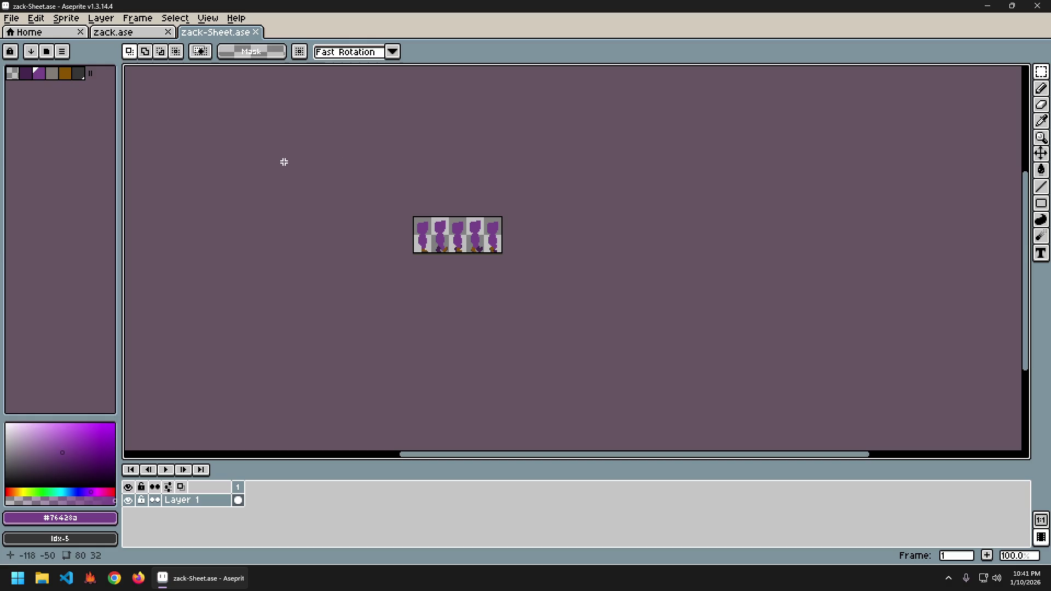
key(ctrl+s)
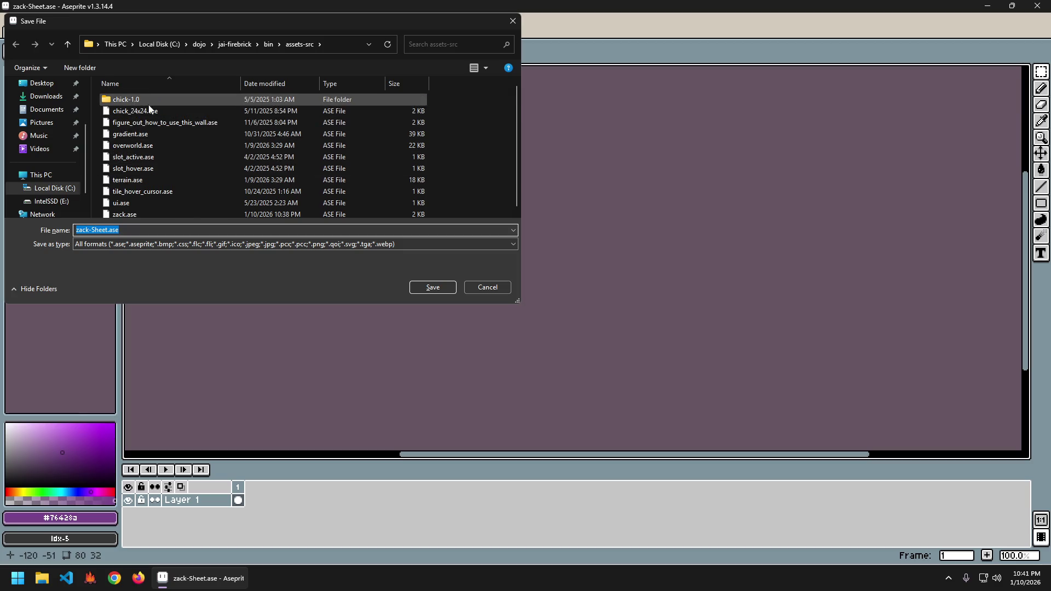
- Save the sprite sheet as zack-sheet.ase
click(93, 230)
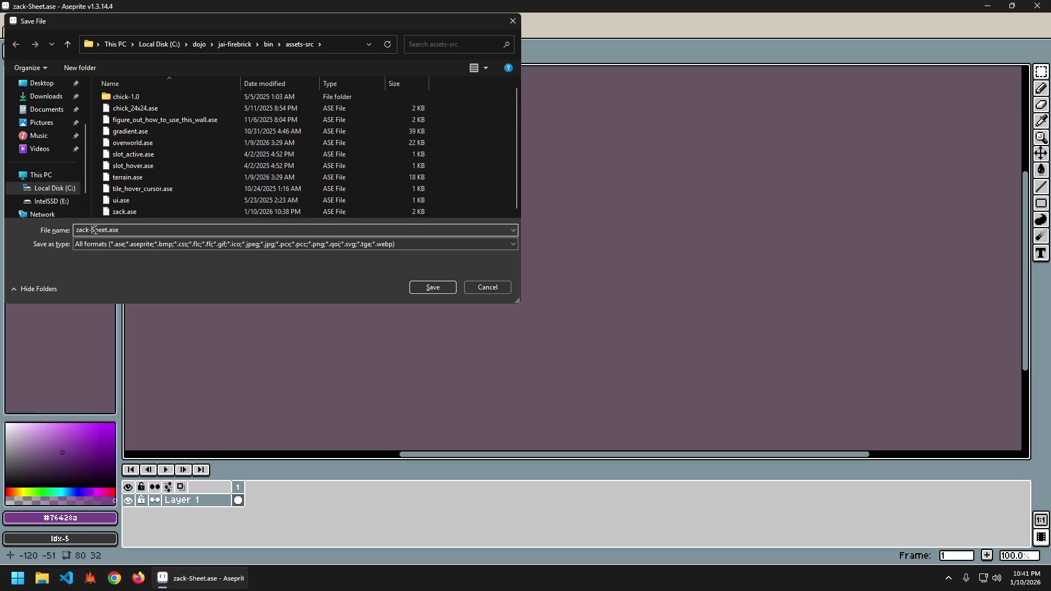
key(Delete)
text(s)
key(Return)
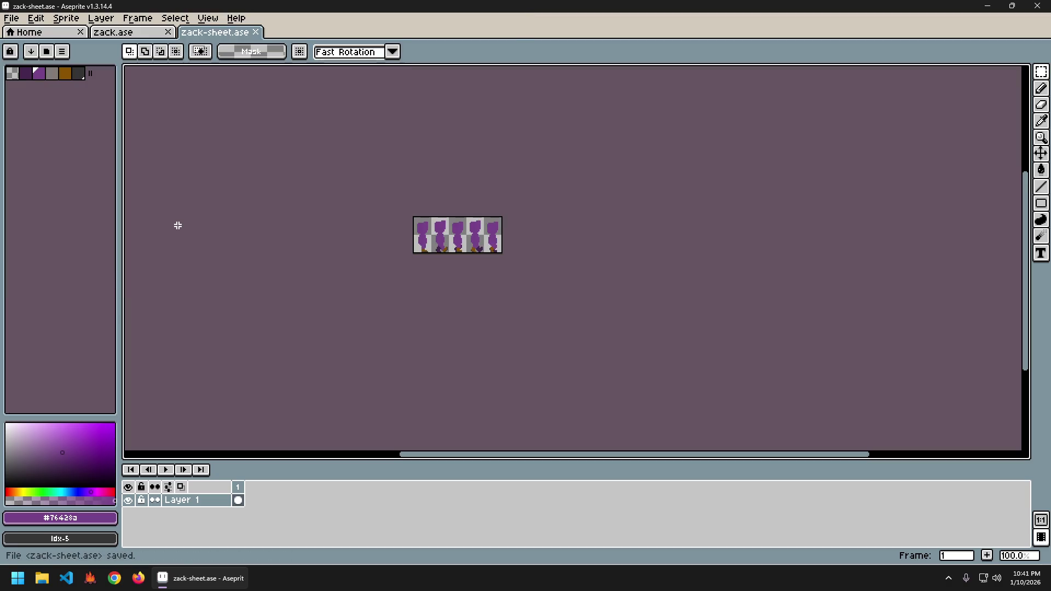
click(143, 33)
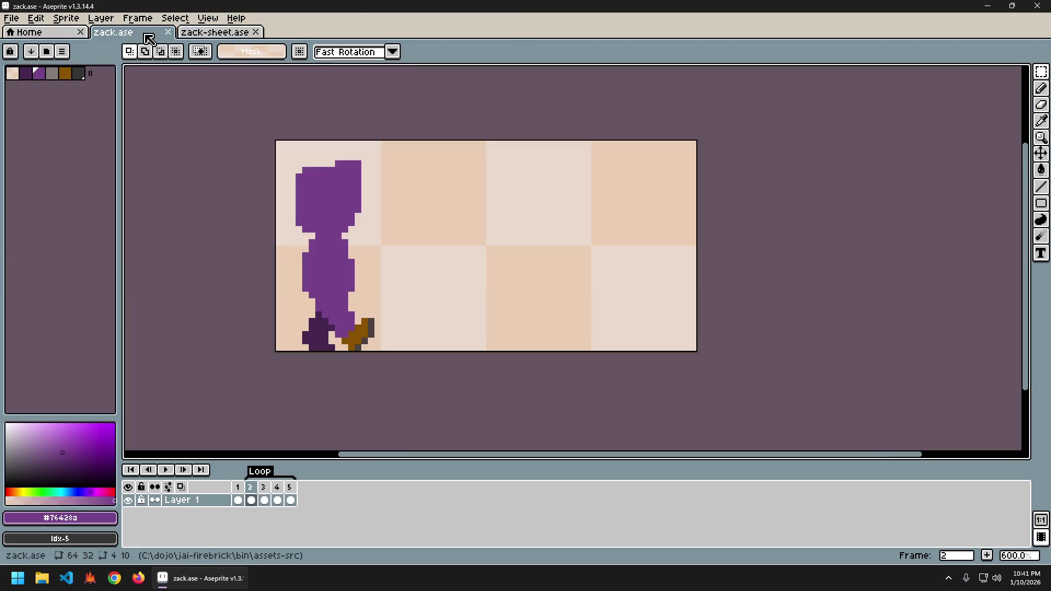
click(218, 33)
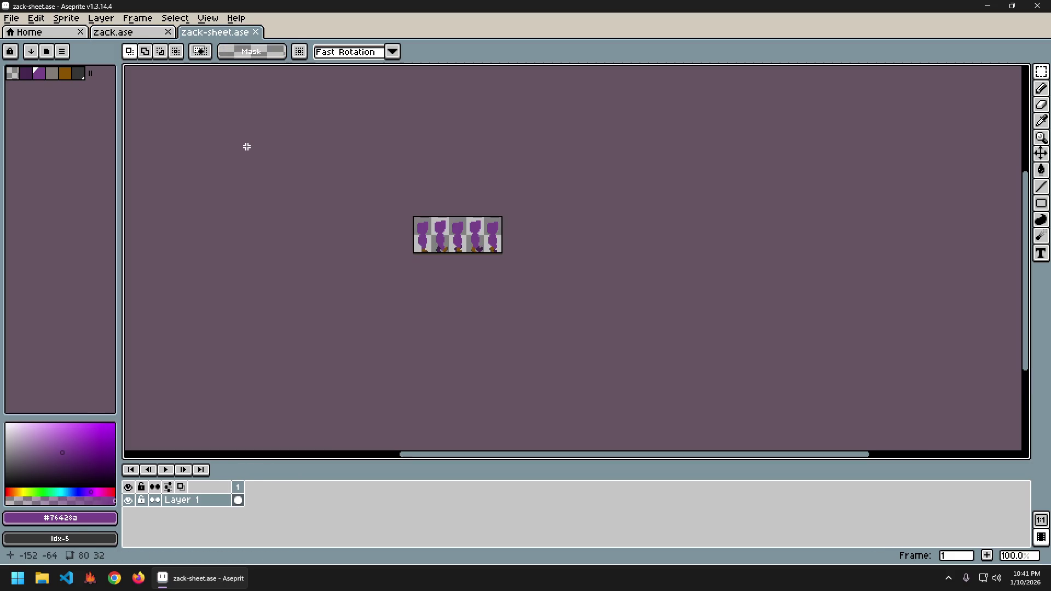
- Export the sheet at 400% as zack-sheet.png into the assets\img folder
key(ctrl+alt+shift+s)
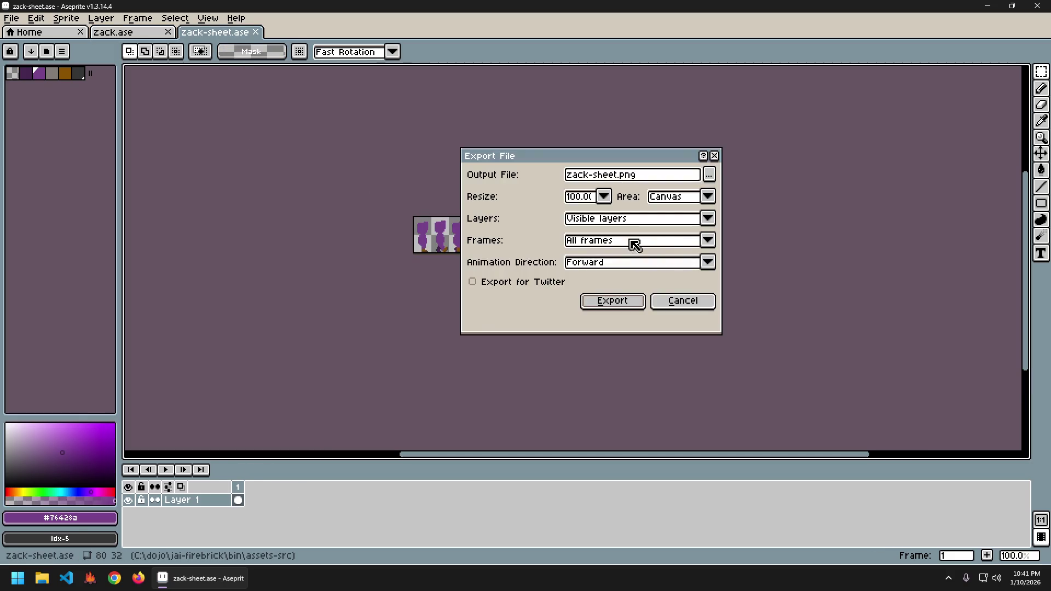
click(610, 197)
click(583, 265)
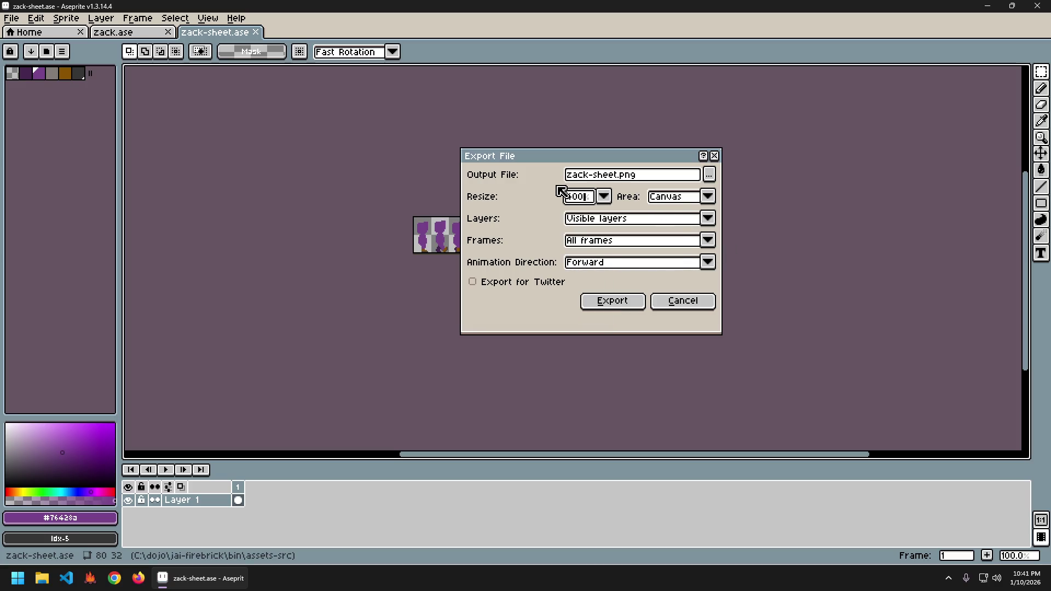
click(709, 174)
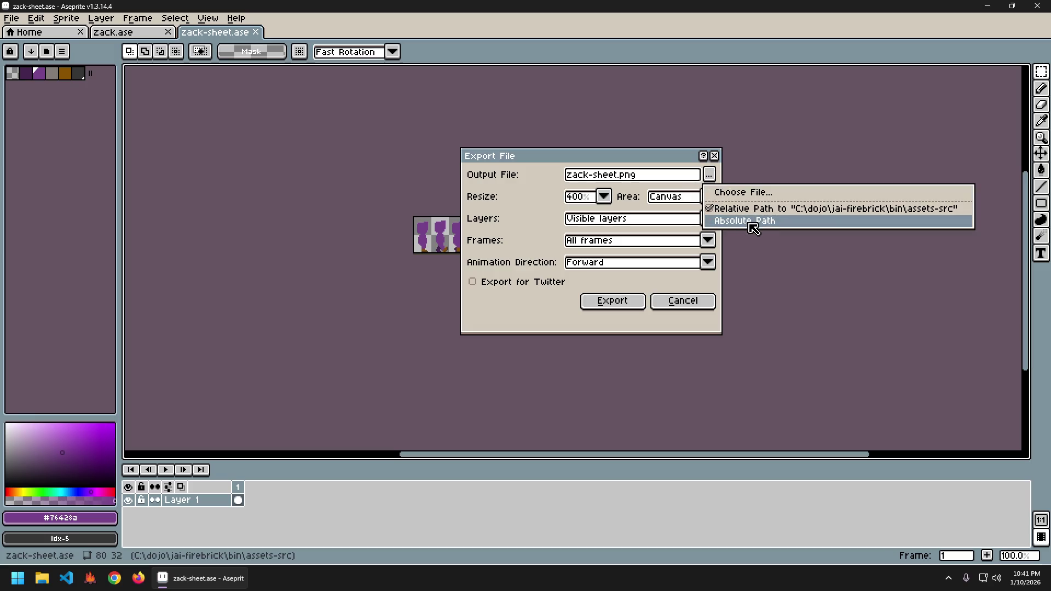
click(746, 192)
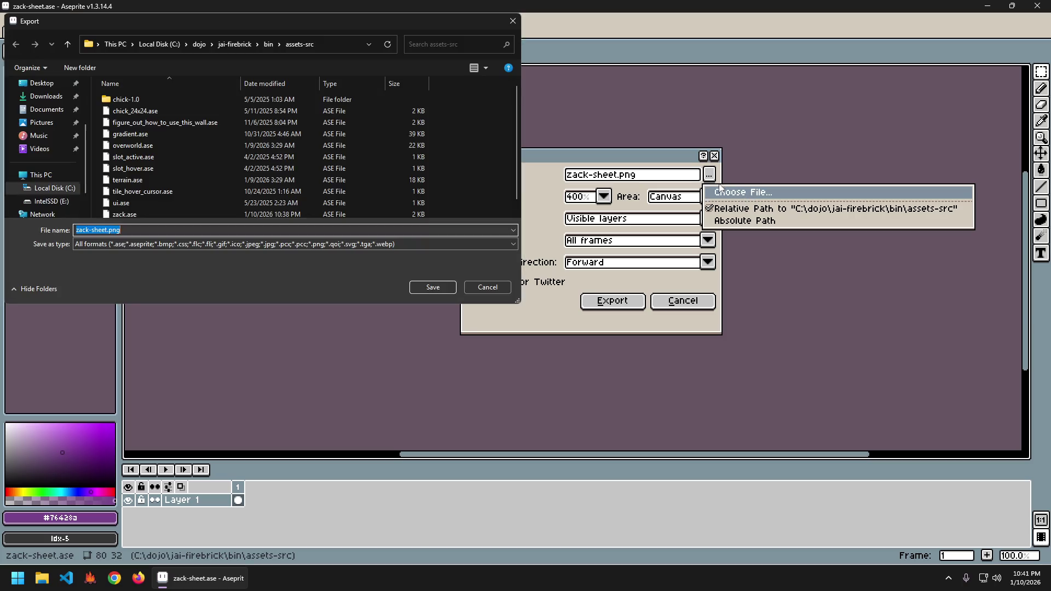
click(268, 44)
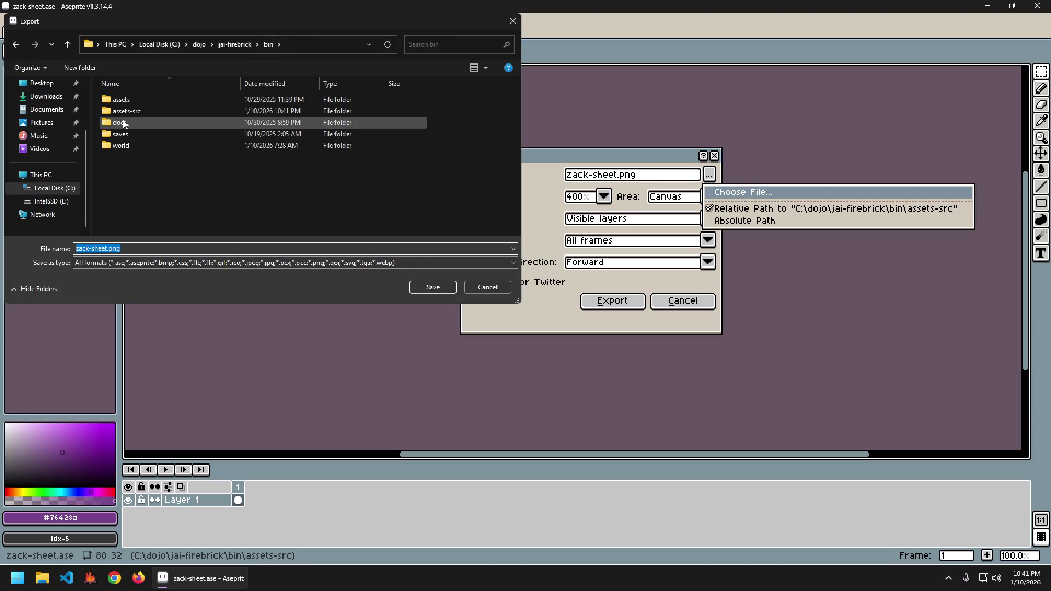
click(122, 101)
double_click(123, 103)
double_click(121, 112)
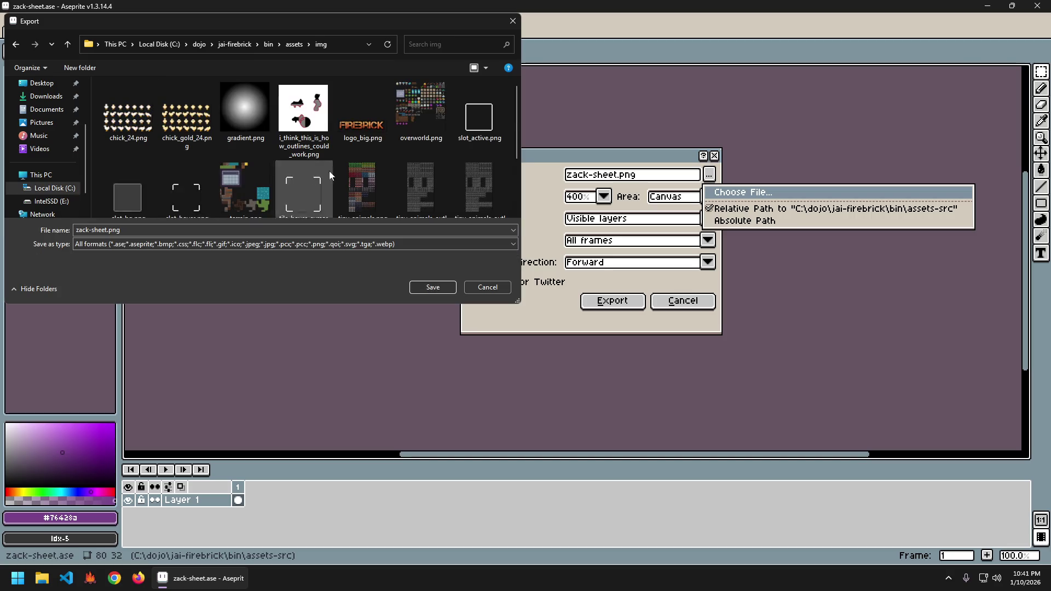
scroll(397, 183, down, 3)
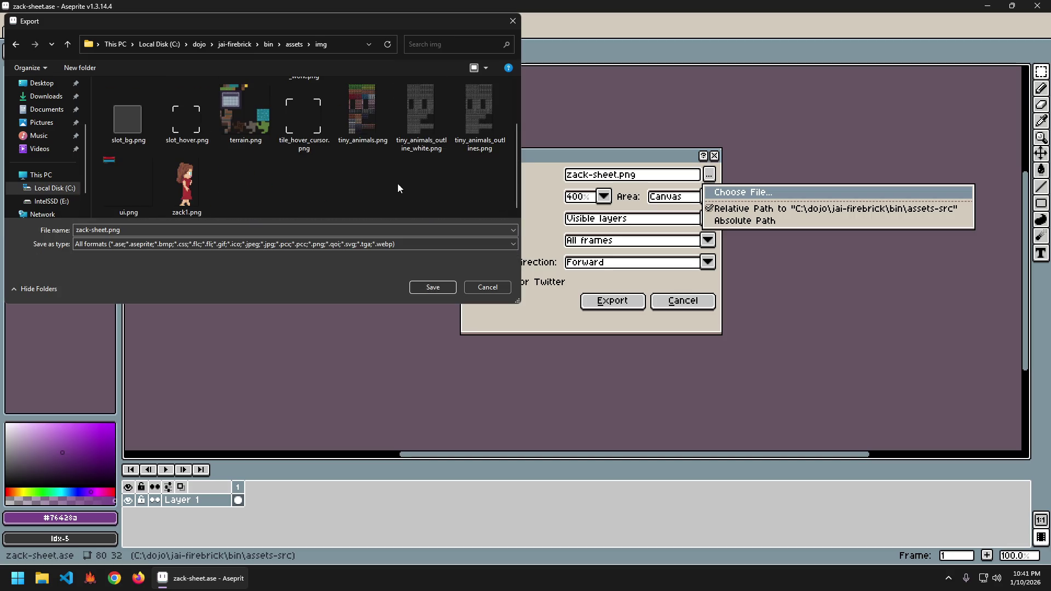
click(433, 287)
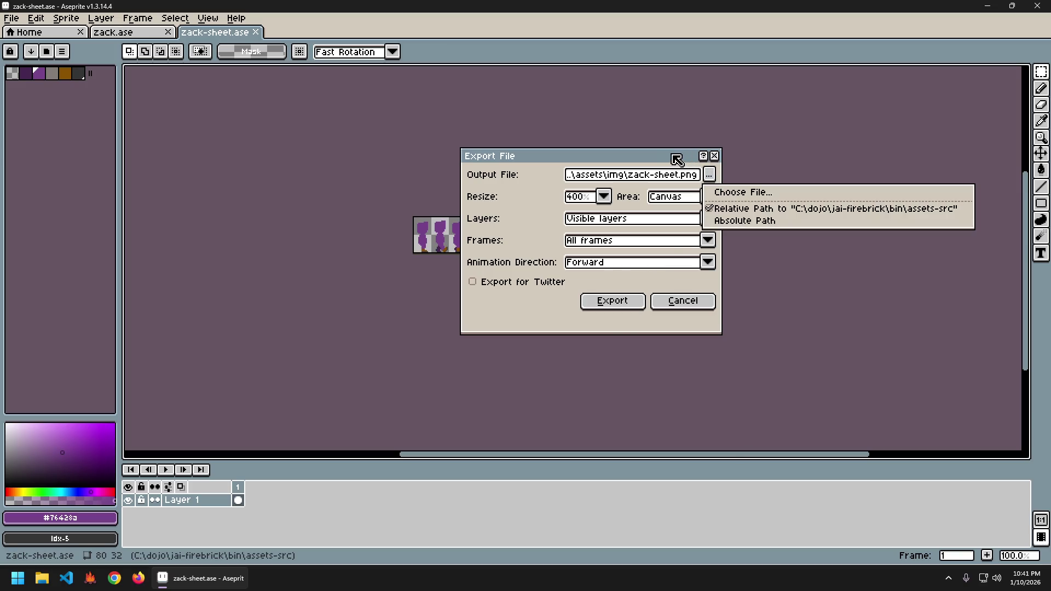
click(613, 301)
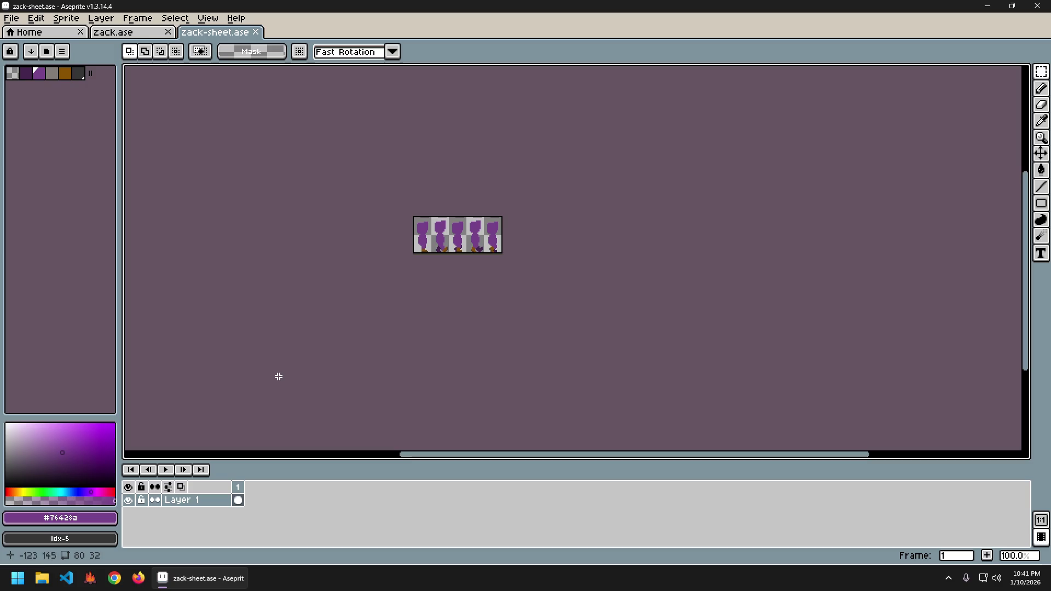
- Launch Visual Studio Code with the firebrick workspace and show the Explorer
click(66, 578)
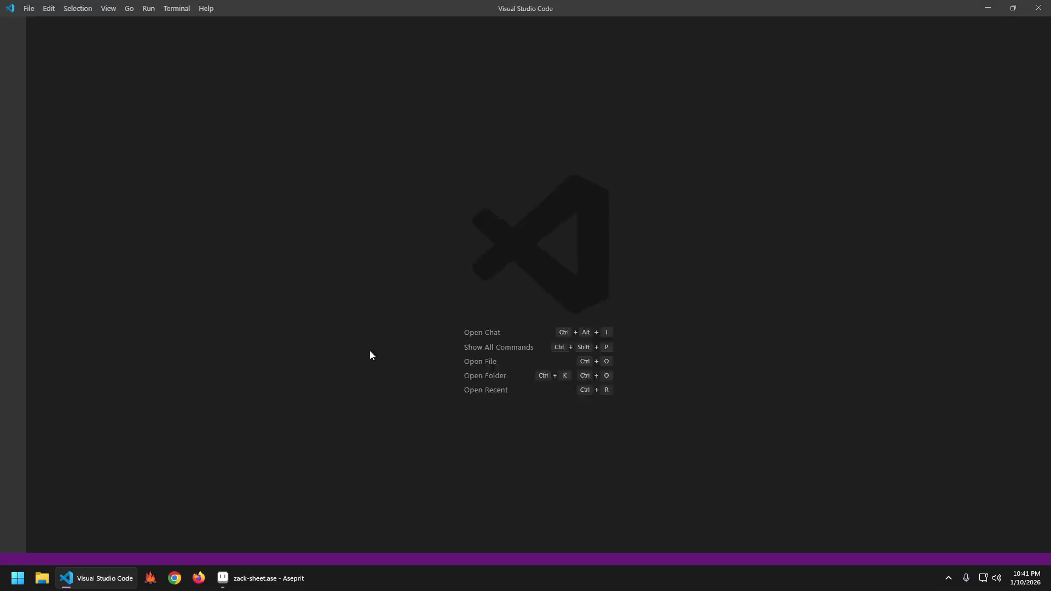
click(284, 322)
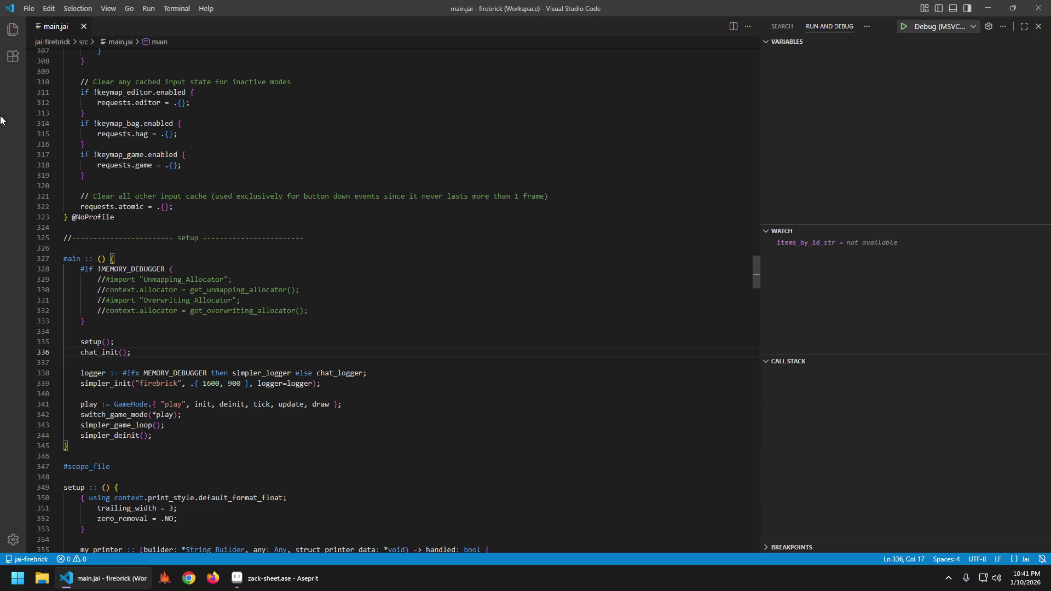
click(12, 29)
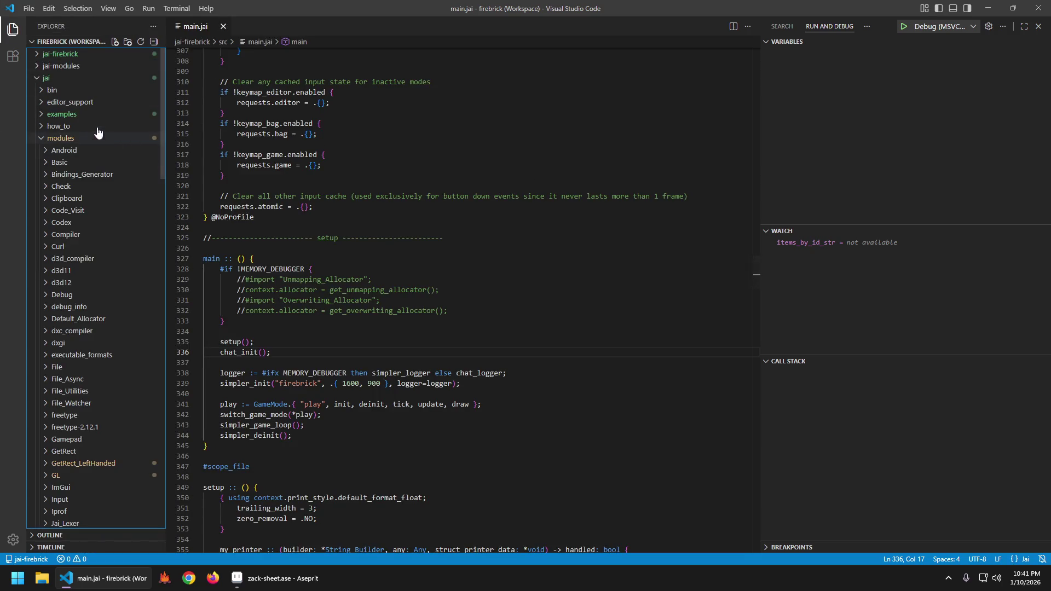
- Collapse modules and jai, then open jai-firebrick\bin\assets\spritesheet\chick.txt
click(66, 139)
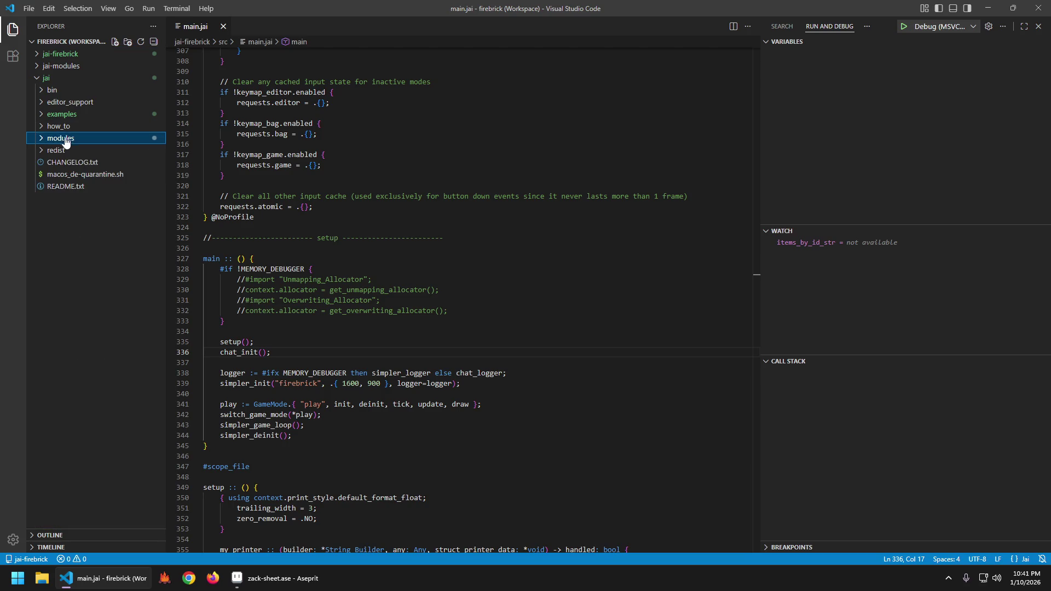
click(57, 81)
click(60, 54)
click(59, 90)
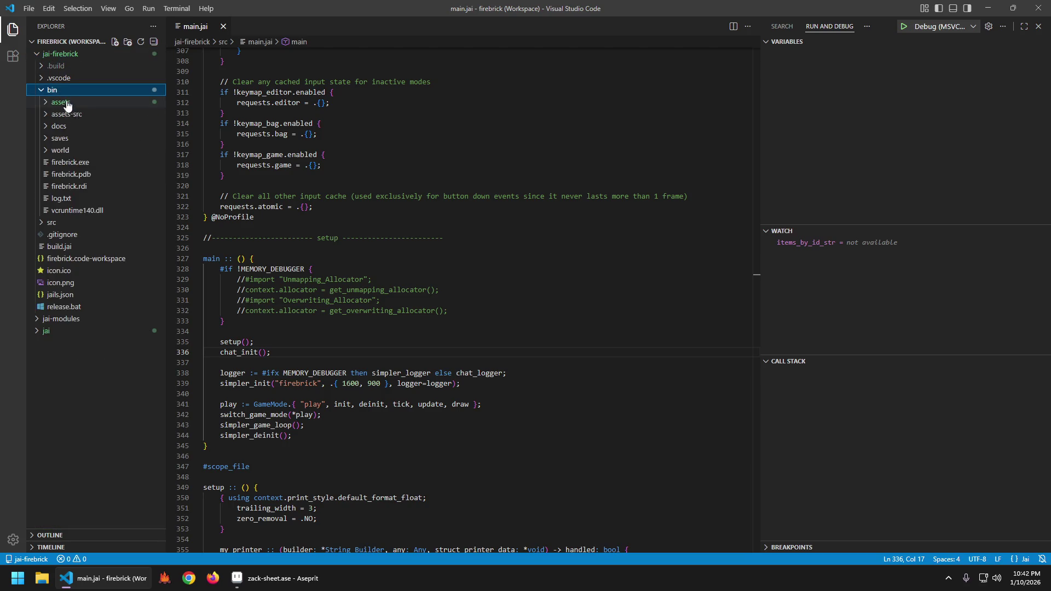
click(66, 103)
click(80, 163)
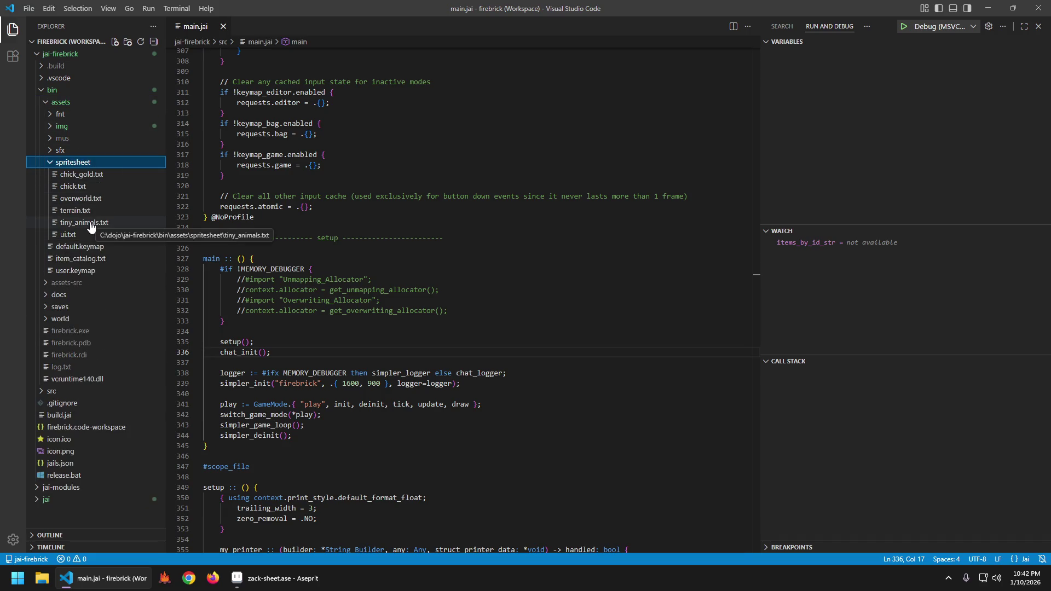
click(93, 186)
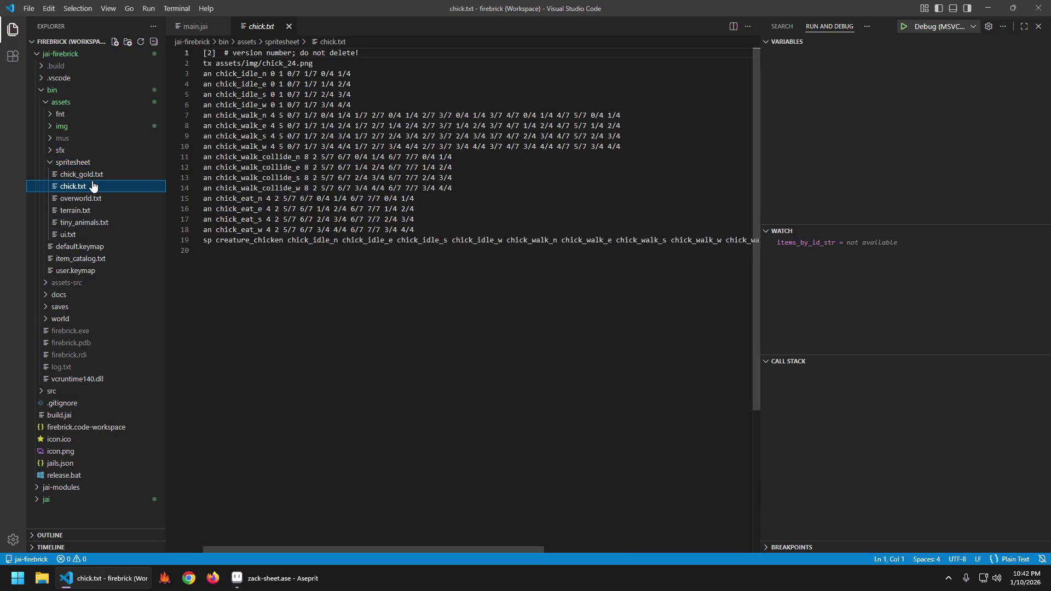
- Duplicate chick.txt in the Explorer and name the copy zach.txt
click(458, 94)
key(ctrl+a)
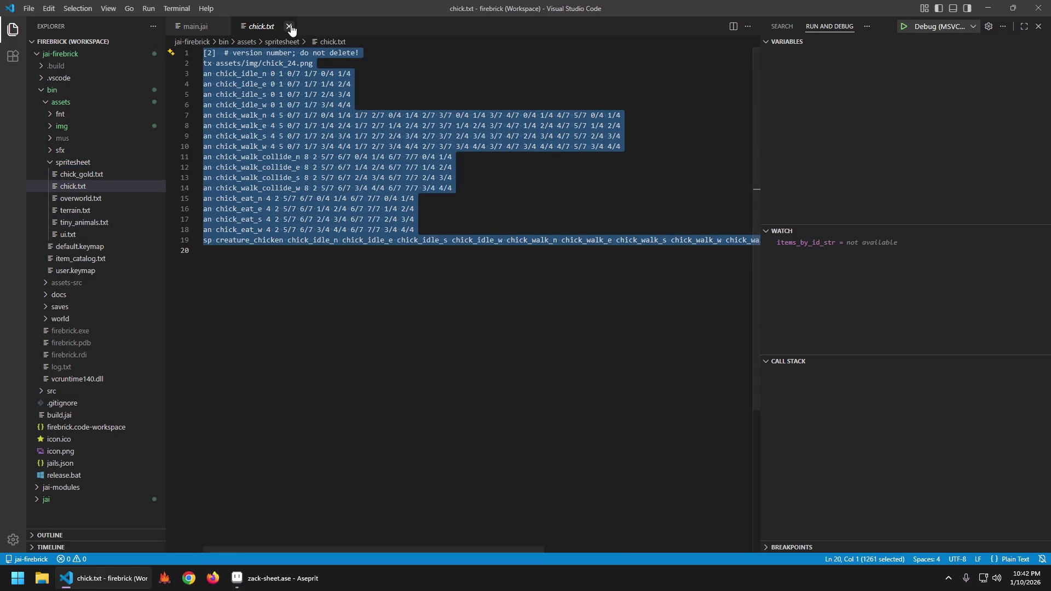
click(90, 187)
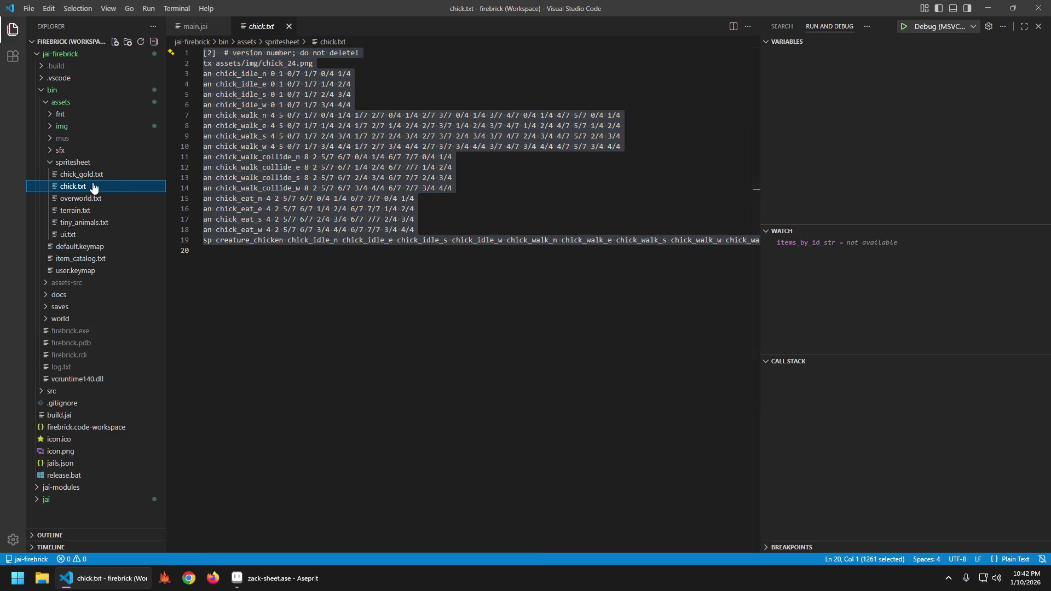
key(ctrl+c)
key(ctrl+v)
text(zach)
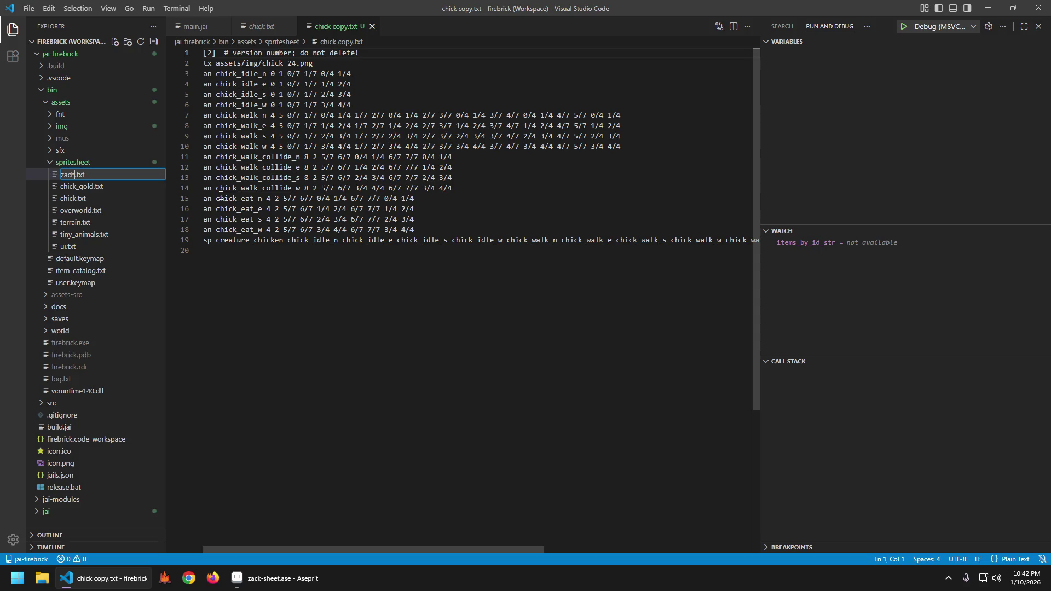
key(Return)
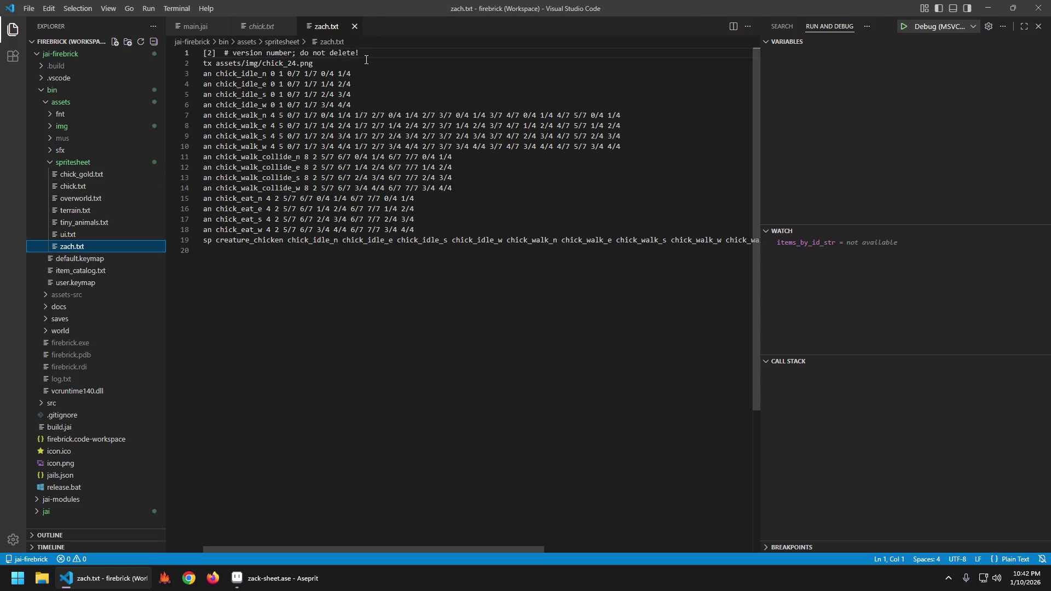
- Change line 2's image from chick_24 to zack_sheet and save
double_click(279, 64)
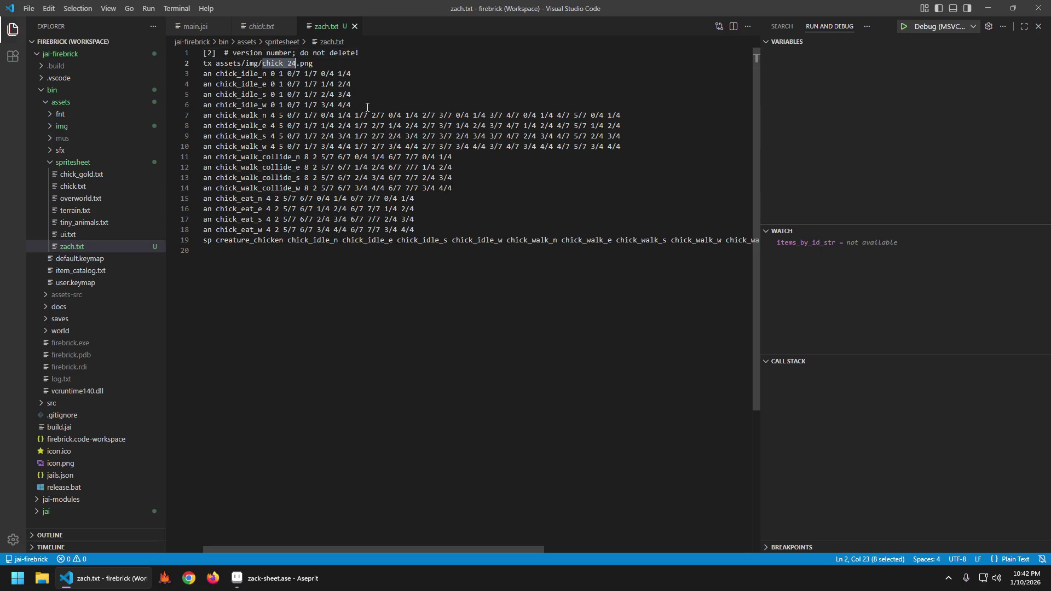
text(zach_sheet)
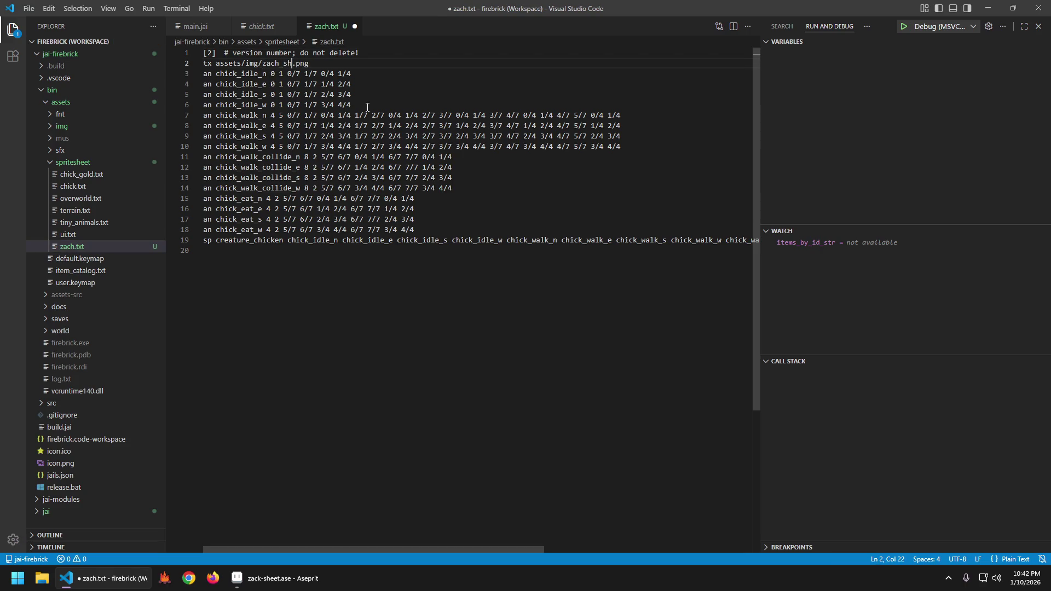
key(ctrl+s)
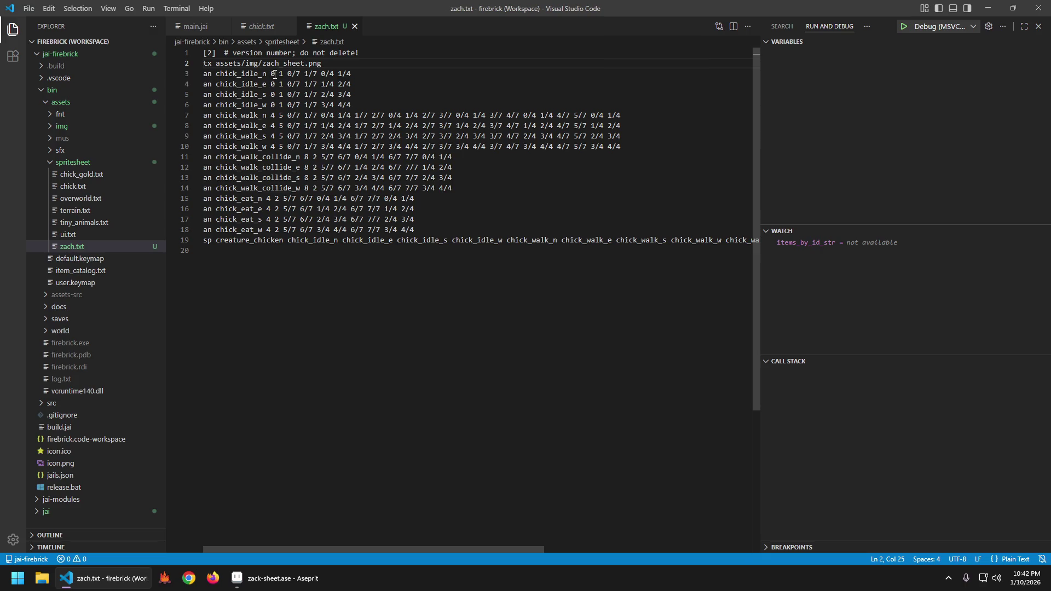
click(275, 63)
key(BackSpace)
text(k)
key(ctrl+s)
- Rename zach.txt to zack.txt
click(85, 249)
key(F2)
key(BackSpace)
text(k)
key(Return)
- Rename the four chick_idle animations to zack_idle using multiple cursors, then save
click(359, 83)
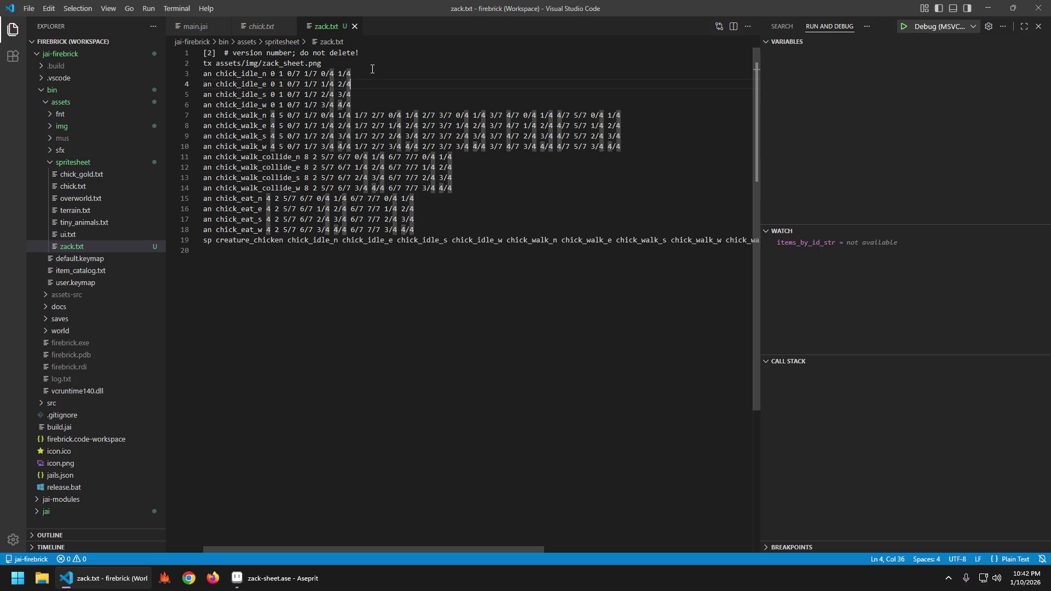
click(237, 73)
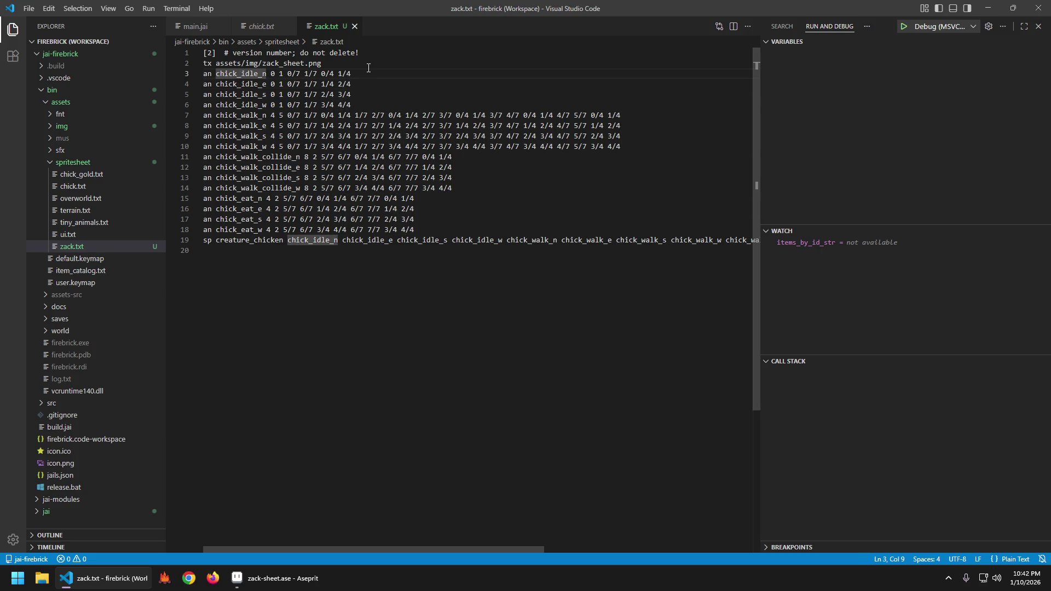
key(ctrl+alt+Down)
key(ctrl+alt+Down)
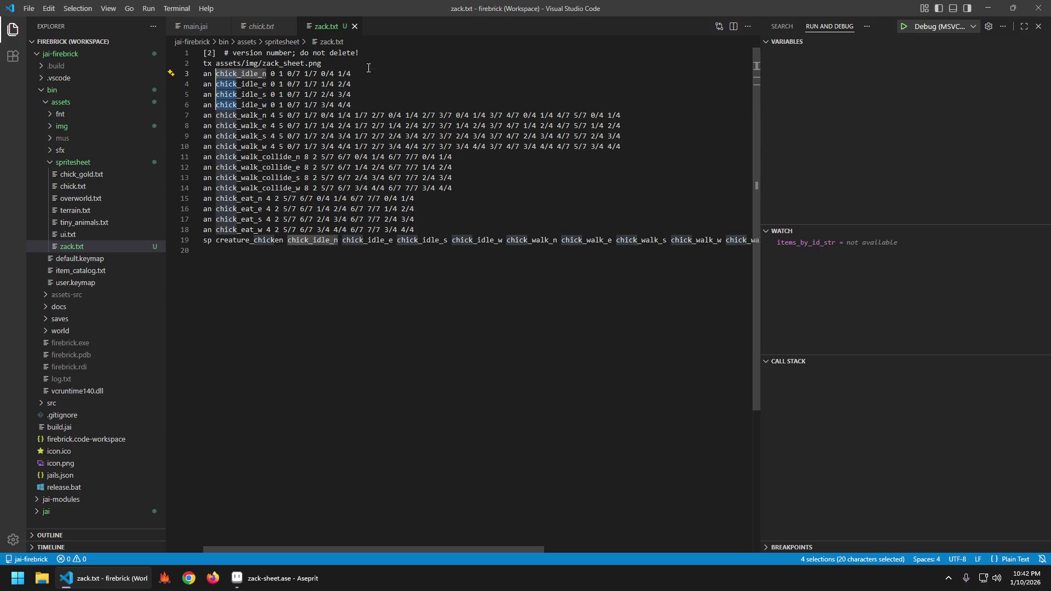
key(ctrl+BackSpace)
text(zack)
key(ctrl+s)
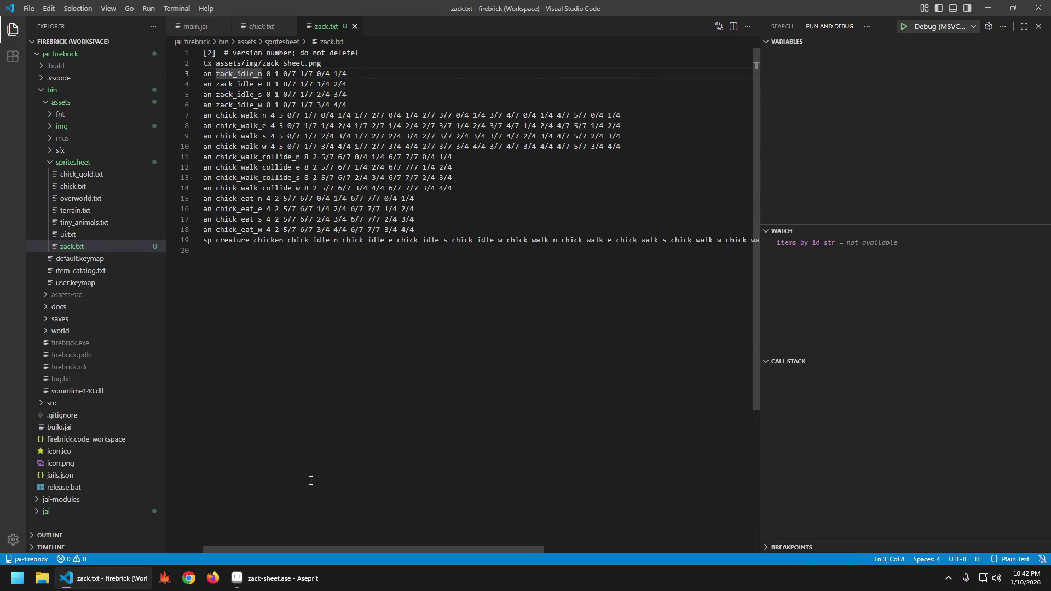
- Zoom in on the five-frame Zack strip in Aseprite, then close Aseprite and return to zack.txt
click(274, 578)
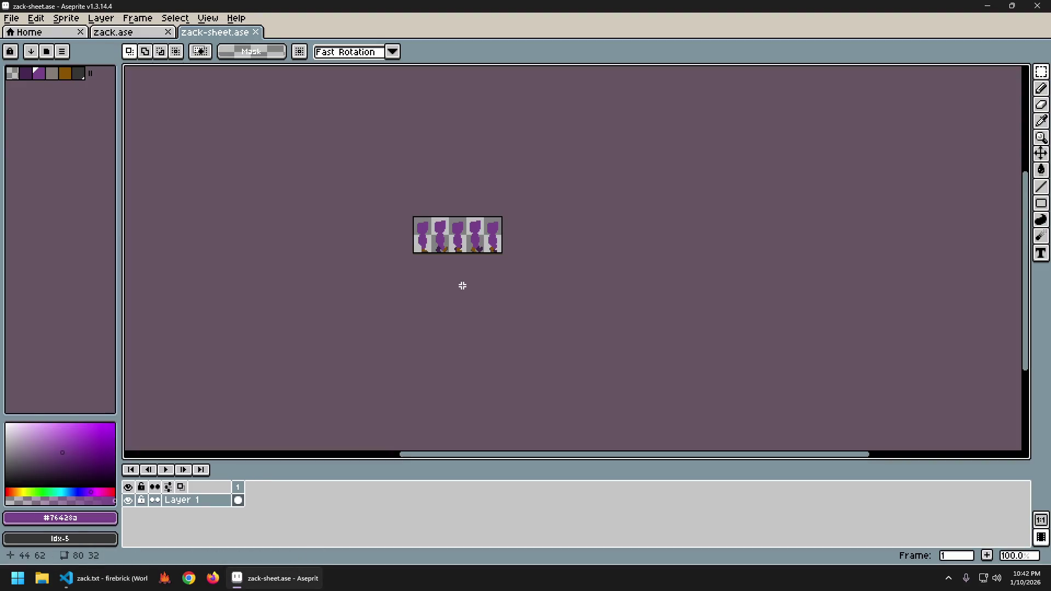
scroll(459, 271, up, 1)
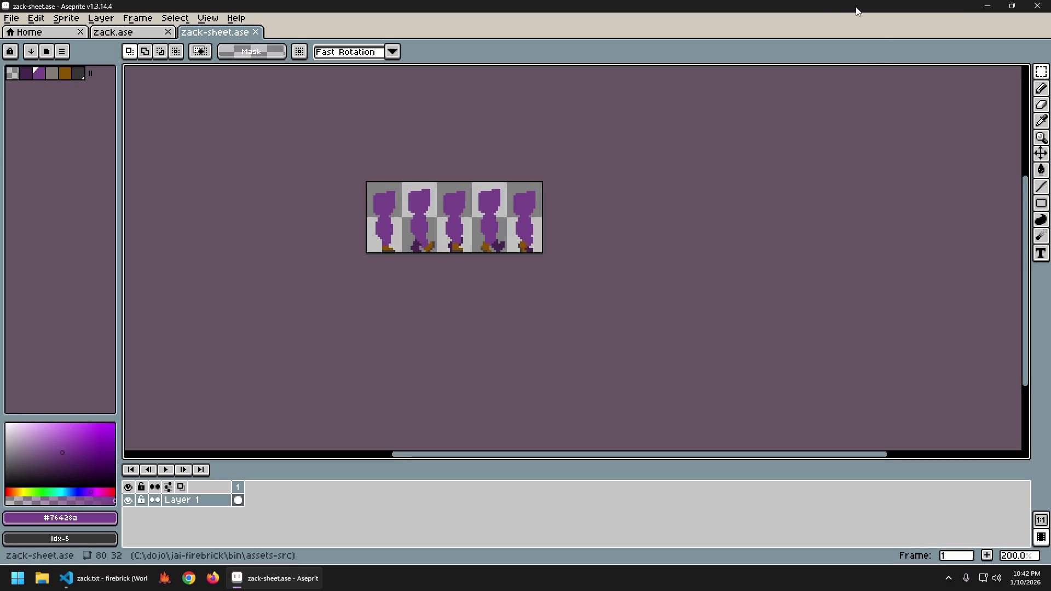
key(alt+F4)
click(296, 73)
key(Left)
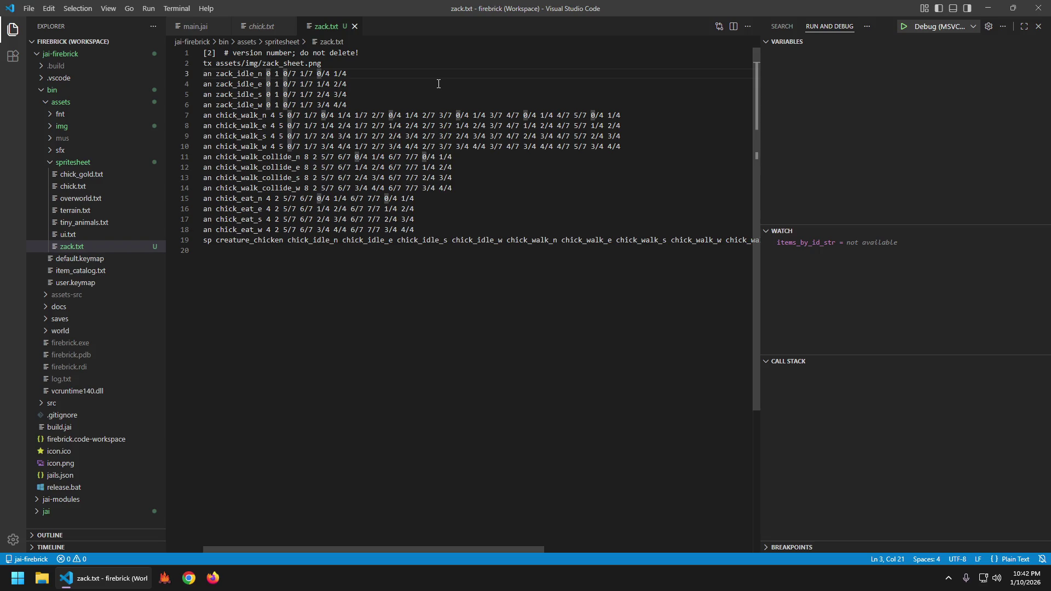
- Replace every /7 in zack.txt with /5
key(shift+Right)
key(shift+Right)
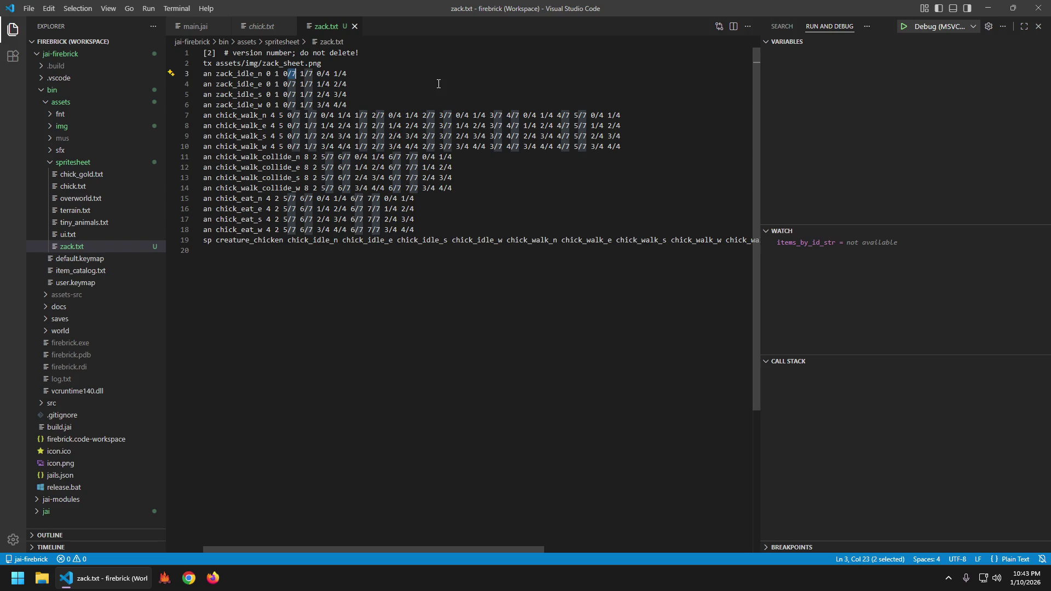
key(ctrl+h)
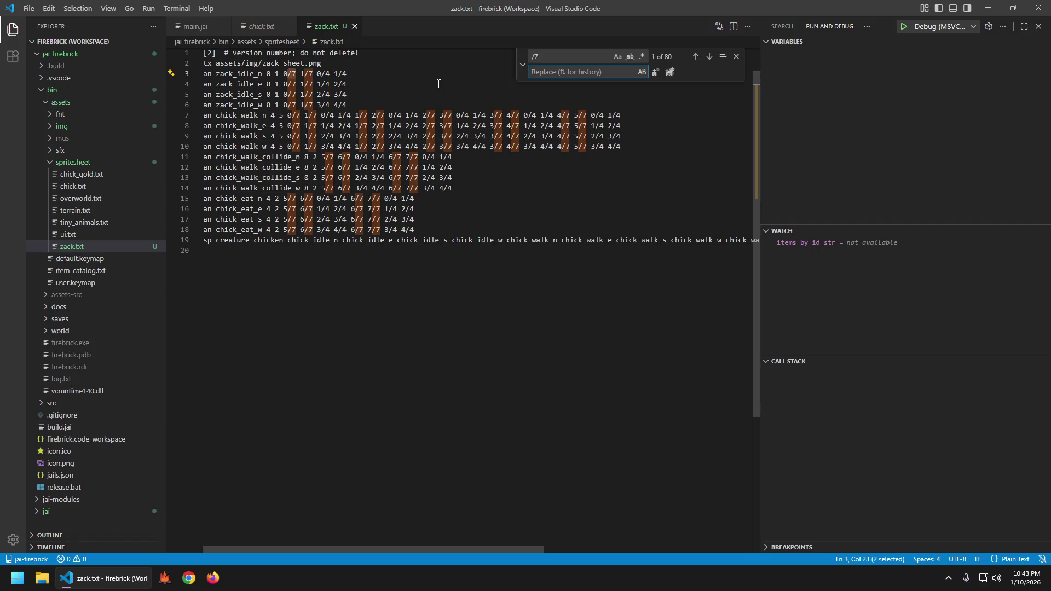
text(/5)
click(670, 72)
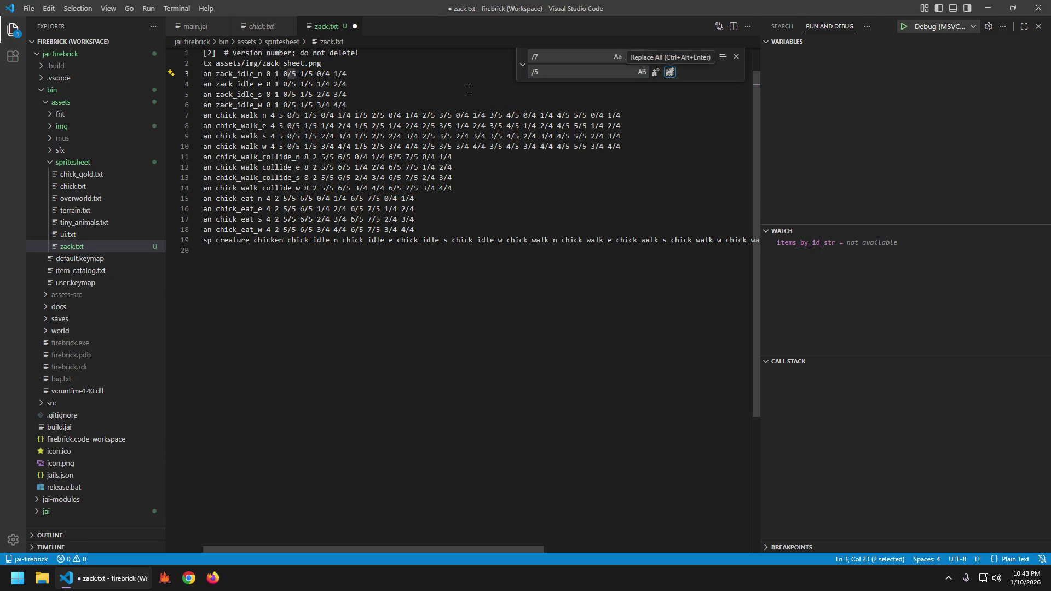
key(Escape)
- Replace every /4 in zack.txt with /1
drag(322, 73, 330, 73)
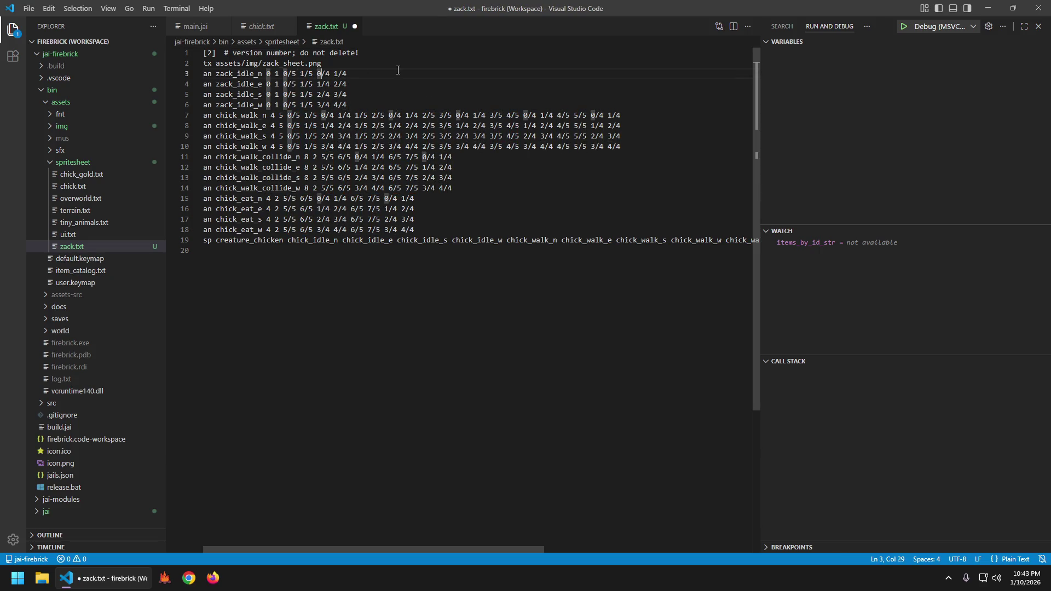
key(ctrl+h)
text(/1)
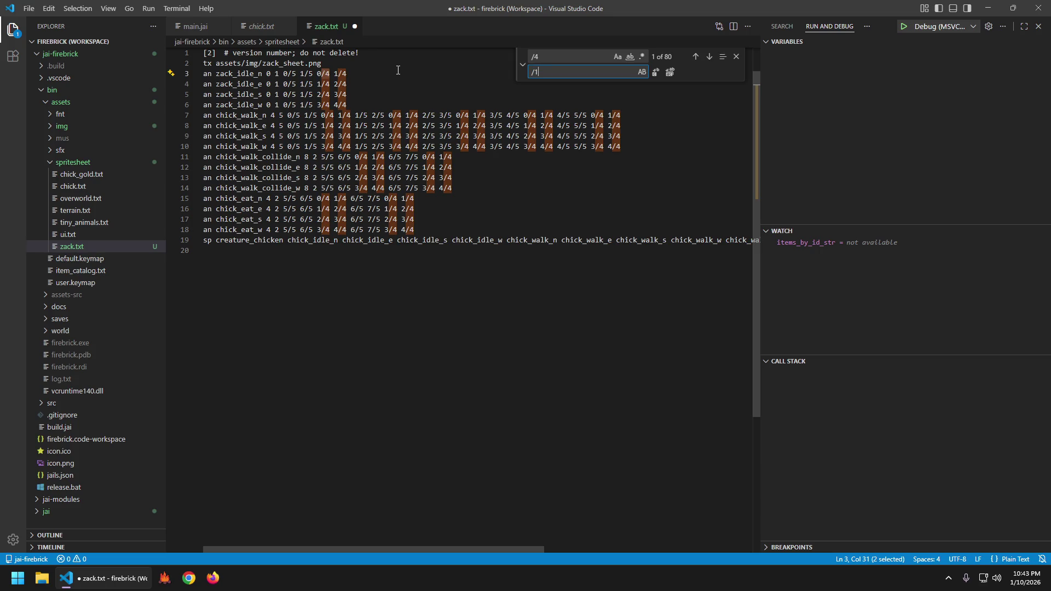
click(670, 72)
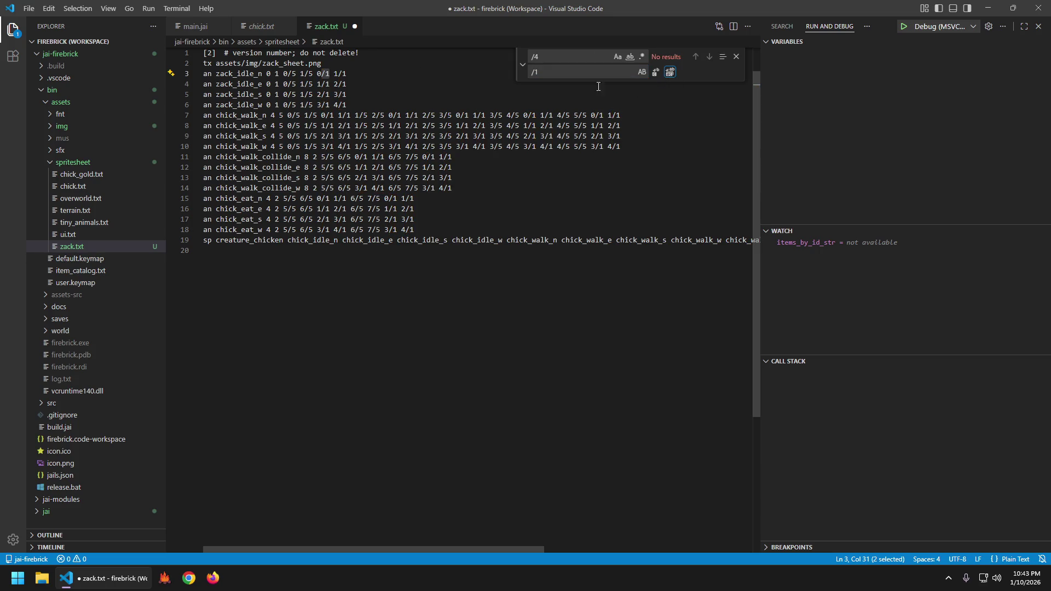
key(Escape)
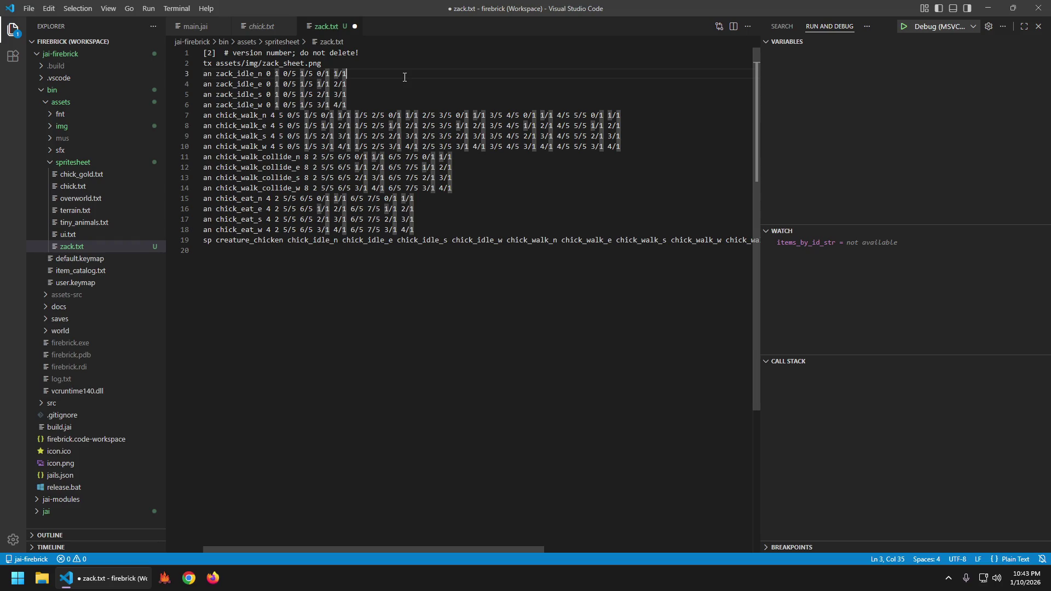
key(Home)
key(ctrl+Right)
key(ctrl+Right)
key(ctrl+Right)
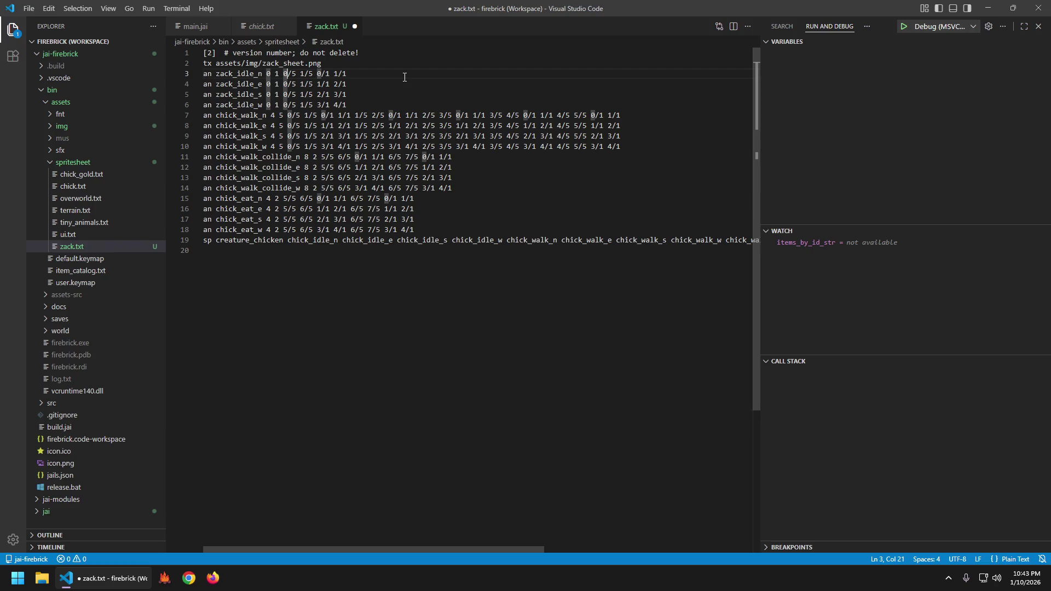
- Change line 4's trailing frame values to 0/1 1/1 and save
key(Down)
key(Right)
key(Right)
key(Right)
key(Right)
key(Right)
key(Right)
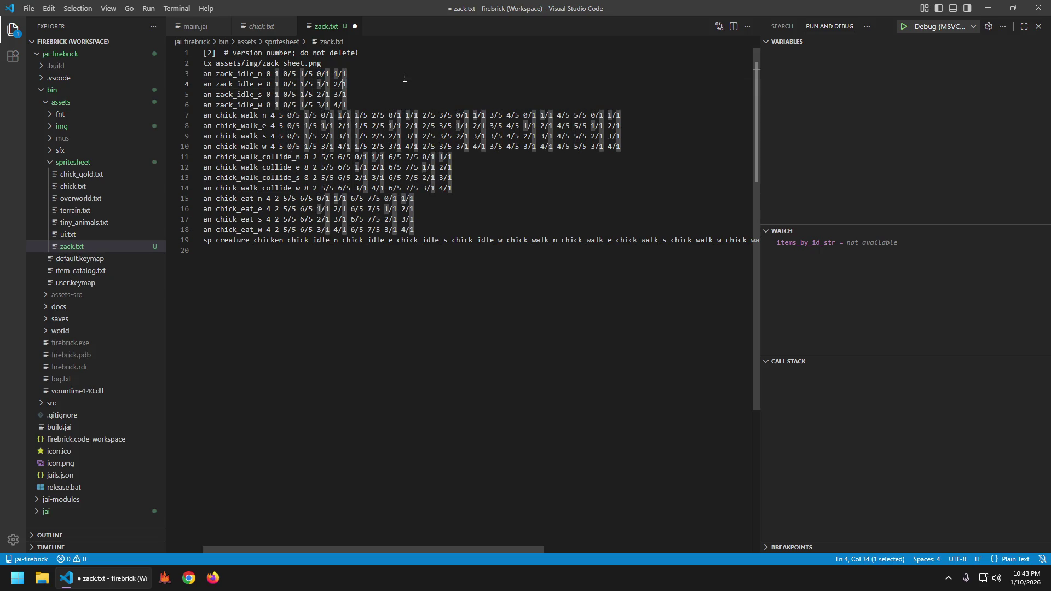
key(shift+Left)
key(shift+Left)
key(shift+Left)
text(0/1 1/1)
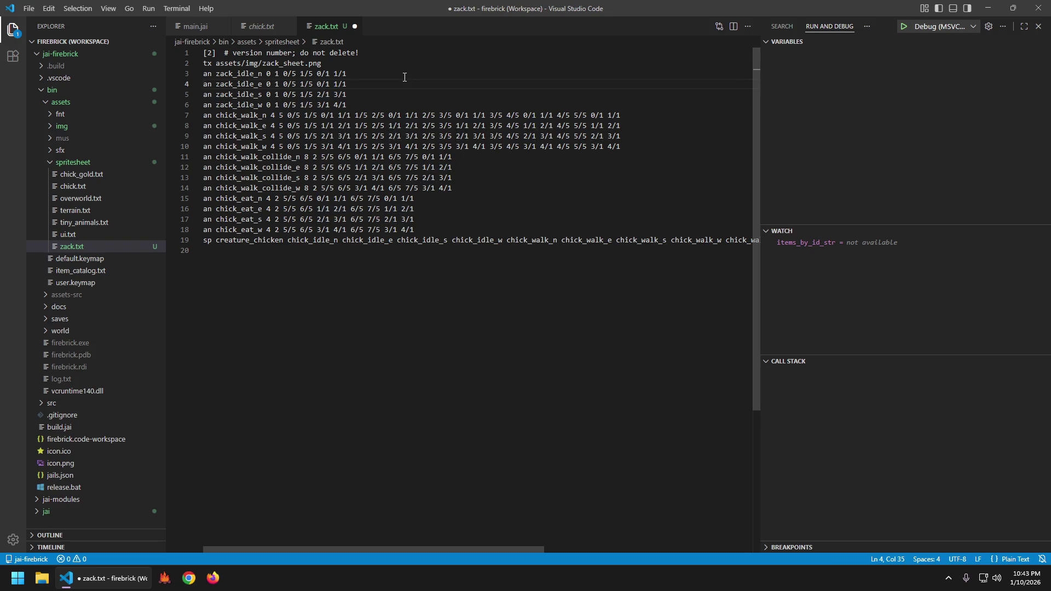
key(ctrl+s)
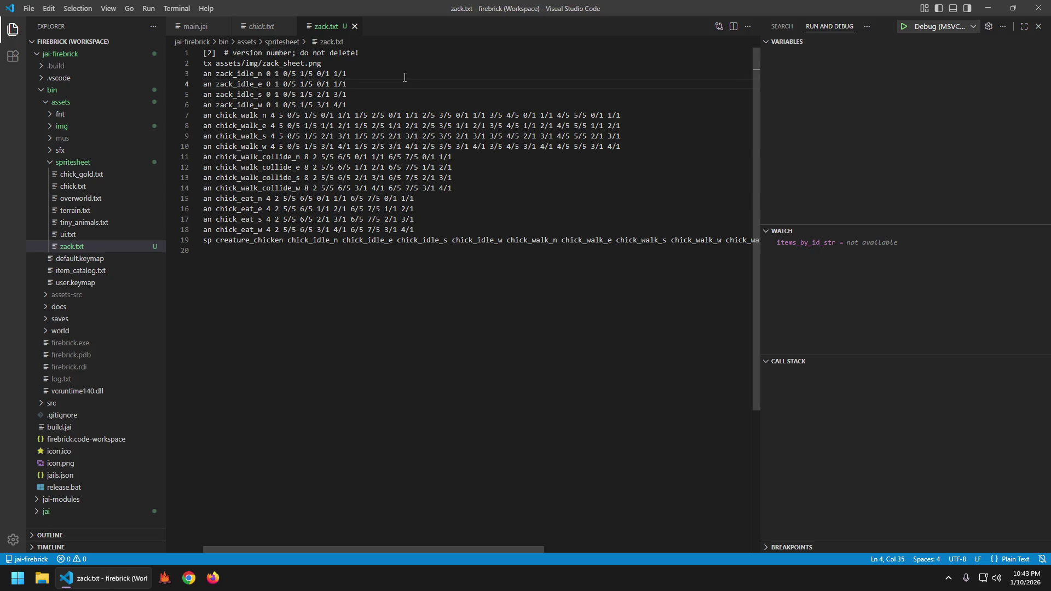
- Set the trailing values on lines 5 and 6 to 0/1 1/1 with two cursors
key(Down)
key(ctrl+alt+Down)
key(shift+Left)
key(shift+Left)
key(shift+Left)
key(shift+Left)
text(0/1 1/1)
key(Escape)
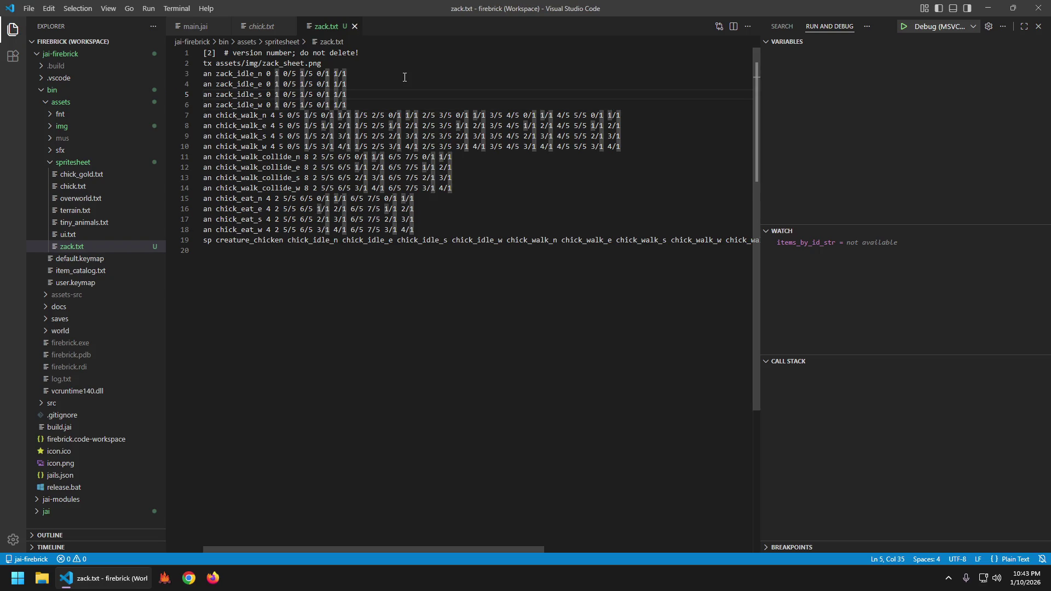
key(Down)
key(Down)
key(Right)
- Comment out the chick walk, collide and eat lines with '#' and save
key(Home)
key(ctrl+alt+Down)
key(ctrl+alt+Down)
key(ctrl+alt+Down)
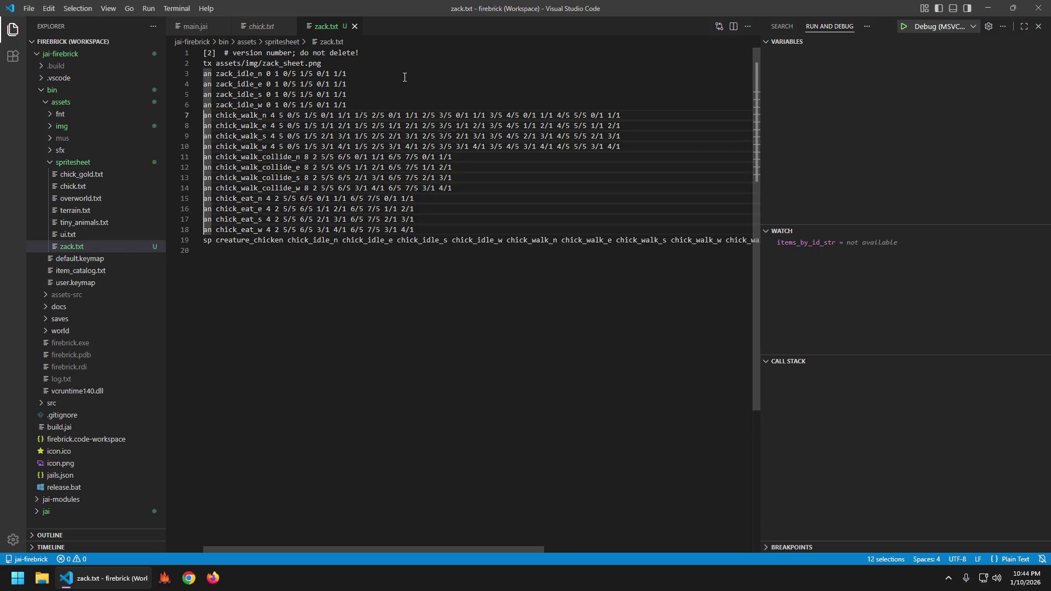
text(#)
key(Escape)
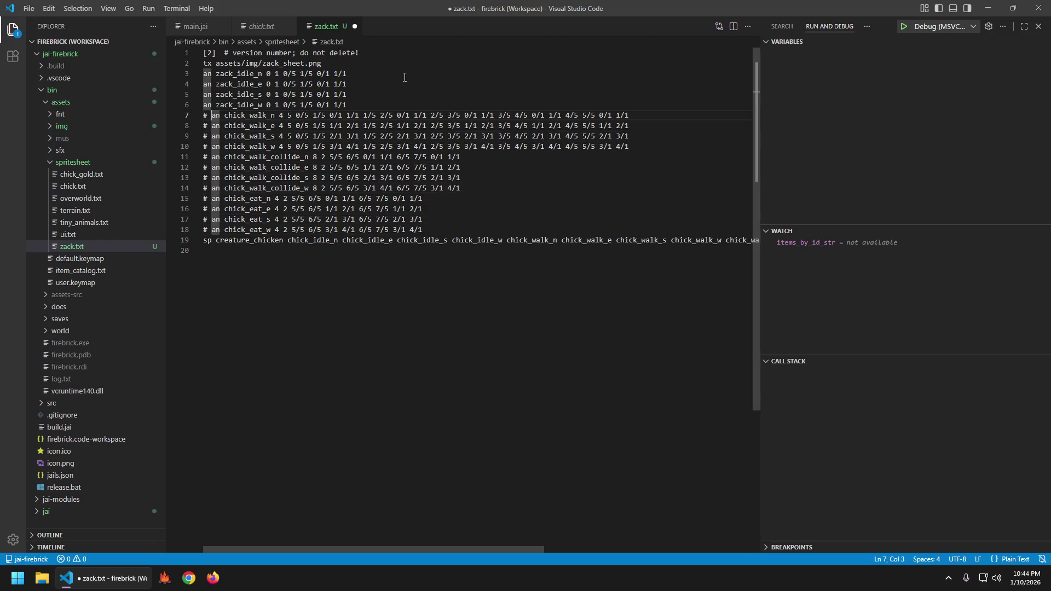
key(ctrl+s)
- Rename creature_chicken to creature_zack, save, and search the file for 'zach'
key(Down)
key(Down)
key(Down)
key(Right)
key(ctrl+shift+Right)
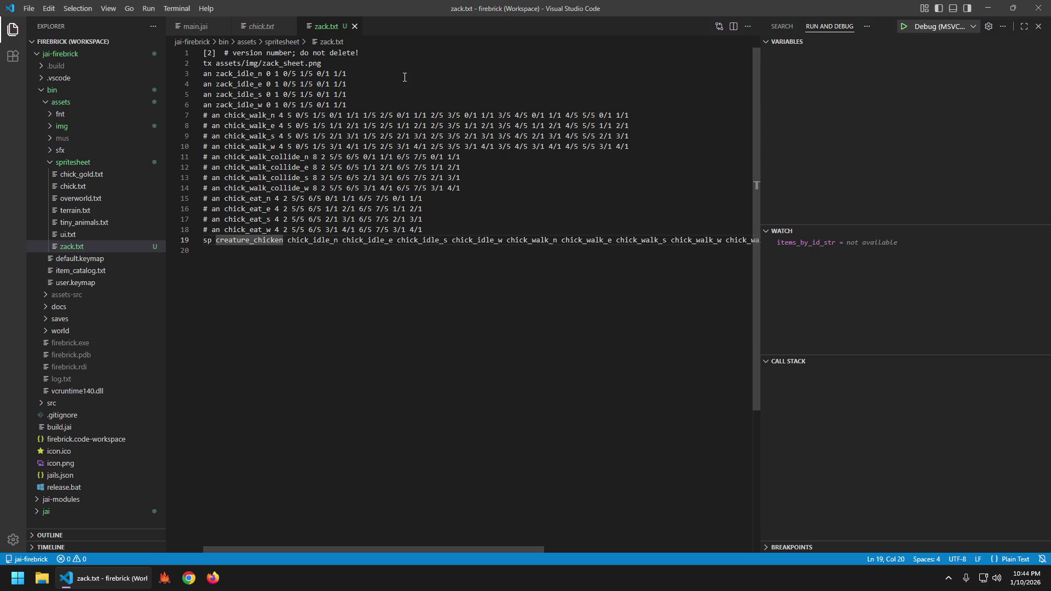
text(za)
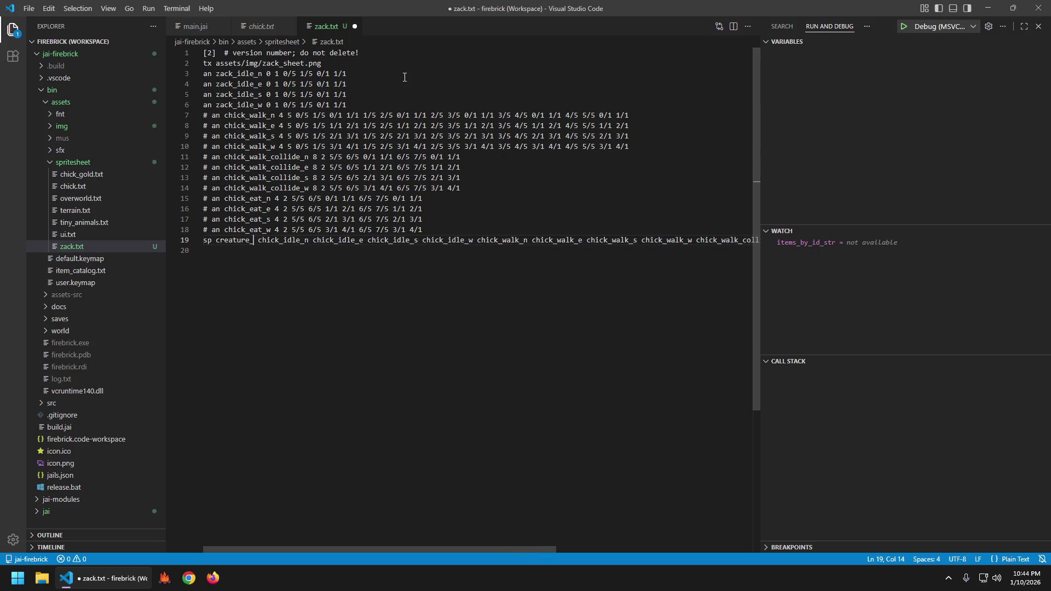
text(ck)
key(ctrl+s)
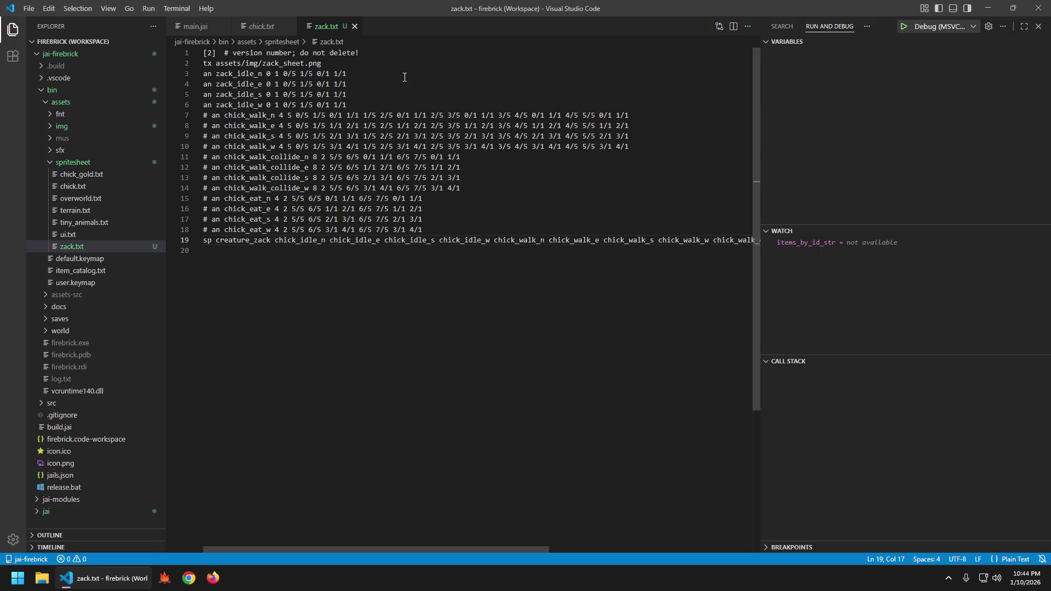
key(ctrl+f)
text(zach)
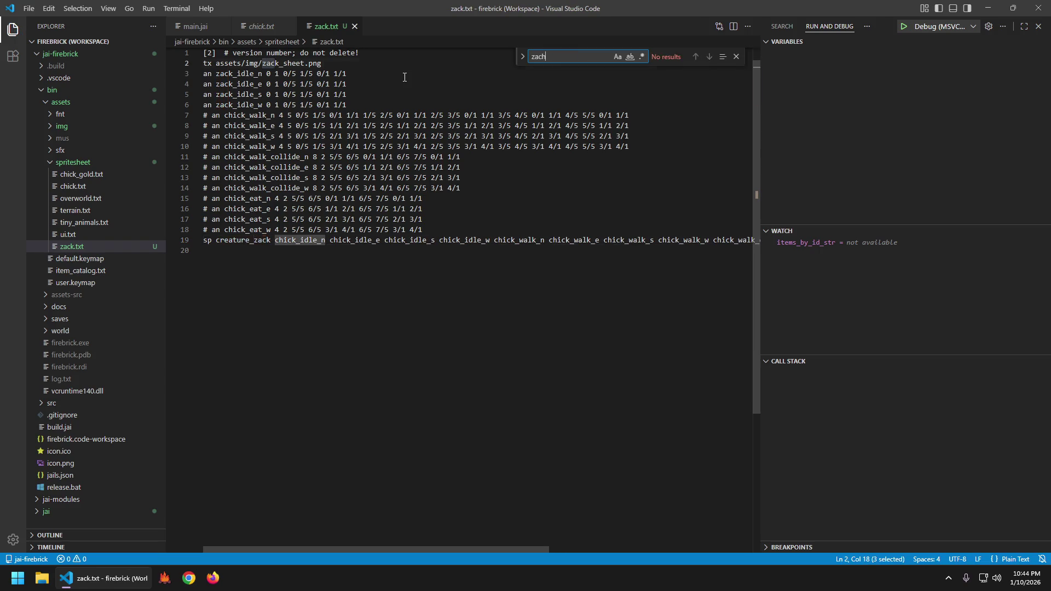
key(Escape)
key(Escape)
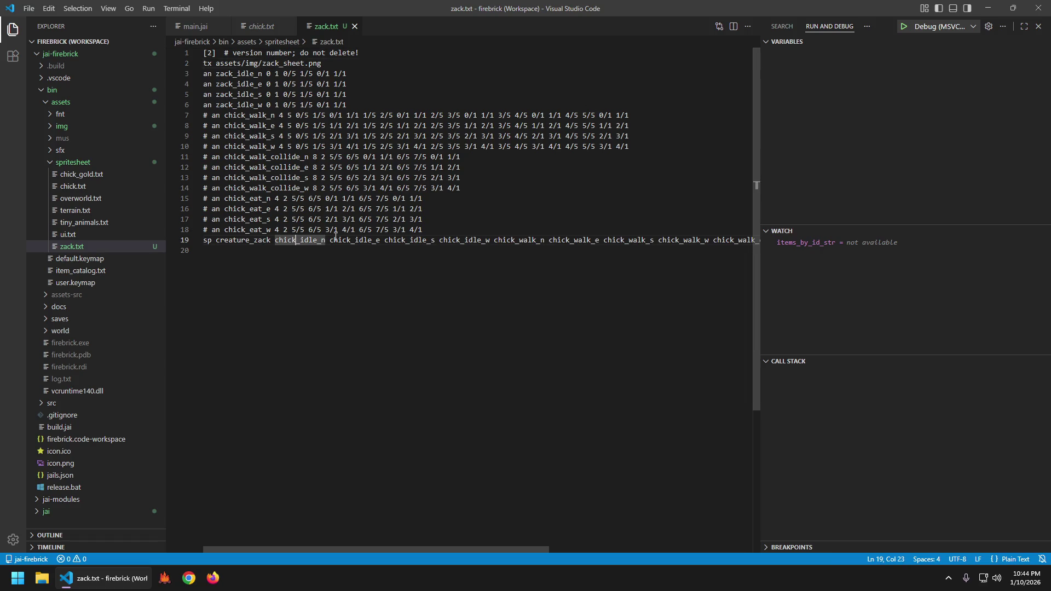
- Replace chick with zack in the idle, walk and walk_collide references on line 19
drag(296, 241, 274, 241)
key(ctrl+h)
text(x)
key(BackSpace)
text(zack)
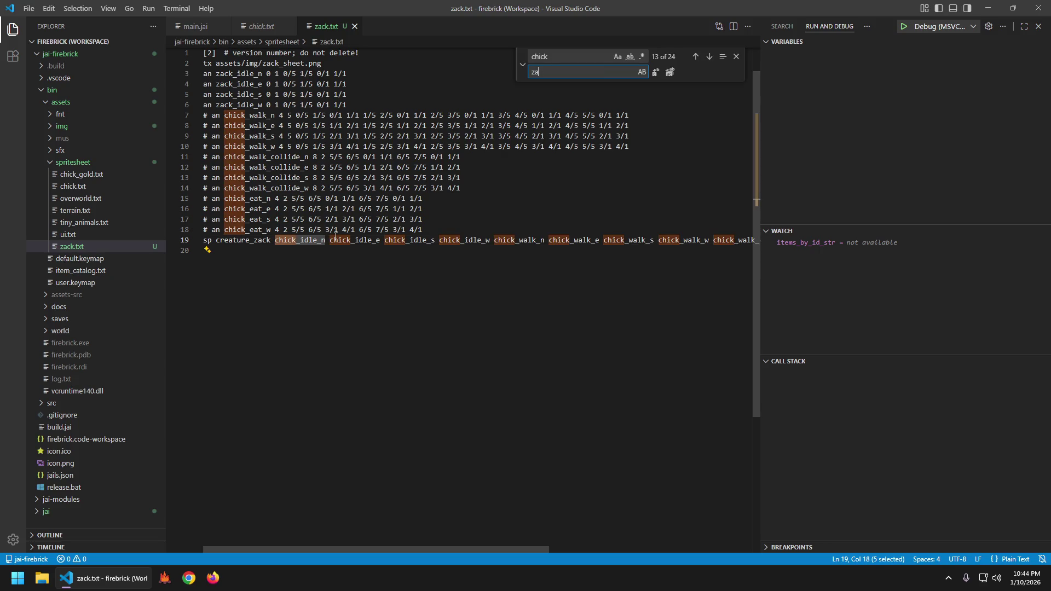
key(Return)
key(Return)
key(Return)
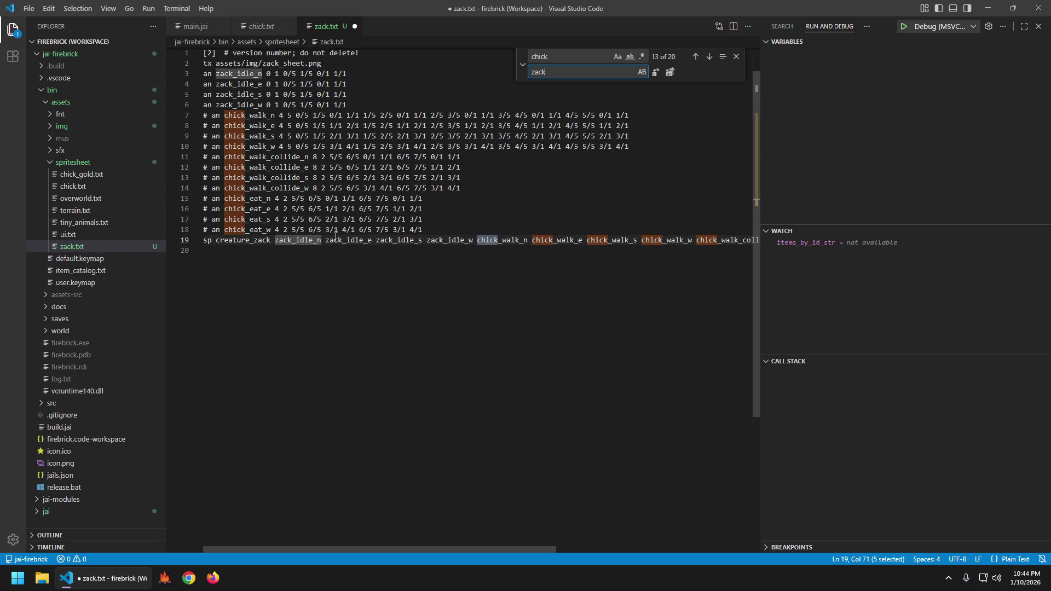
key(Return)
key(Return)
key(Return)
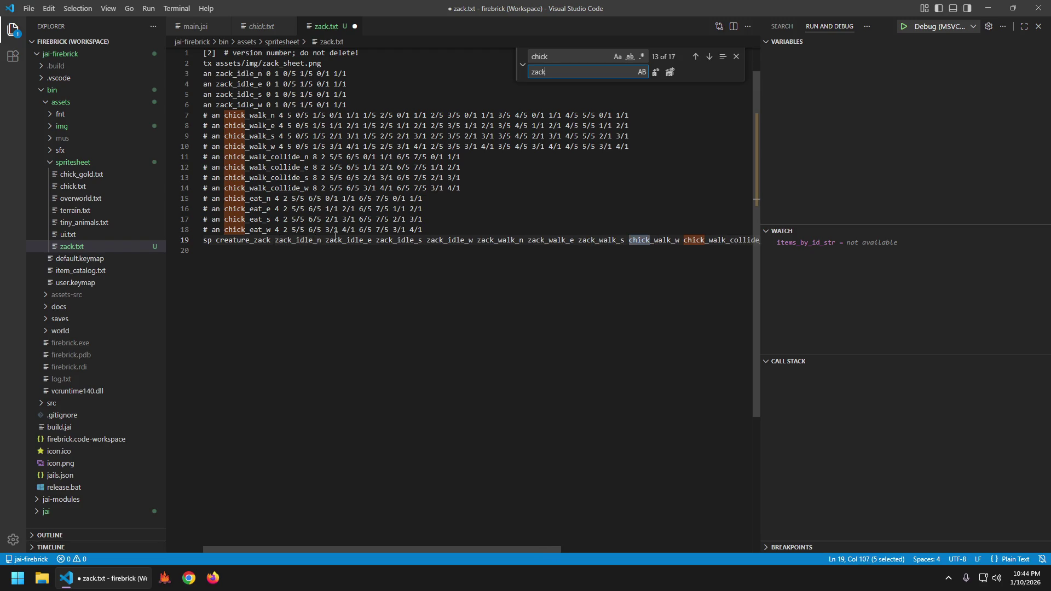
key(Return)
key(Return)
key(Return)
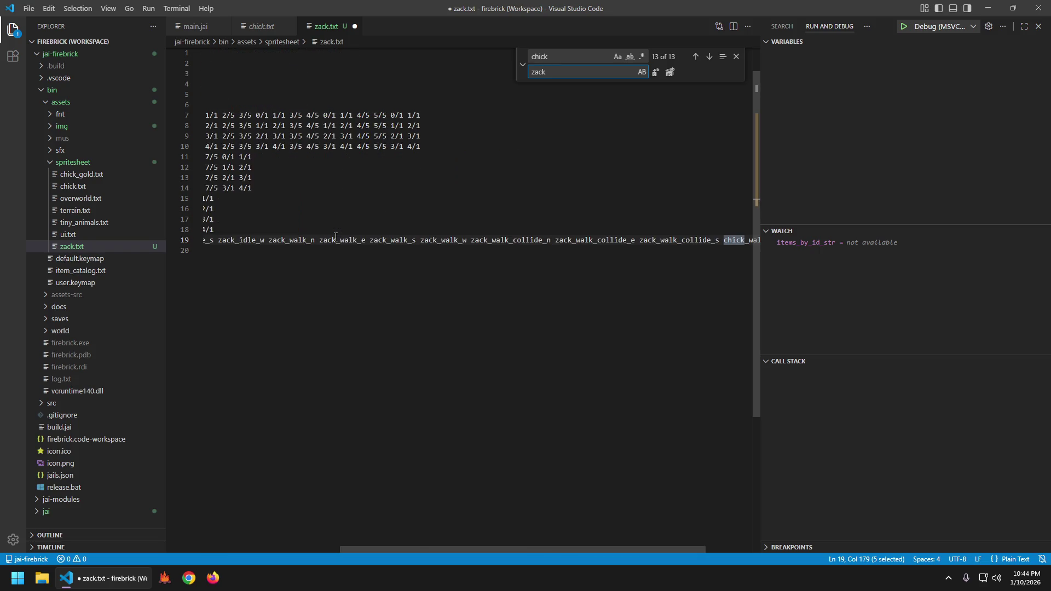
key(Escape)
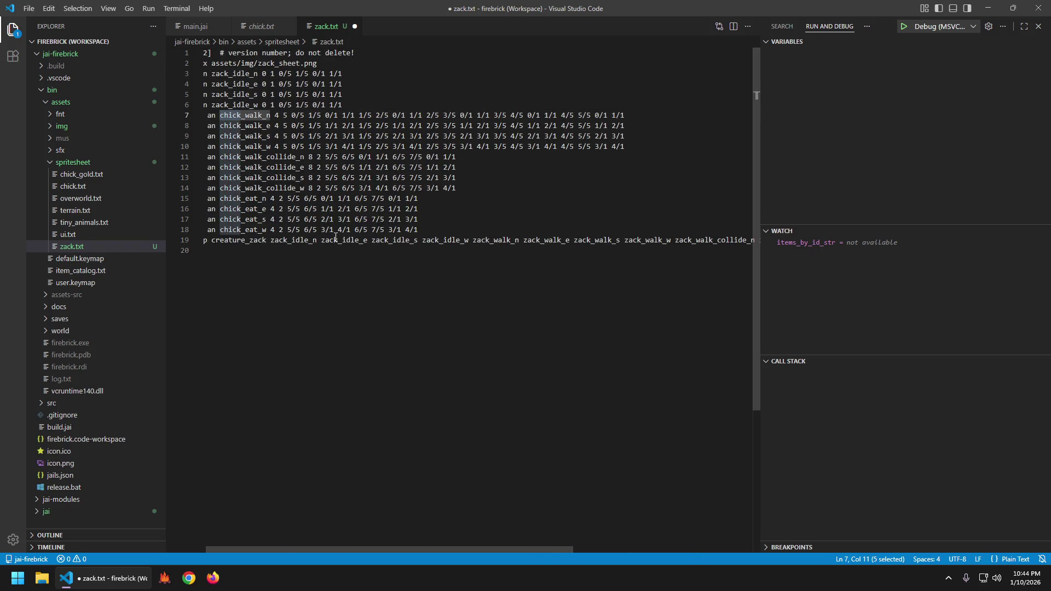
- Delete the four commented-out chick_eat lines 15–18 and save zack.txt
key(End)
key(ctrl+End)
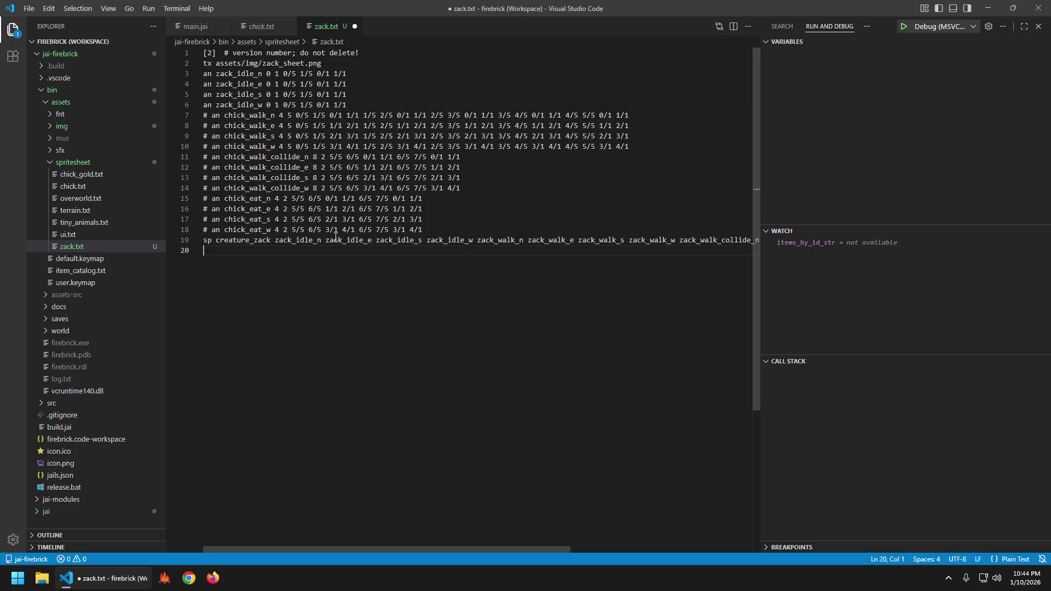
key(Up)
key(End)
key(Home)
key(Up)
key(Up)
key(Down)
key(End)
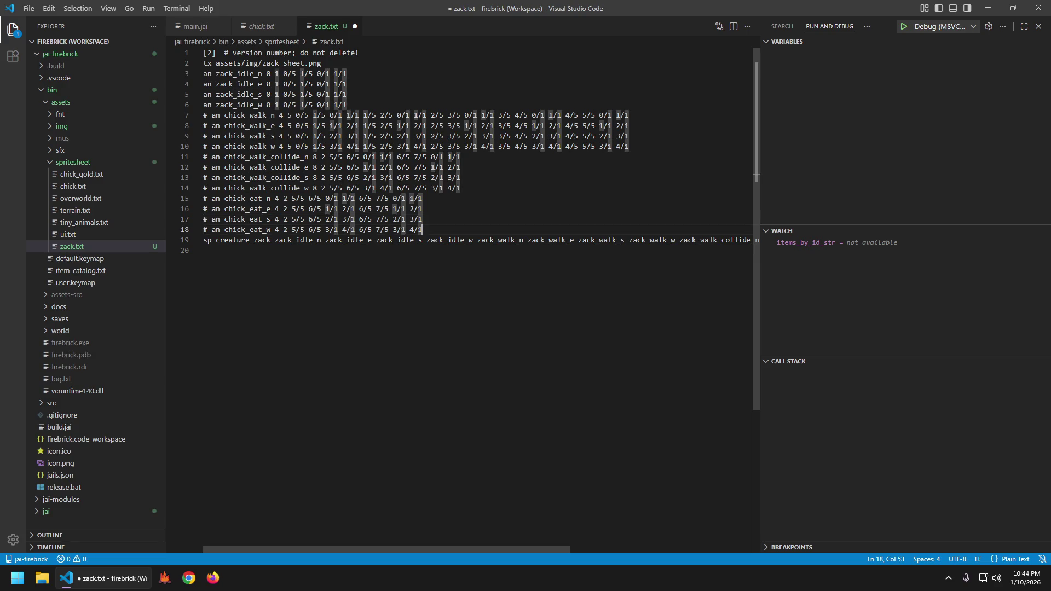
key(shift+Up)
key(shift+Up)
key(shift+Up)
key(shift+Home)
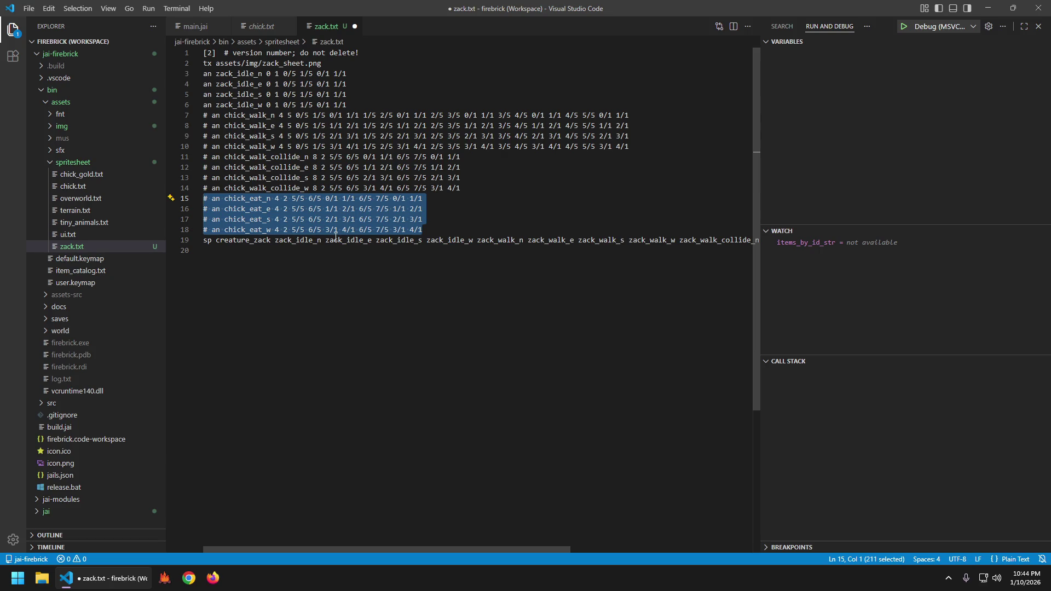
key(Escape)
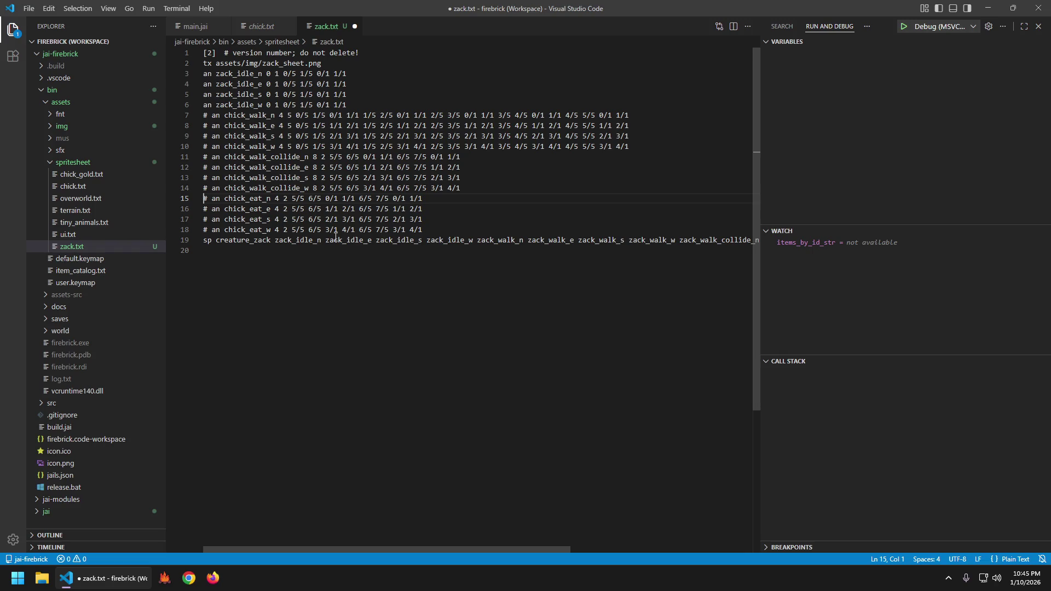
key(shift+Down)
key(shift+Down)
key(shift+Down)
key(shift+Left)
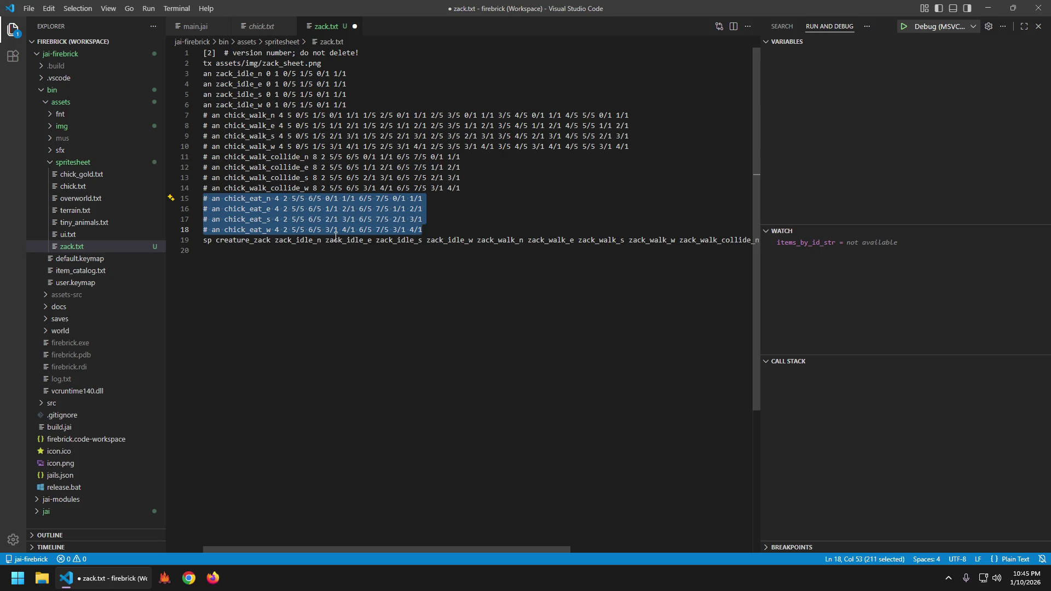
key(BackSpace)
key(BackSpace)
key(ctrl+s)
key(ctrl+h)
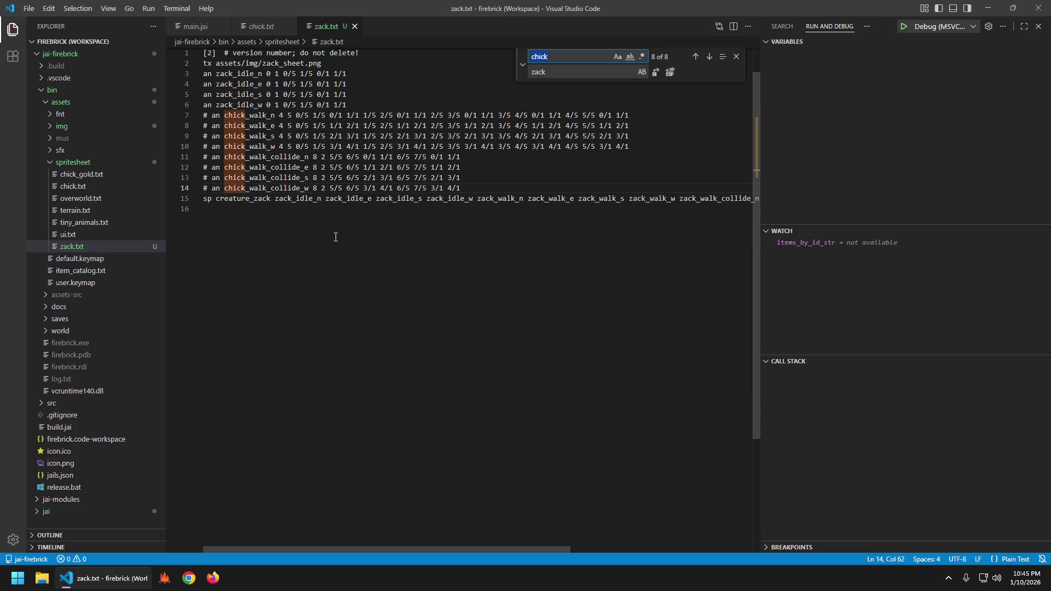
- Replace the remaining chick names with zack, uncomment lines 7–14, and save
key(Tab)
key(Return)
key(Return)
key(Return)
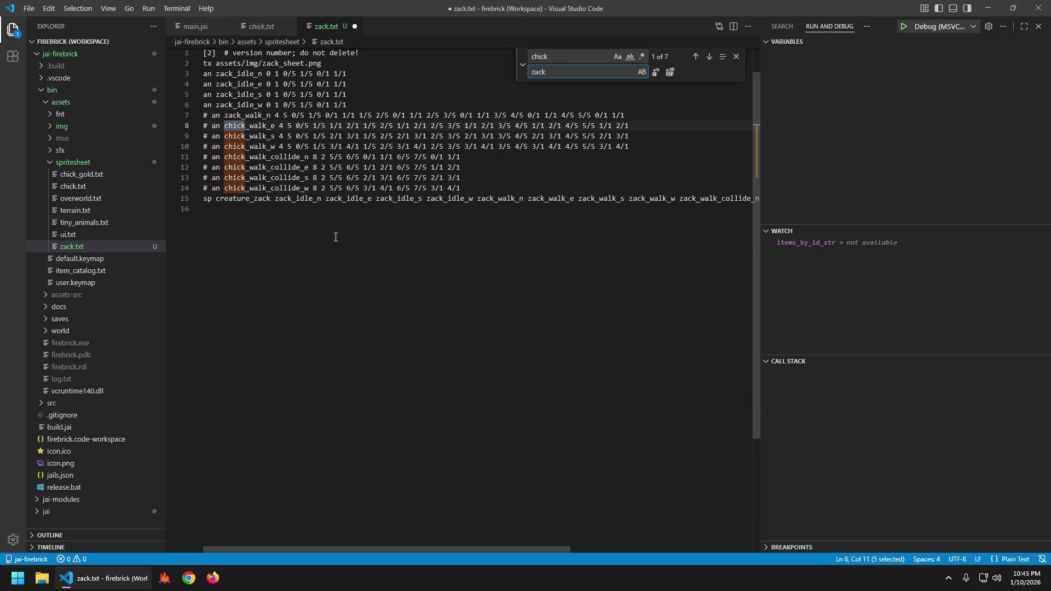
key(Escape)
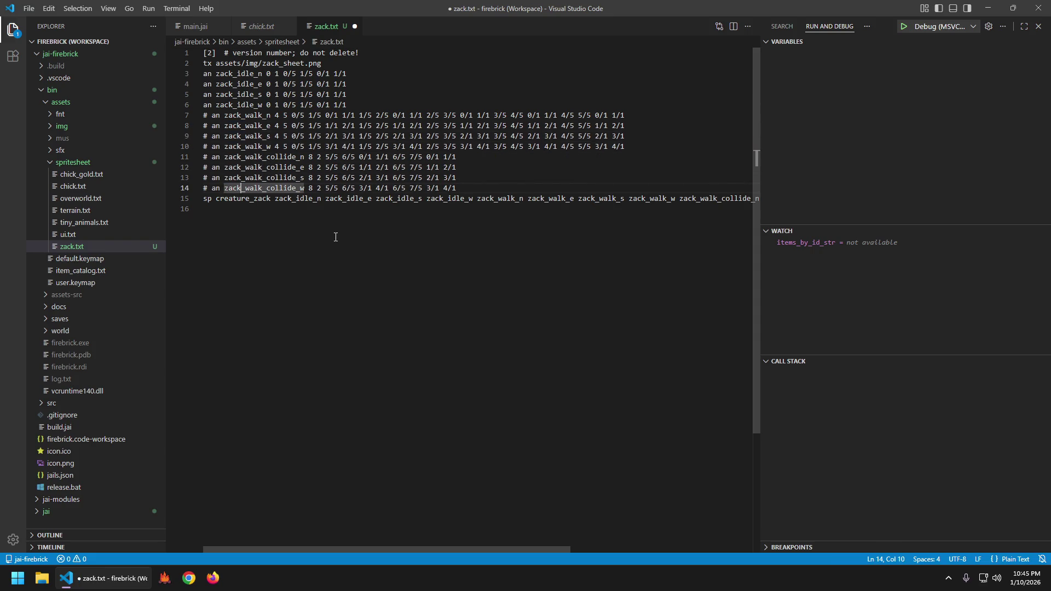
key(Home)
key(ctrl+alt+Up)
key(ctrl+alt+Up)
key(ctrl+alt+Up)
key(Delete)
key(Delete)
key(Delete)
key(Escape)
key(ctrl+s)
- Remove the leading 0/5 1/5 frame from the four zack_walk lines 7–10
key(Up)
key(Up)
key(Up)
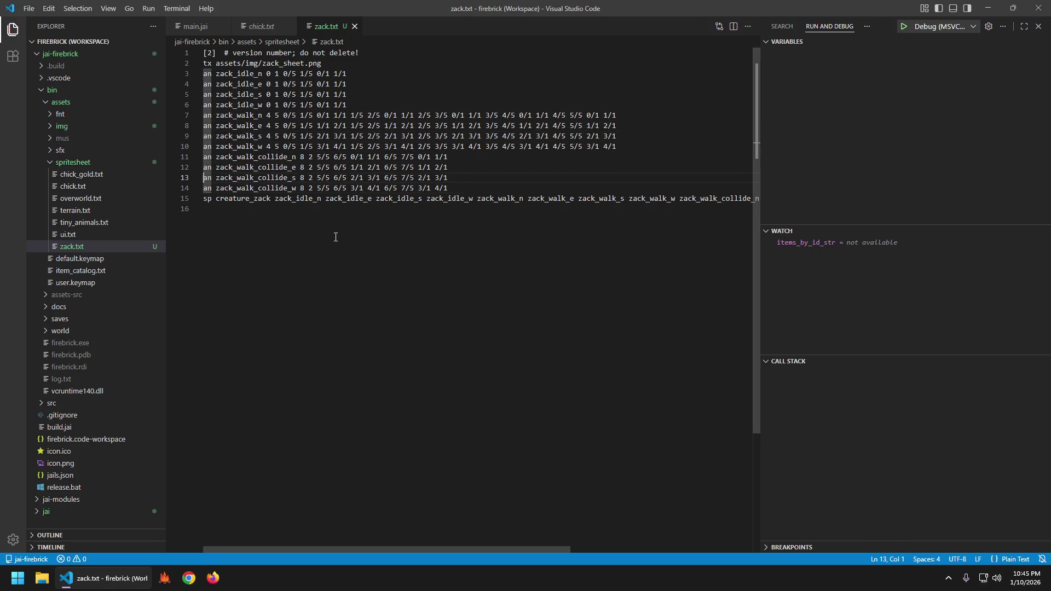
key(Down)
key(ctrl+Right)
key(ctrl+Right)
key(ctrl+Right)
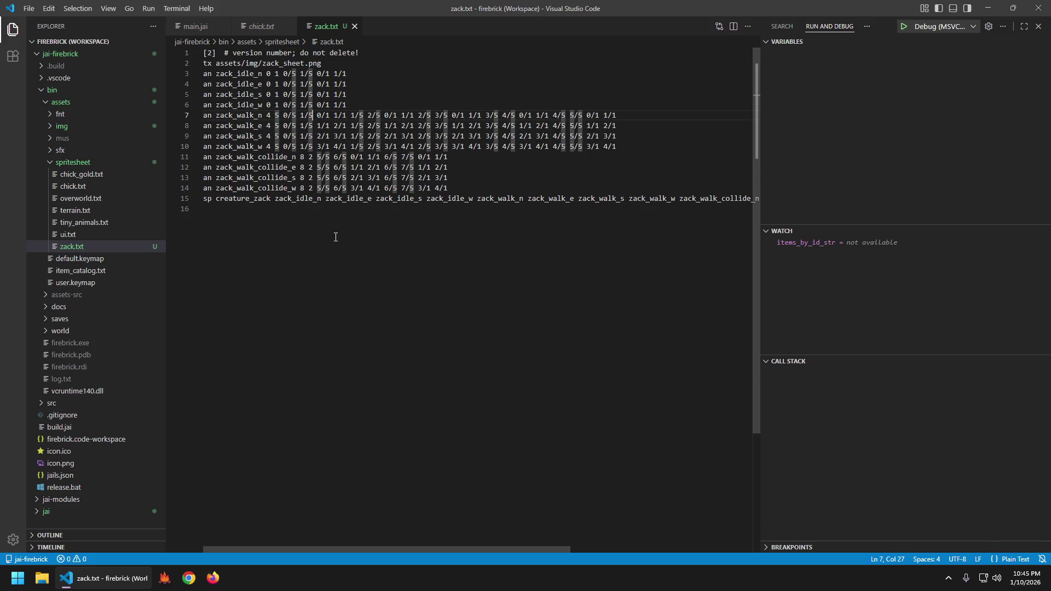
key(ctrl+Right)
key(ctrl+Right)
key(ctrl+Right)
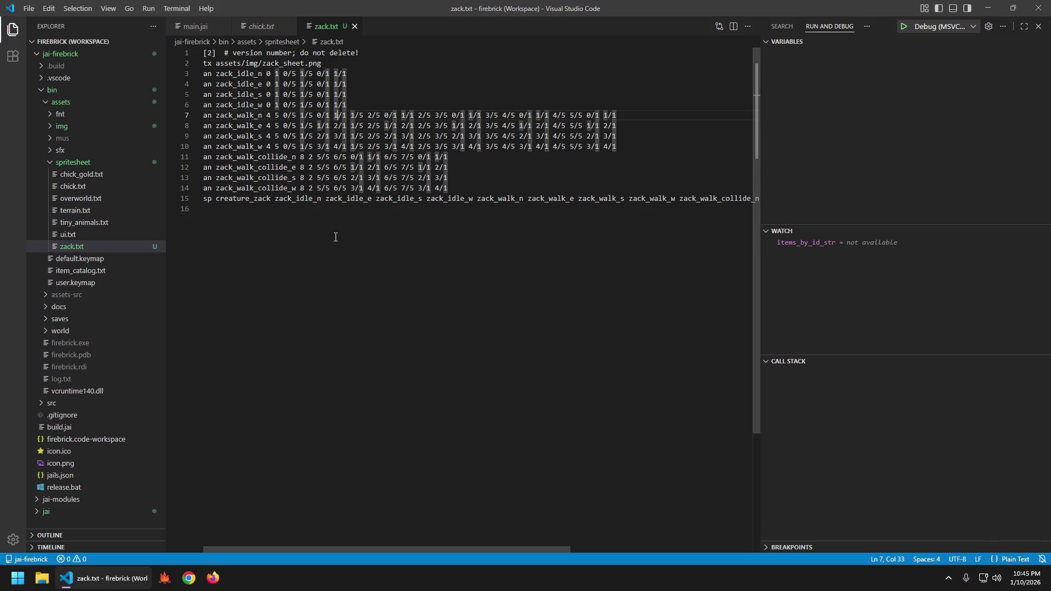
key(ctrl+Right)
key(ctrl+Right)
key(ctrl+Right)
key(ctrl+Right)
key(ctrl+Right)
key(ctrl+Right)
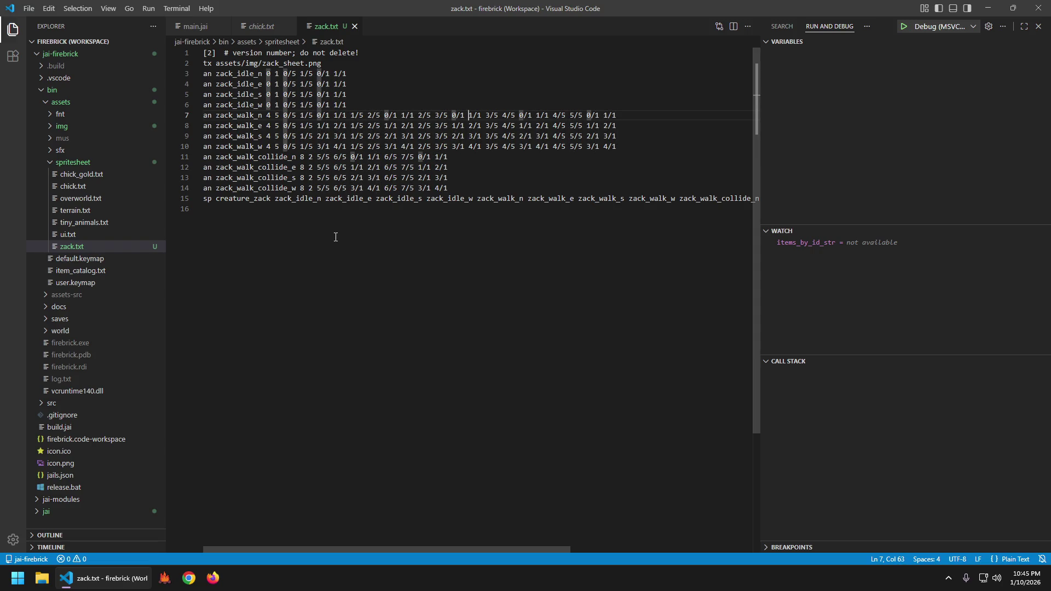
key(ctrl+Right)
key(ctrl+Right)
key(ctrl+Right)
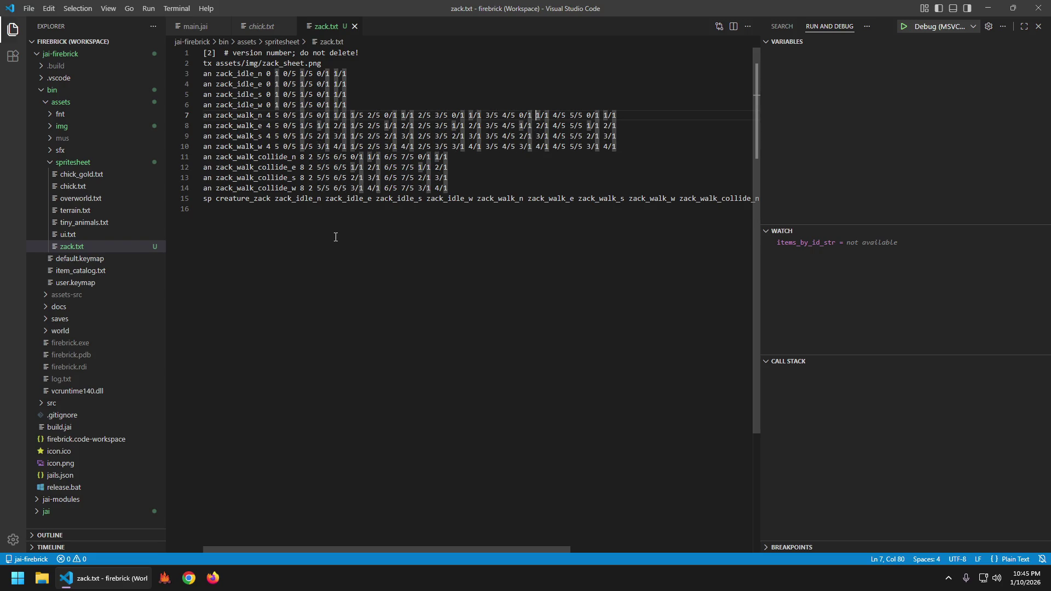
key(Right)
key(Right)
key(Right)
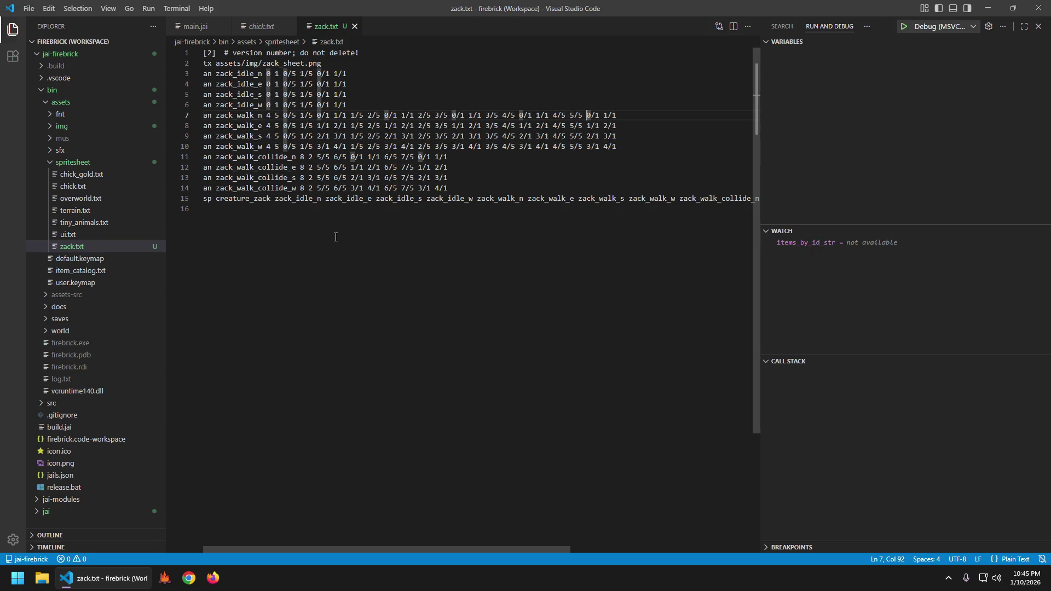
key(Home)
key(ctrl+Right)
key(ctrl+Right)
key(ctrl+Right)
key(Right)
key(ctrl+alt+Down)
key(shift+Right)
key(shift+Right)
key(shift+Right)
key(shift+Right)
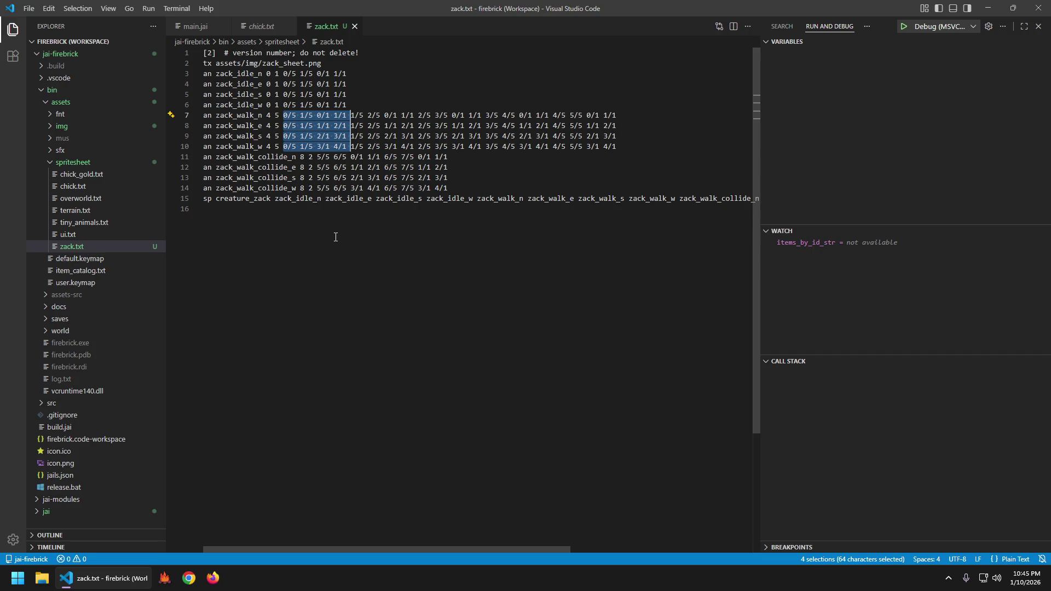
key(Delete)
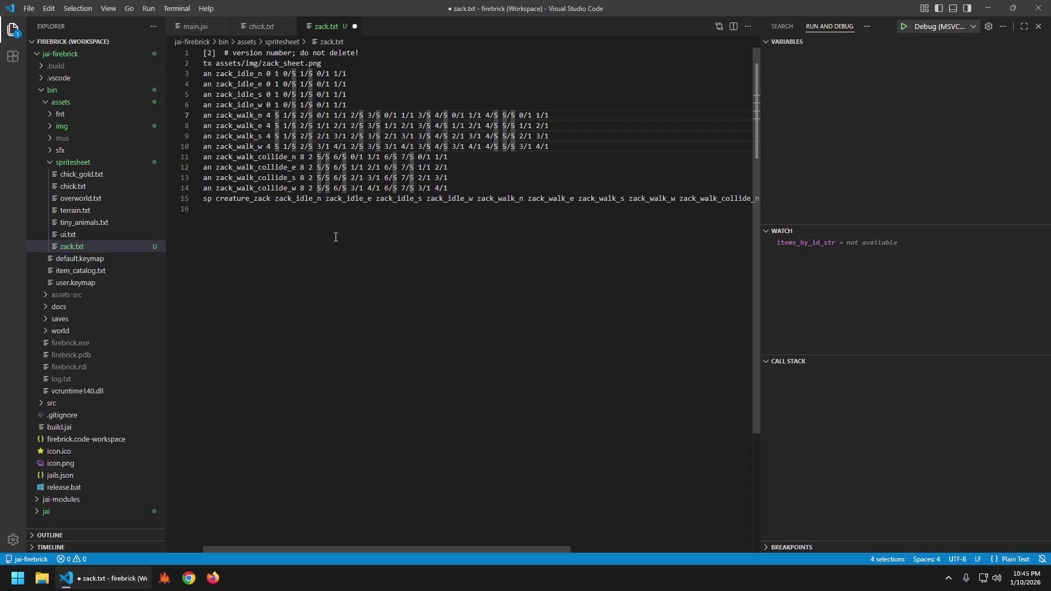
- Change the animations' frame count from 5 to 4 and save zack.txt
key(BackSpace)
text(4)
key(Escape)
key(ctrl+s)
- Reset the zack_walk_collide frames to 0/5 1/5 and 1/5 2/5, and close chick.txt
key(Down)
key(Down)
key(Down)
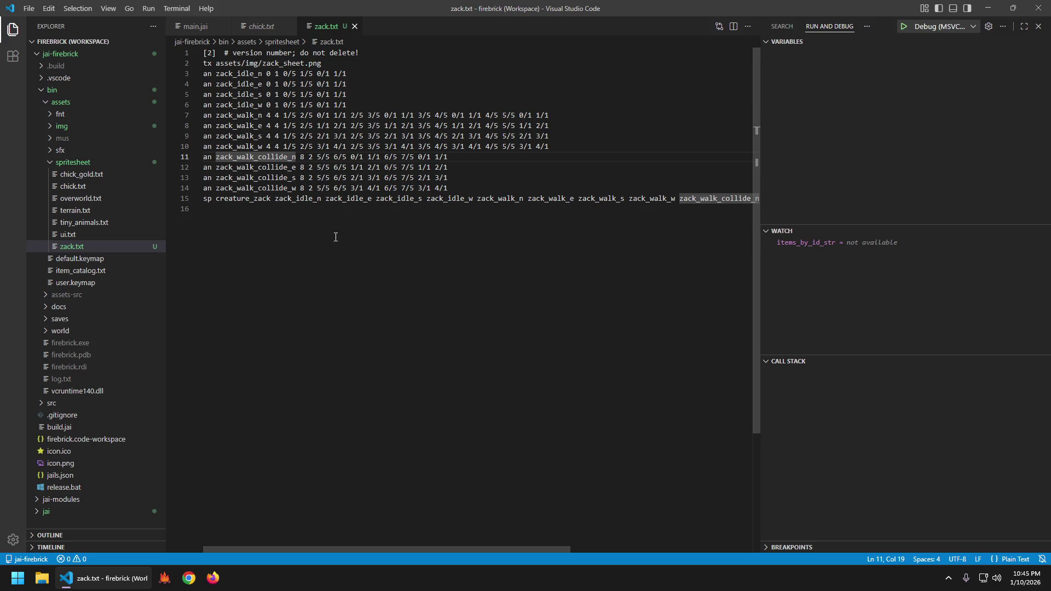
key(Up)
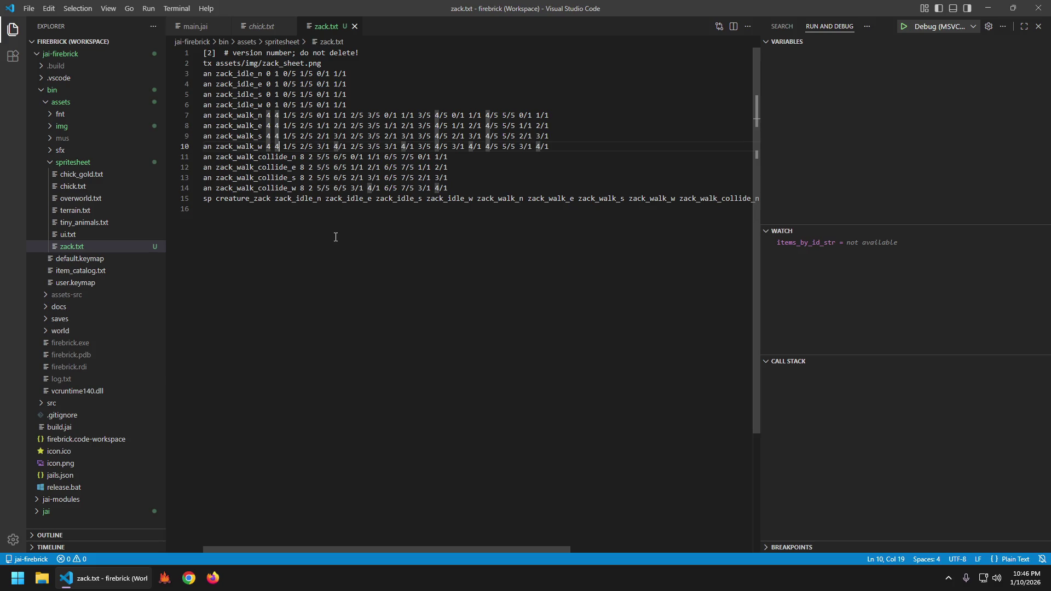
key(Down)
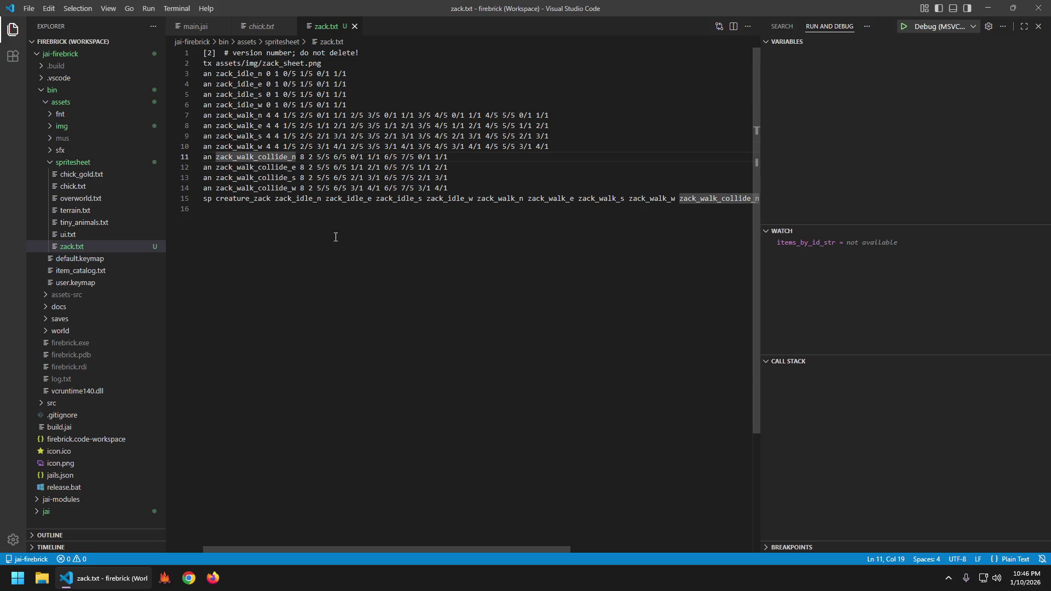
key(ctrl+z)
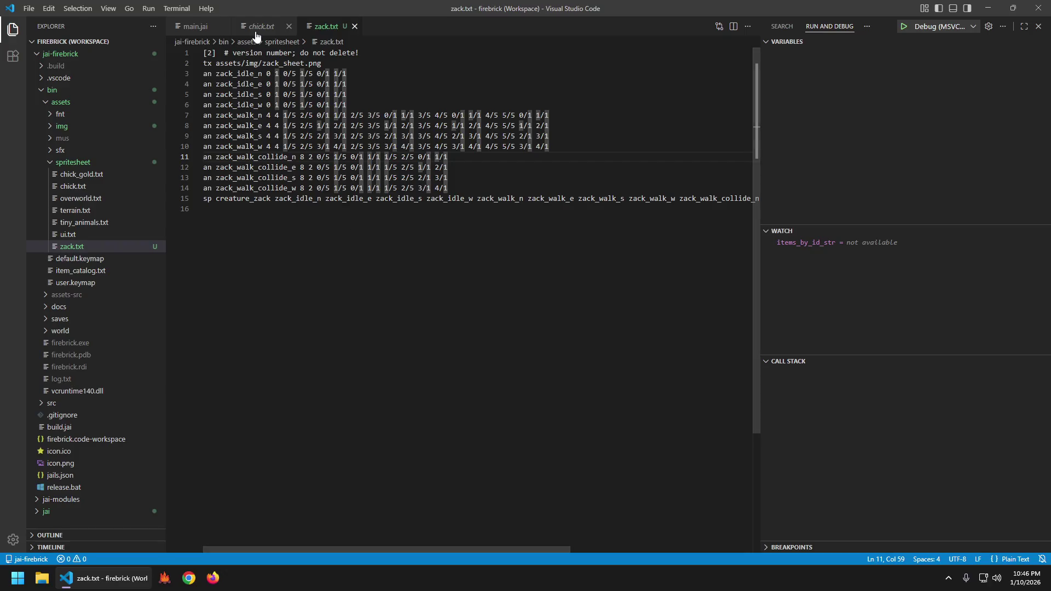
click(373, 80)
click(289, 26)
click(428, 63)
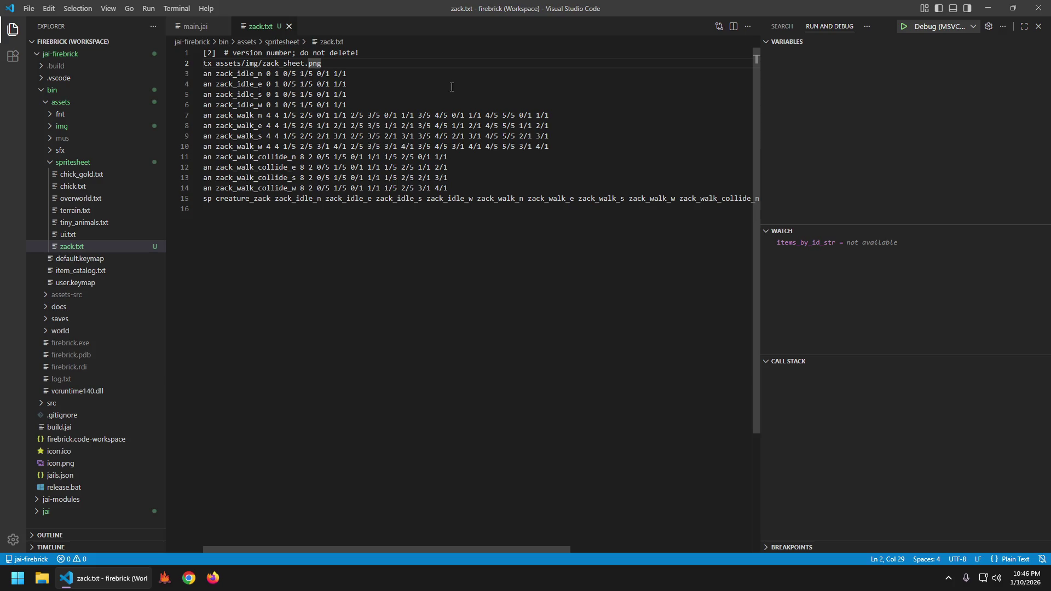
- Open assets.jai and find the chick.txt spritesheet load line
key(ctrl+p)
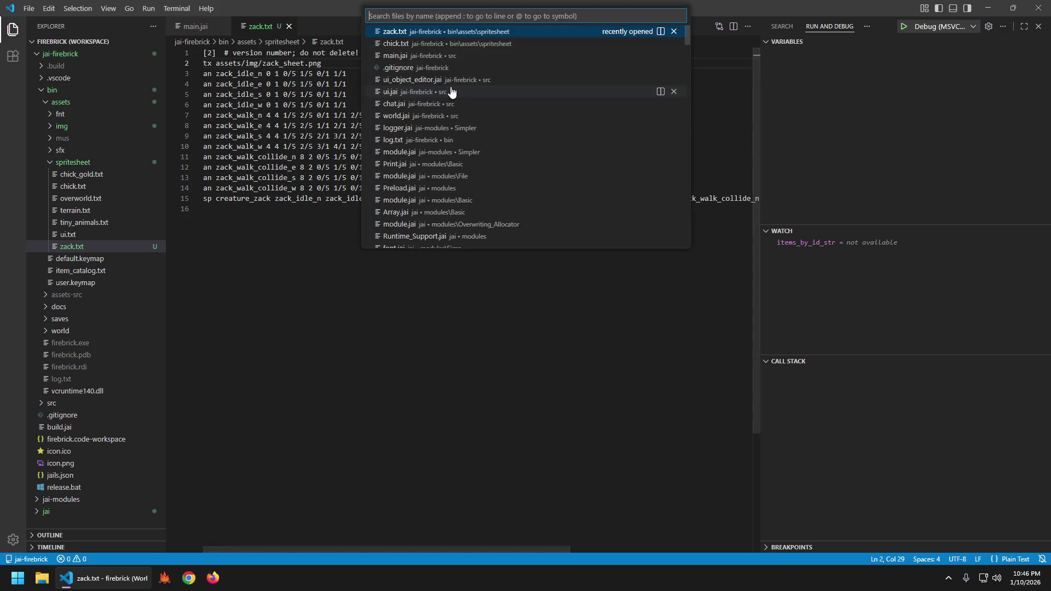
text(assets)
key(Return)
key(ctrl+f)
text(chick)
key(Return)
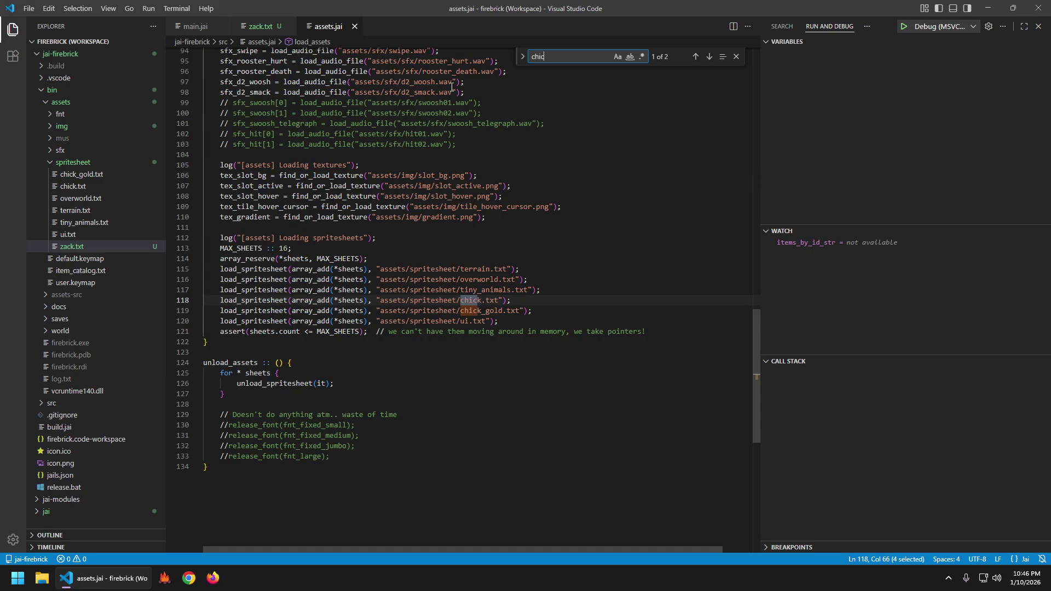
key(Escape)
- Duplicate the tiny_animals load_spritesheet line, rename the copy to zack_sheet, and save
key(Down)
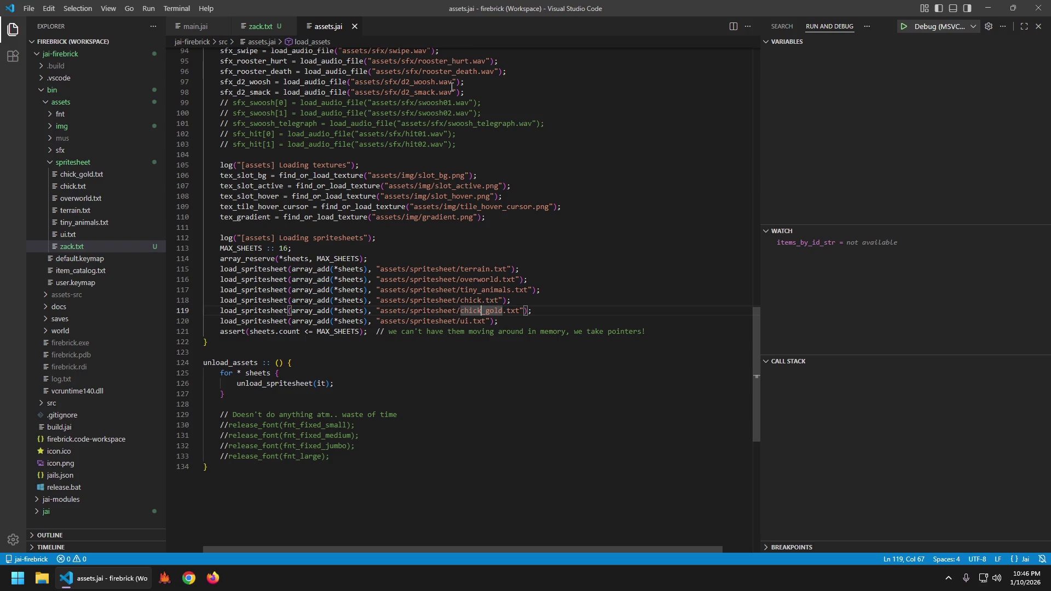
key(Up)
key(Up)
key(Up)
key(Down)
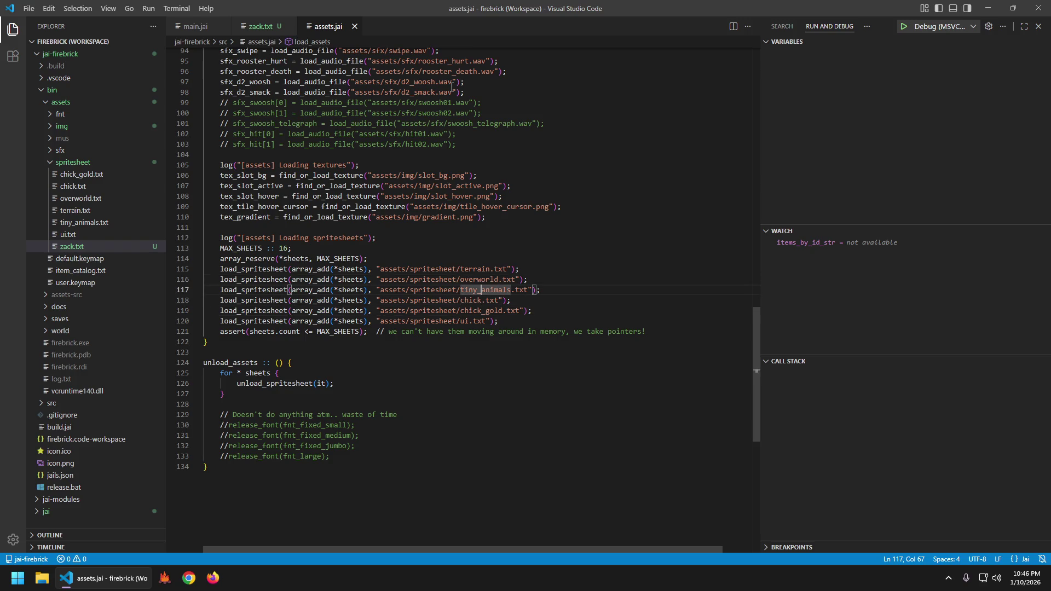
key(shift+alt+Down)
key(Up)
key(ctrl+d)
text(zach)
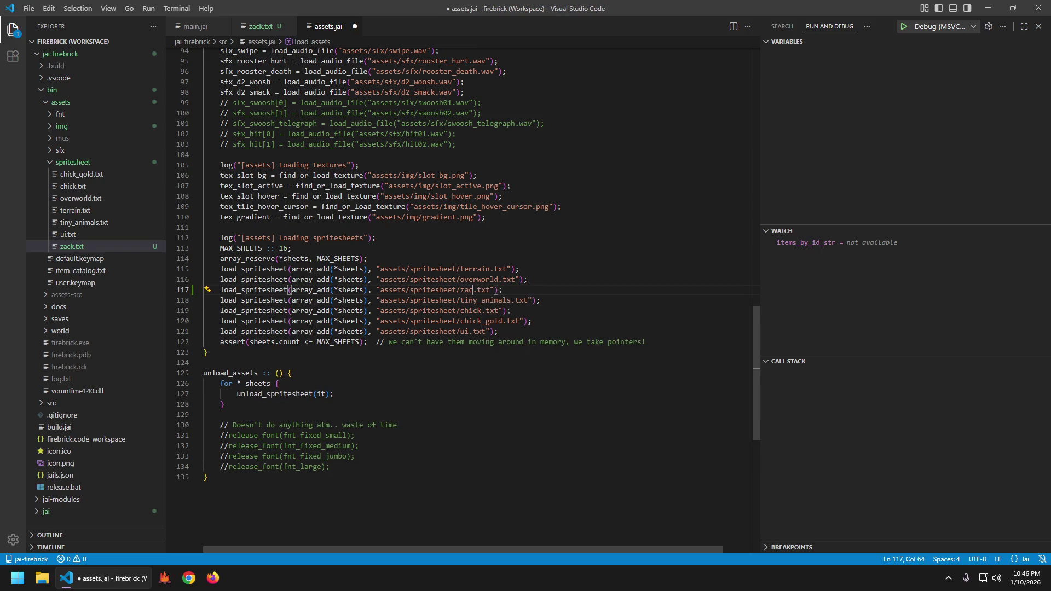
text(_sheet)
key(Left)
key(Left)
key(Left)
key(BackSpace)
text(k)
key(ctrl+s)
- Launch the game under the debugger with F5
key(End)
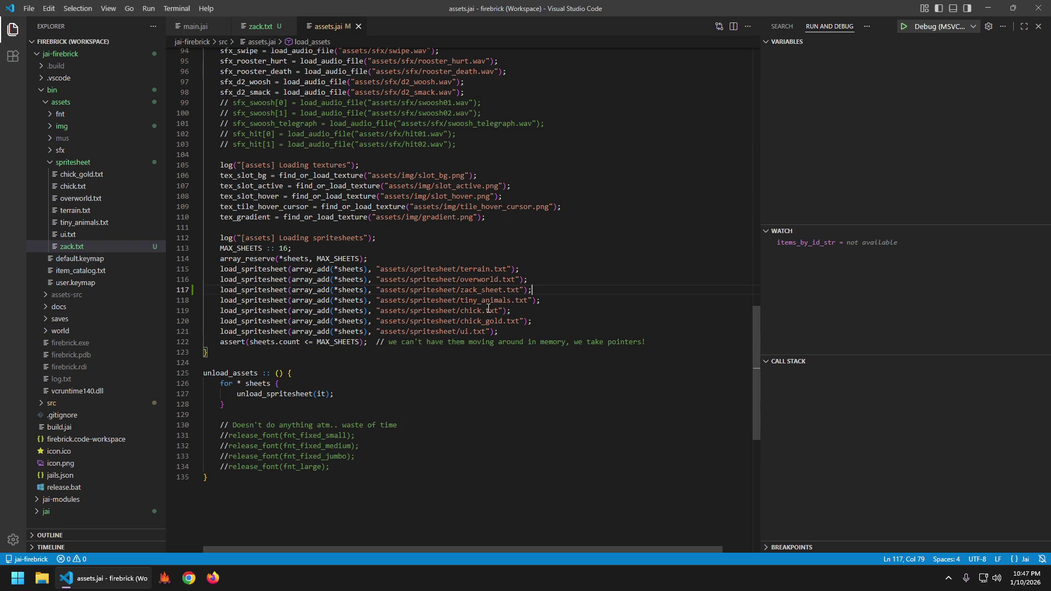
click(521, 247)
key(F5)
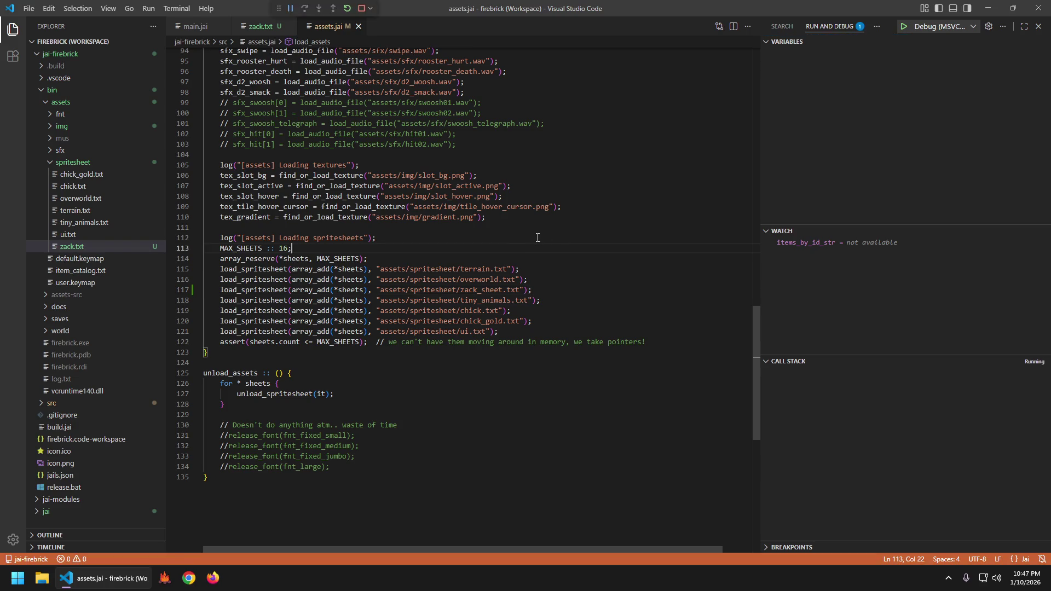
- Check the game's debug editor panel after the load error, then quit the game
key(F1)
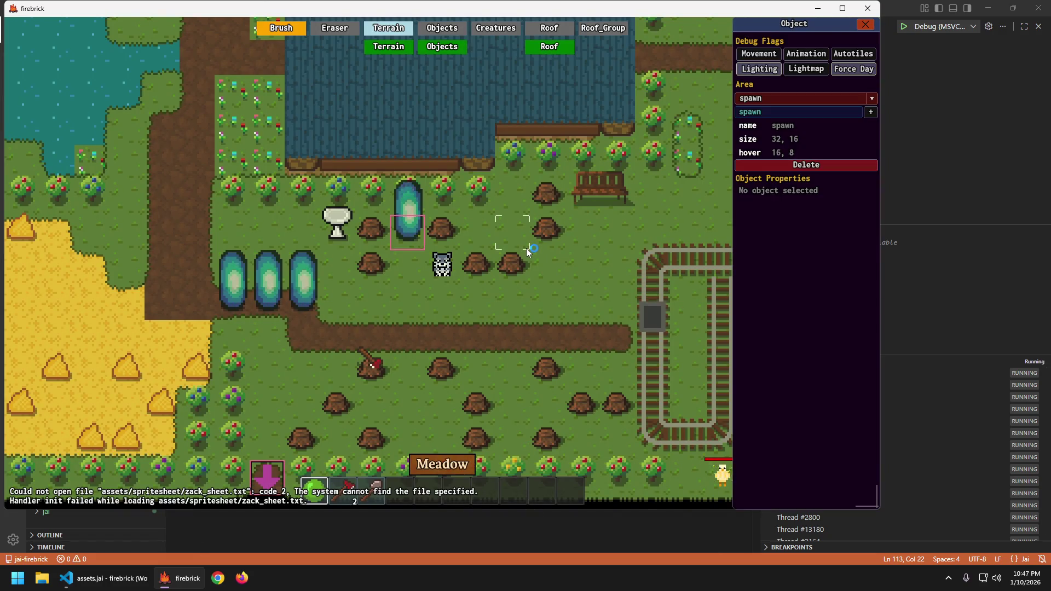
key(F1)
key(Escape)
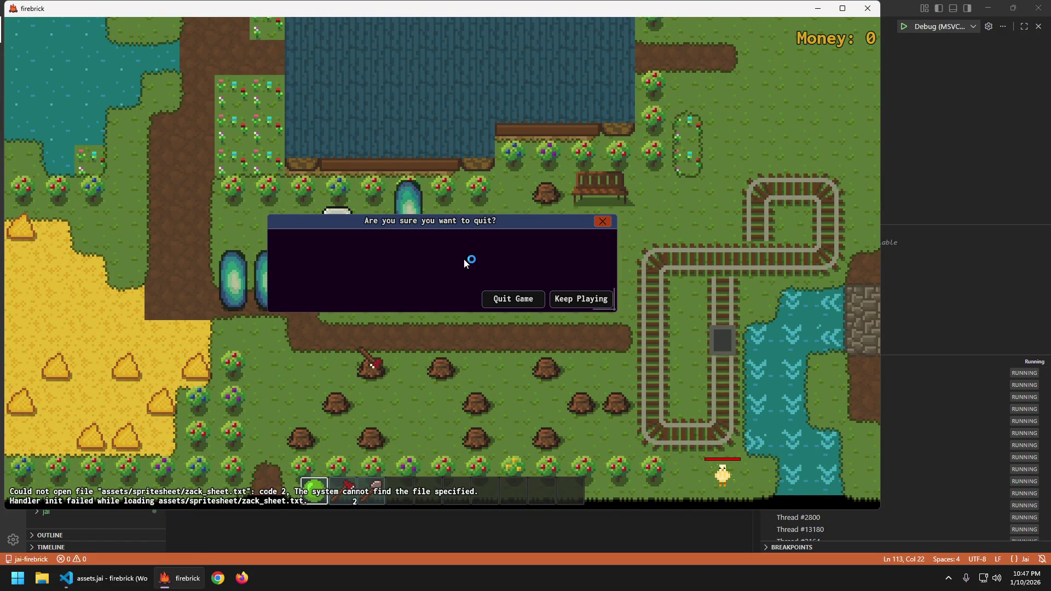
key(Escape)
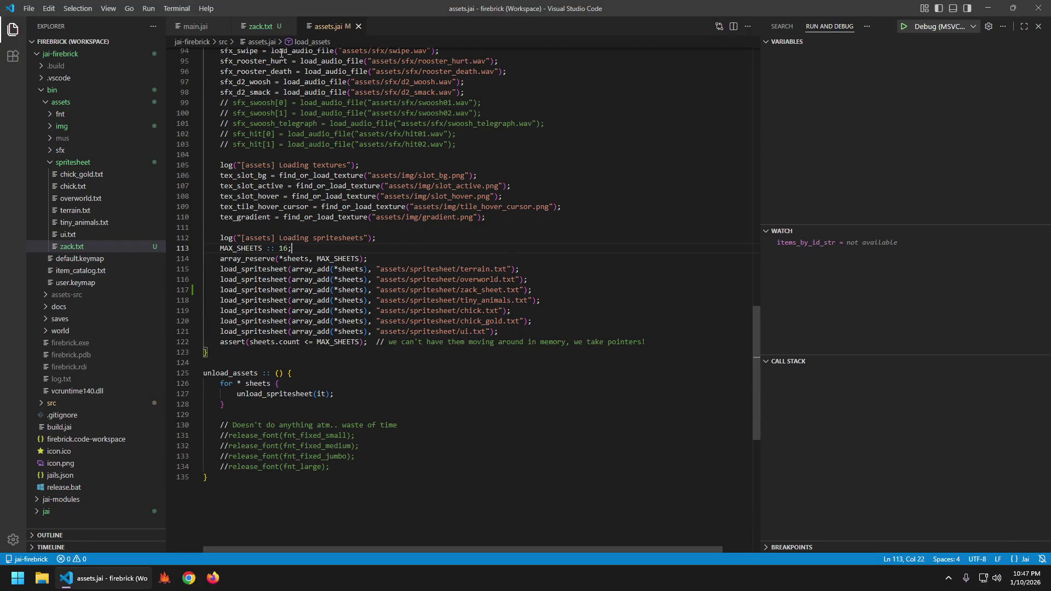
- Change the spritesheet path to zack.txt, save to rebuild and rerun, then quit
click(482, 290)
key(BackSpace)
key(ctrl+s)
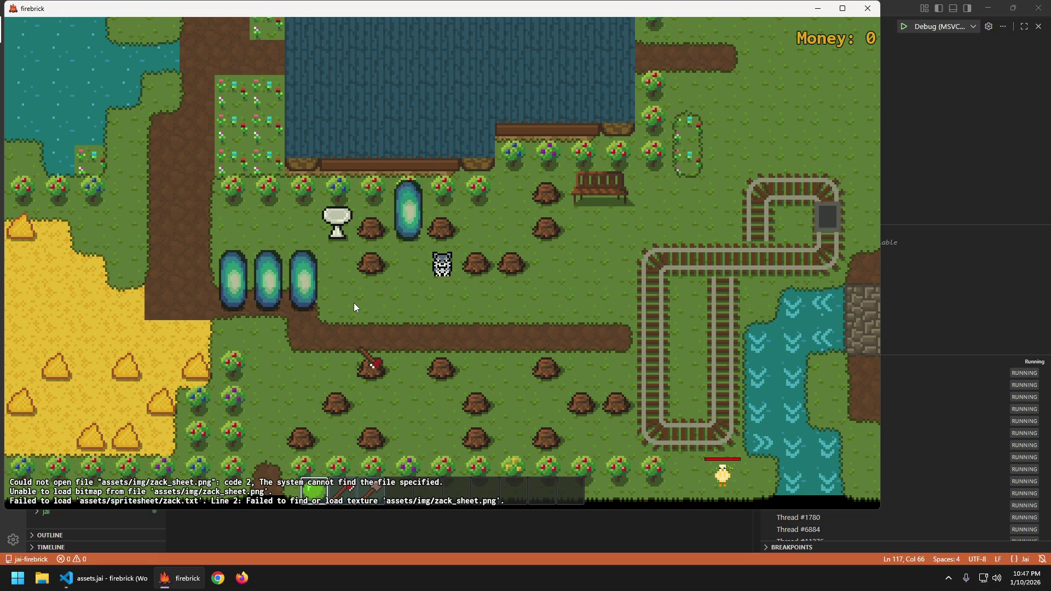
key(Escape)
key(Return)
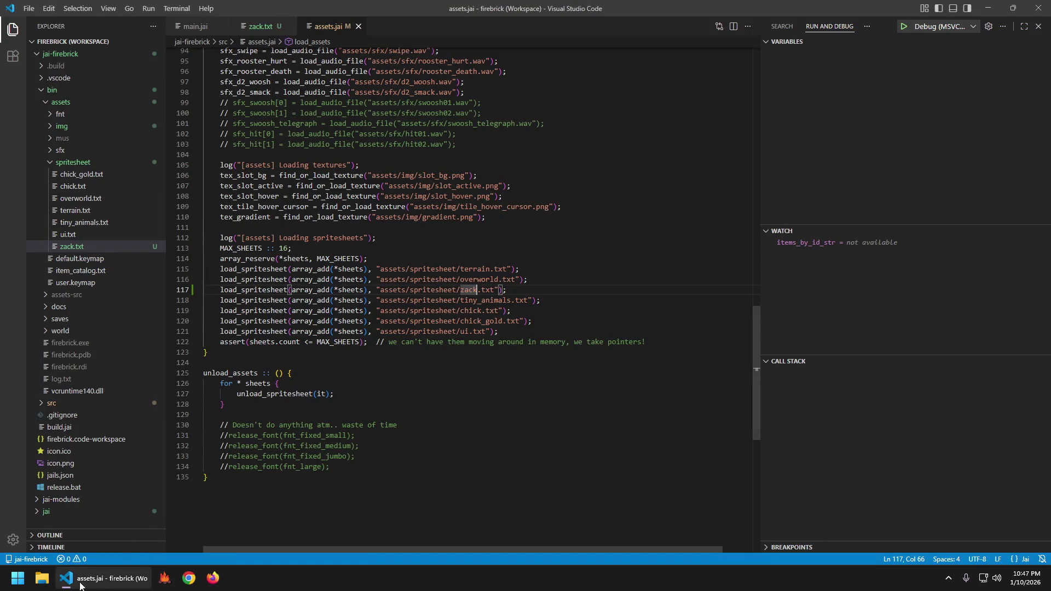
- Browse to jai-firebrick\bin\assets\img and rename zack-sheet.png to zack_sheet.png
key(super+e)
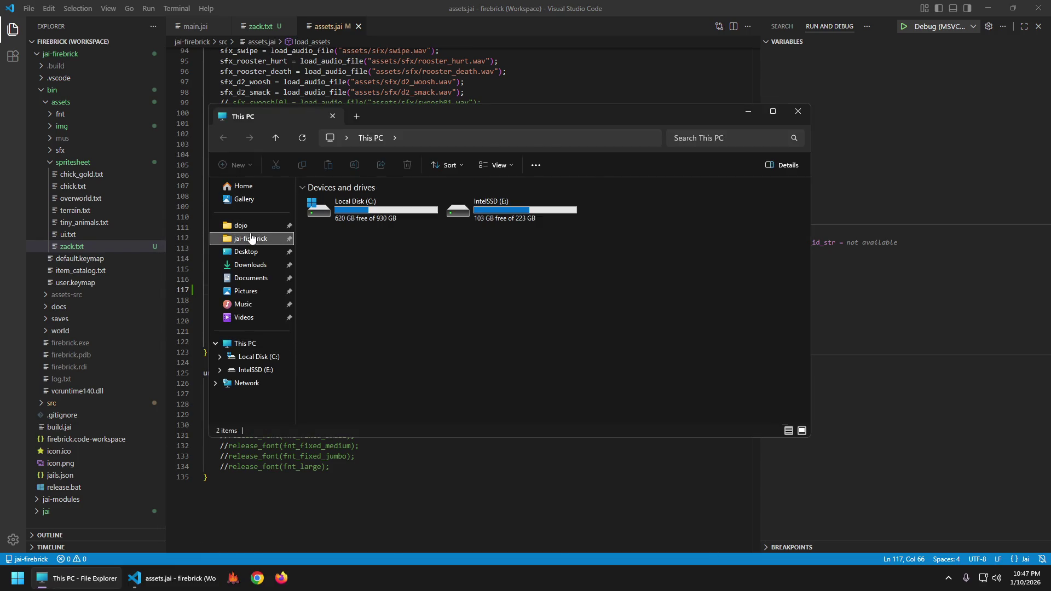
click(250, 238)
double_click(338, 228)
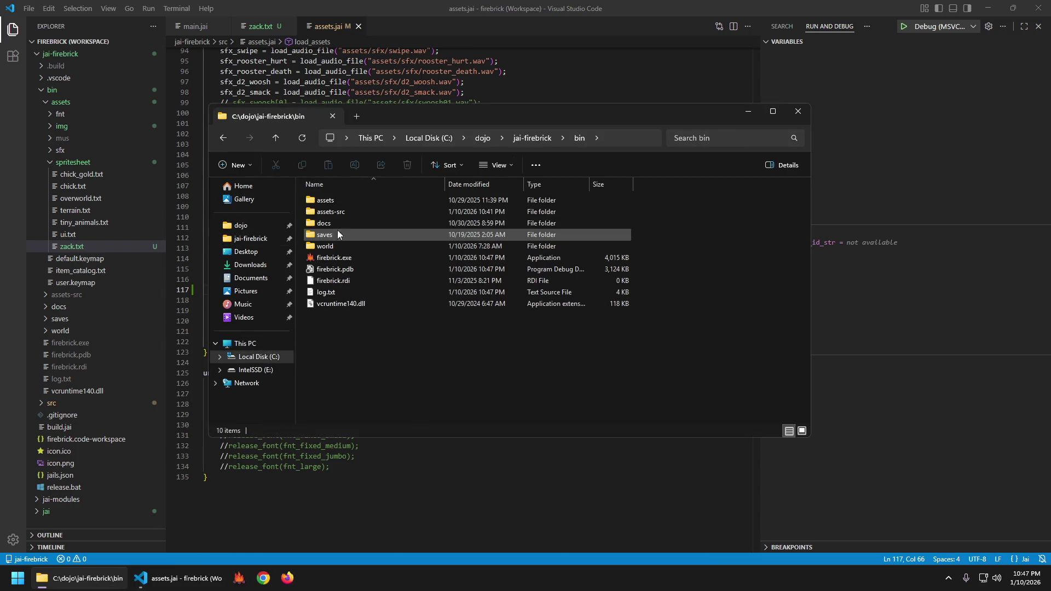
double_click(344, 200)
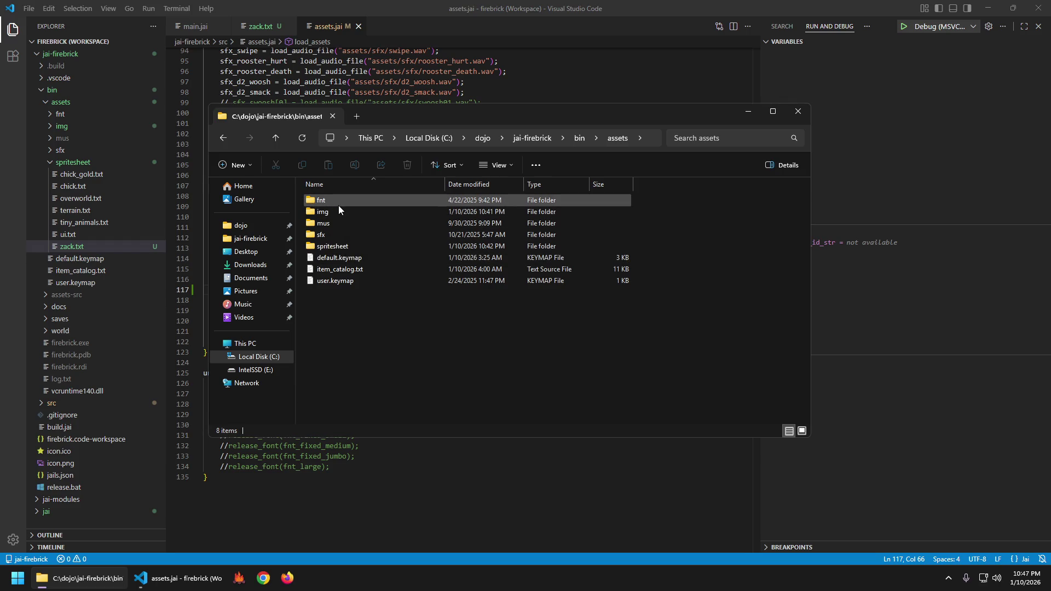
double_click(338, 208)
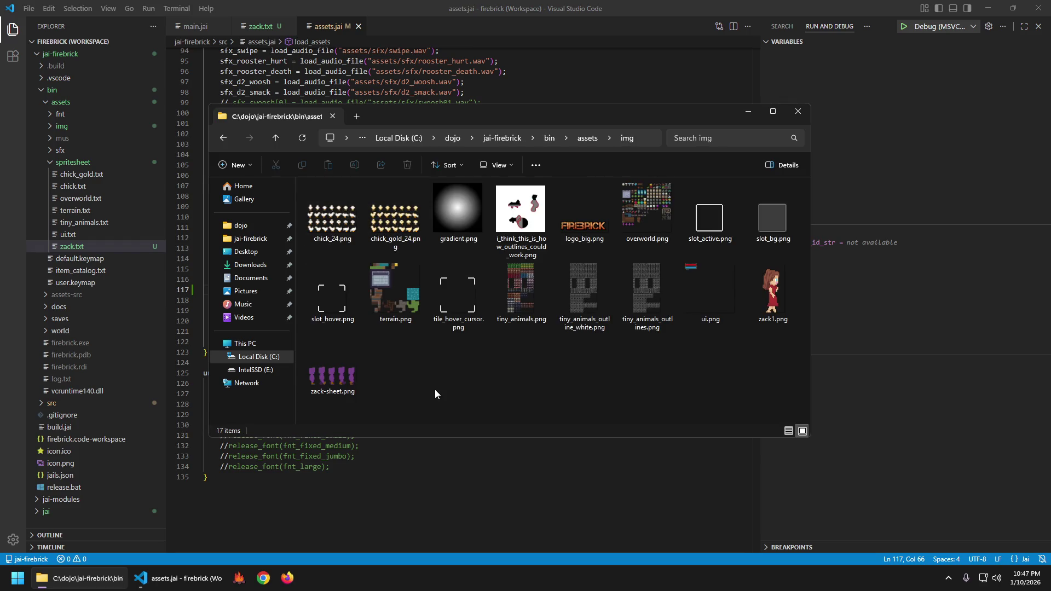
click(330, 363)
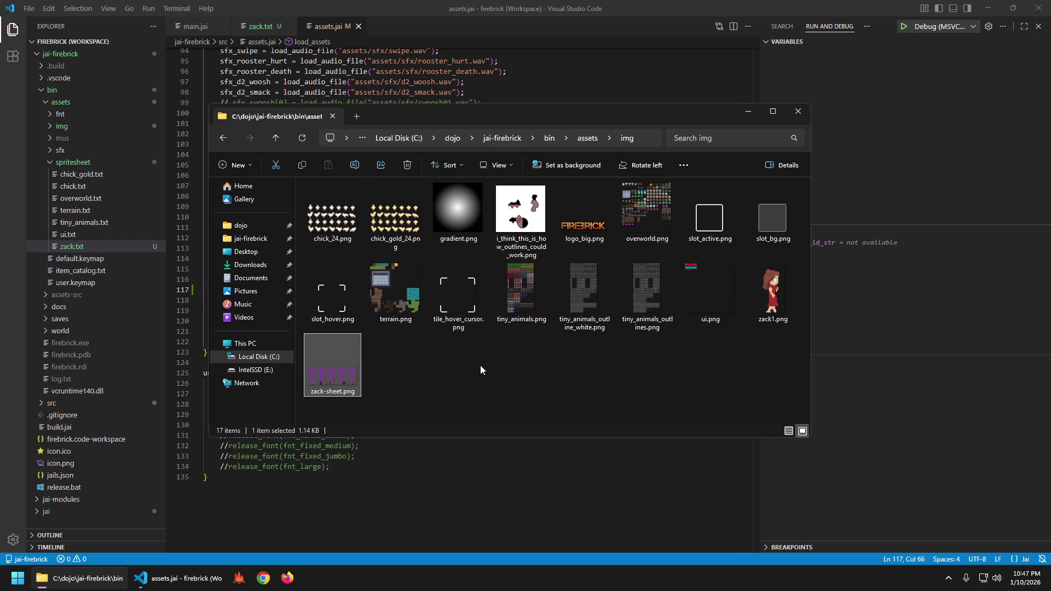
key(F2)
key(BackSpace)
text(_)
key(Return)
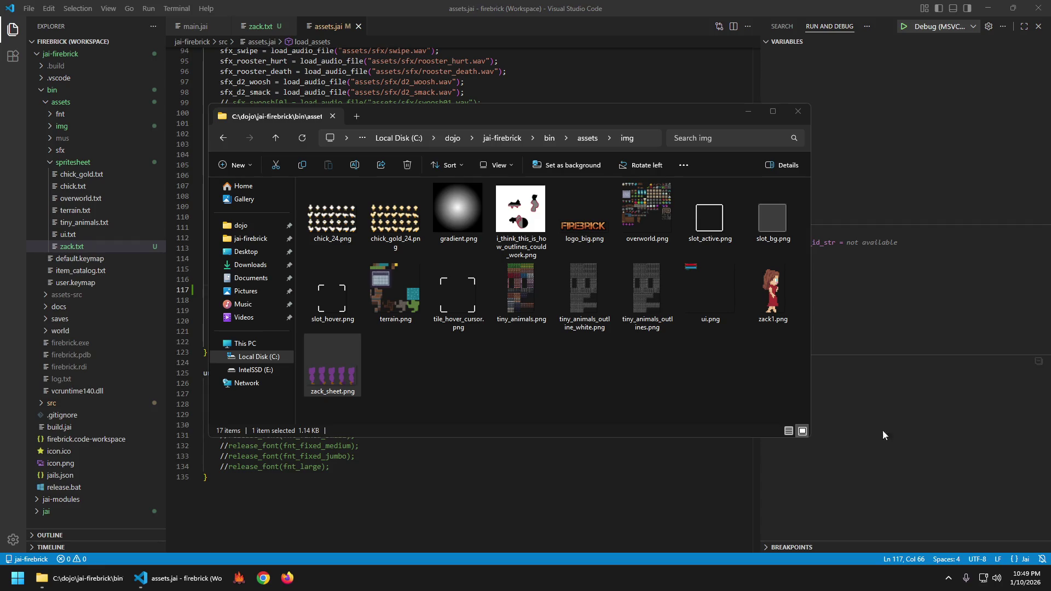
- Deselect the renamed image and close the File Explorer window
click(459, 342)
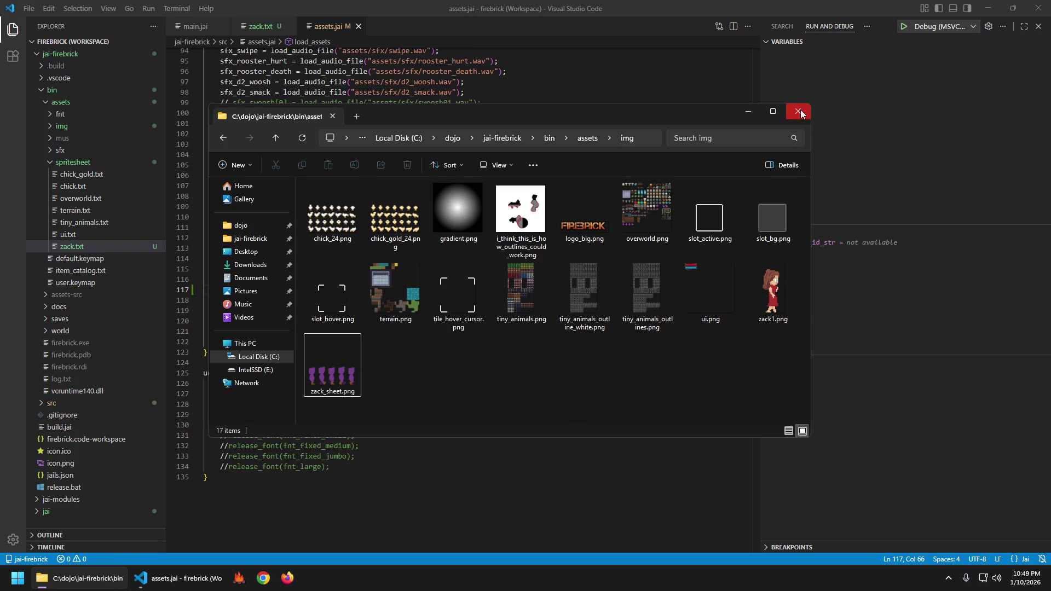
click(799, 112)
click(482, 393)
key(ctrl+shift+b)
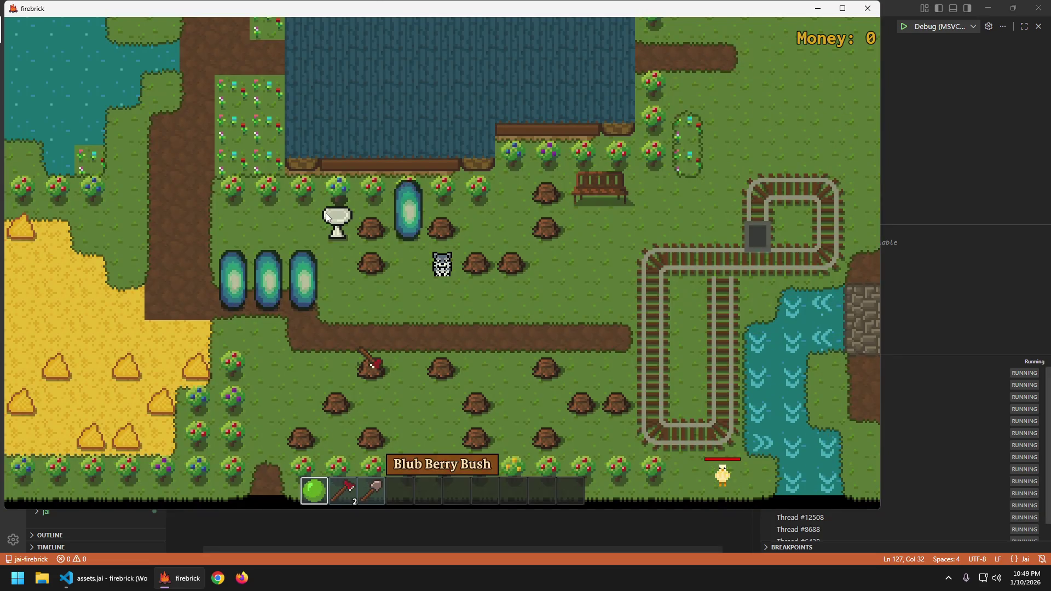
key(F1)
key(e)
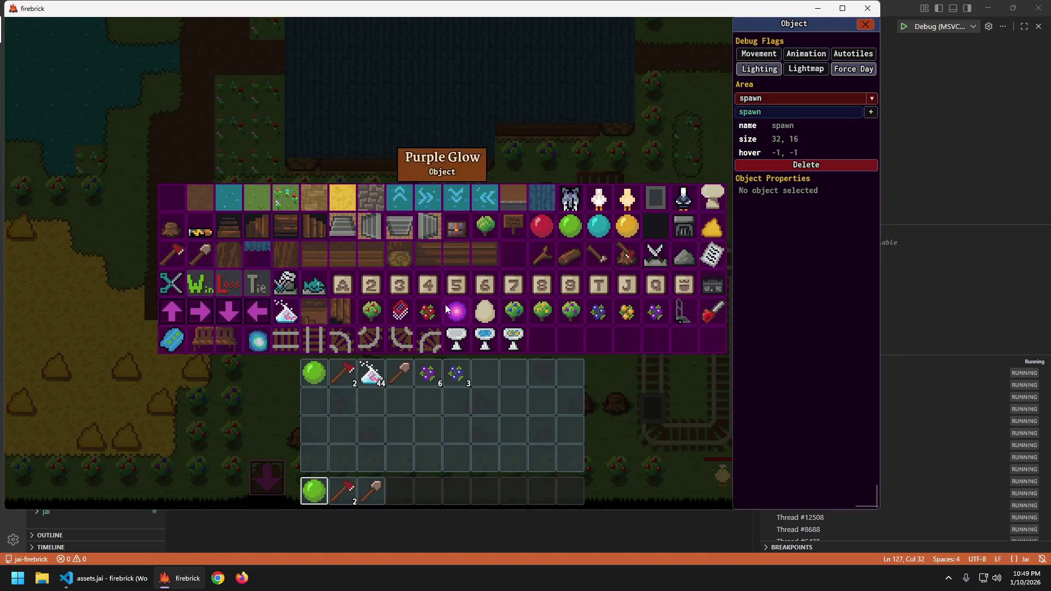
key(e)
key(F1)
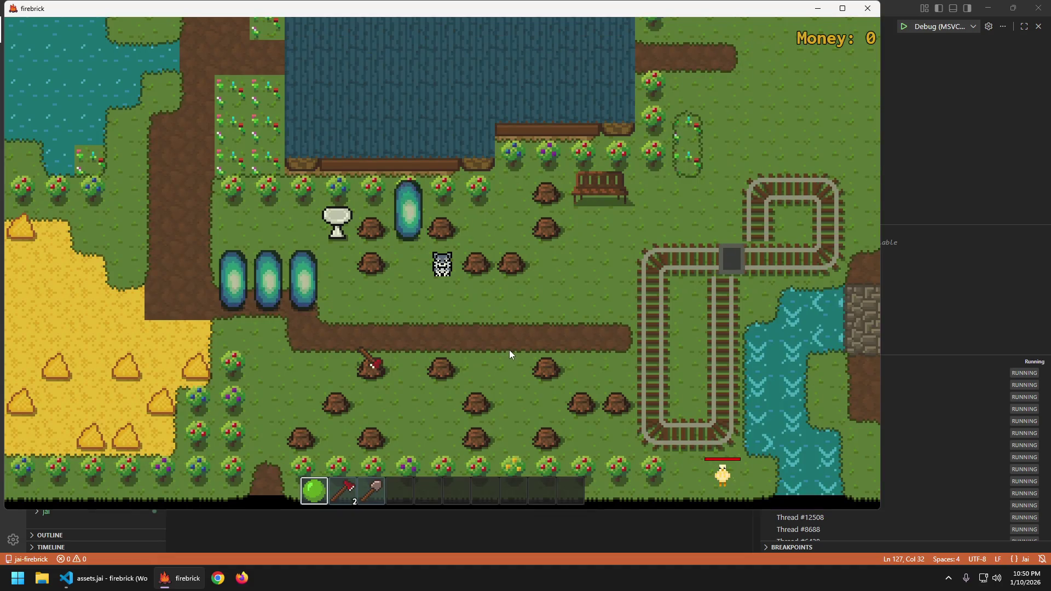
key(Escape)
key(ctrl+t)
text(EMPTY_OBJECT)
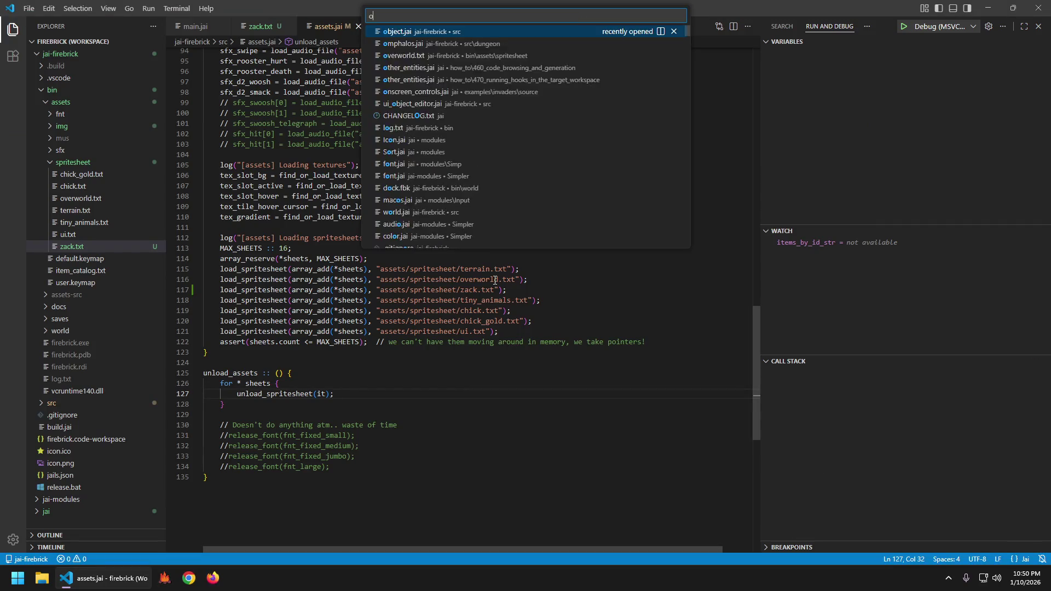
- Step through the chick matches in object.jai, then search the workspace for 'sheet'
key(Return)
key(ctrl+f)
text(chick)
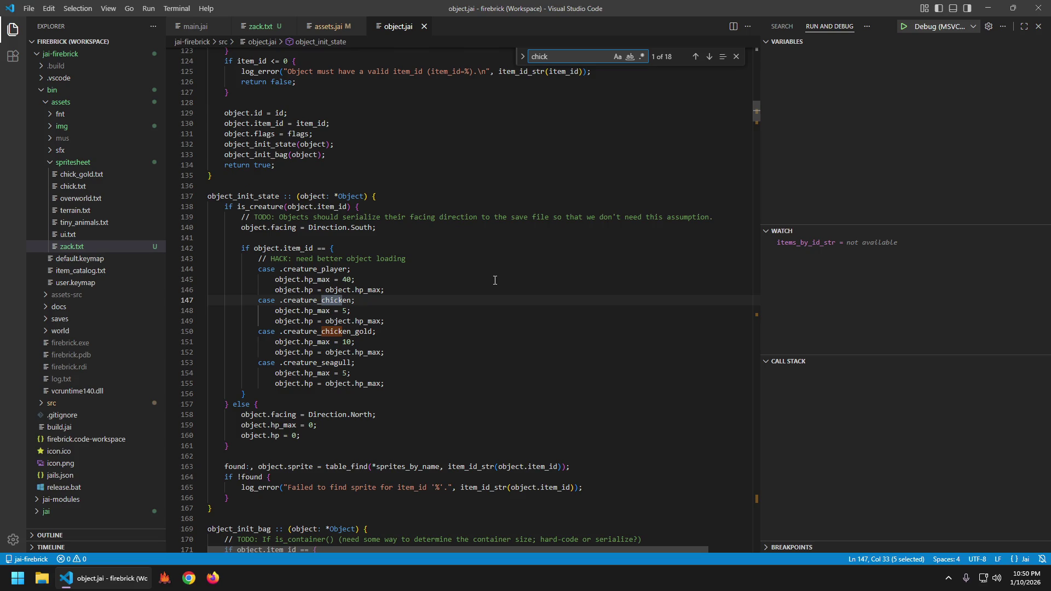
key(Return)
key(Return)
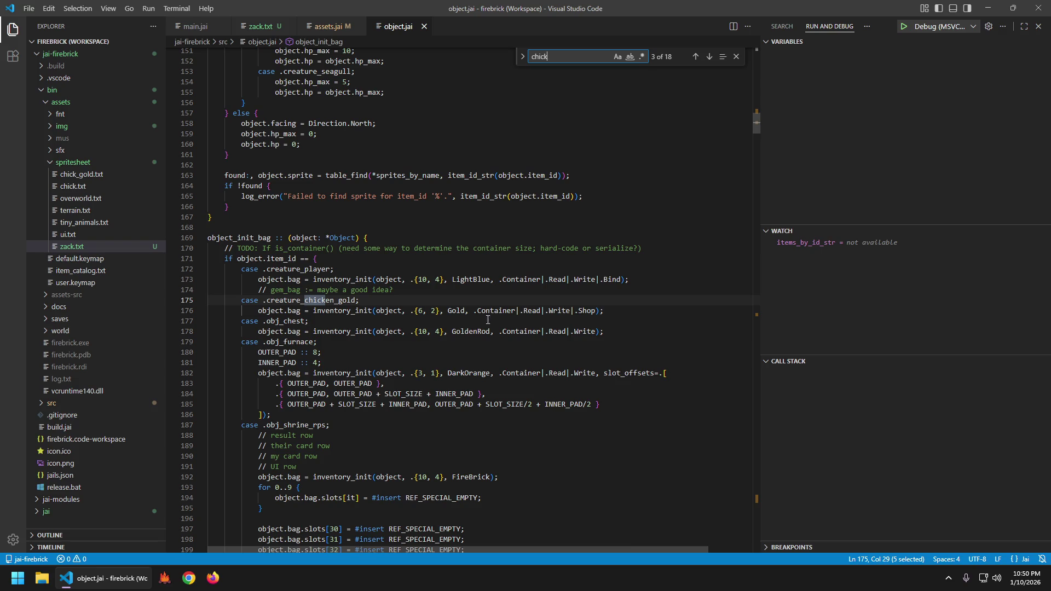
scroll(549, 360, down, 8)
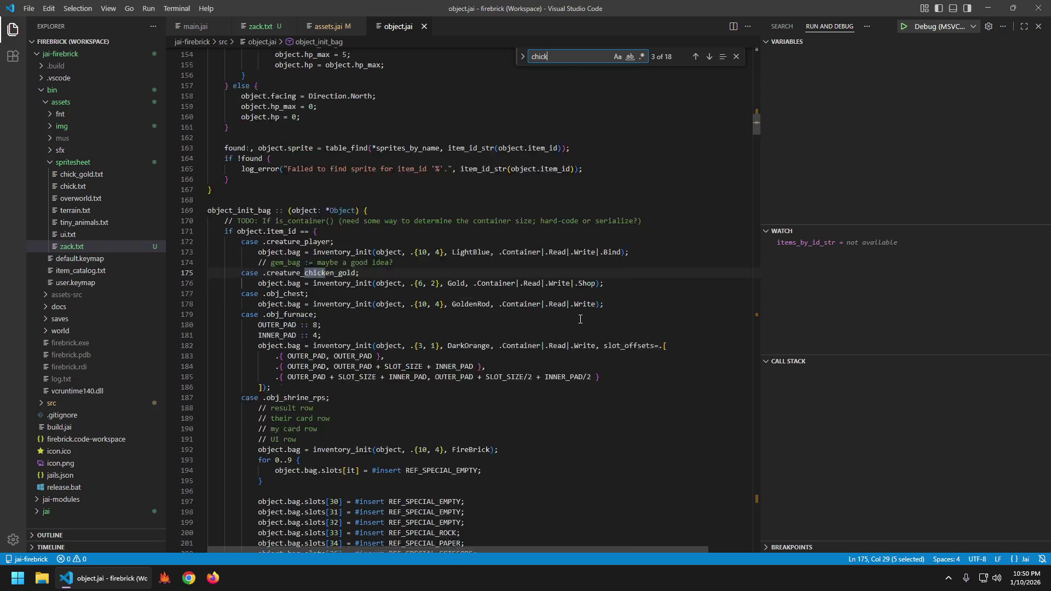
key(Return)
key(Return)
key(Return)
key(Return)
key(Escape)
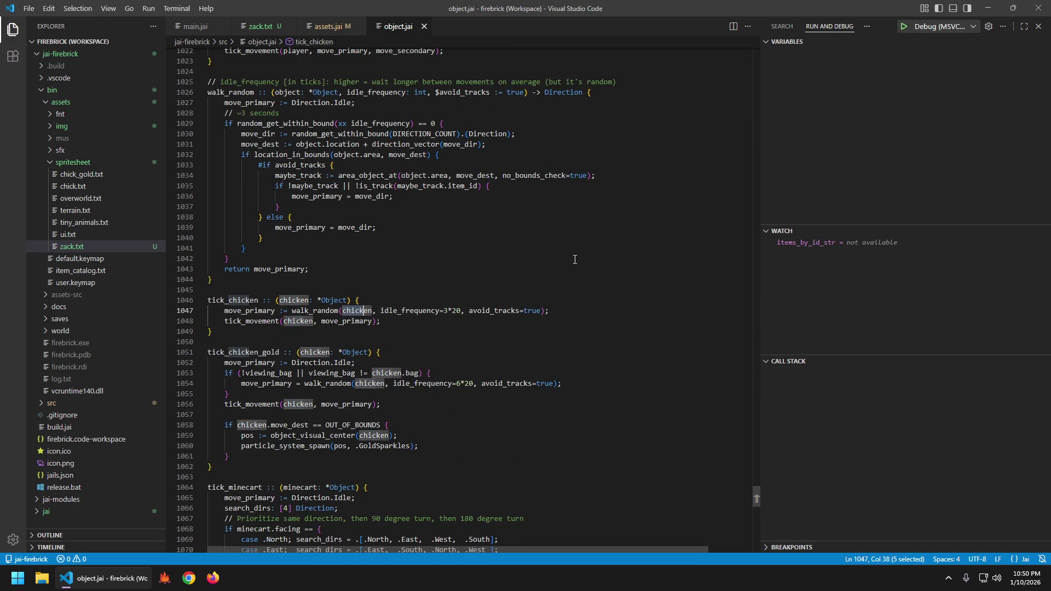
key(ctrl+shift+f)
text(sheet)
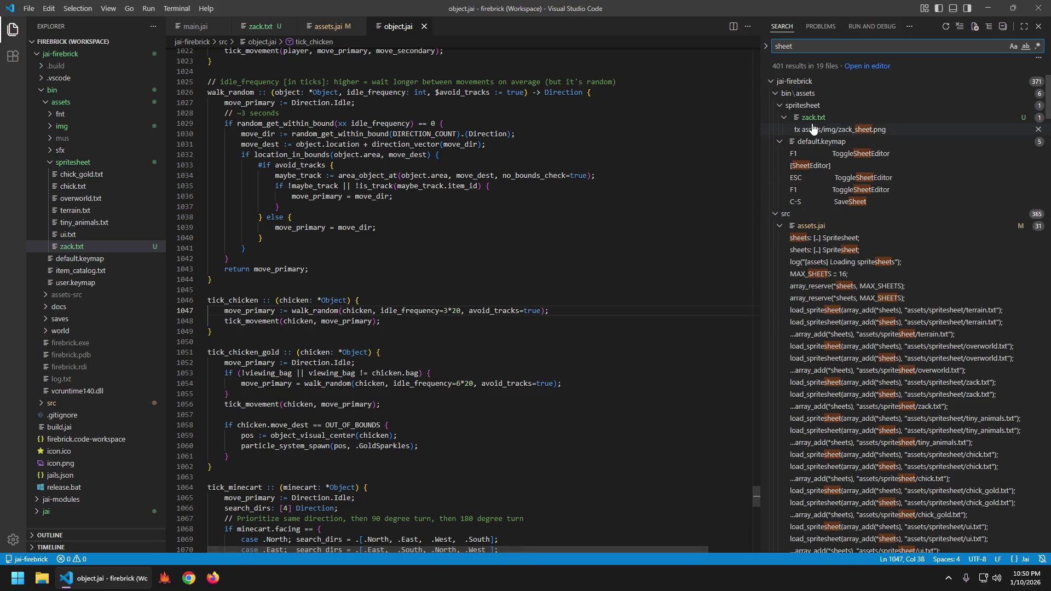
- Browse the sheet results, viewing the health_bar match in hud.jai, then return to assets.jai
click(807, 226)
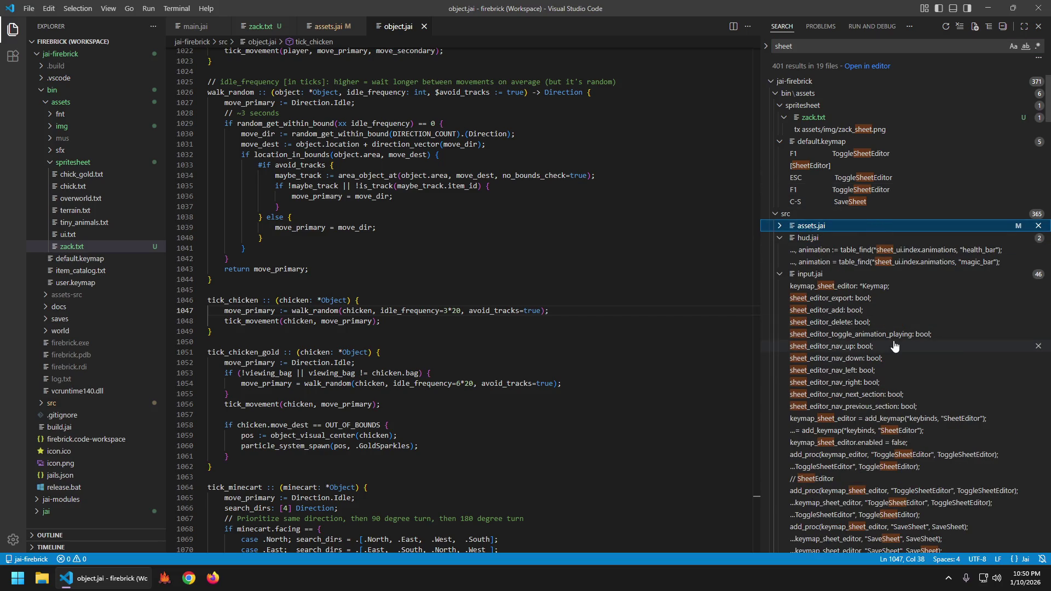
click(852, 250)
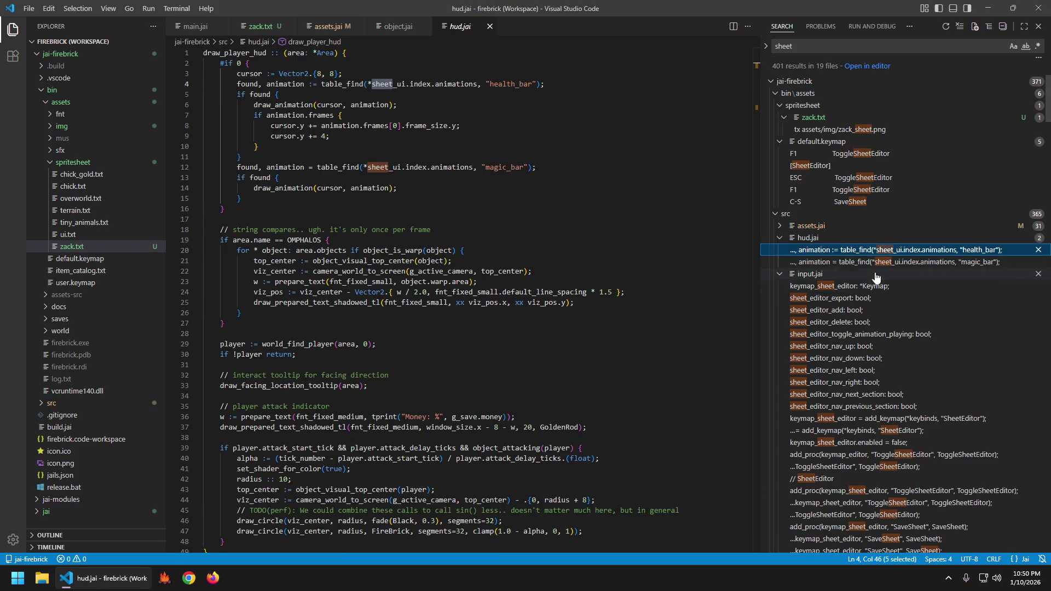
scroll(897, 277, down, 5)
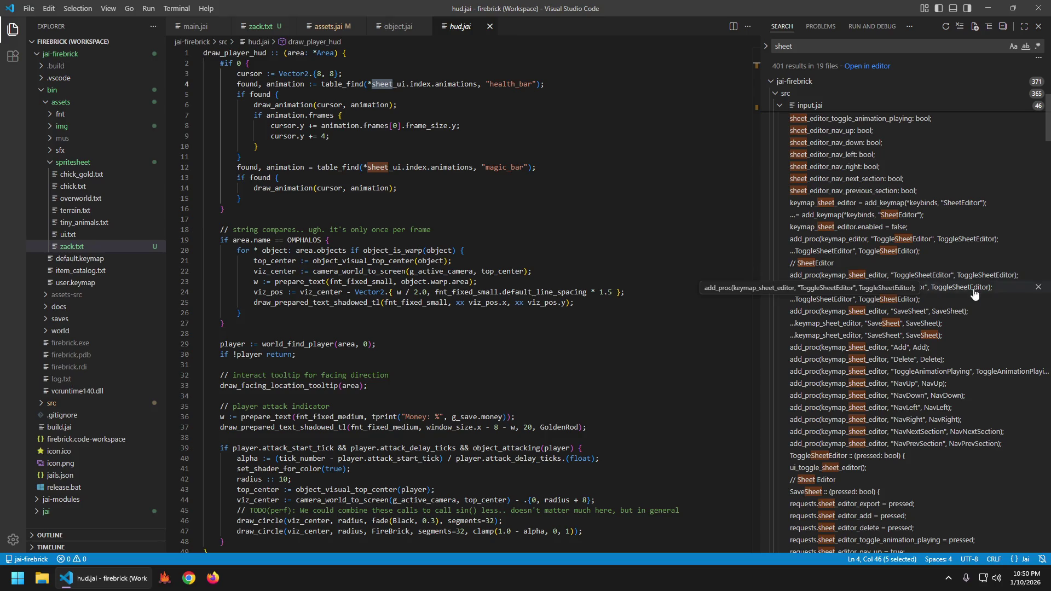
scroll(977, 416, down, 5)
scroll(976, 416, down, 5)
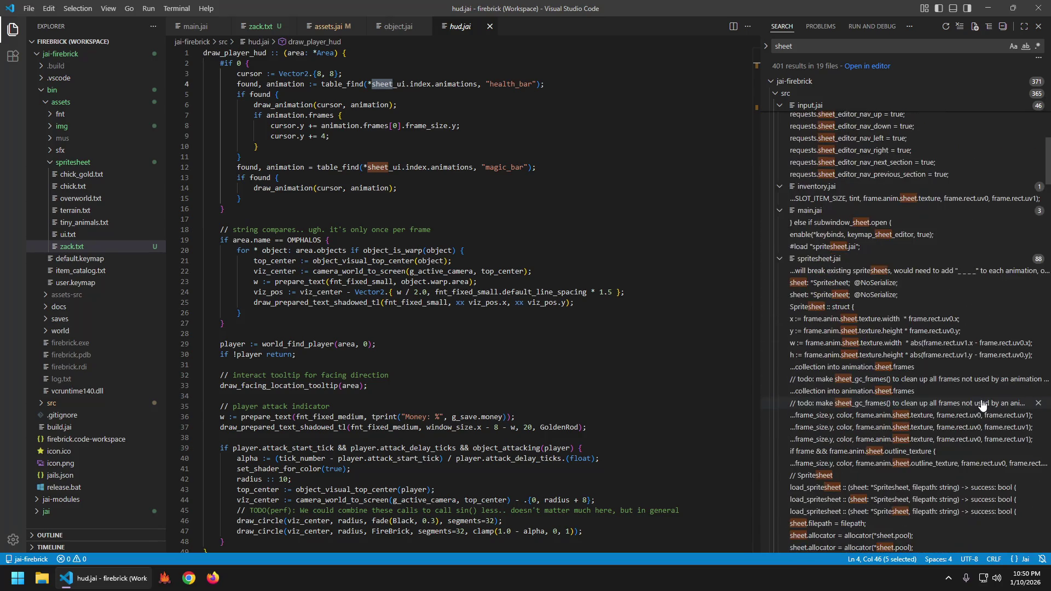
scroll(958, 357, down, 4)
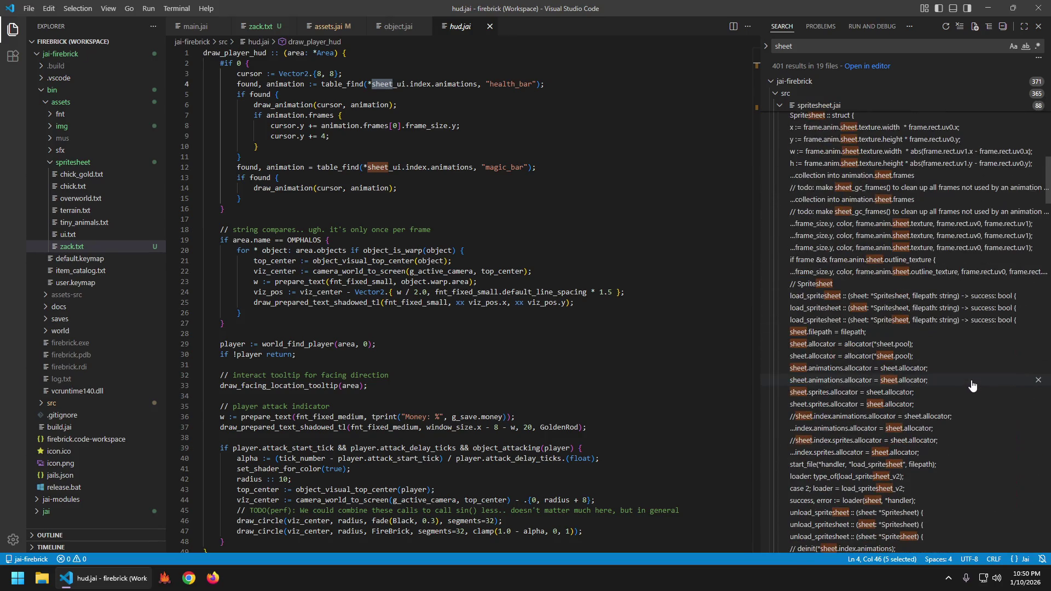
scroll(972, 384, down, 5)
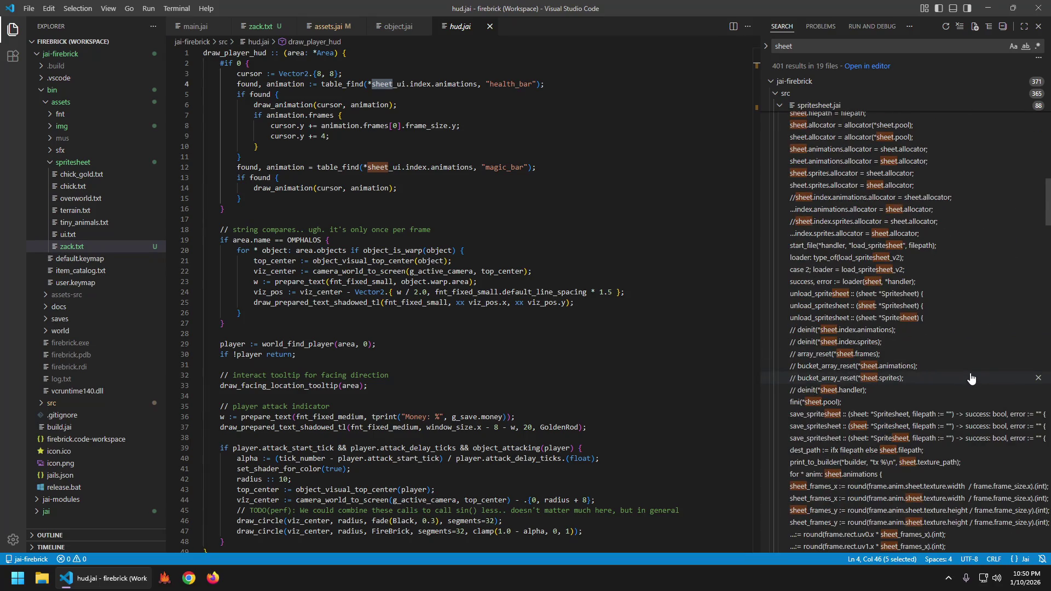
click(334, 27)
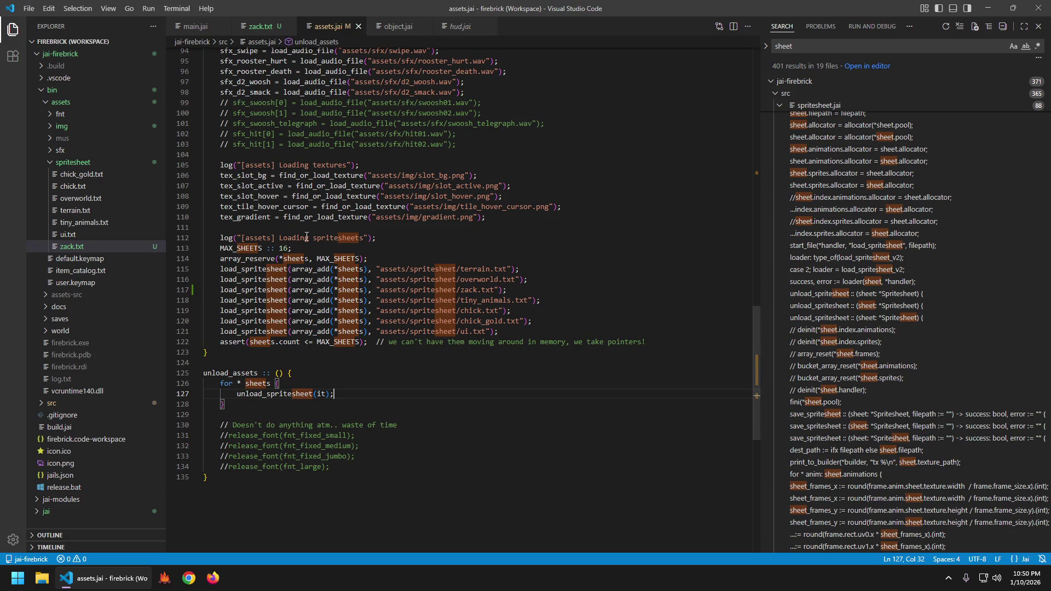
- Refine the search to 'sheets[' and open its match in ui_sheet_editor.jai
click(388, 244)
key(ctrl+shift+f)
key(End)
text(s)
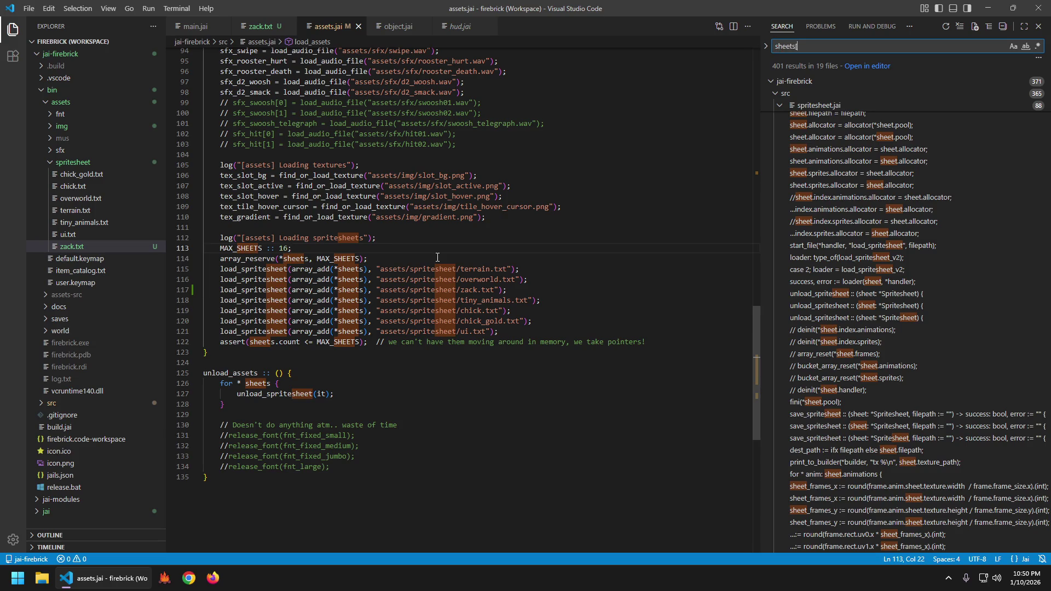
click(878, 105)
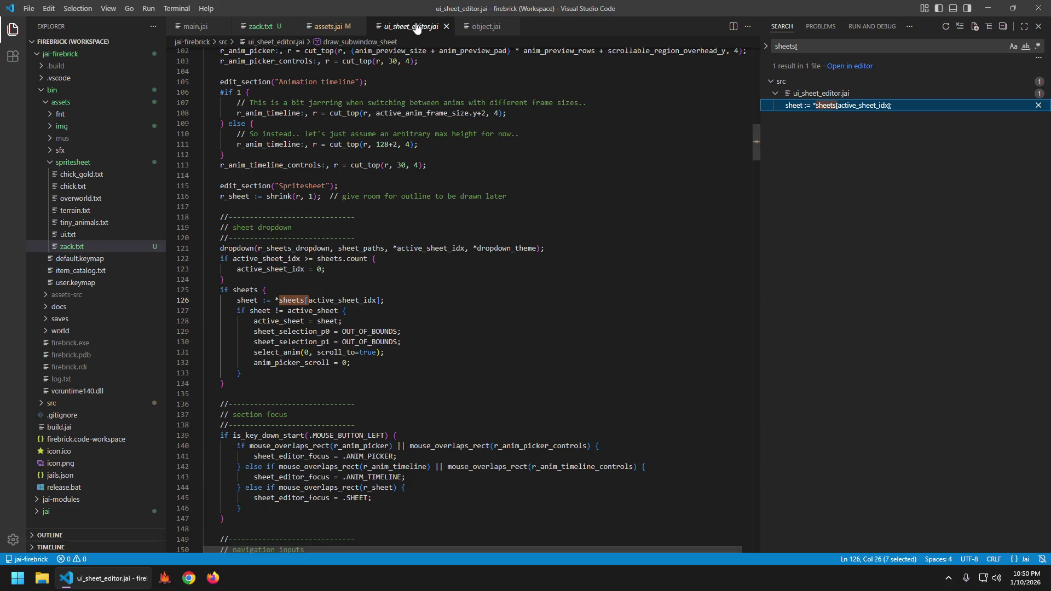
- Go back to assets.jai, scroll through it, then glance at ui_sheet_editor.jai
key(alt+Left)
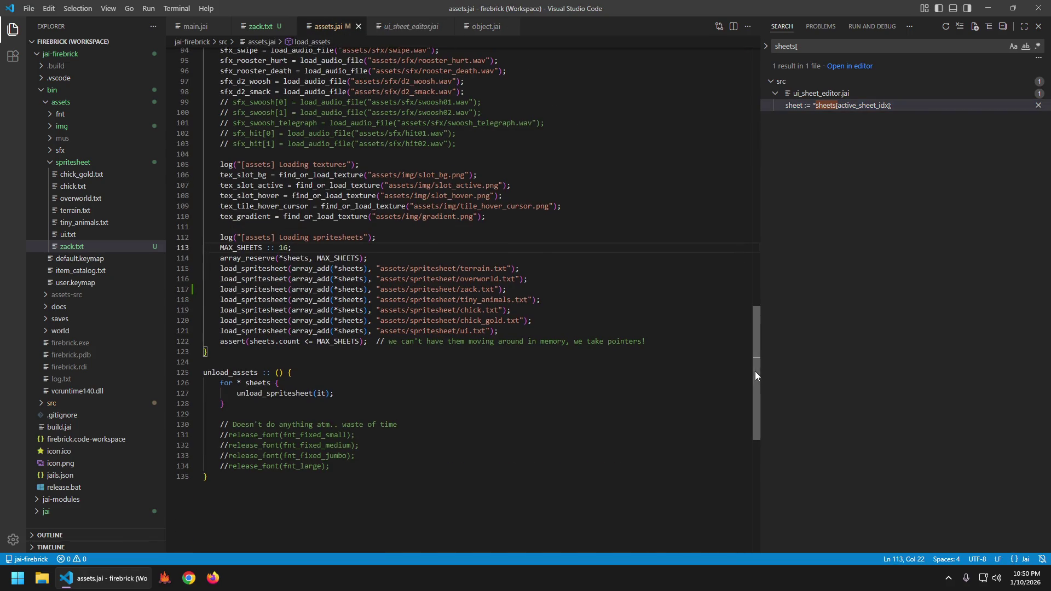
drag(754, 372, 759, 365)
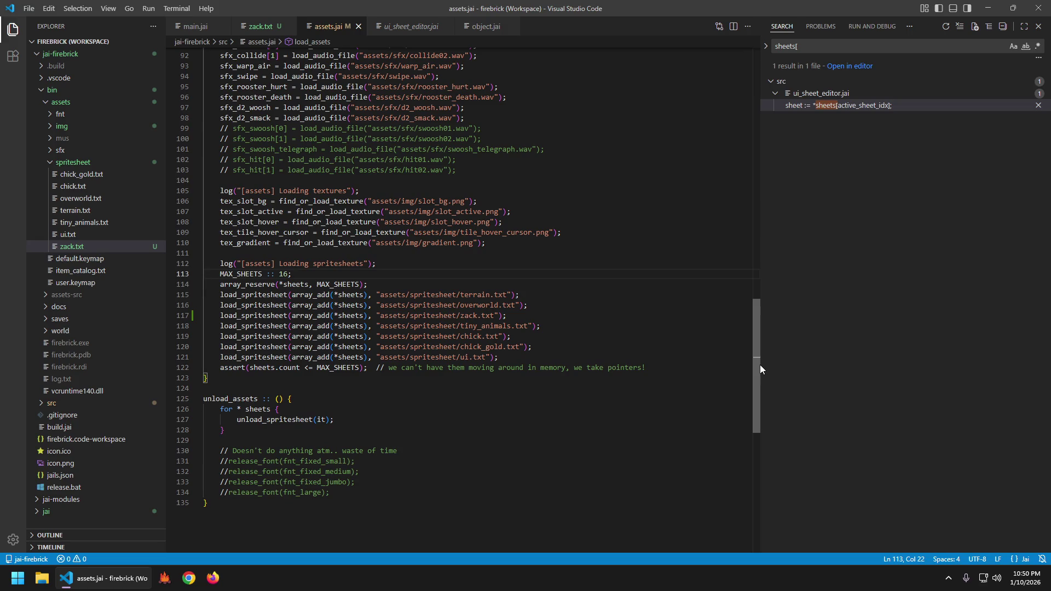
mouse_move(760, 364)
mouse_down()
mouse_move(766, 342)
mouse_move(731, 62)
mouse_move(763, 161)
mouse_up()
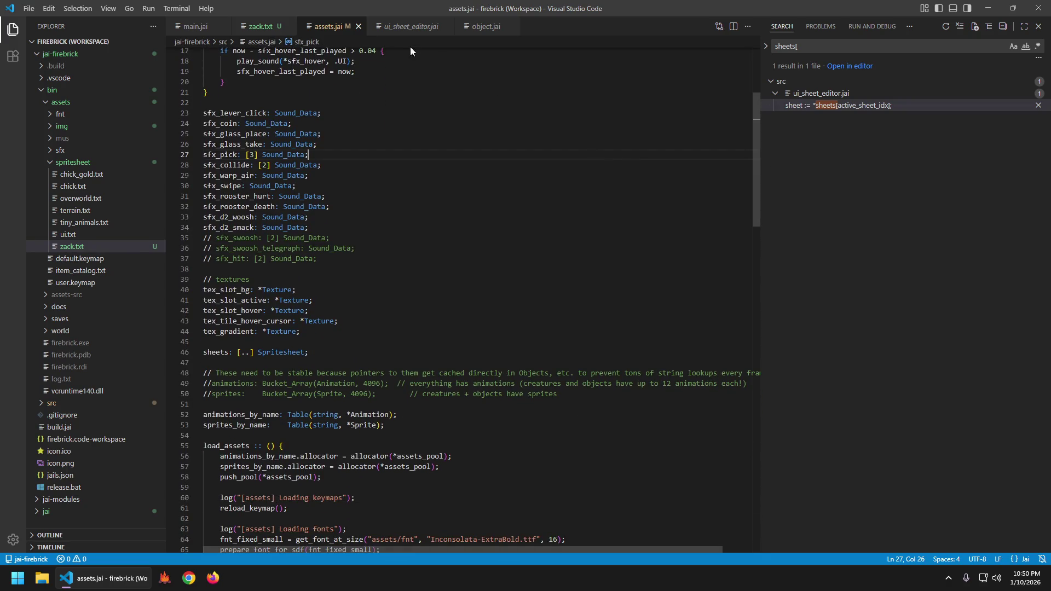
click(409, 28)
- In object.jai, find 'init :' and trace object_init_state to its sprites_by_name lookup
click(491, 33)
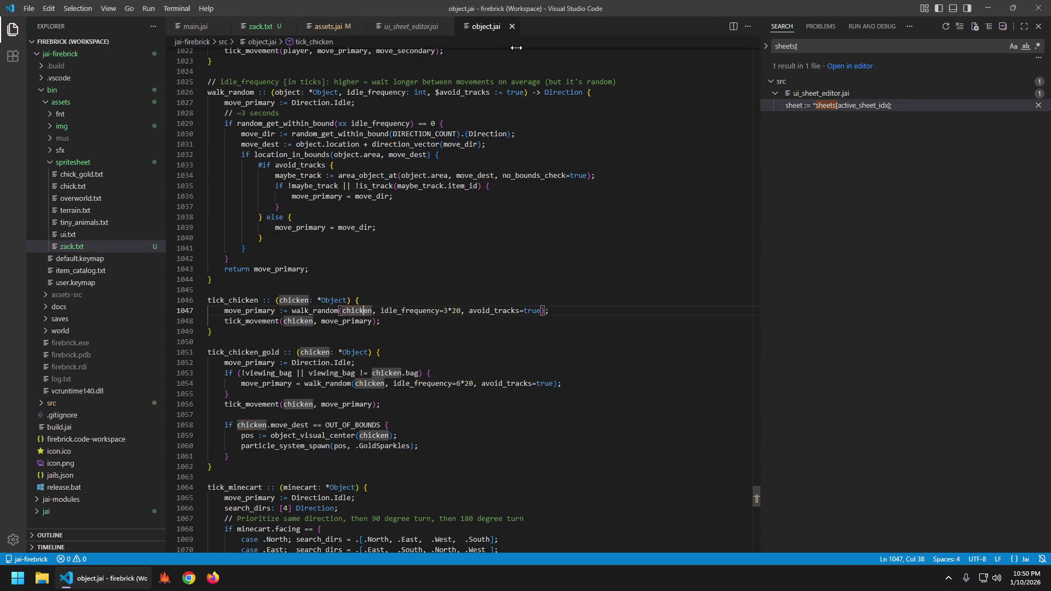
key(ctrl+f)
text(init :)
key(Escape)
key(Right)
key(Right)
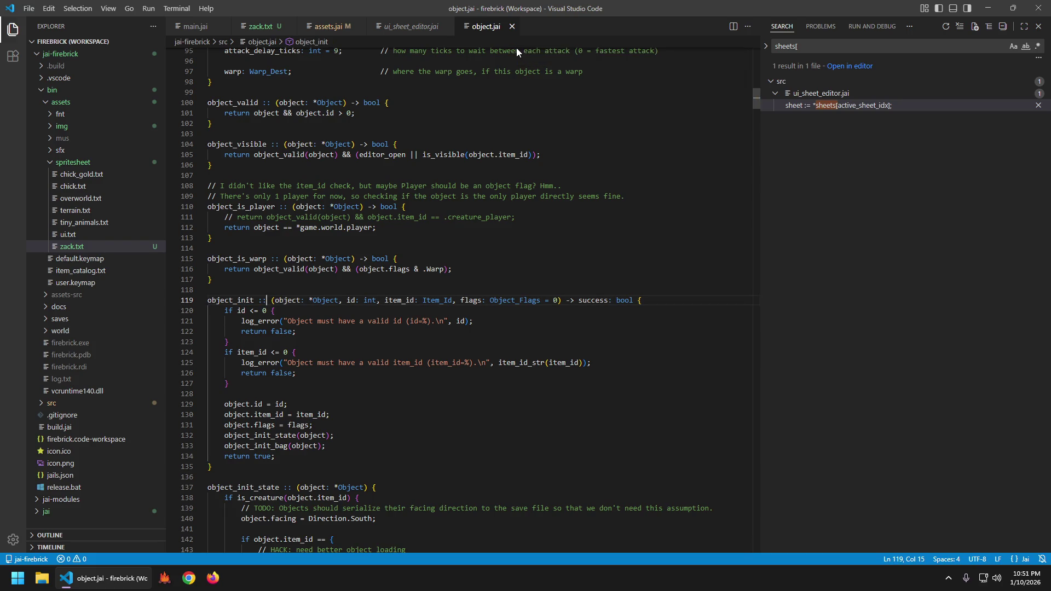
scroll(361, 329, down, 4)
click(269, 299)
scroll(501, 271, down, 6)
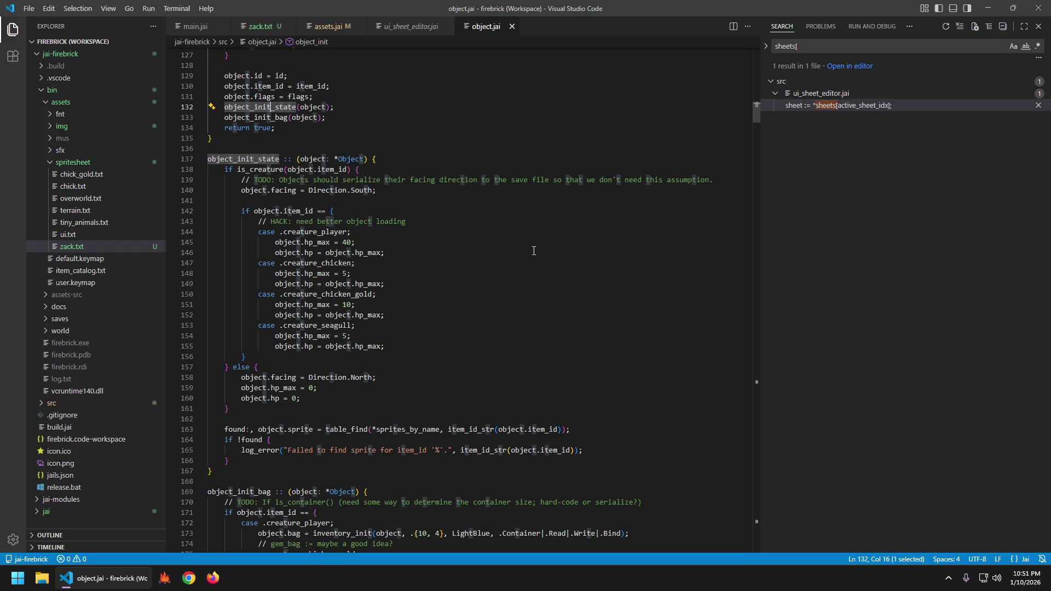
scroll(502, 311, down, 3)
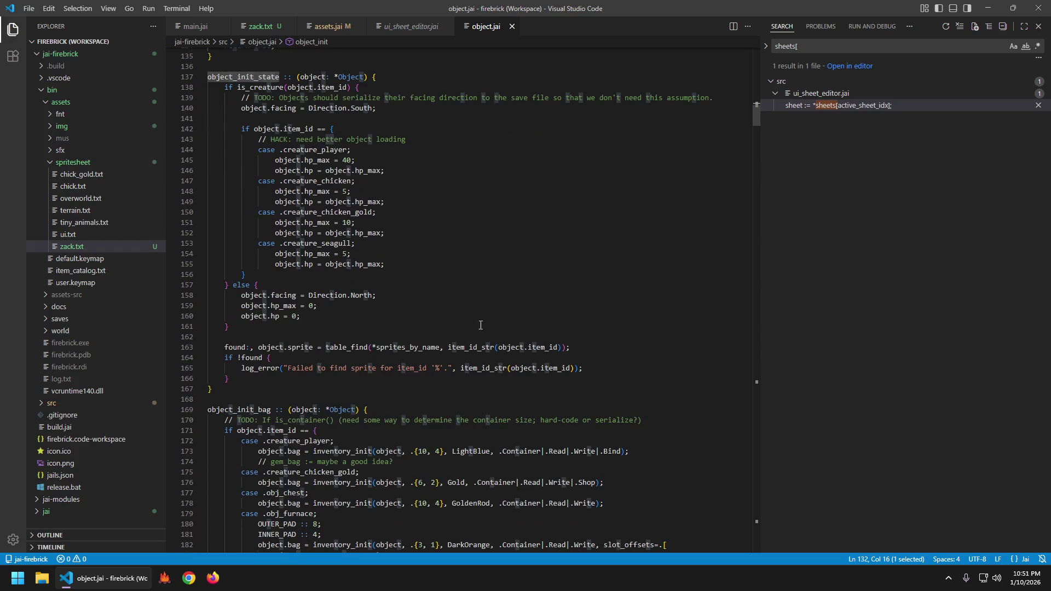
click(410, 349)
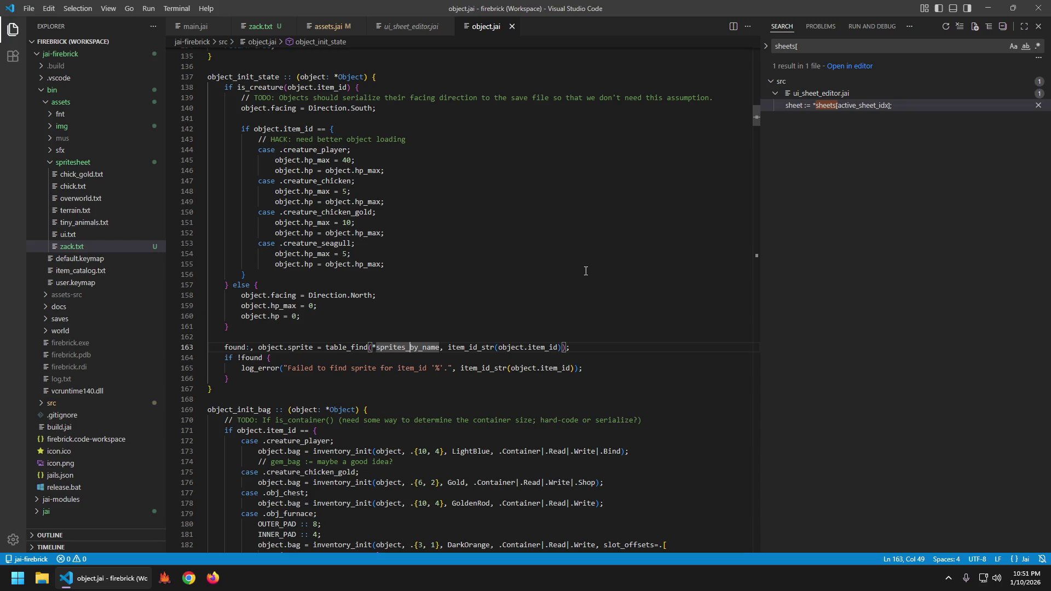
scroll(492, 287, up, 11)
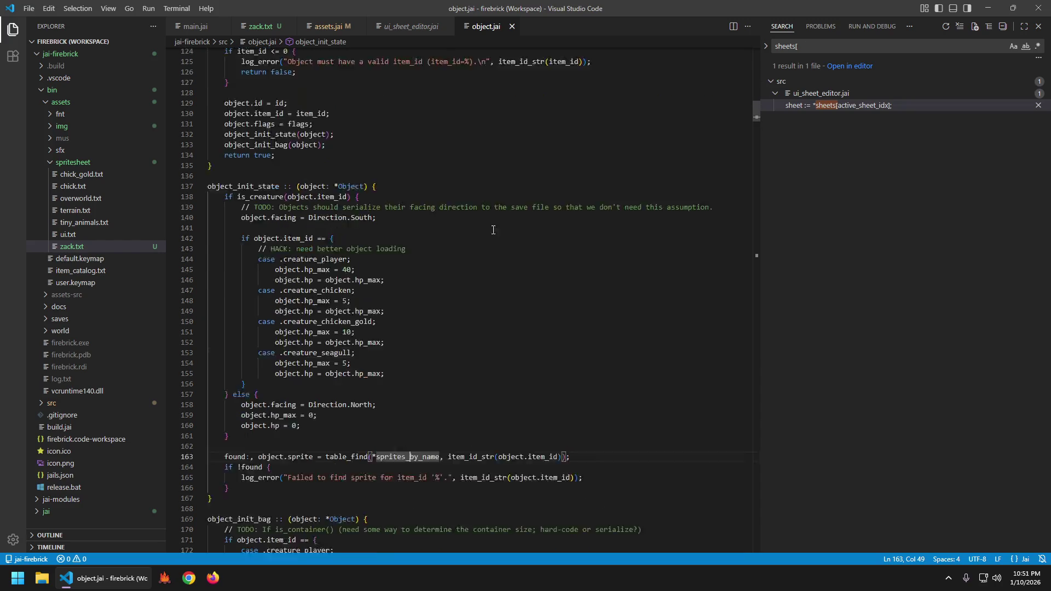
- Bring zack.txt to the front and select the creature_zack sprite name
click(263, 27)
double_click(235, 198)
click(462, 83)
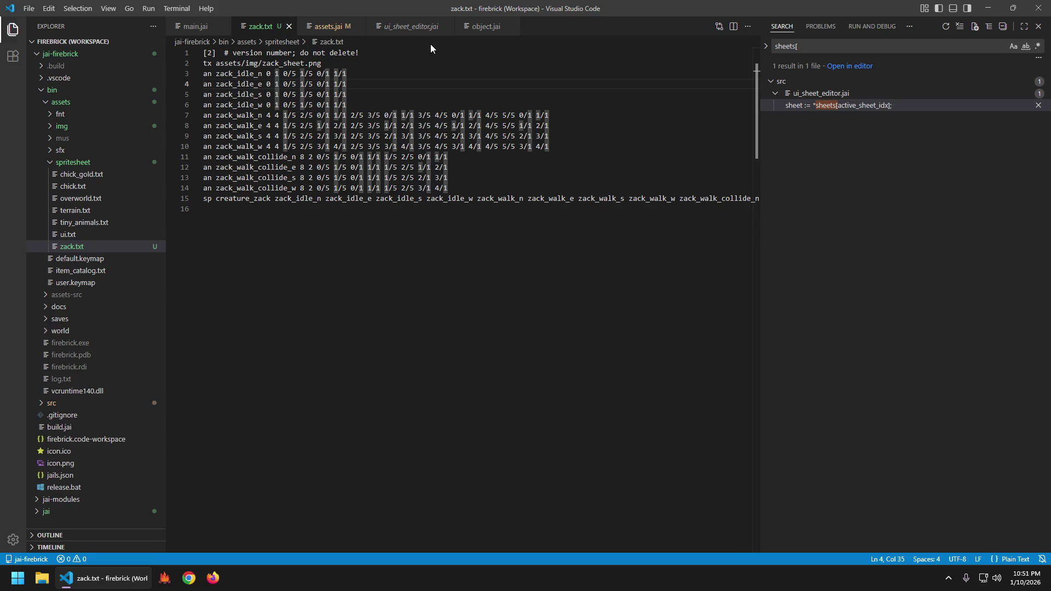
- Open item.jai and find the creature_player entry in its creature id list
key(ctrl+p)
text(item)
key(Return)
key(ctrl+f)
text(.creaturecreature)
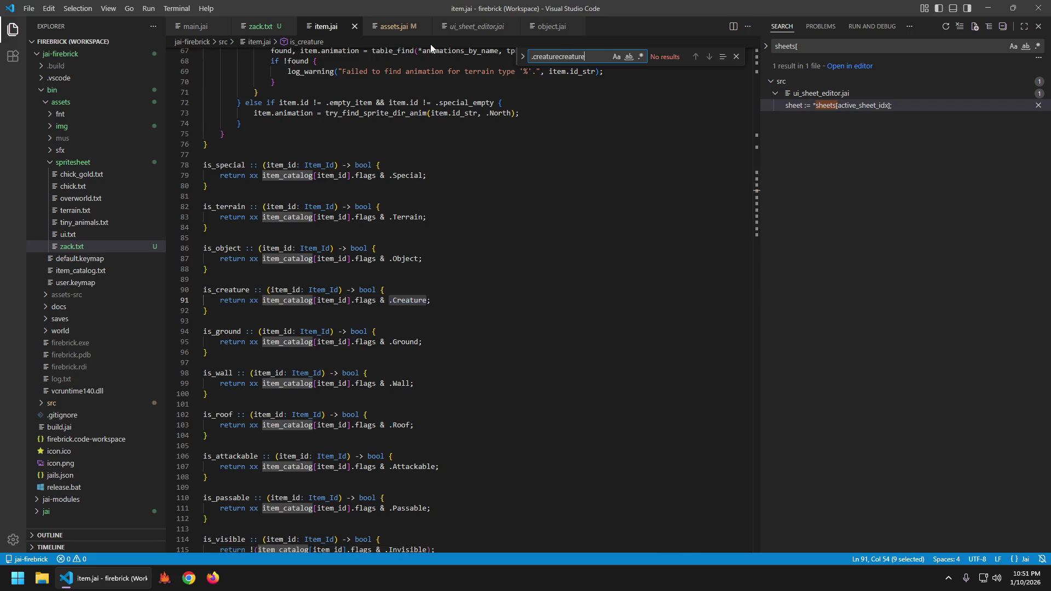
key(ctrl+a)
text(creuat)
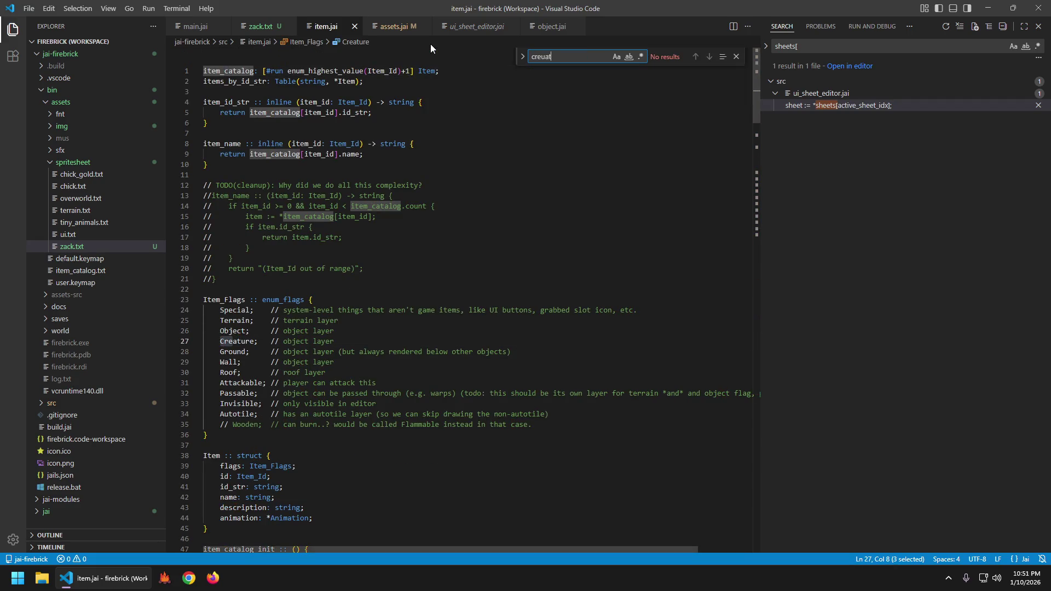
key(BackSpace)
key(BackSpace)
key(BackSpace)
text(ture)
key(BackSpace)
key(BackSpace)
key(BackSpace)
text(ature_player)
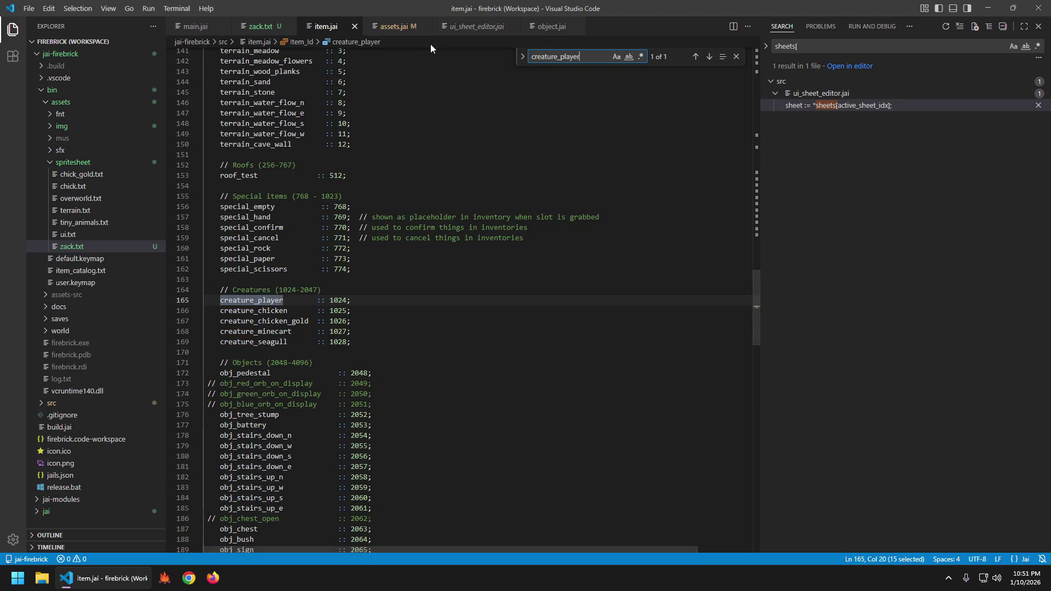
key(Escape)
- Add 'creature_zack :: 1029' below creature_seagull and save item.jai
key(Down)
key(Down)
key(Down)
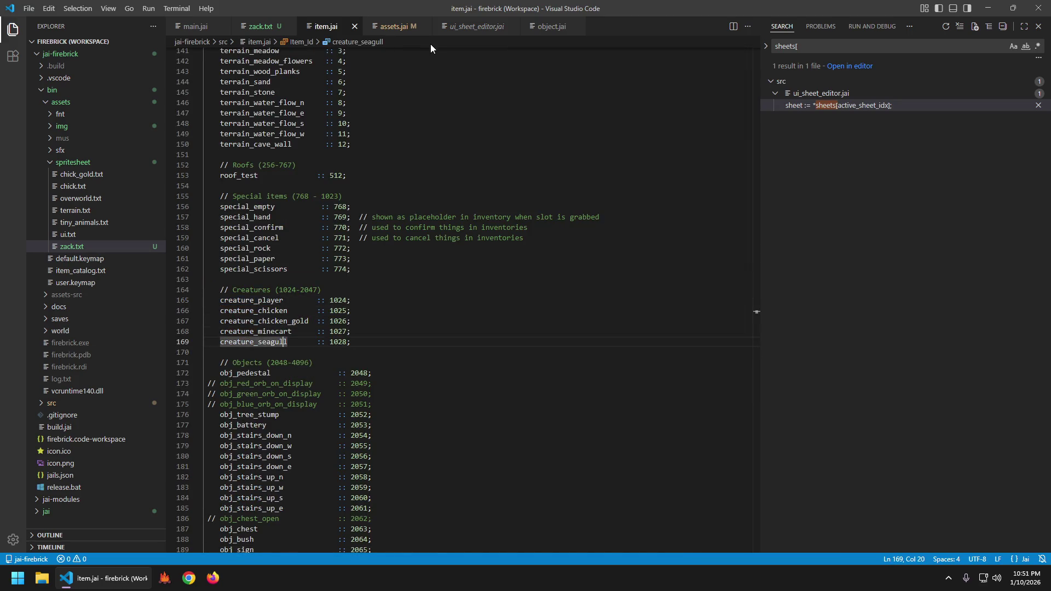
scroll(522, 75, down, 4)
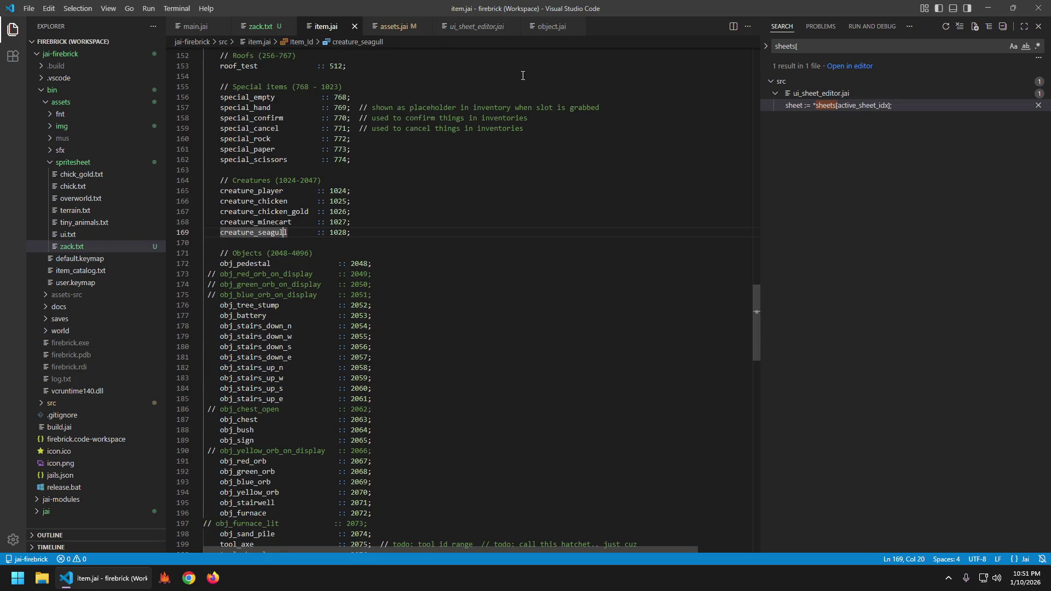
key(Return)
text(creature_zack          )
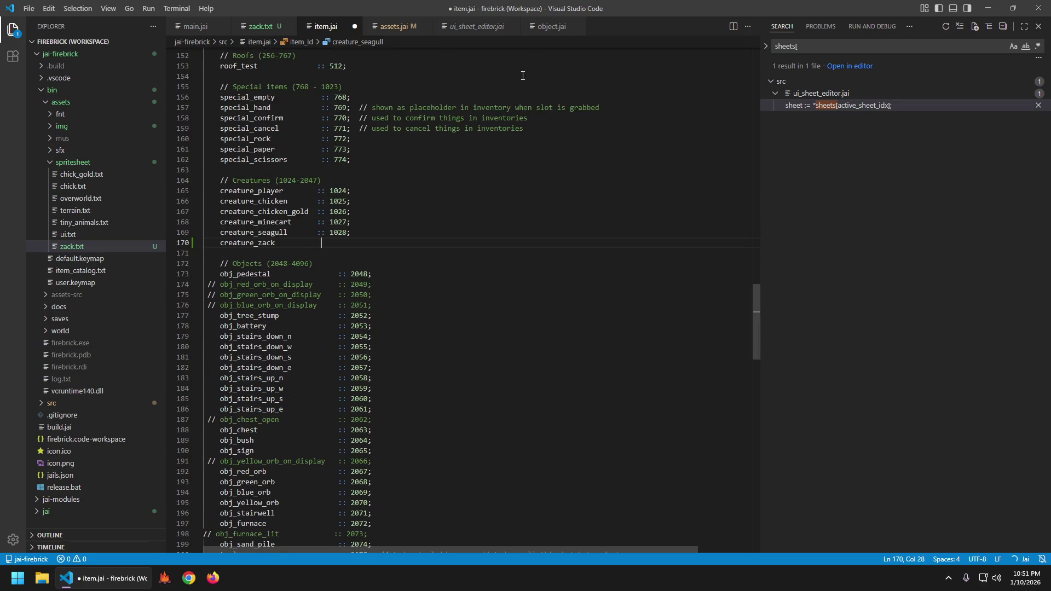
text(:: 1029;)
key(ctrl+s)
- Delete the creature_zack line again
key(Home)
key(ctrl+shift+Right)
key(Right)
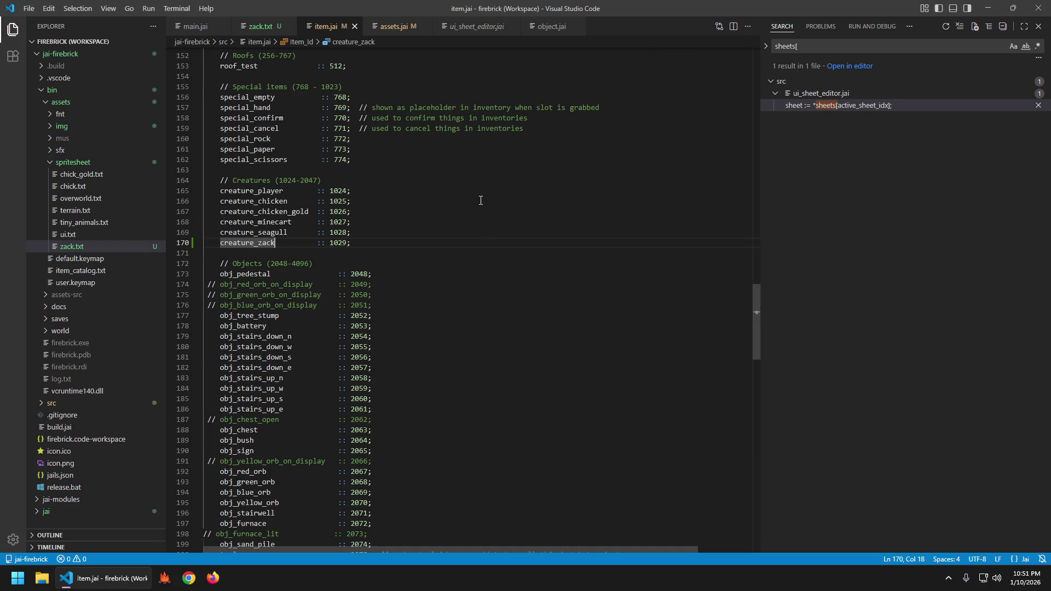
key(ctrl+shift+k)
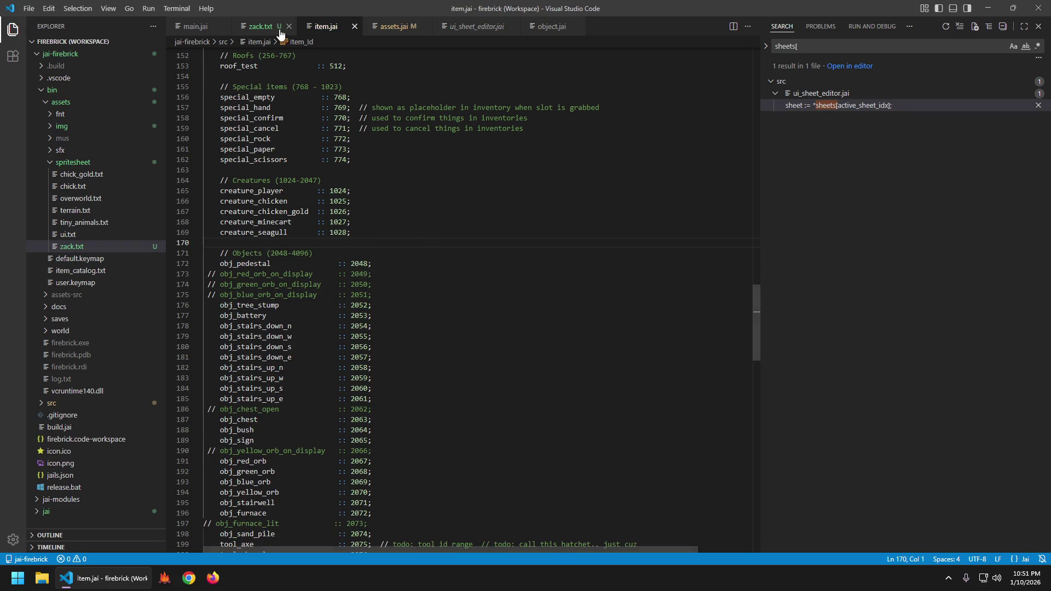
click(394, 26)
- Rename the wolf's creature_player sprite in tiny_animals.txt to creature_player_old
scroll(501, 285, down, 20)
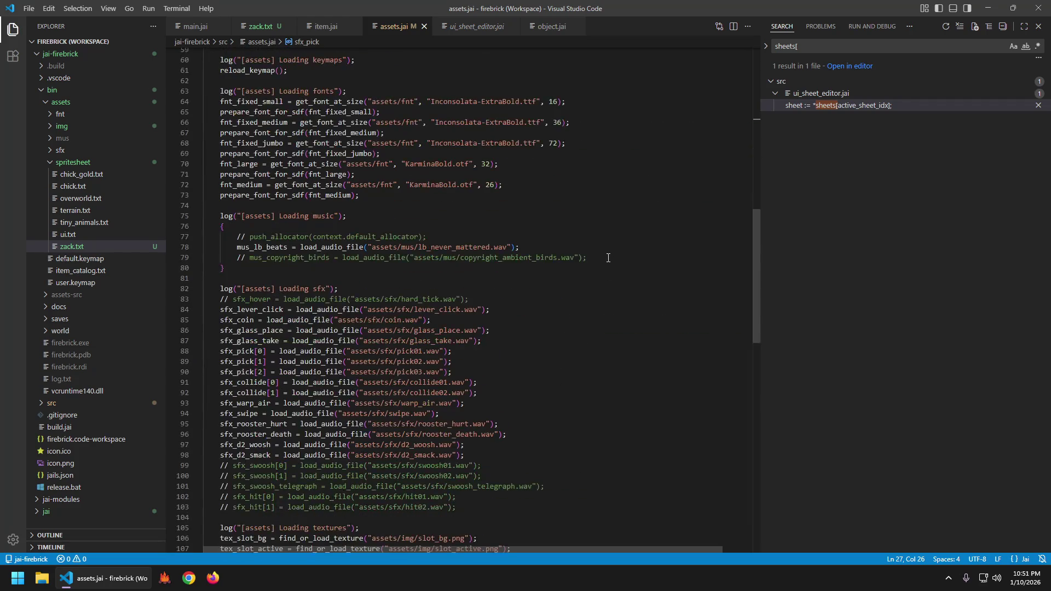
scroll(582, 325, down, 2)
click(669, 389)
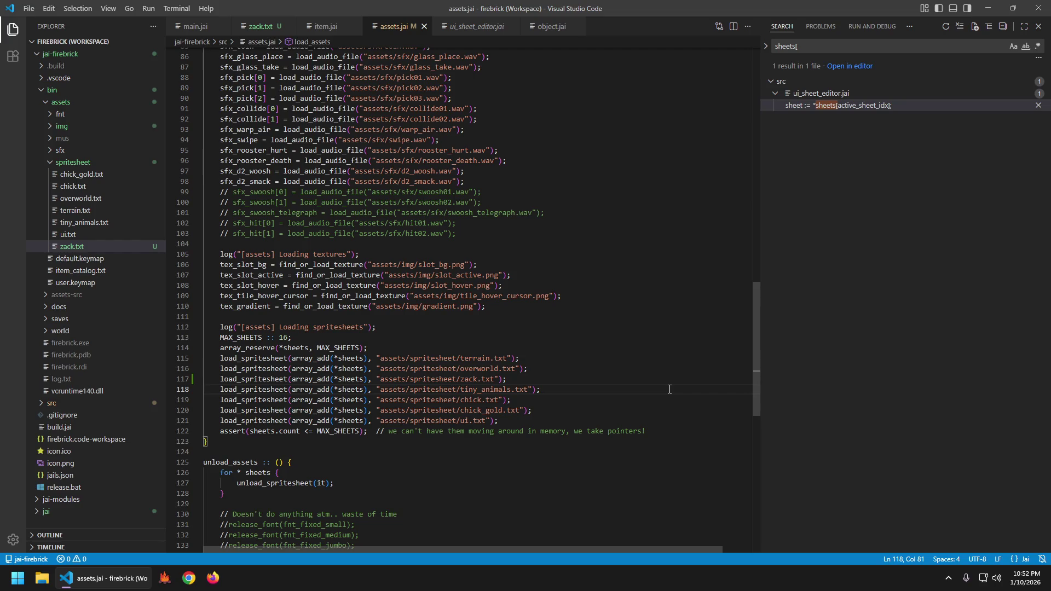
key(ctrl+p)
text(tiny_ani)
key(Return)
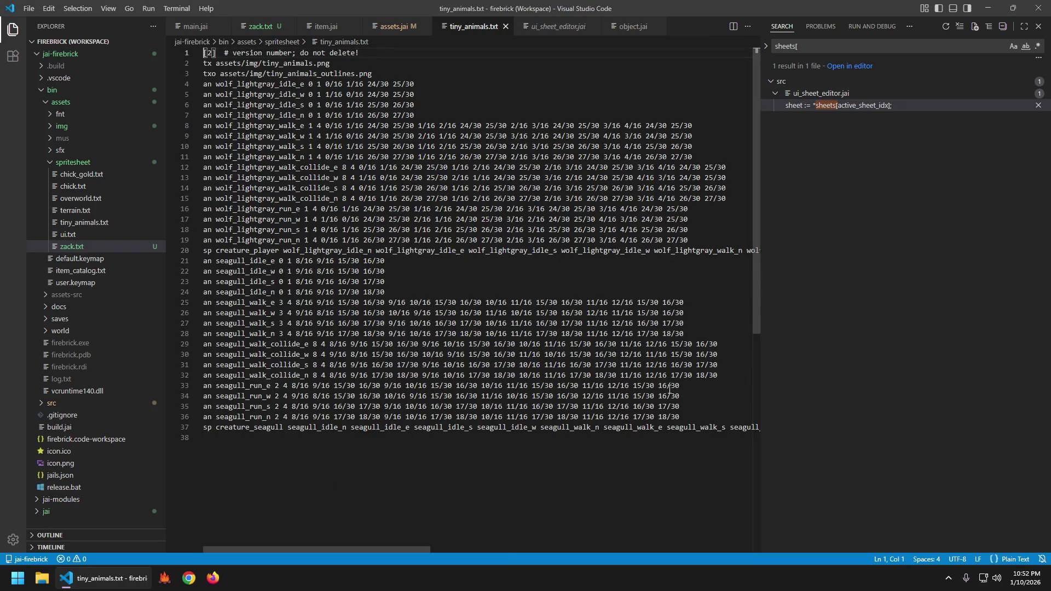
key(ctrl+f)
text(creature_player)
key(Escape)
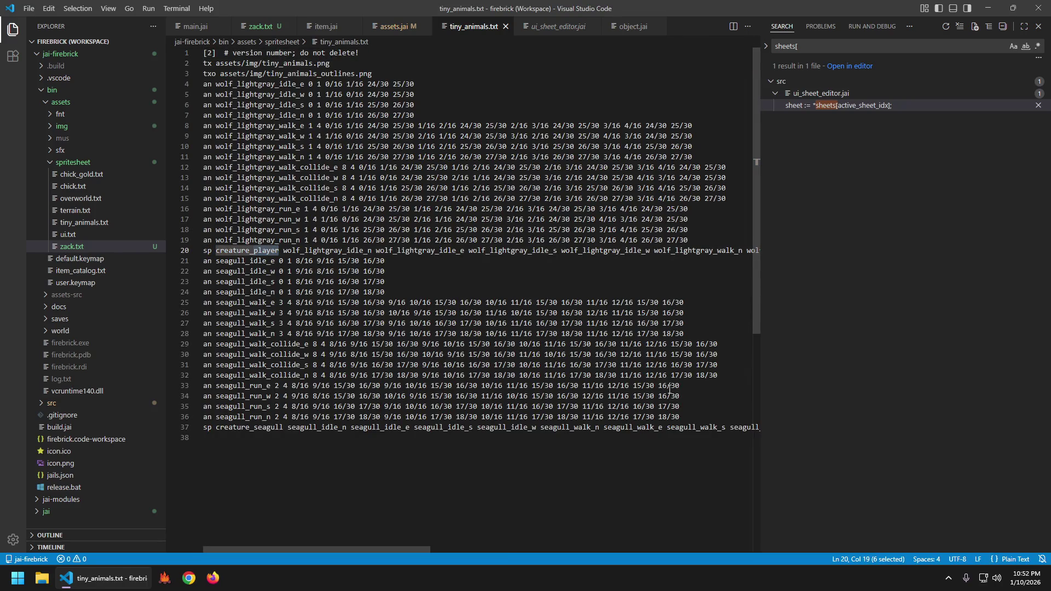
key(Right)
key(shift+Left)
key(shift+Left)
key(shift+Left)
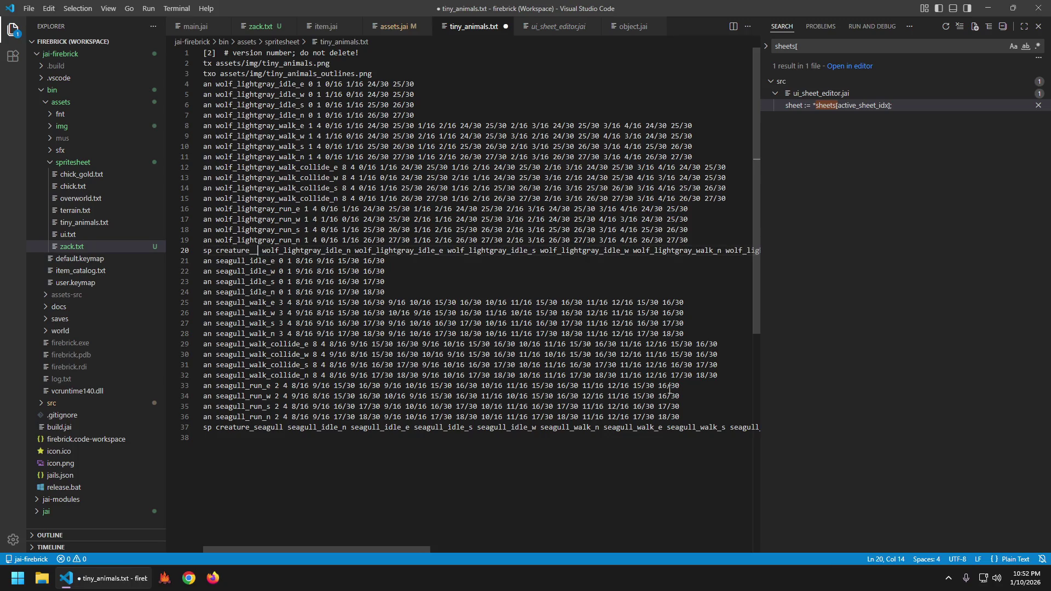
key(Right)
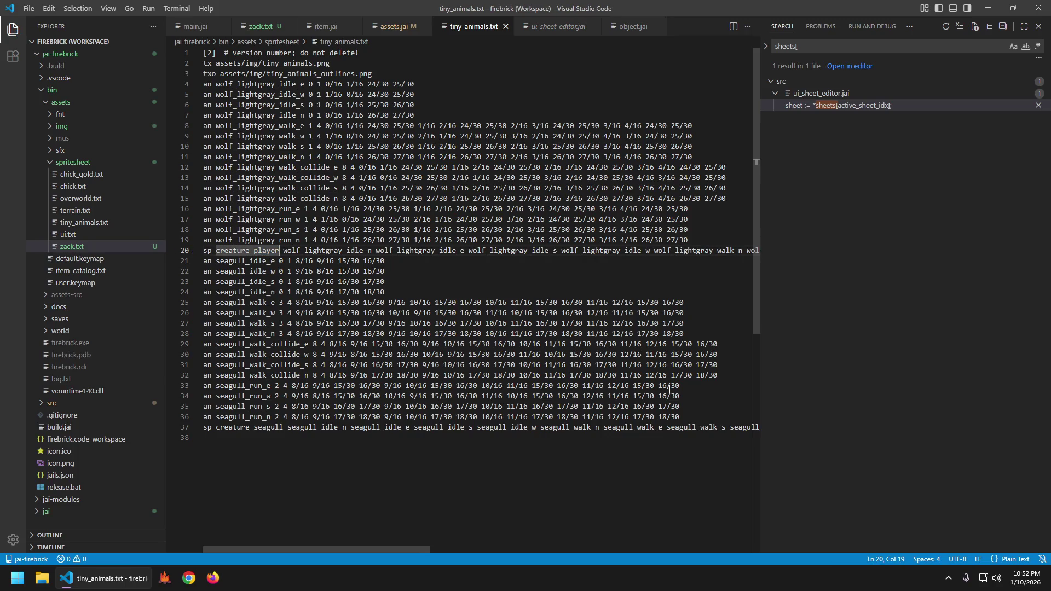
text(_old)
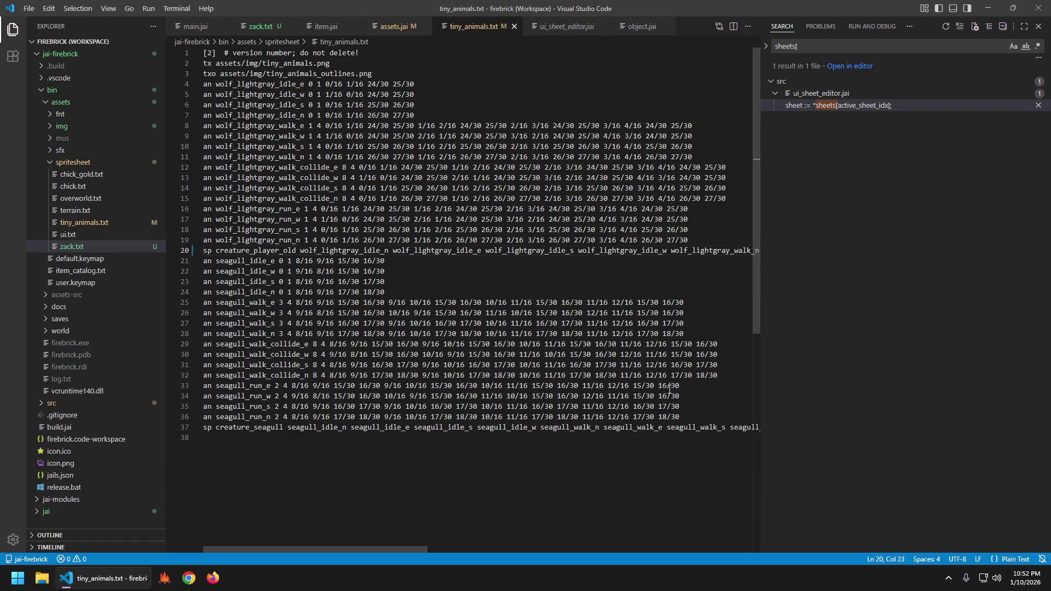
- Rename creature_zack to creature_player in zack.txt, save, and run the build task
key(ctrl+Tab)
key(ctrl+End)
key(Up)
key(ctrl+Right)
key(ctrl+Right)
key(BackSpace)
key(BackSpace)
key(BackSpace)
key(BackSpace)
text(player)
key(ctrl+s)
key(Escape)
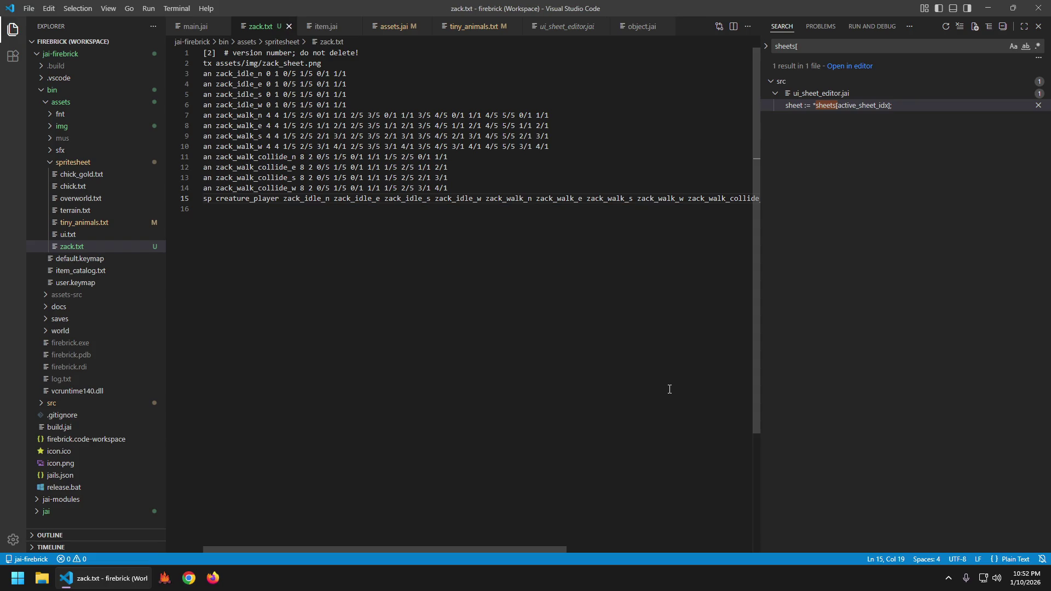
key(ctrl+shift+b)
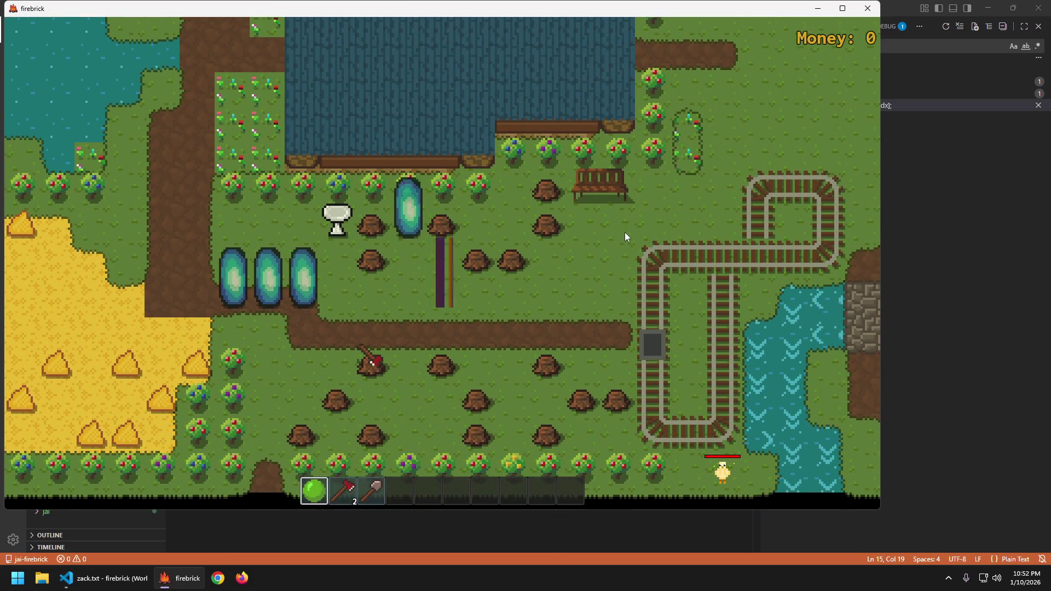
- Walk the purple Zack character left, right and down around the farm with WASD
mouse_move(576, 189)
key(a)
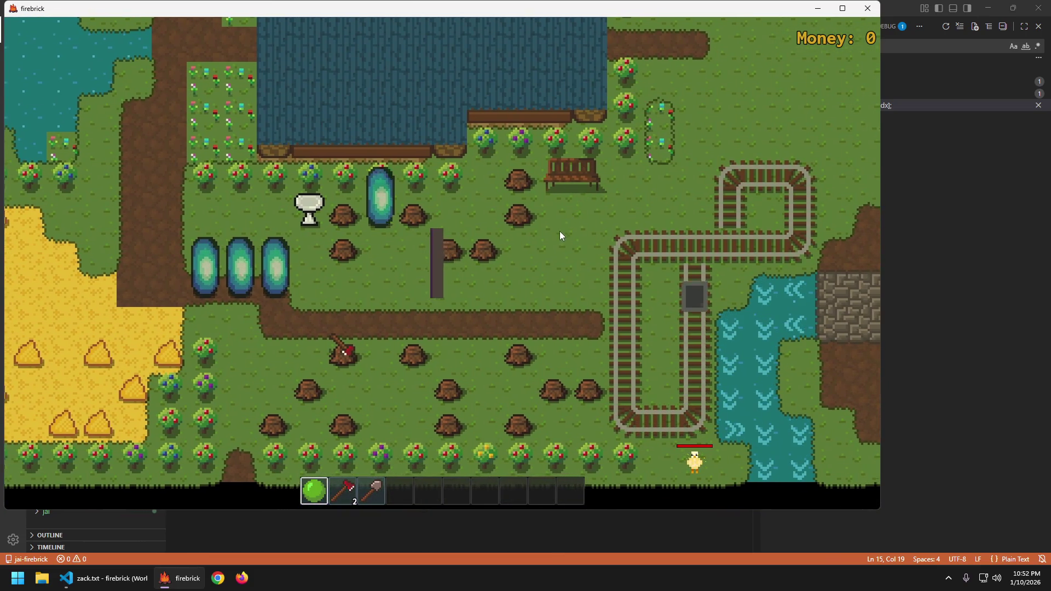
key(s)
key(d)
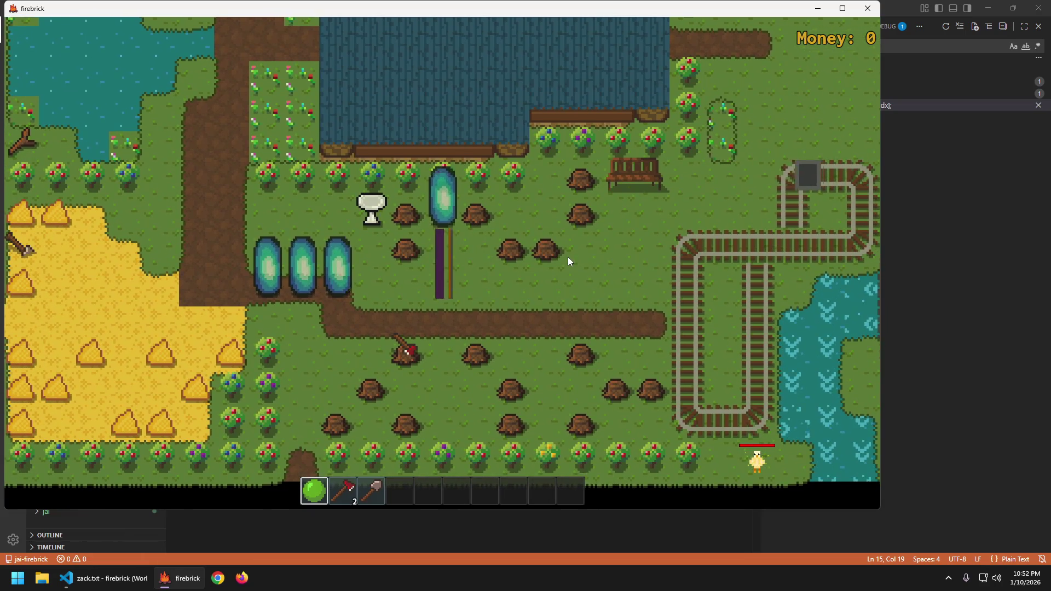
key(a)
key(d)
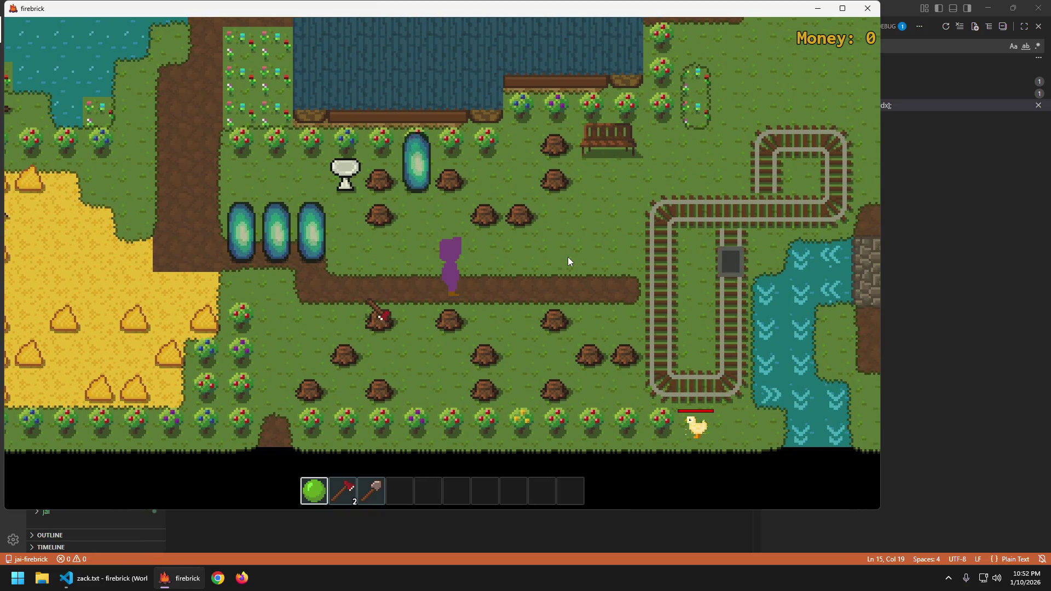
key(a)
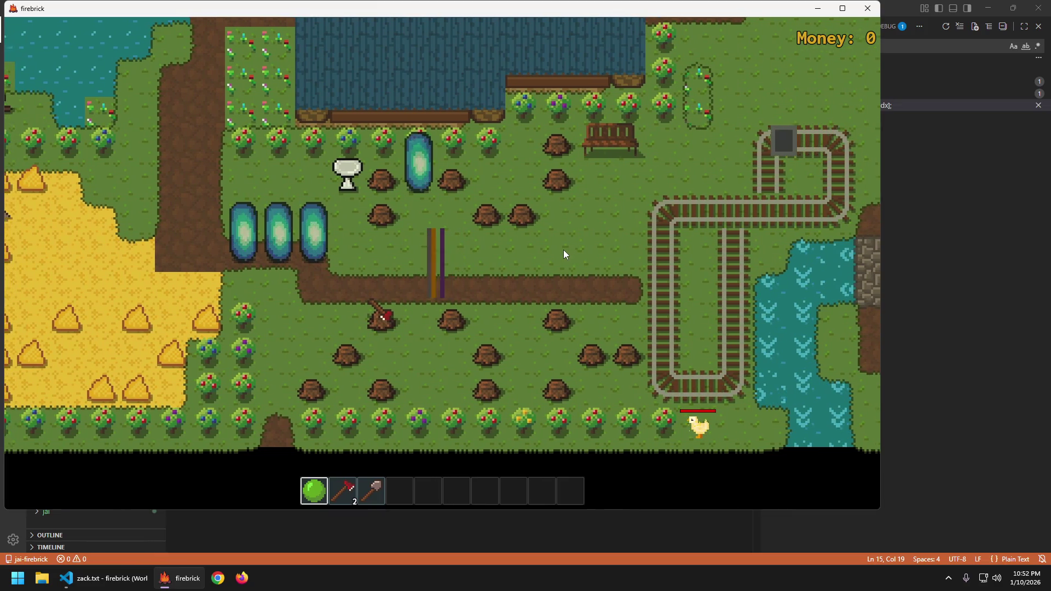
key(d)
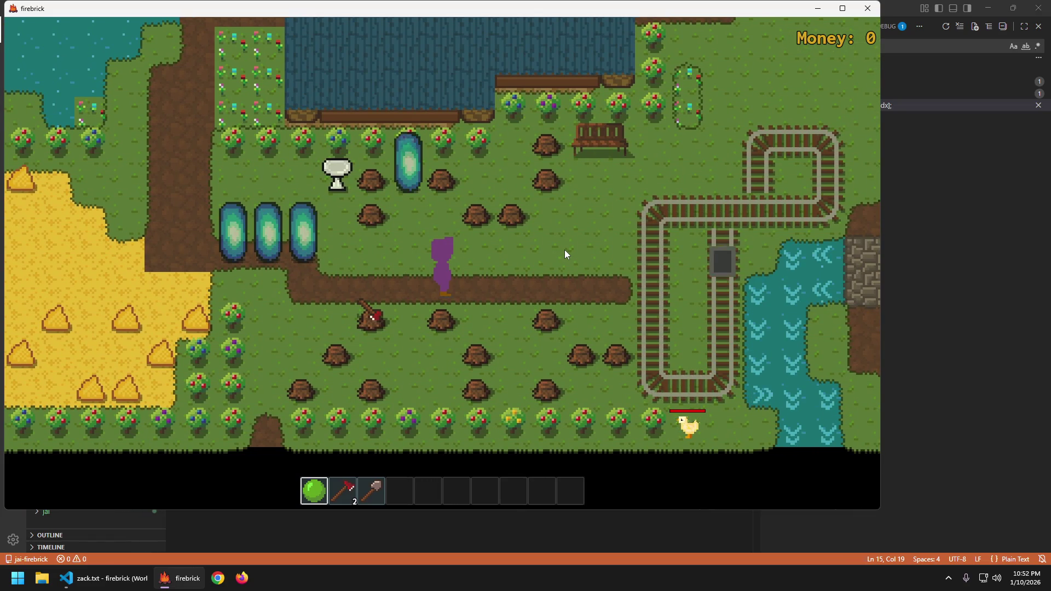
- Cancel the quit prompt, enter debug mode with F1, and open the Items palette
key(Escape)
key(Escape)
key(F1)
click(353, 60)
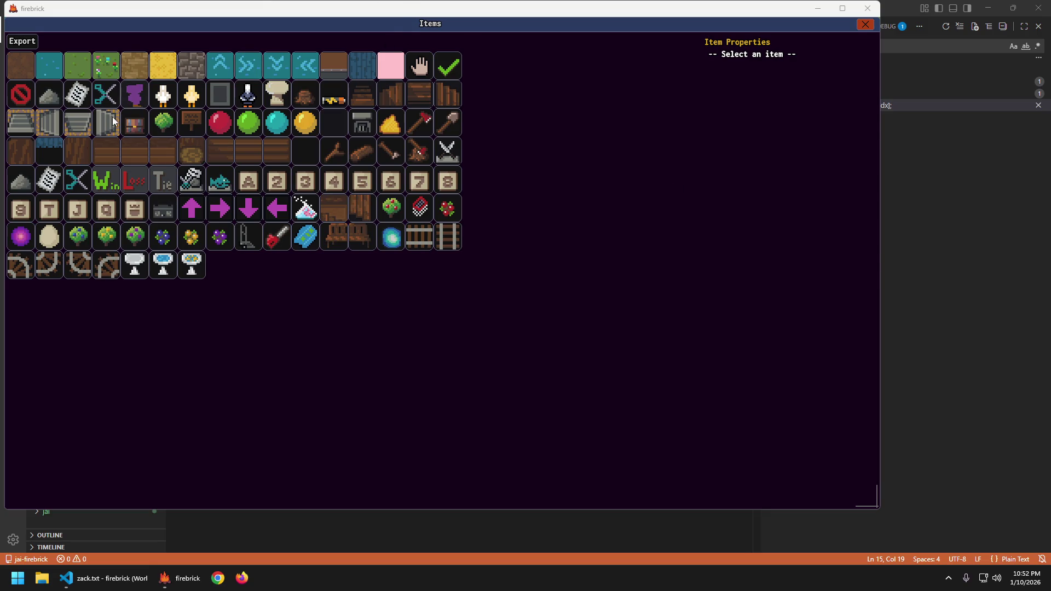
- Load zack.txt in the sheet editor and view the zack_idle_w and zack_walk_n animations
click(307, 302)
key(Tab)
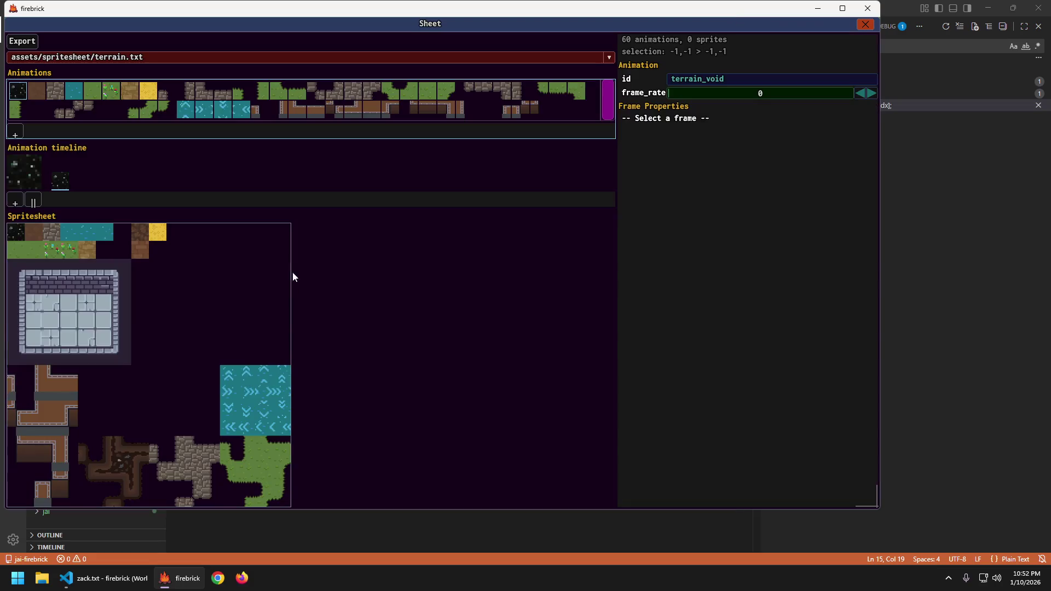
click(124, 57)
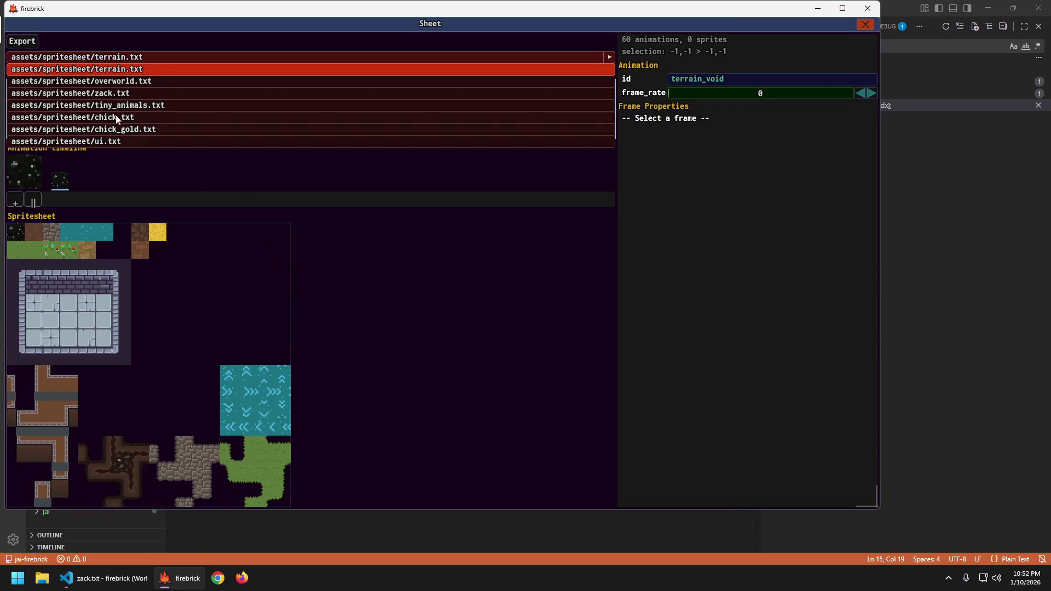
click(123, 93)
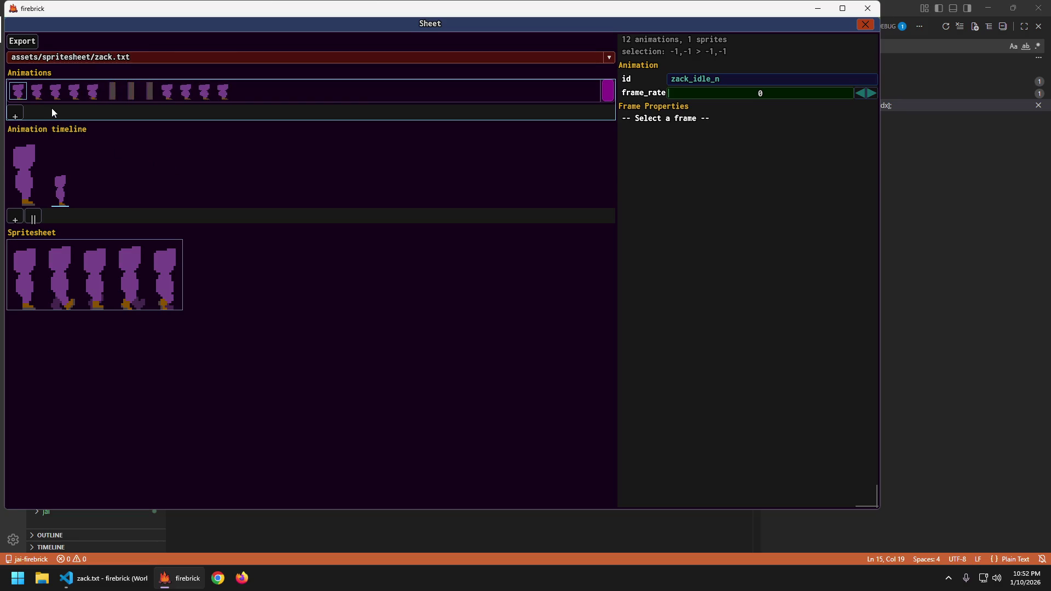
click(74, 90)
key(Right)
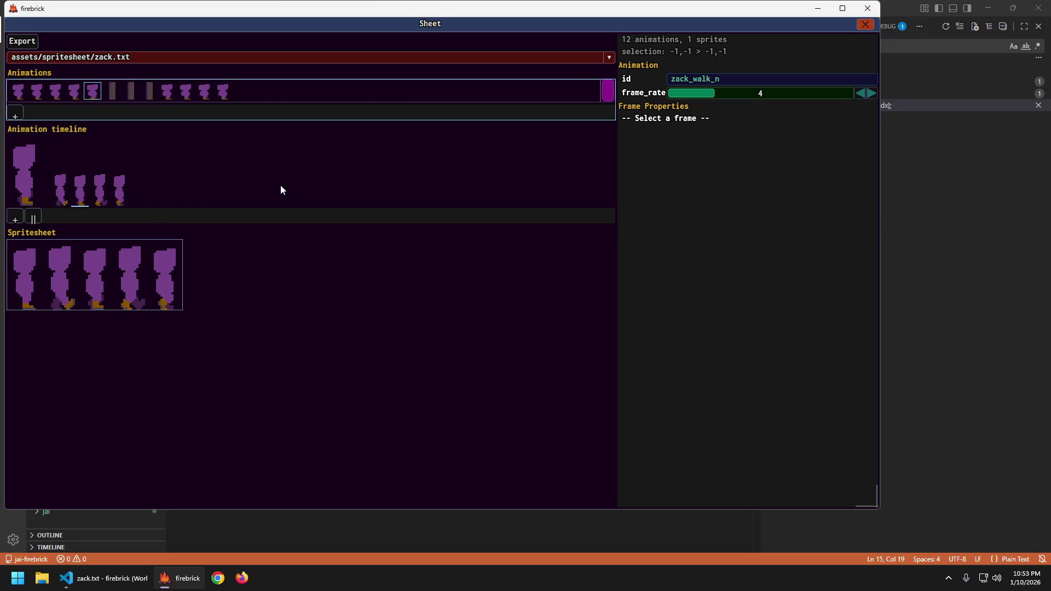
key(Left)
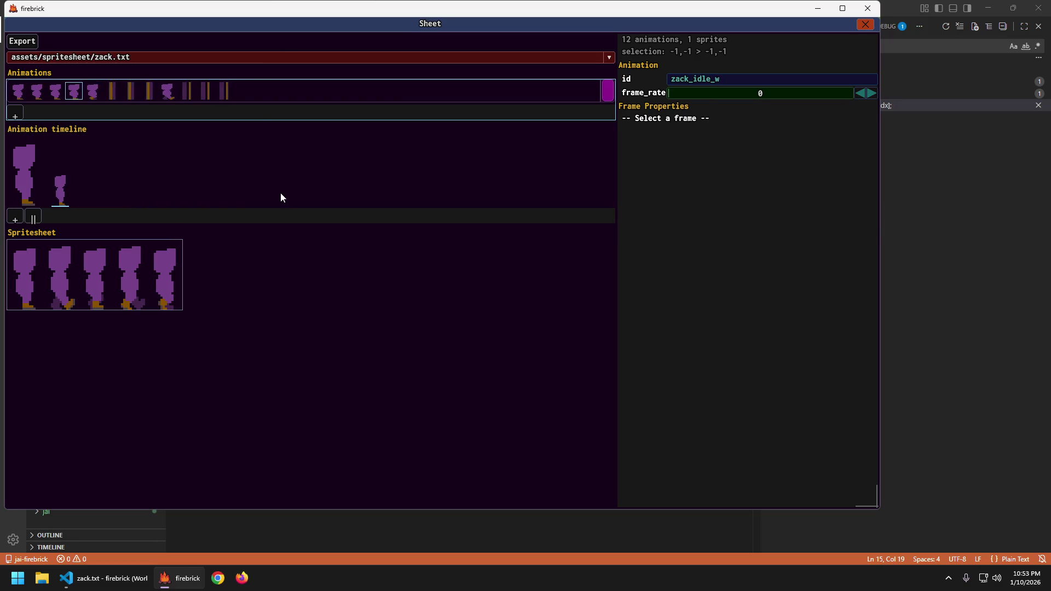
- Leave the sheet editor and editor mode, then quit the game
key(Escape)
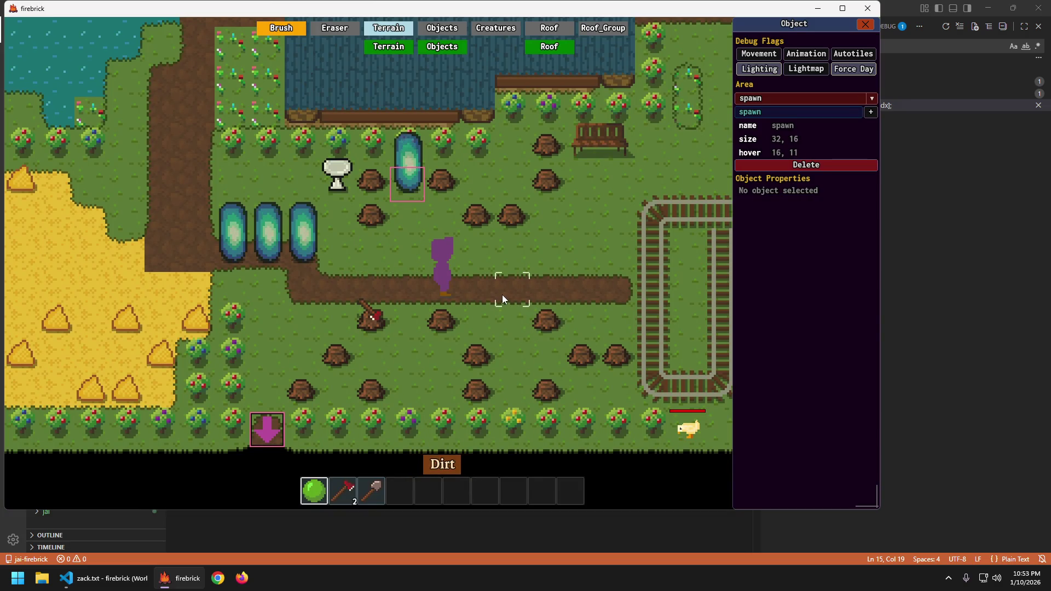
key(Escape)
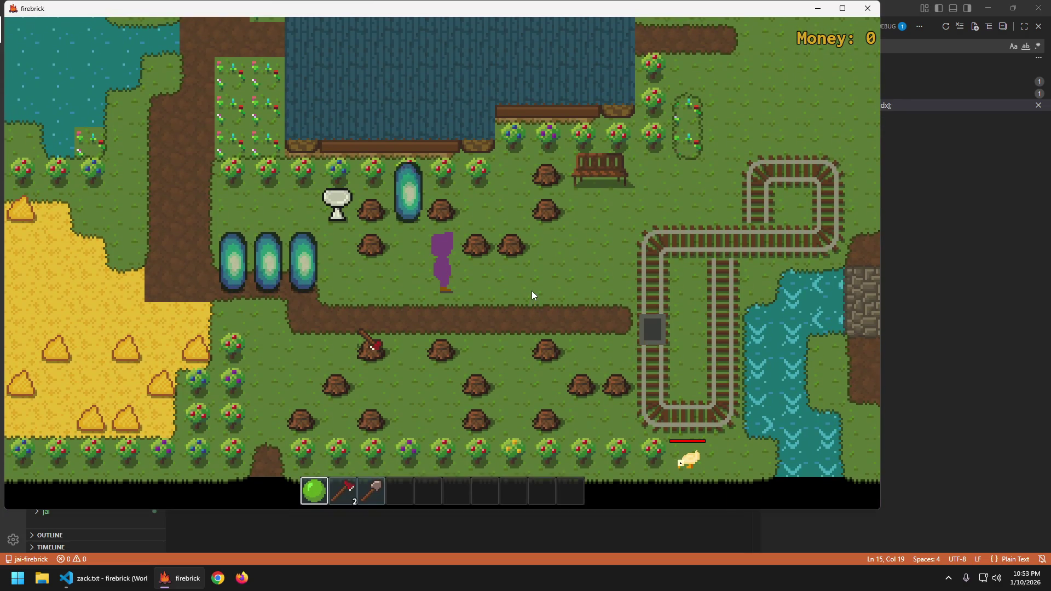
key(Escape)
click(531, 292)
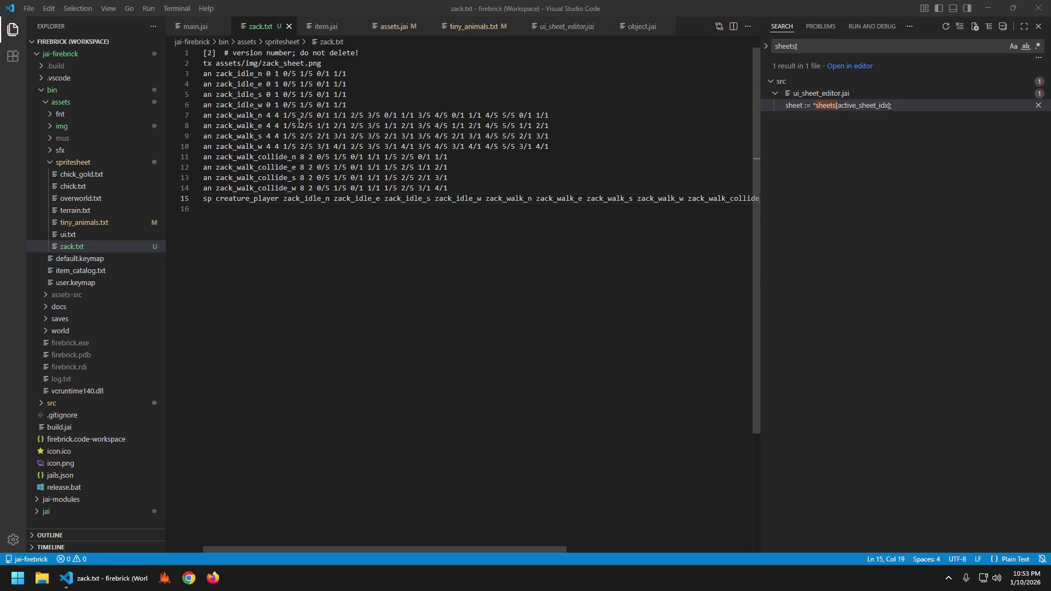
key(Up)
key(Up)
key(Up)
key(Right)
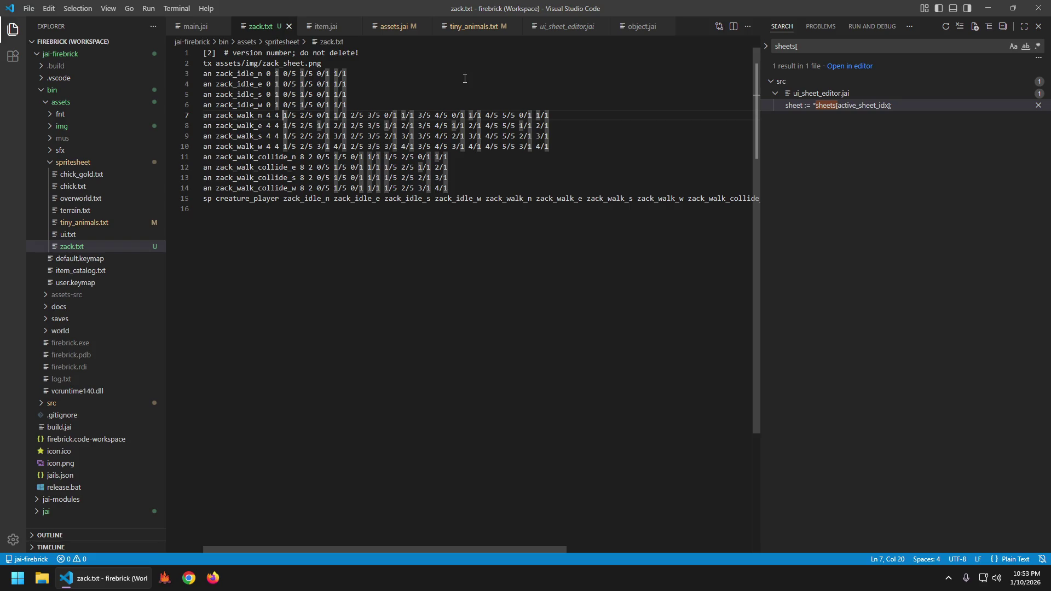
key(shift+End)
key(ctrl+c)
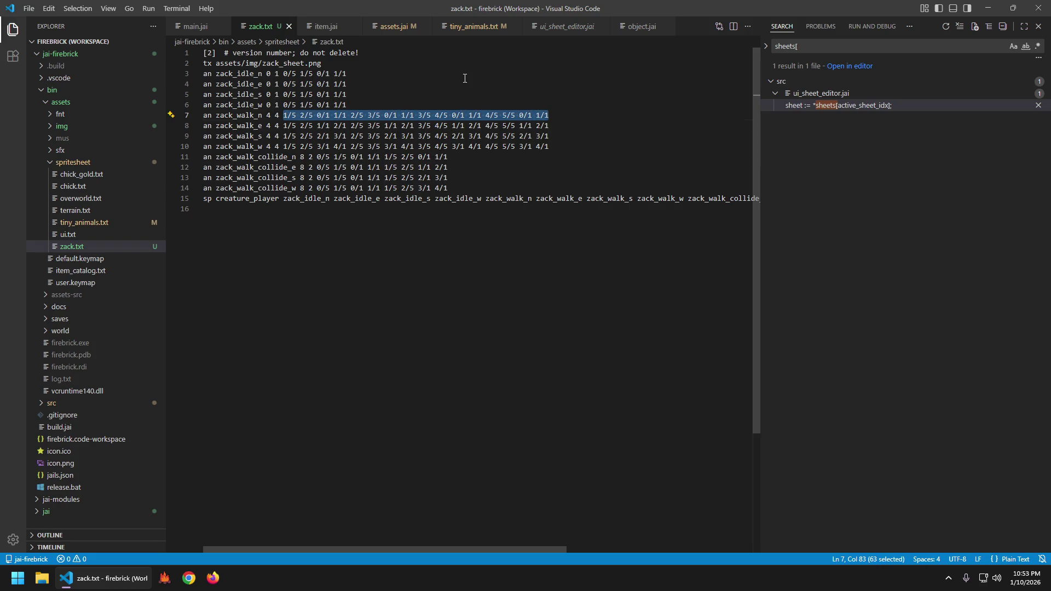
key(Left)
key(Home)
key(Down)
key(ctrl+Right)
key(ctrl+Right)
key(ctrl+Right)
key(ctrl+Right)
key(ctrl+Right)
key(ctrl+alt+Down)
key(shift+End)
key(ctrl+v)
key(Escape)
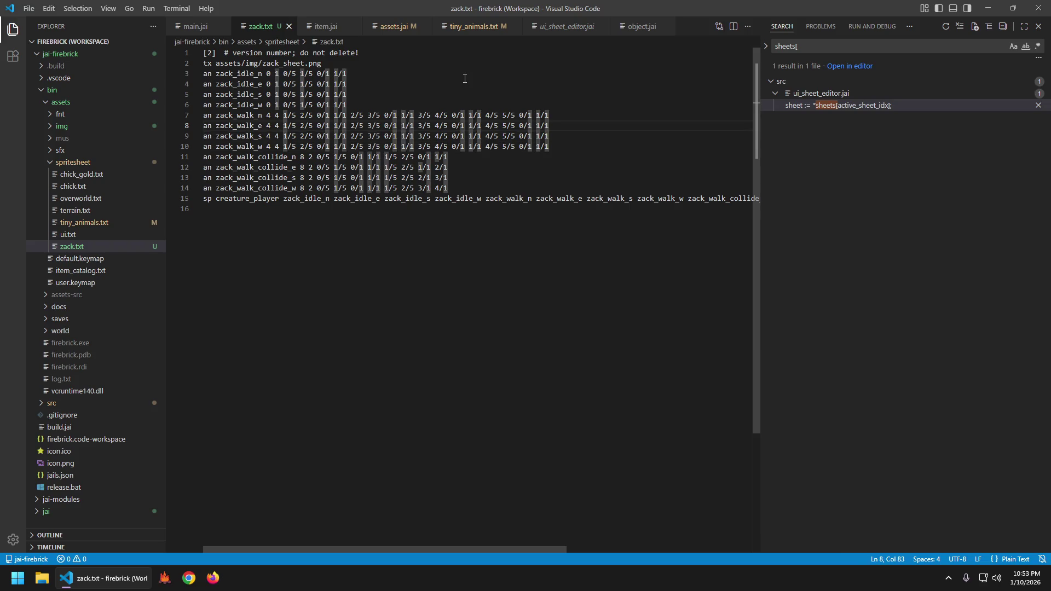
key(Down)
key(Down)
key(Down)
key(Up)
key(Home)
key(ctrl+Right)
key(ctrl+Right)
key(ctrl+Right)
key(Left)
key(ctrl+z)
key(ctrl+z)
key(ctrl+z)
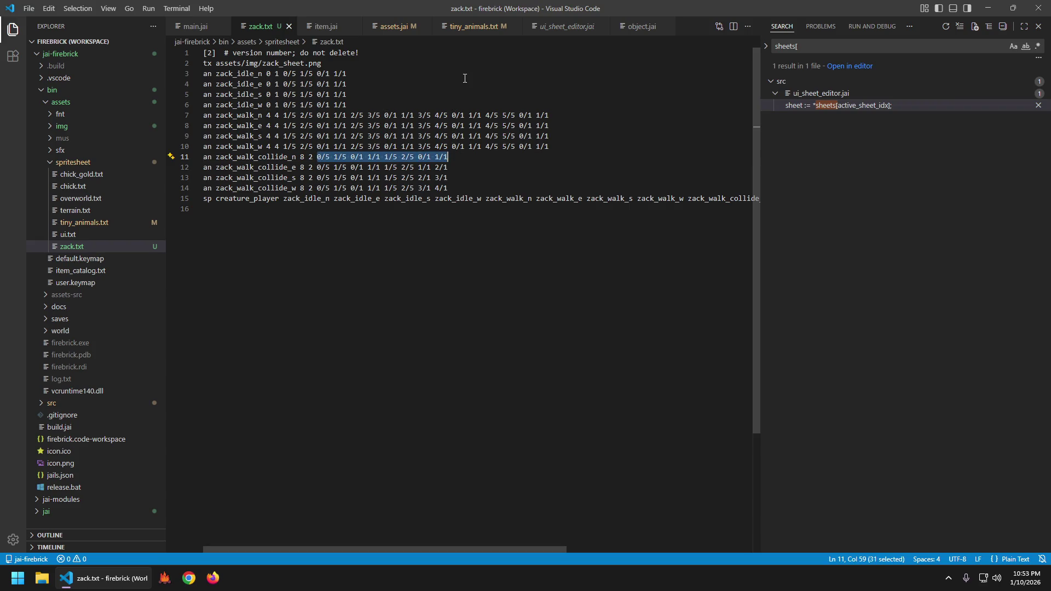
key(ctrl+s)
key(Escape)
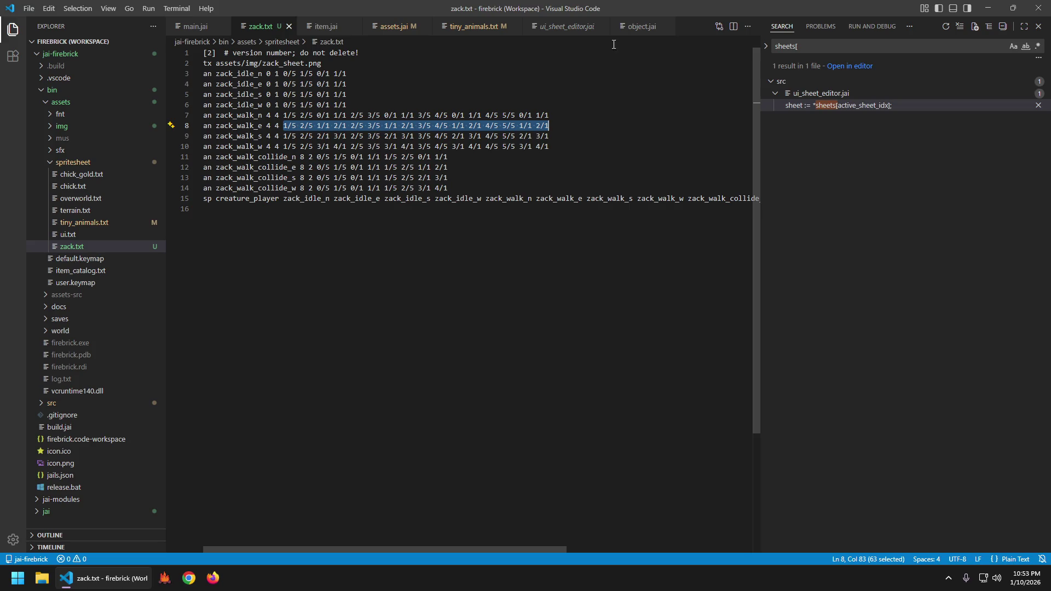
click(490, 169)
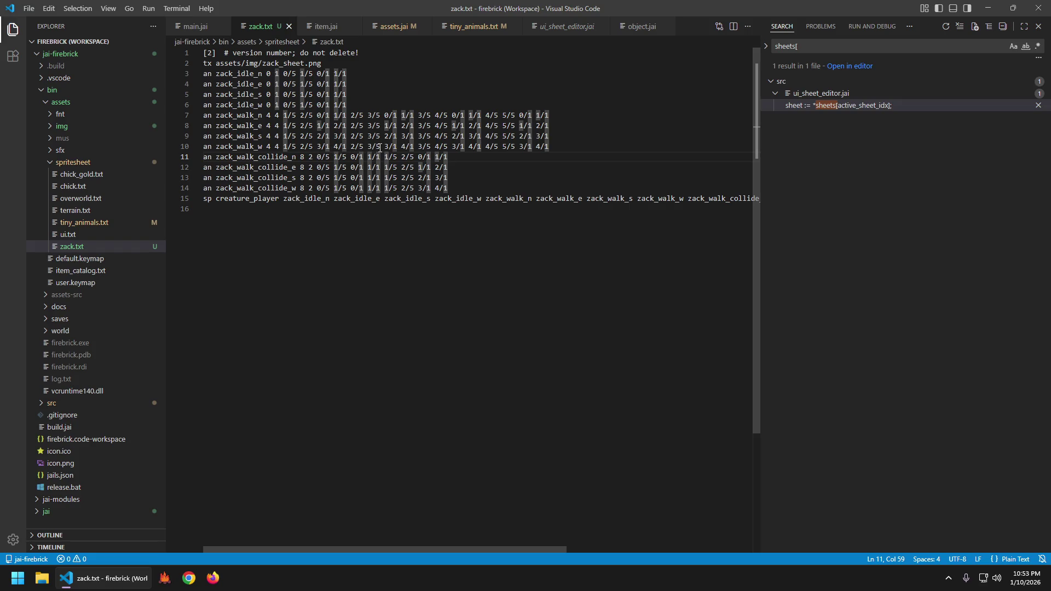
- Multi-cursor select the old frame data on walk lines 8–10 and paste over it
click(283, 115)
key(Down)
key(End)
key(ctrl+alt+Down)
key(ctrl+alt+Down)
key(shift+Left)
key(shift+Left)
key(shift+Left)
key(shift+Left)
key(shift+Left)
key(shift+Left)
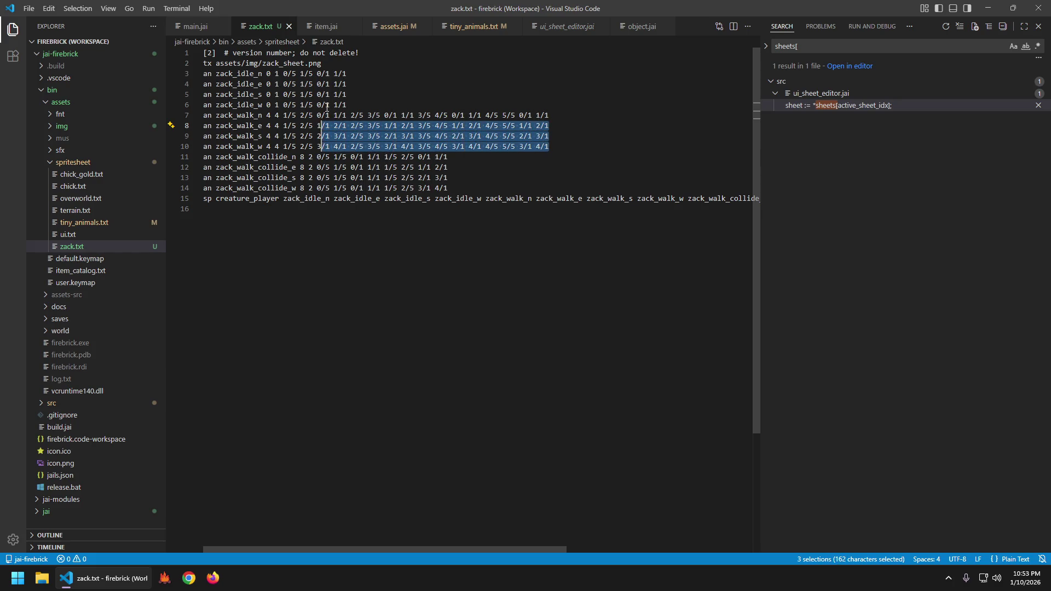
text(1/5 2/5 0/1 1/1 2/5 3/5 0/1 1/1 3/5 4/5 0/1 1/1 4/5 5/5 0/1 1/1)
key(ctrl+z)
key(ctrl+y)
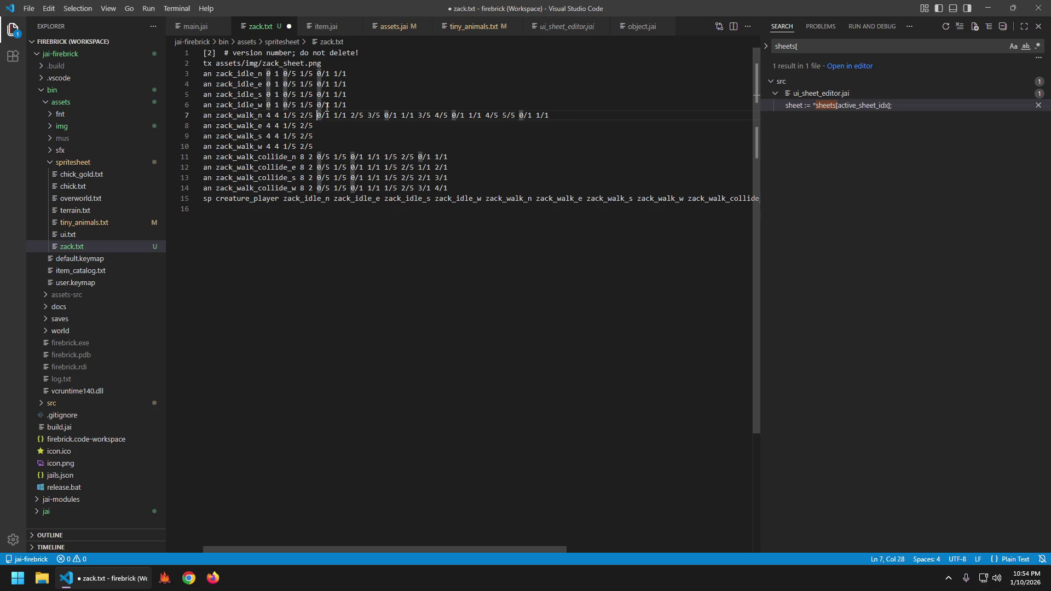
- Copy the complete walk-north frame list and paste it onto walk lines 8–10
key(shift+End)
key(ctrl+c)
key(Down)
key(ctrl+v)
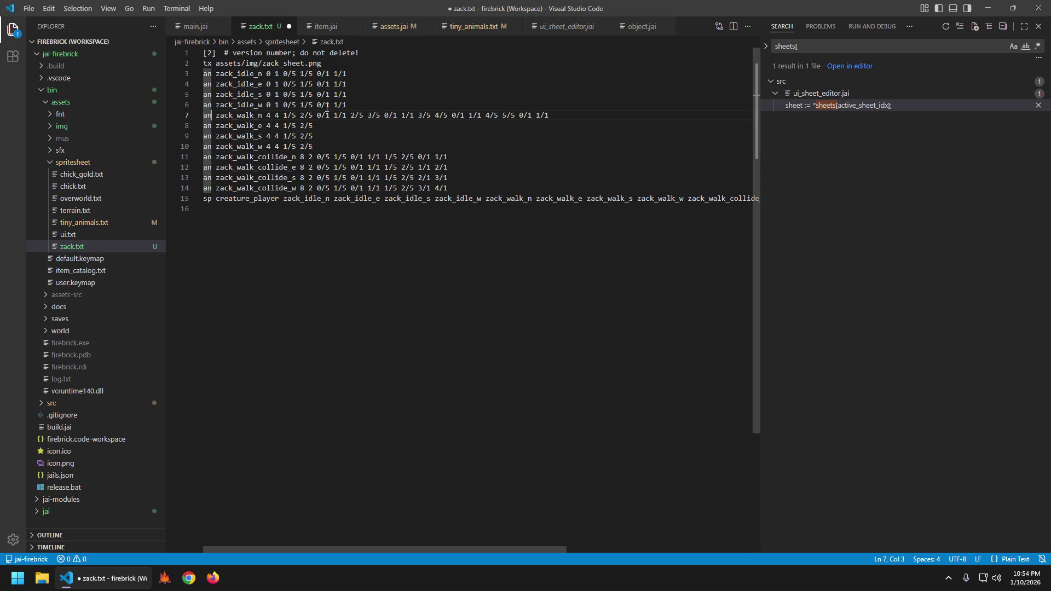
key(shift+End)
key(Down)
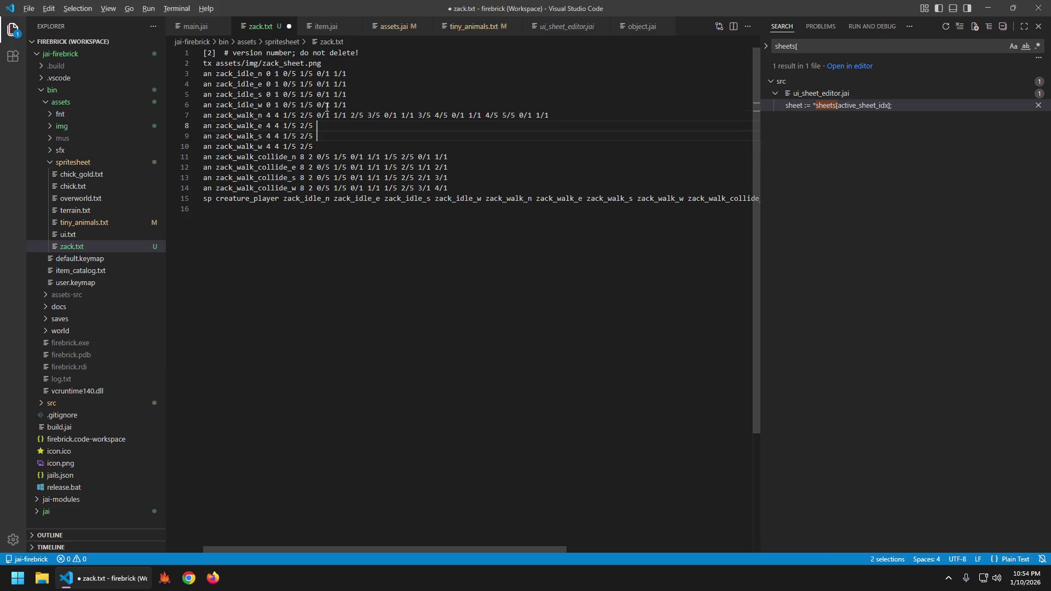
key(ctrl+alt+Down)
key(shift+Left)
key(shift+Left)
key(shift+Left)
key(BackSpace)
key(ctrl+v)
key(Escape)
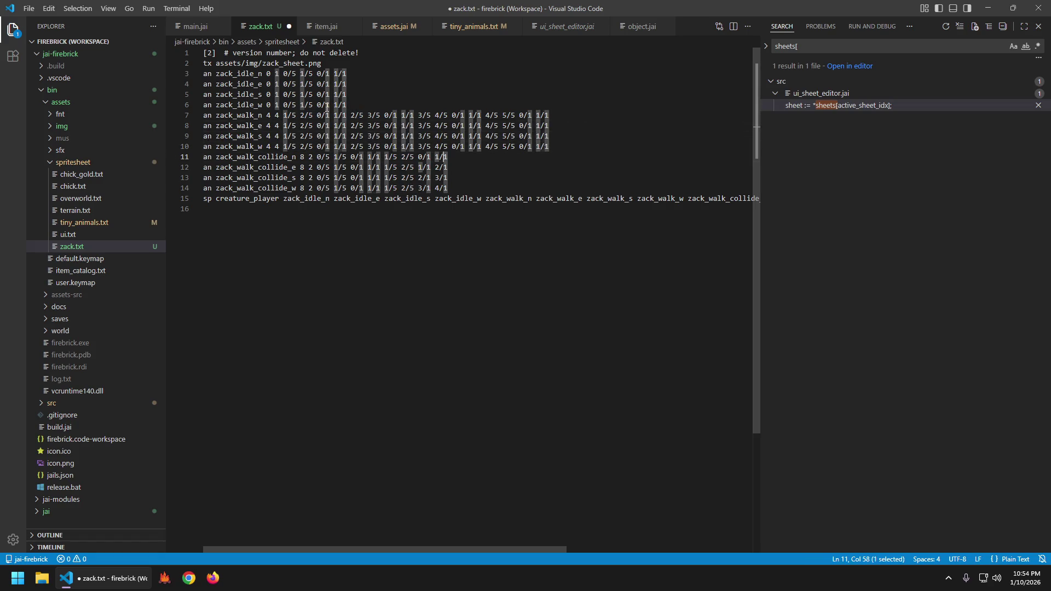
- Copy the collide-north frame list tail and paste it onto collide lines 12–14
key(ctrl+shift+Left)
key(ctrl+shift+Left)
key(ctrl+shift+Left)
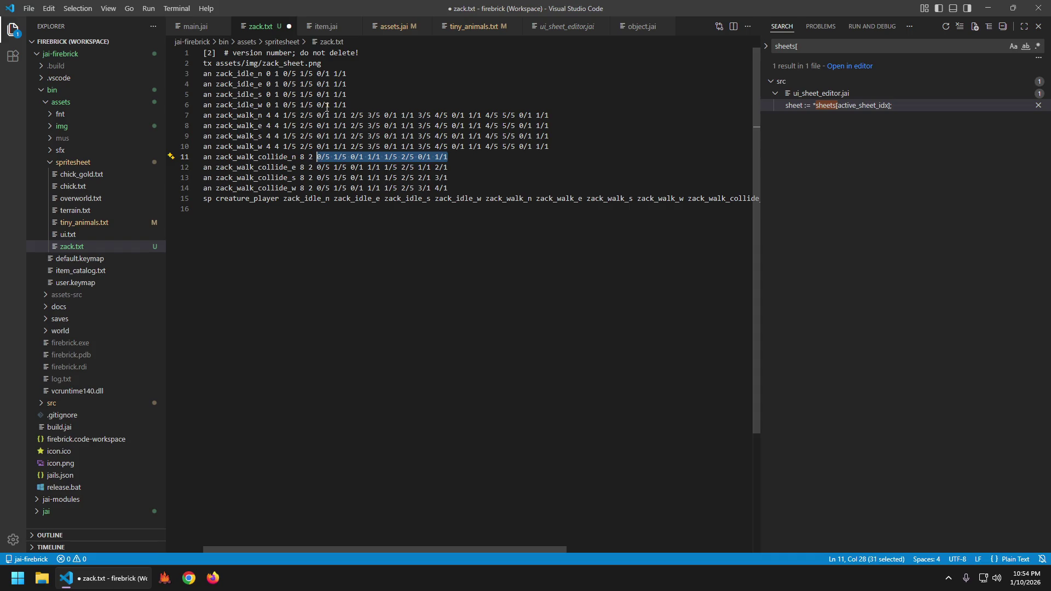
key(Left)
key(shift+End)
key(ctrl+v)
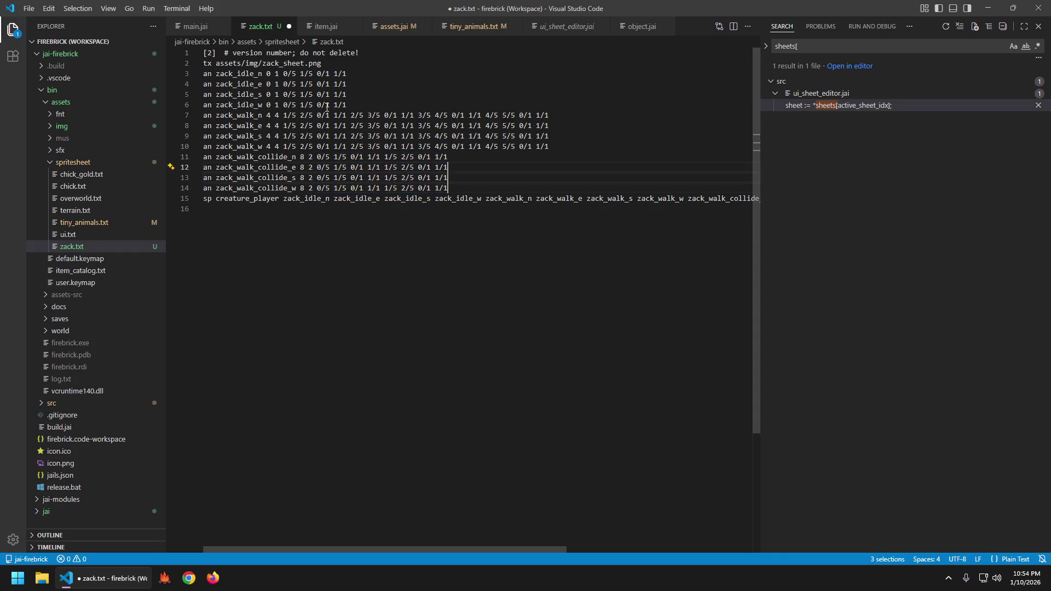
key(Escape)
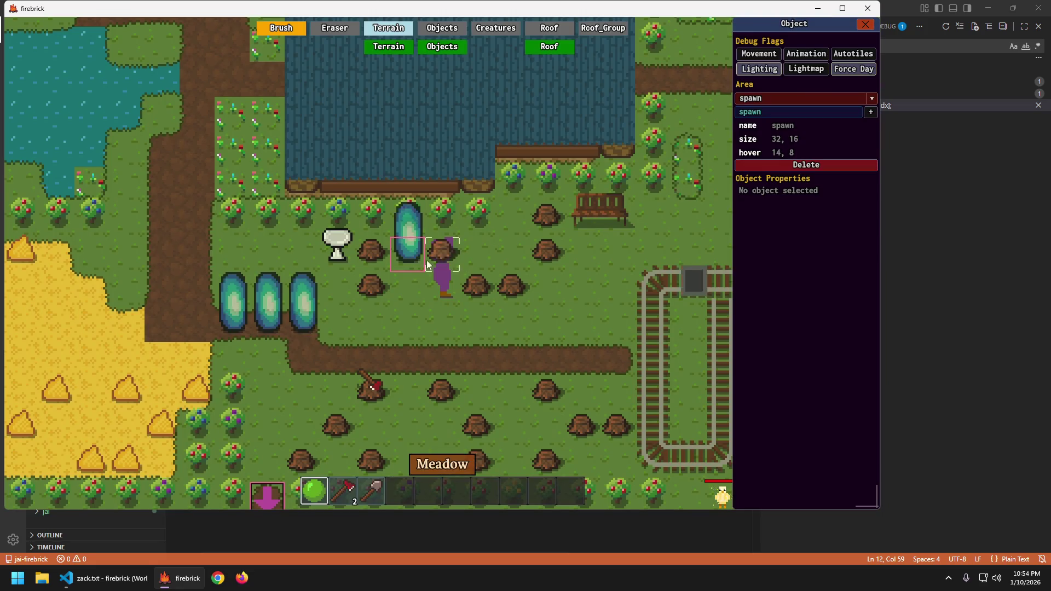
key(F2)
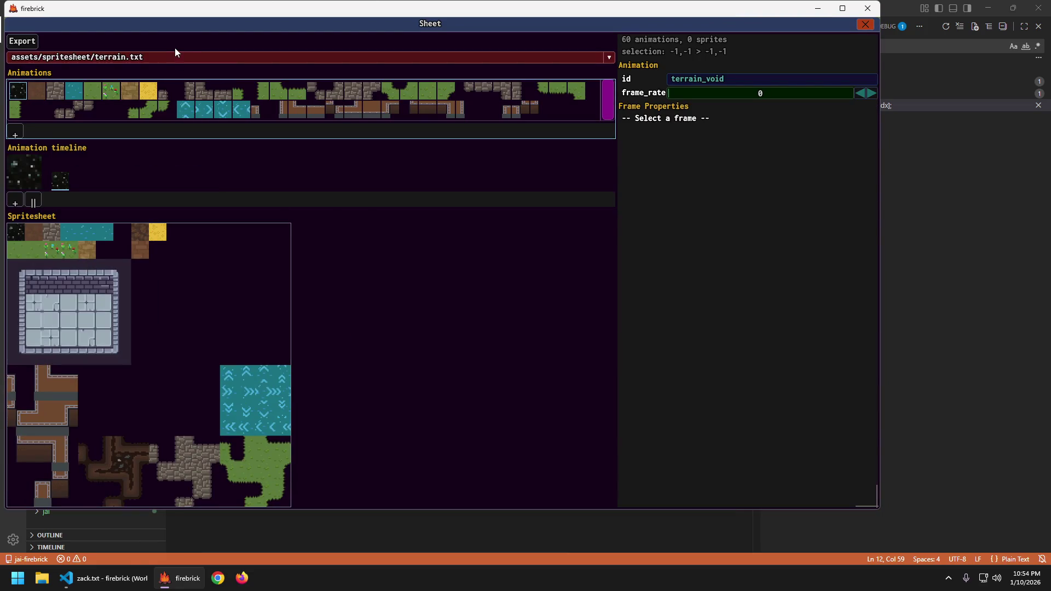
click(170, 57)
click(132, 93)
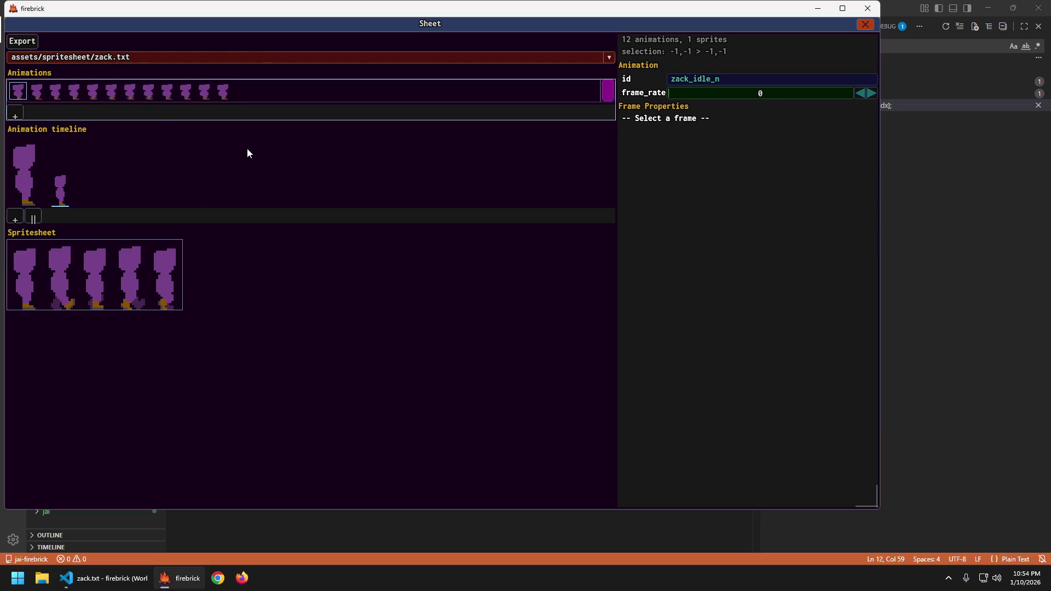
key(Right)
key(Right)
key(Right)
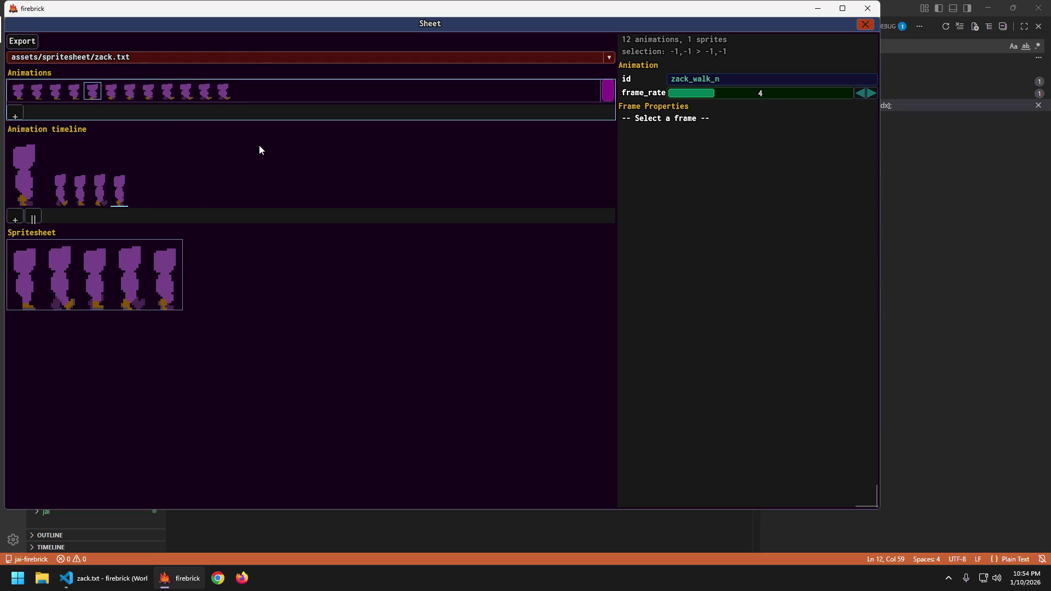
key(Right)
key(Right)
key(Right)
key(Left)
key(Left)
key(Left)
key(Right)
key(Right)
key(Right)
key(Right)
click(260, 147)
key(Right)
key(Right)
key(Right)
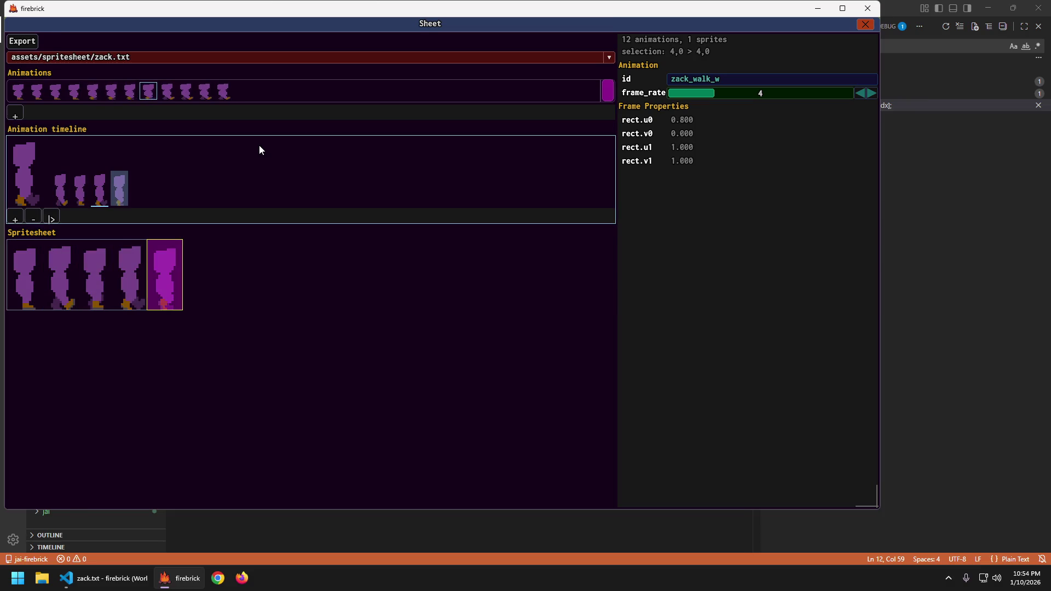
key(shift+Tab)
key(Right)
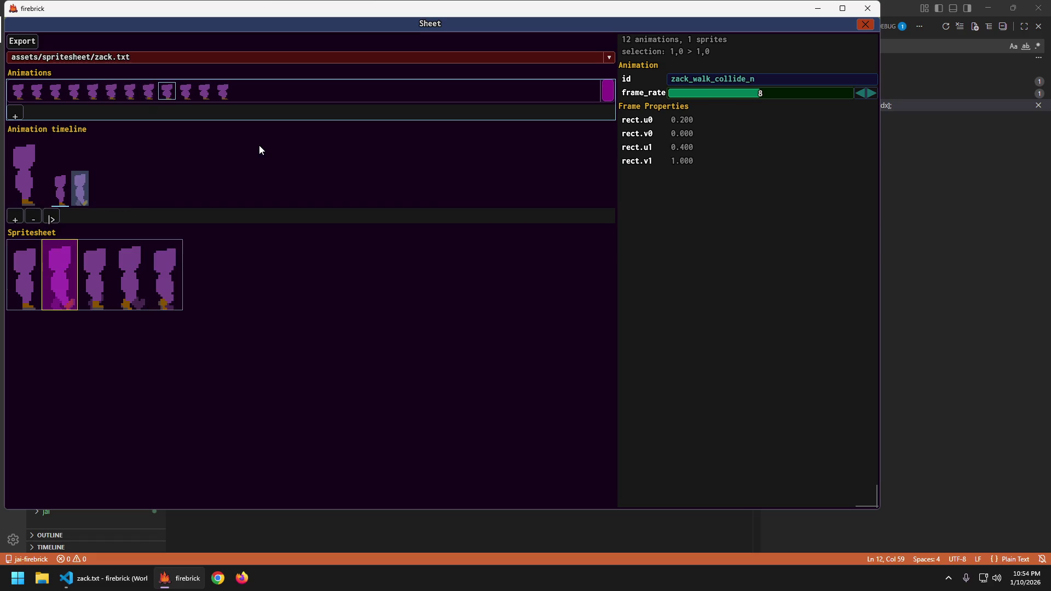
key(Tab)
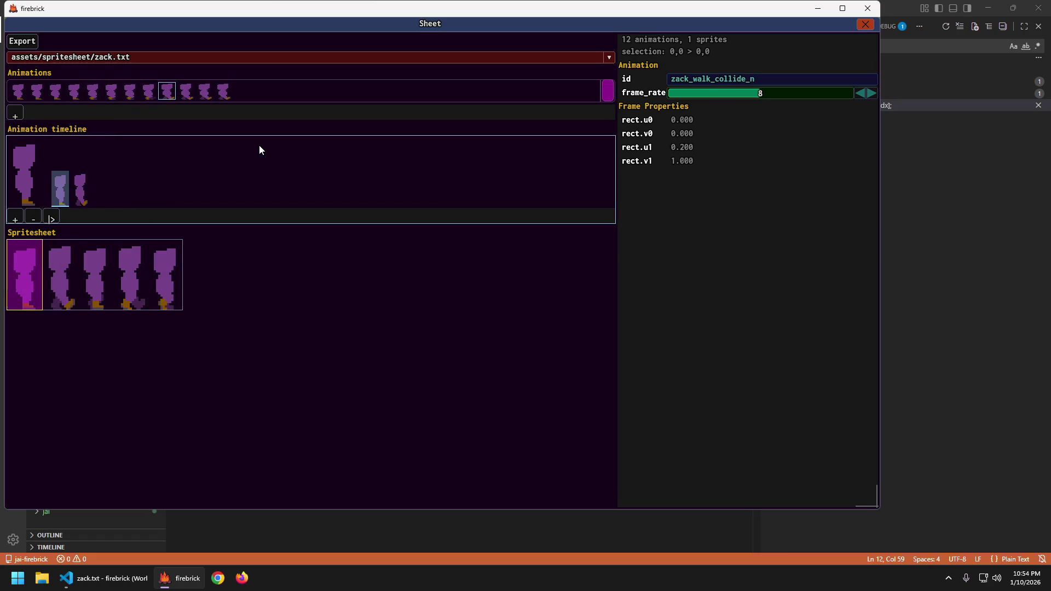
key(shift+Tab)
key(Right)
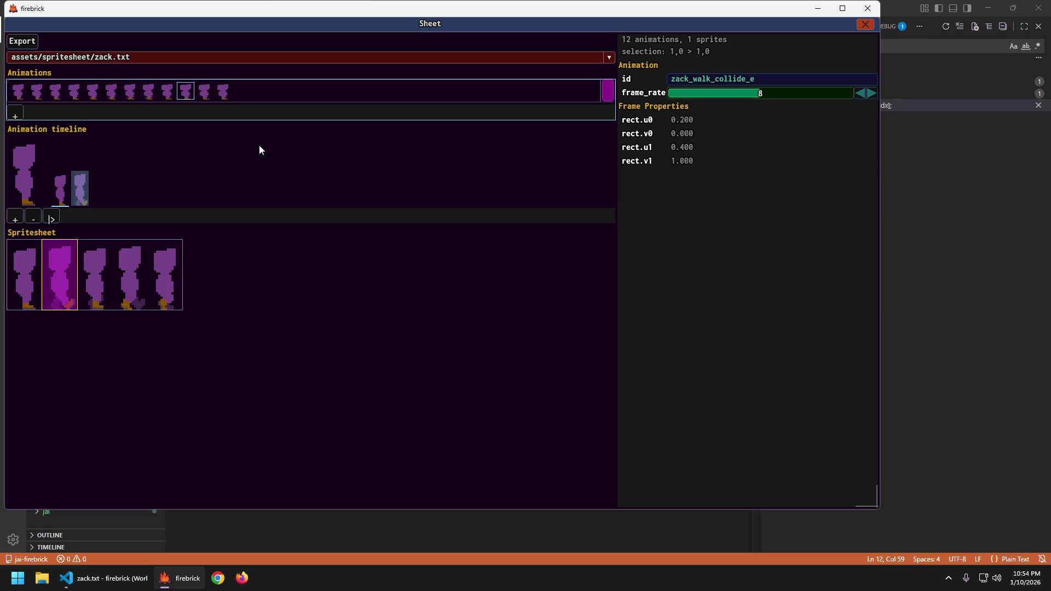
key(Left)
key(Left)
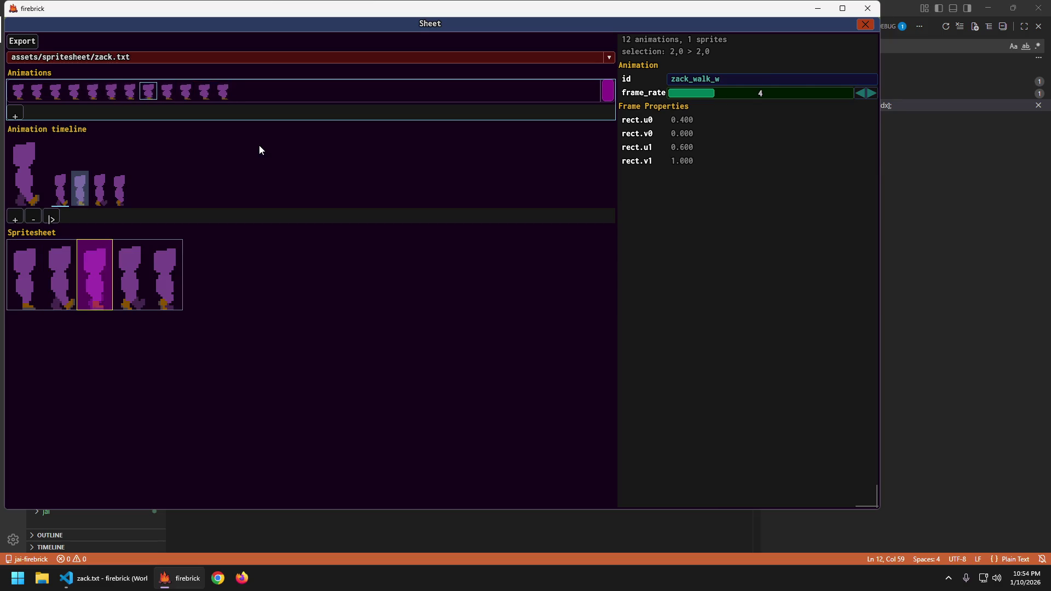
key(Left)
key(Tab)
key(shift+Tab)
key(Left)
key(Tab)
key(shift+Tab)
key(Left)
key(Tab)
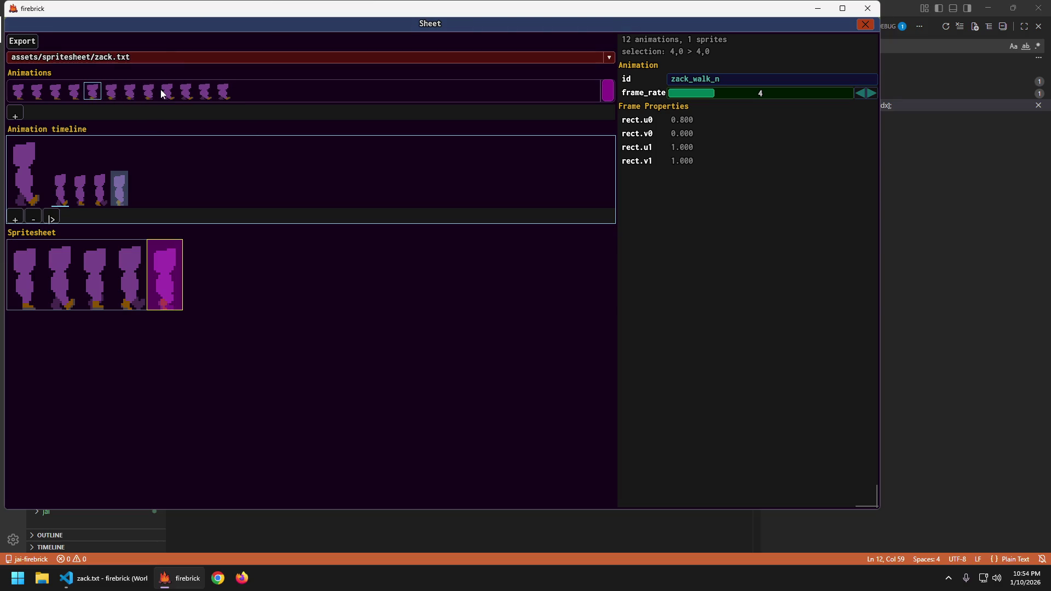
key(Escape)
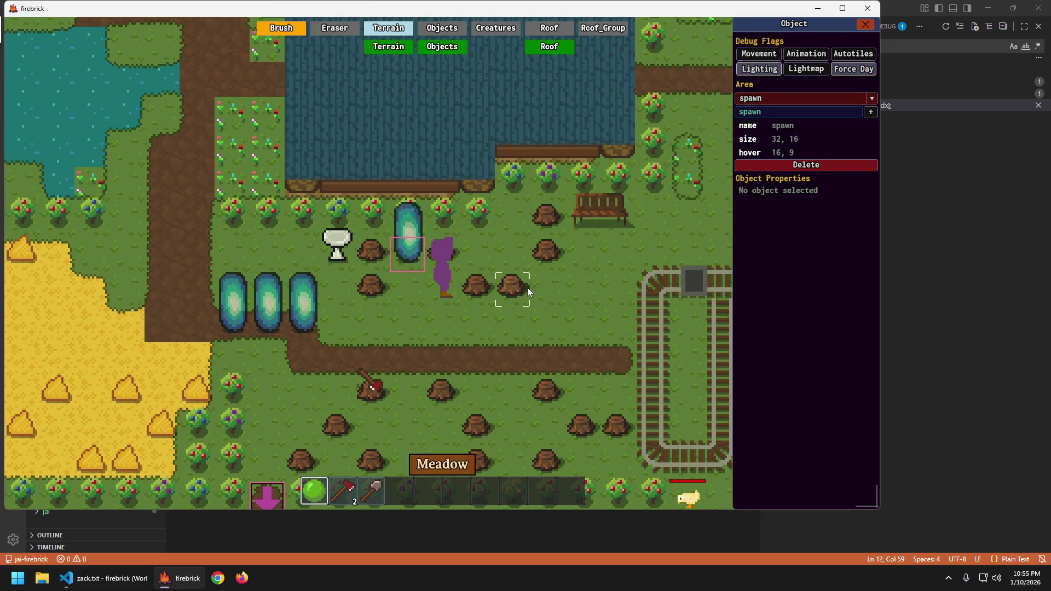
- Switch to play mode, walk Zack along the dirt path and set the minecart rolling
key(Escape)
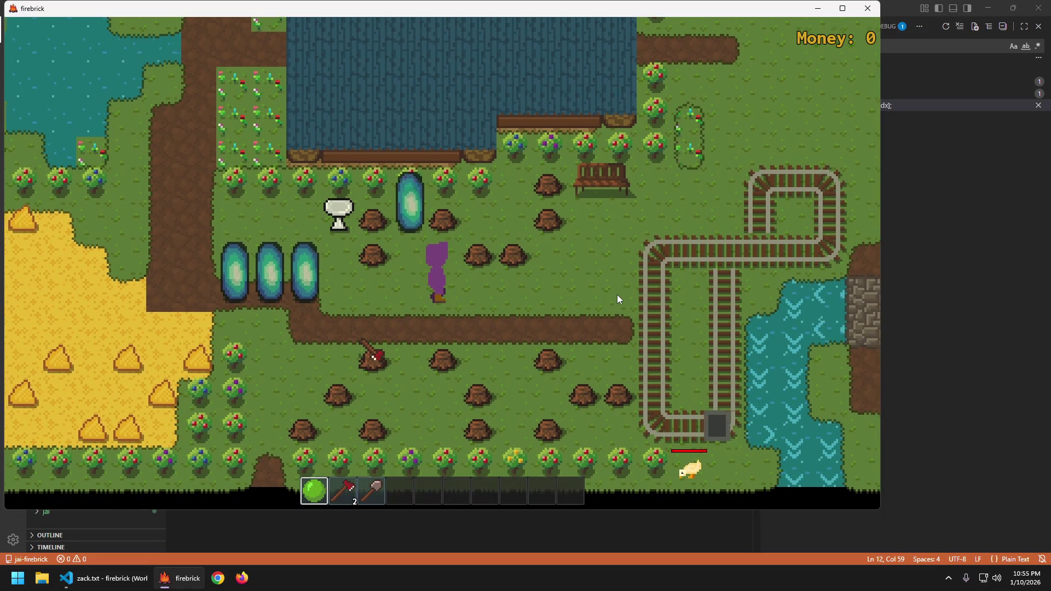
key(s)
key(d)
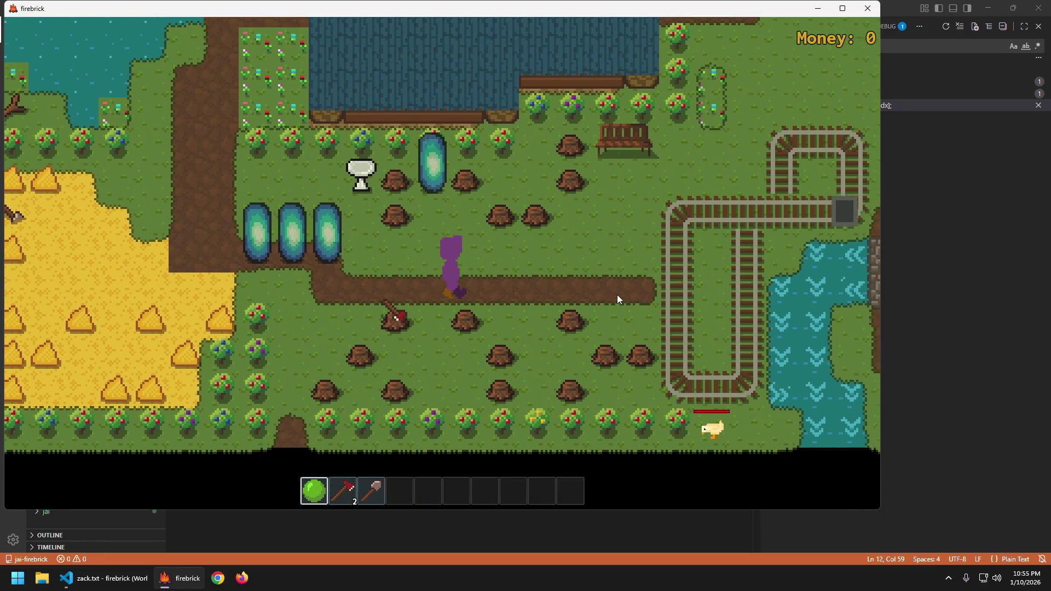
key(d)
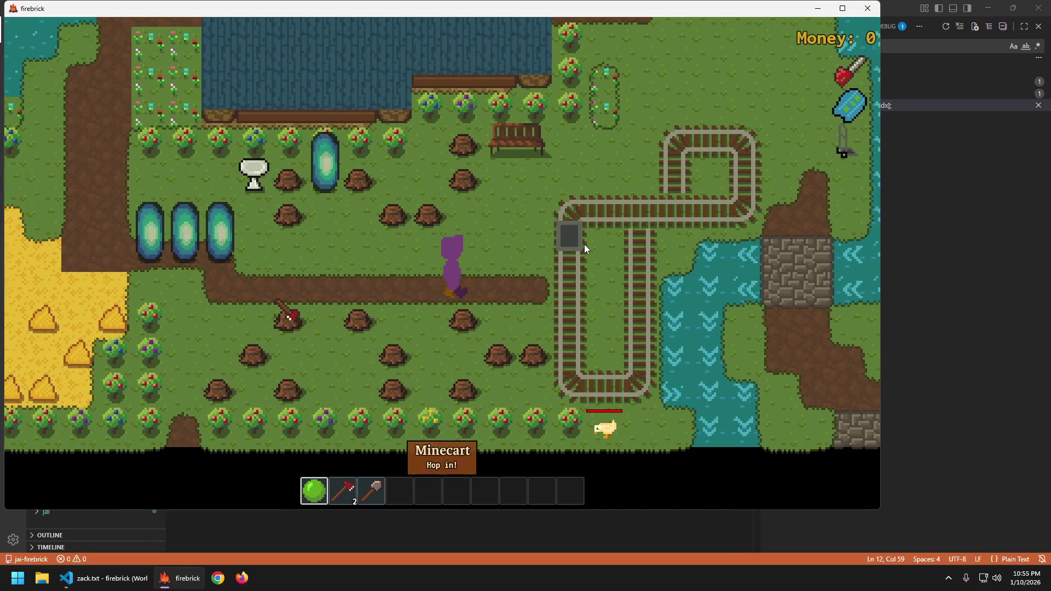
click(583, 244)
- Walk Zack back and forth to watch the walk cycle, then quit the game
key(a)
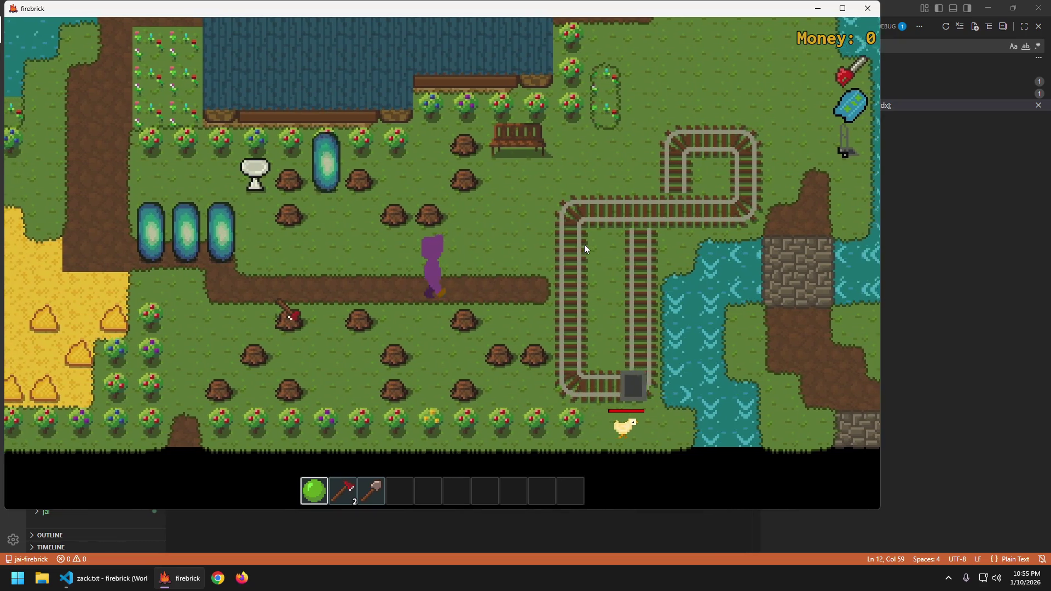
key(a)
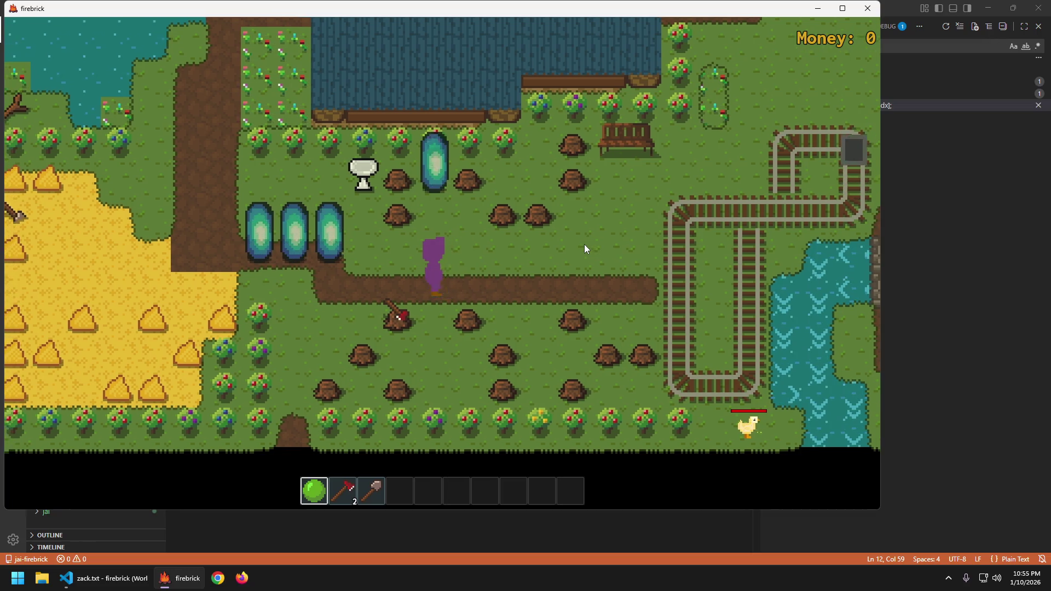
key(d)
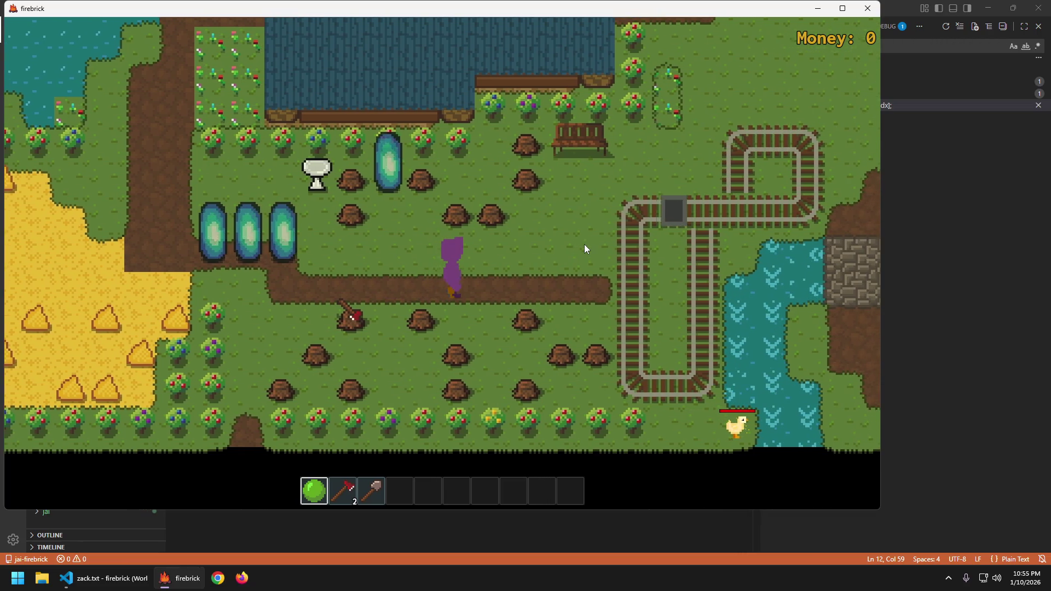
key(d)
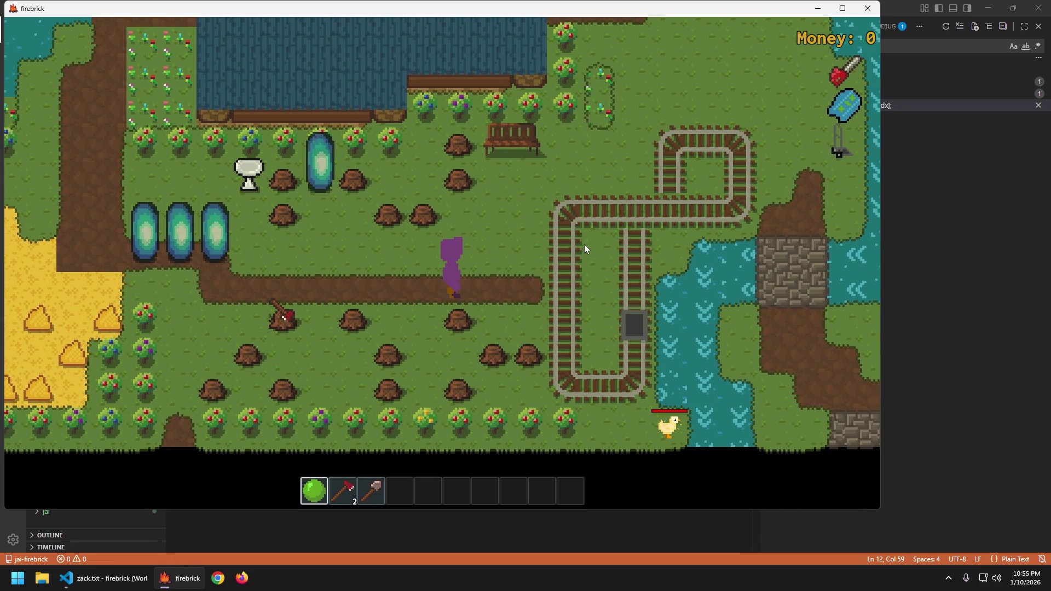
key(d)
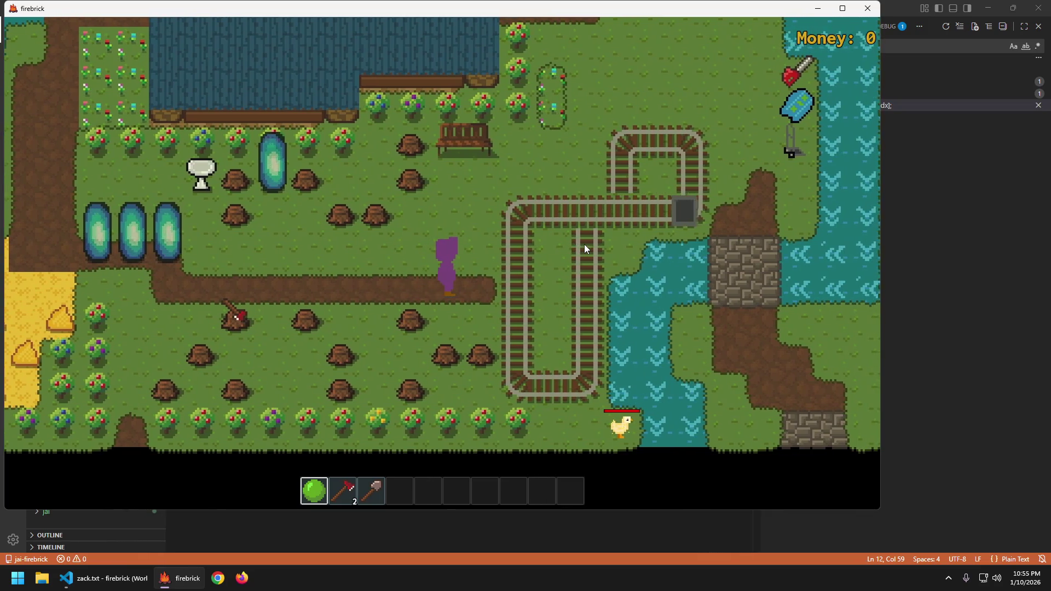
key(d)
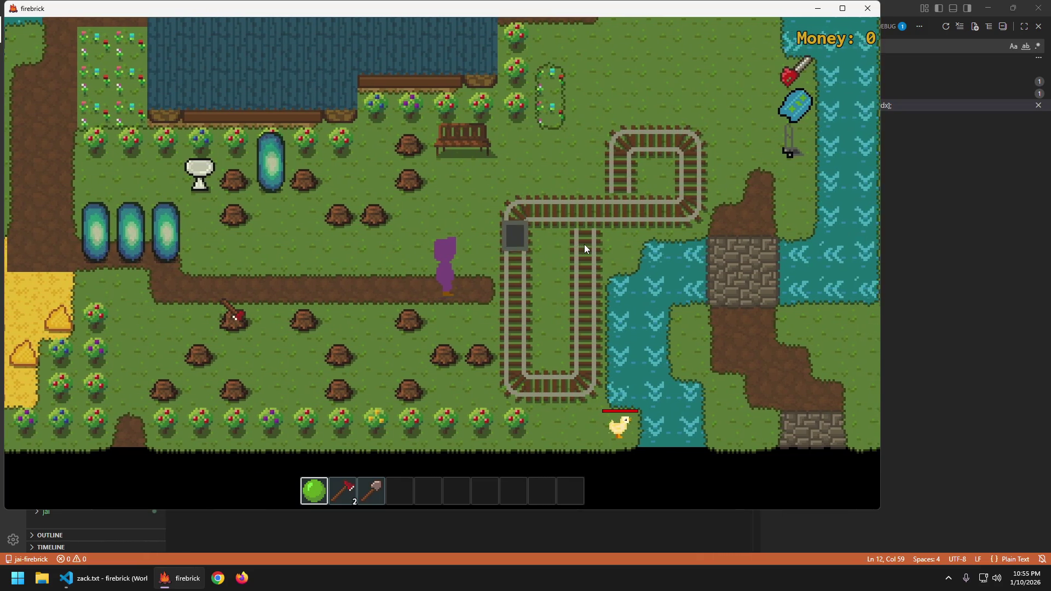
key(a)
key(d)
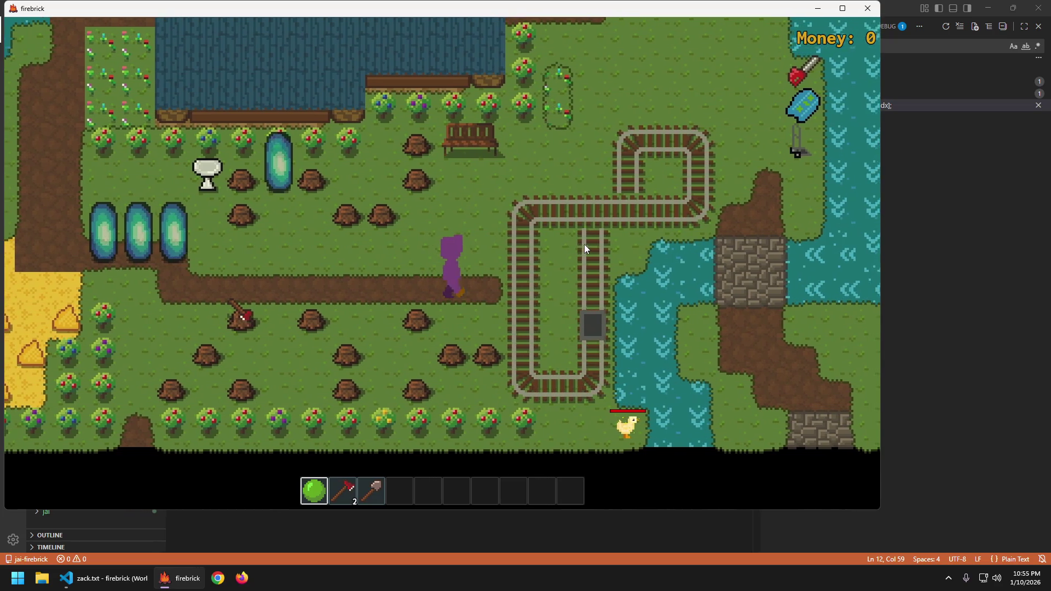
key(a)
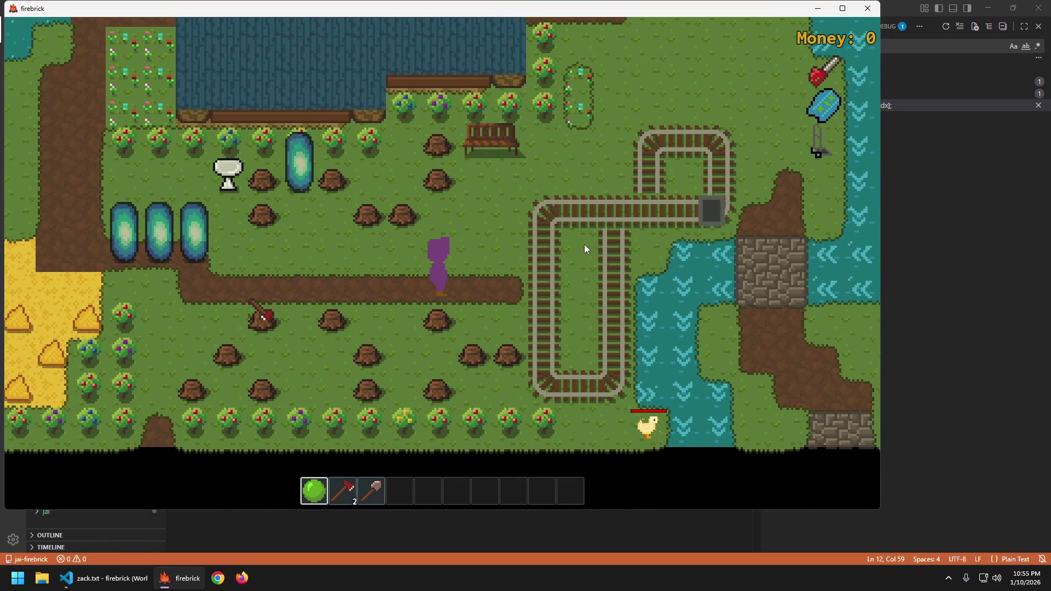
key(d)
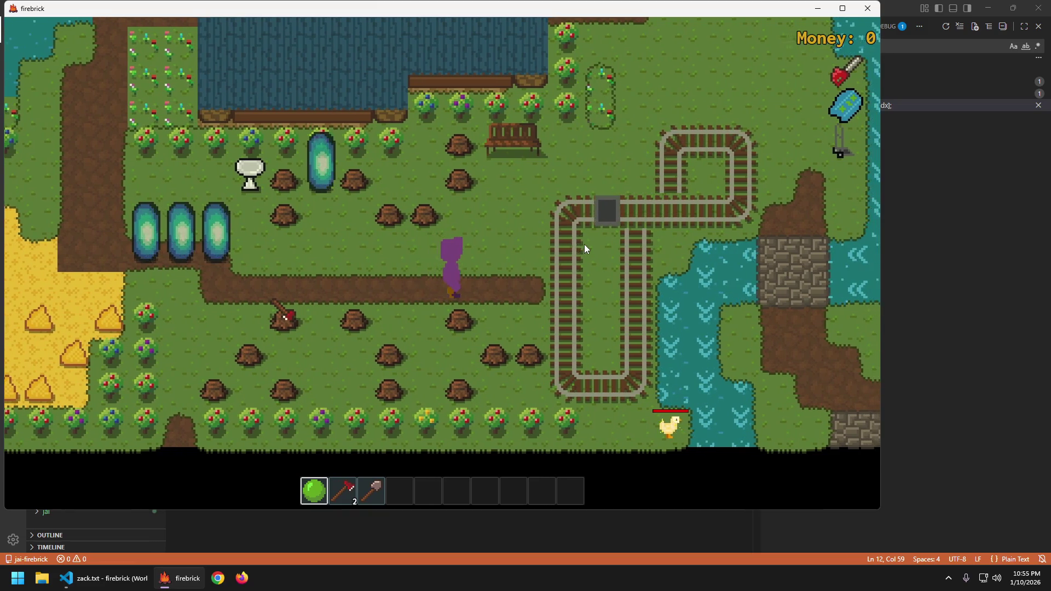
key(Escape)
click(511, 297)
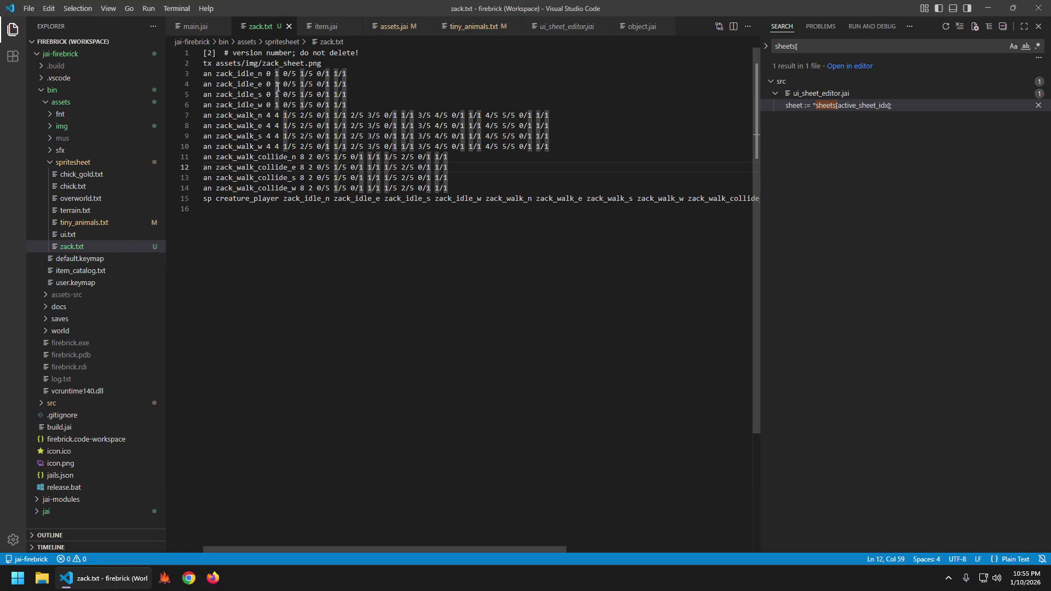
- Replace the first value 4 with 2 on zack_walk lines 7–10
click(279, 116)
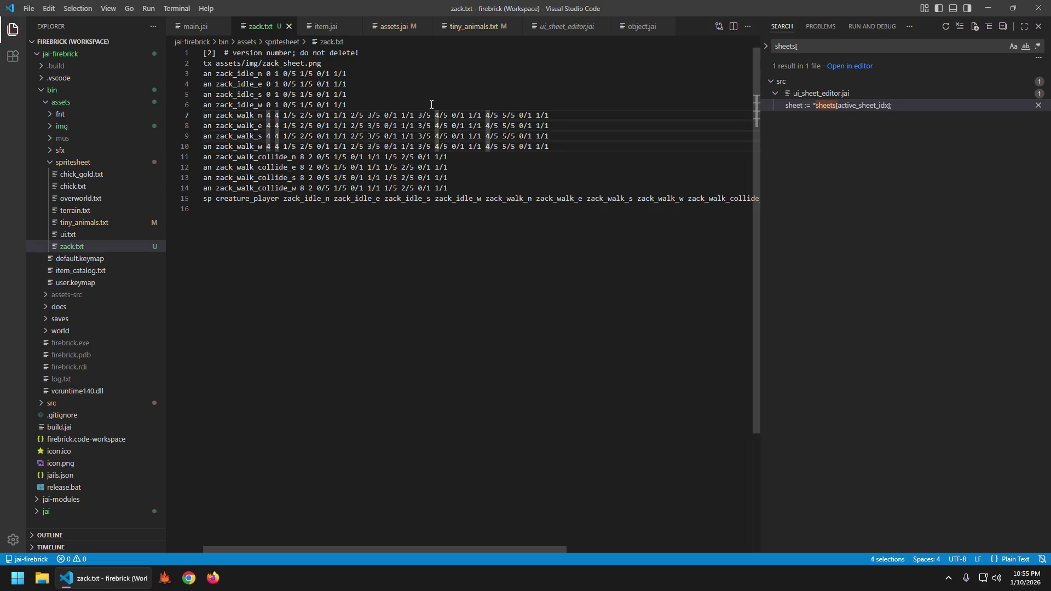
text(22)
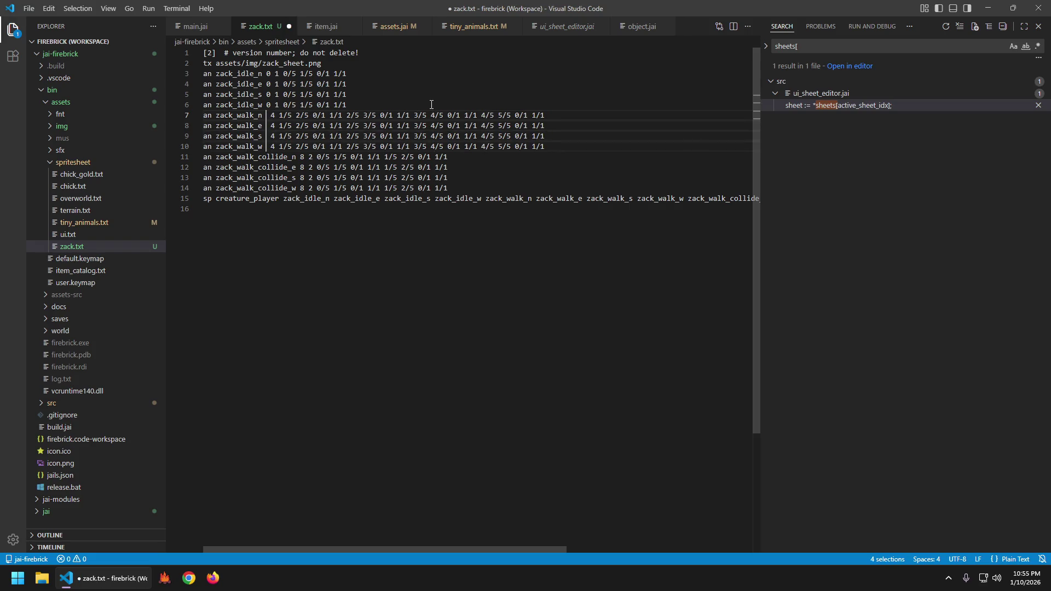
key(BackSpace)
key(Escape)
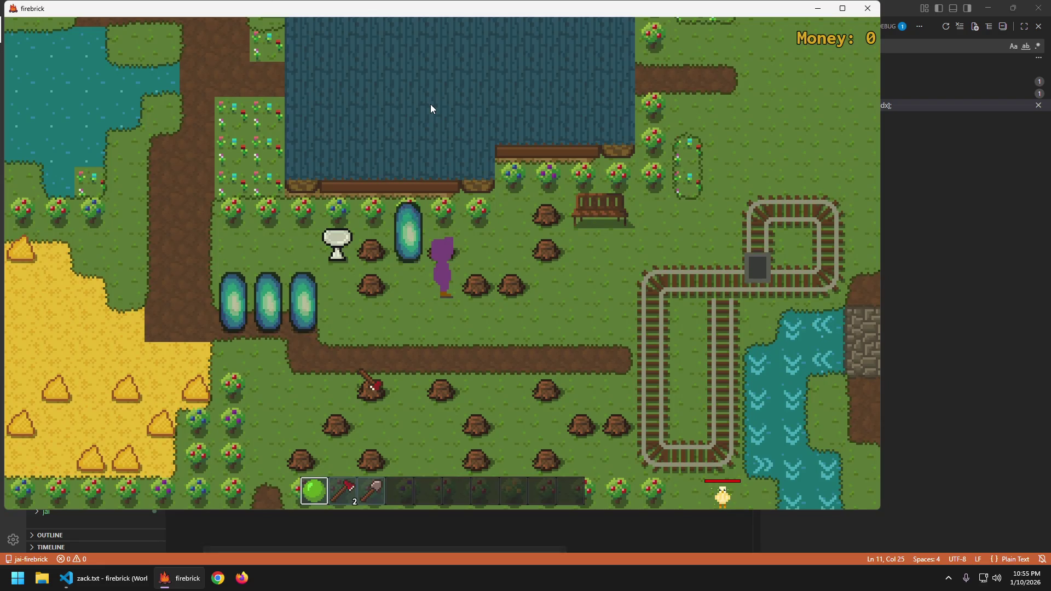
- Walk Zack left and right across the farm to the map's left edge
key(a)
key(s)
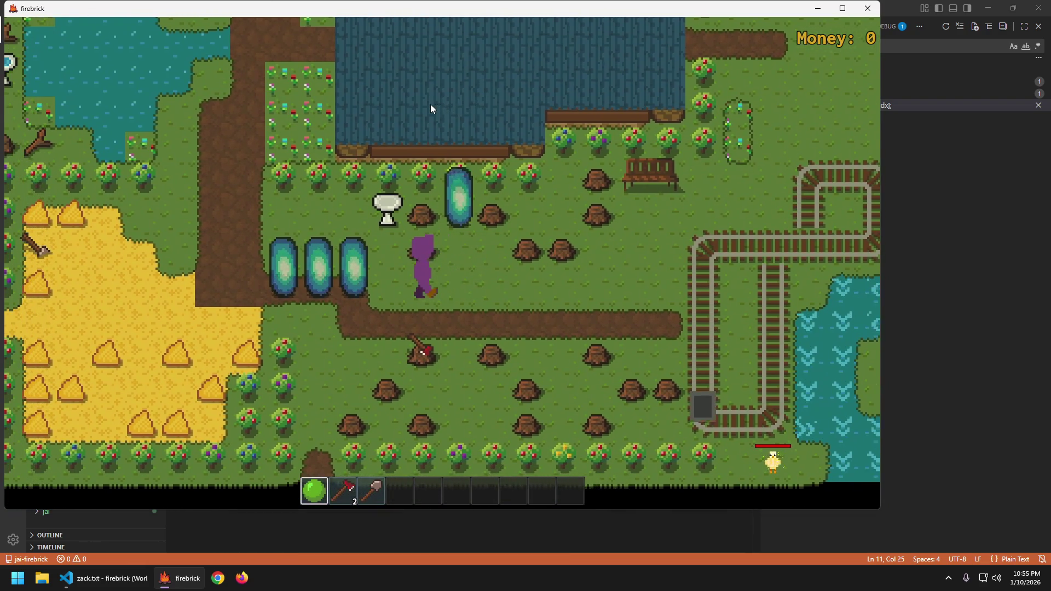
key(d)
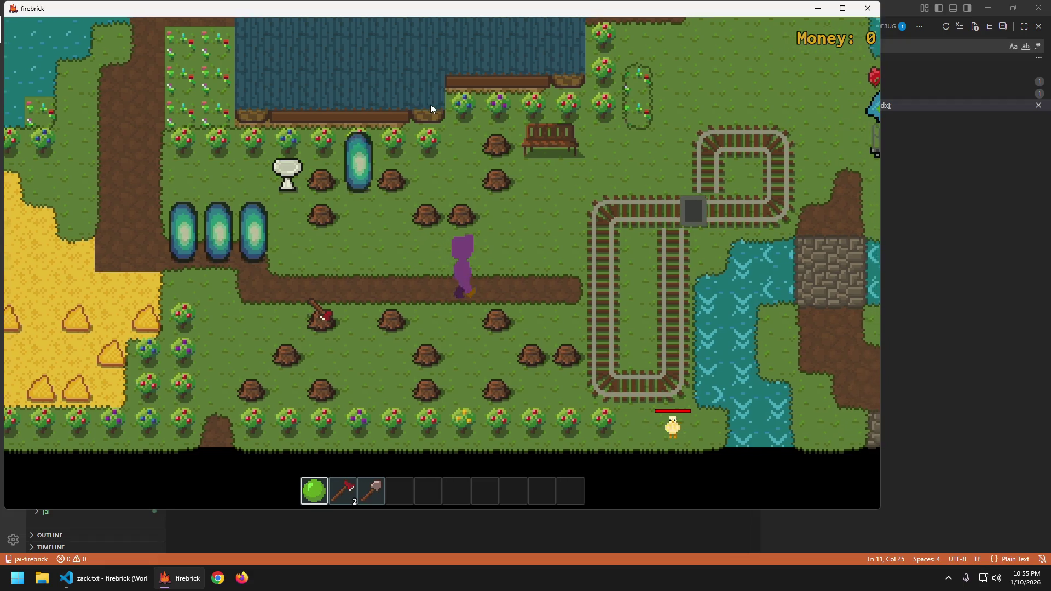
key(a)
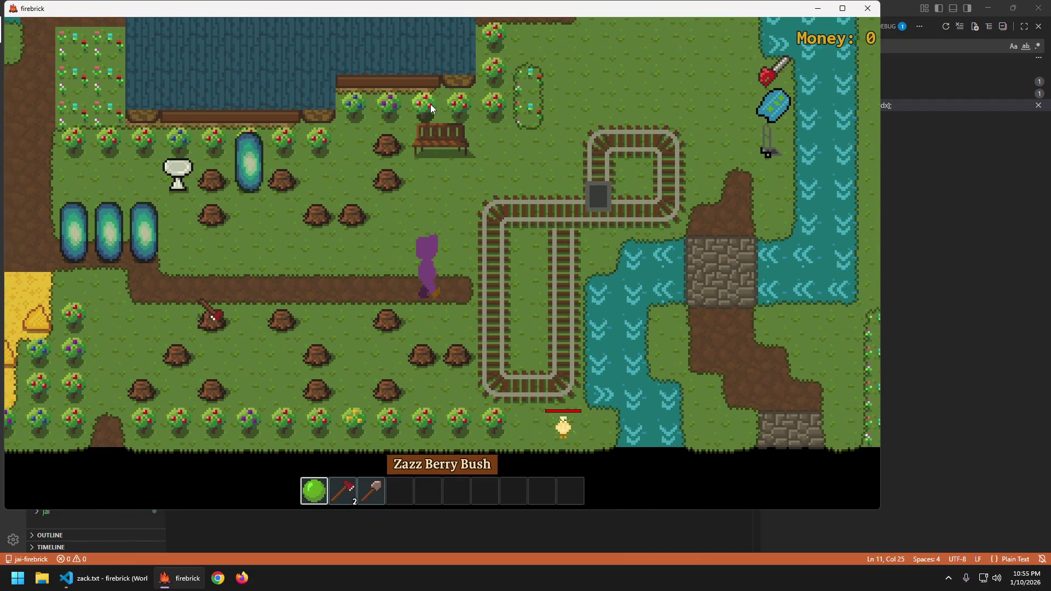
key(d)
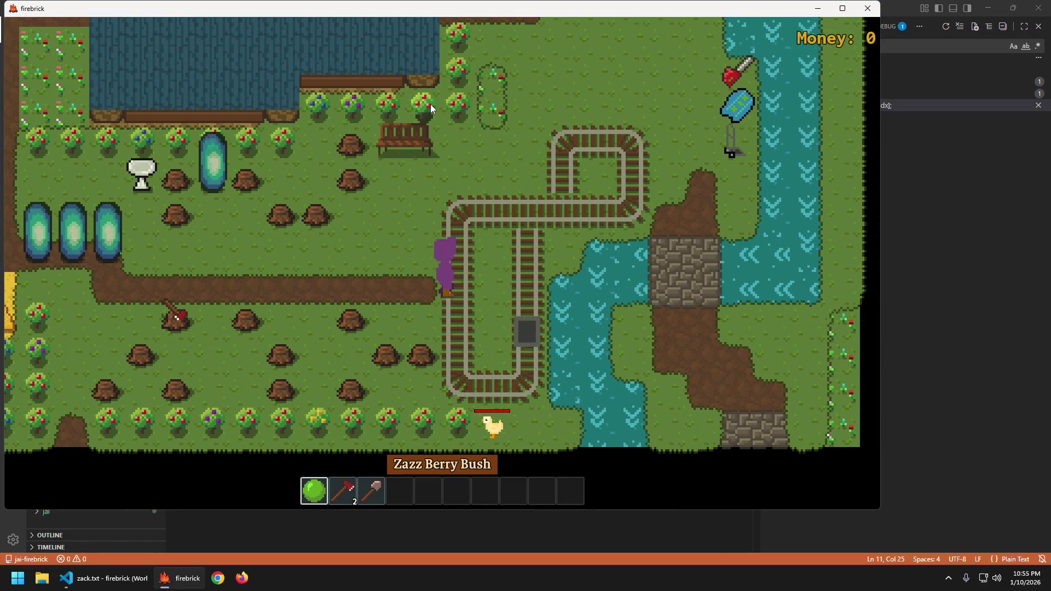
key(a)
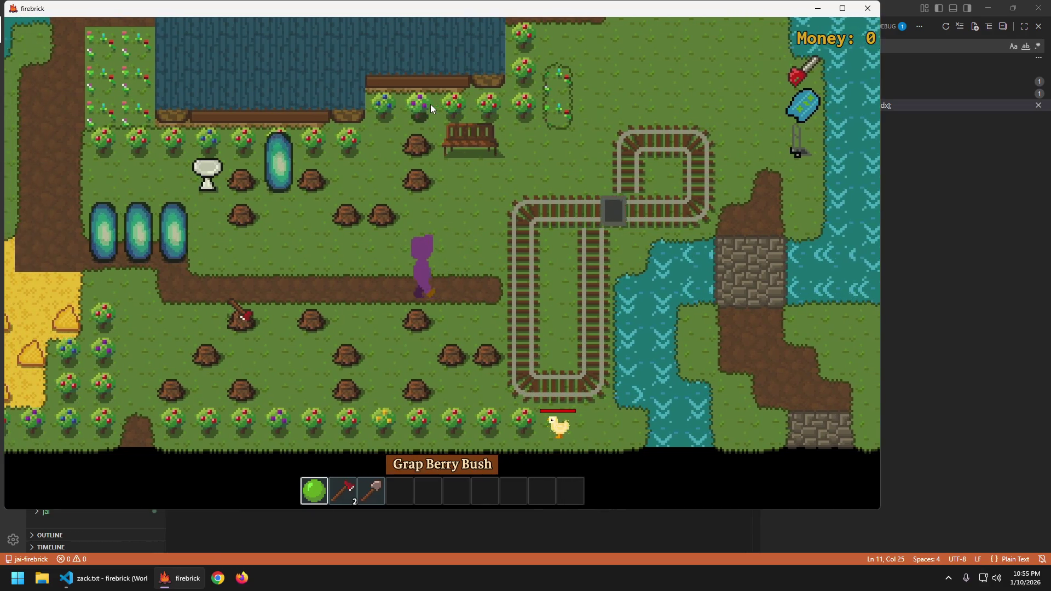
key(a)
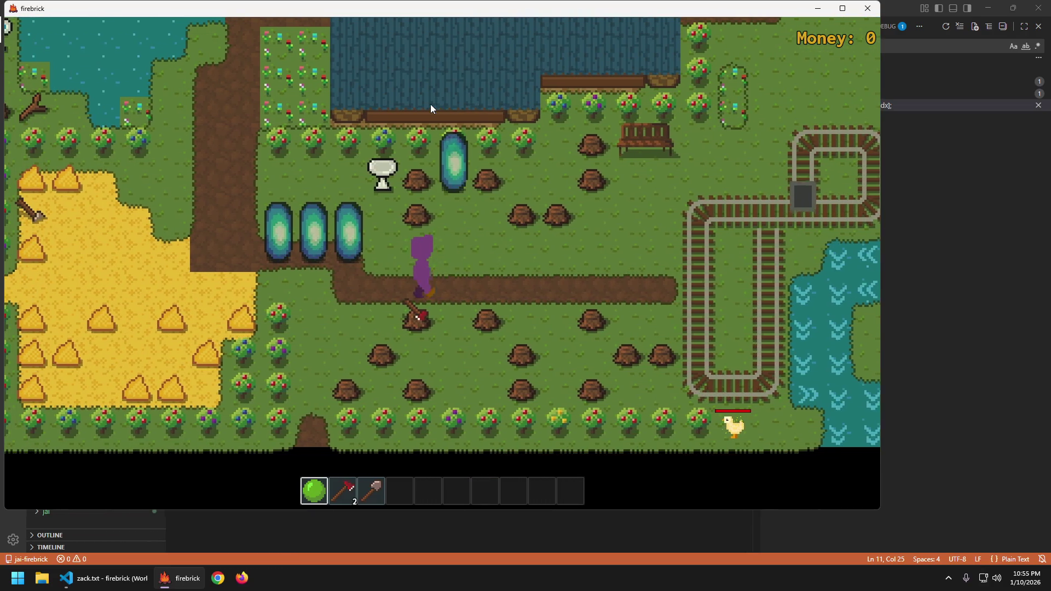
key(d)
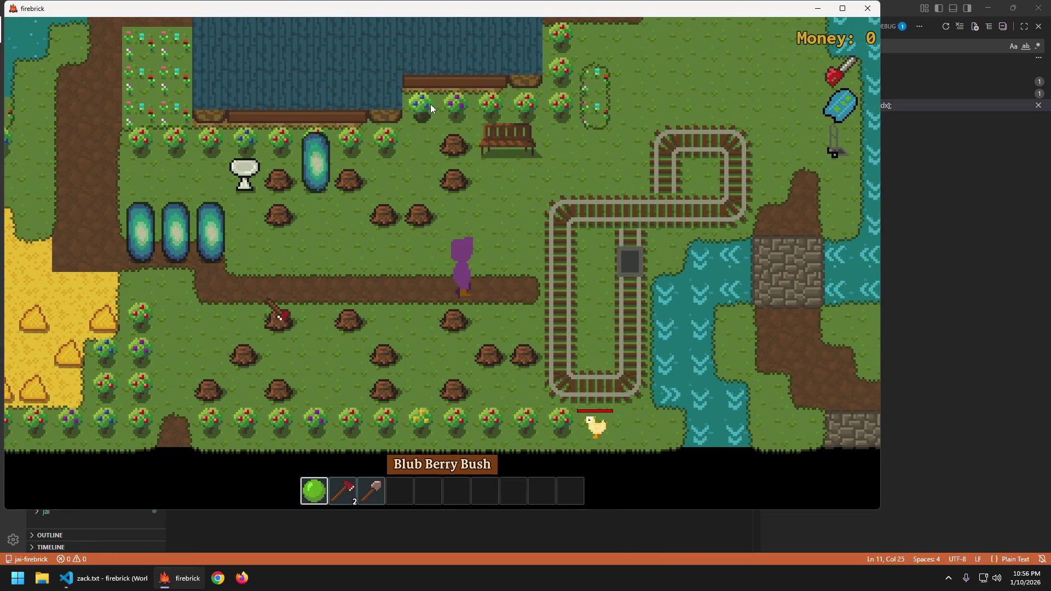
key(a)
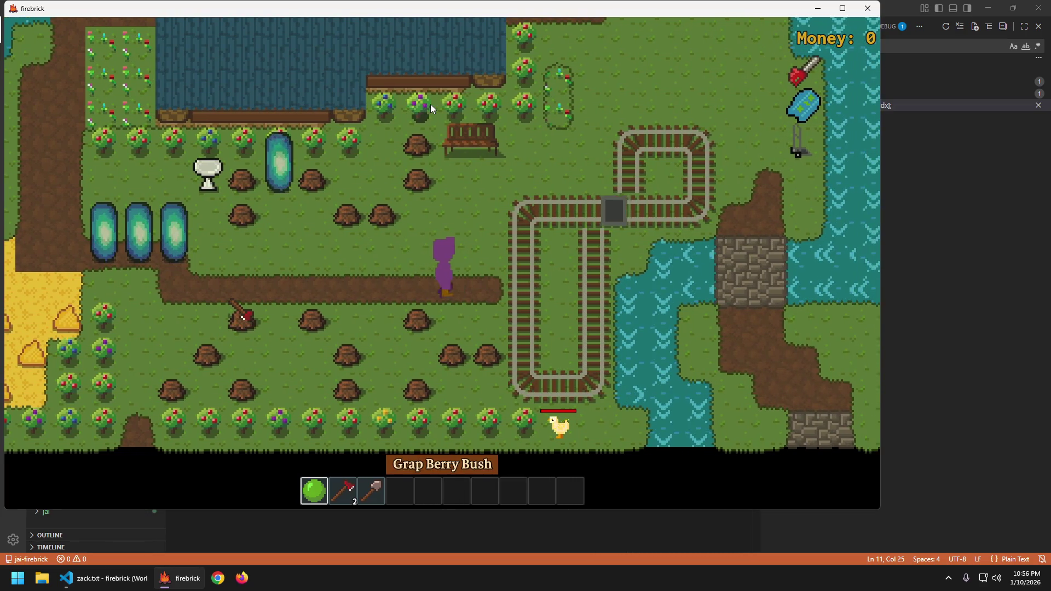
key(a)
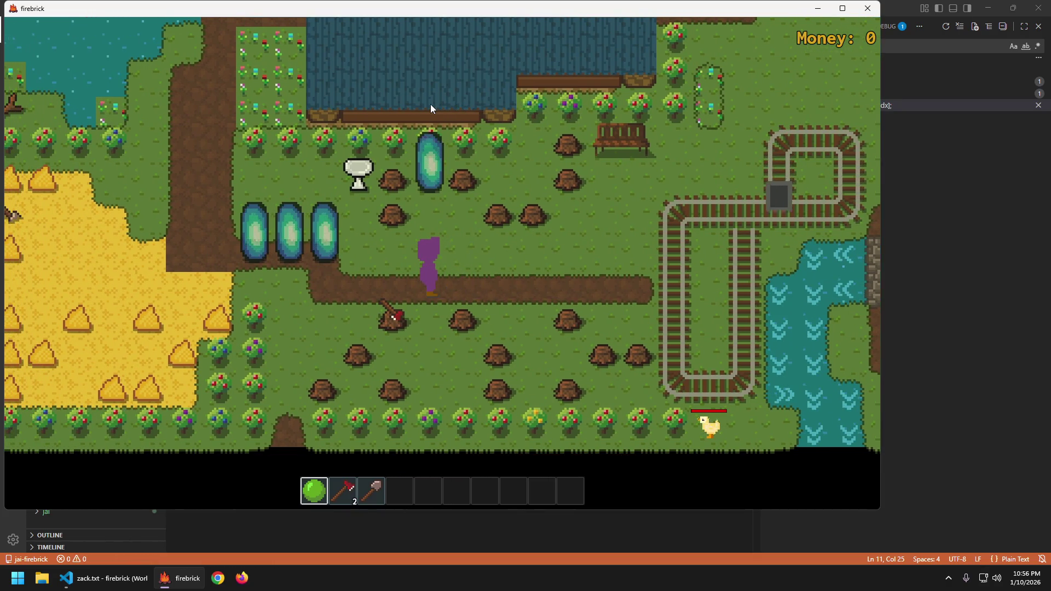
key(a)
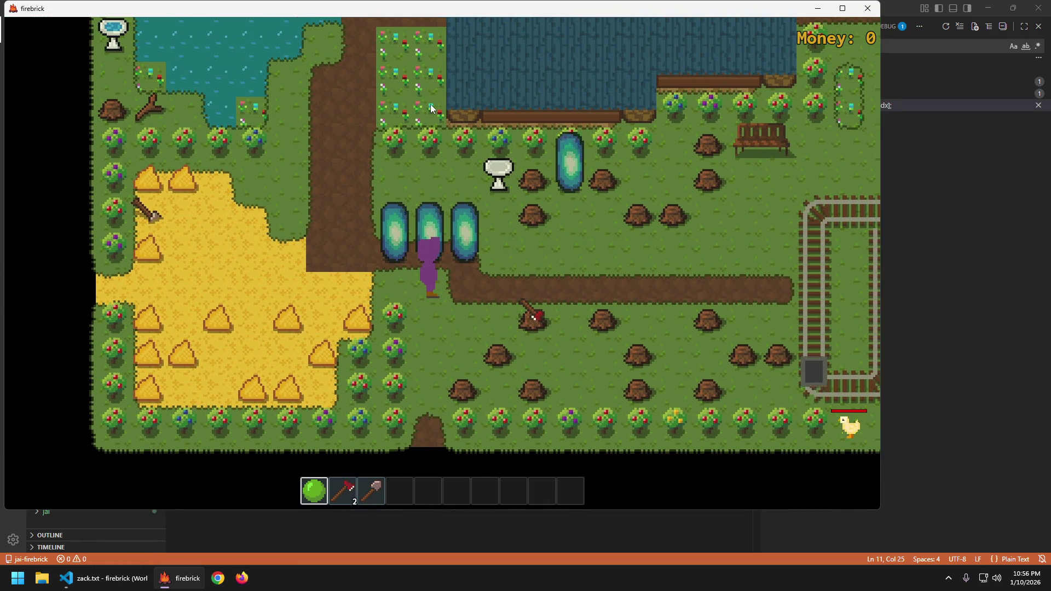
key(d)
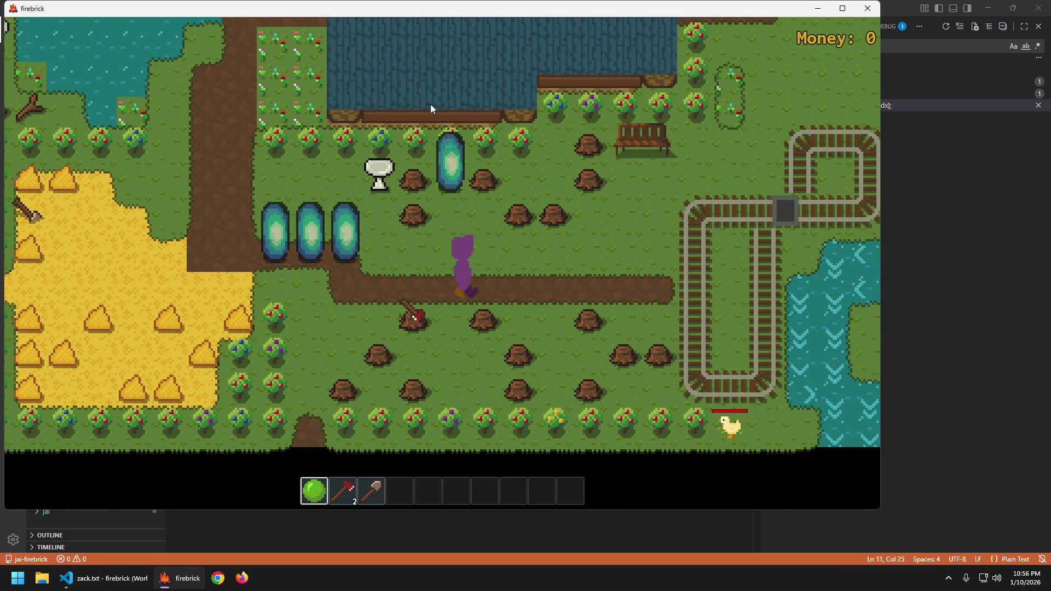
key(d)
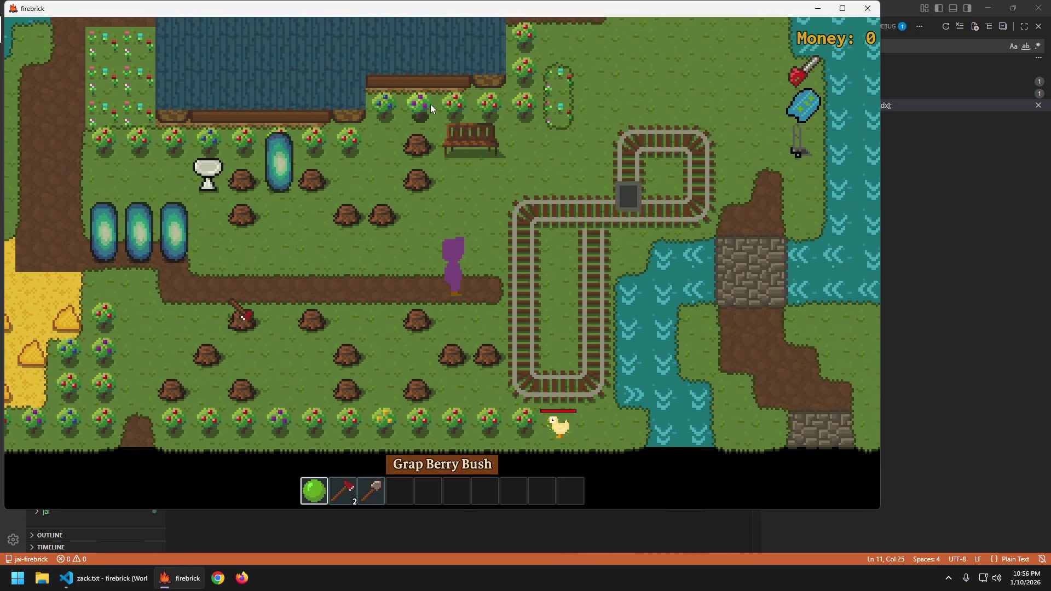
key(a)
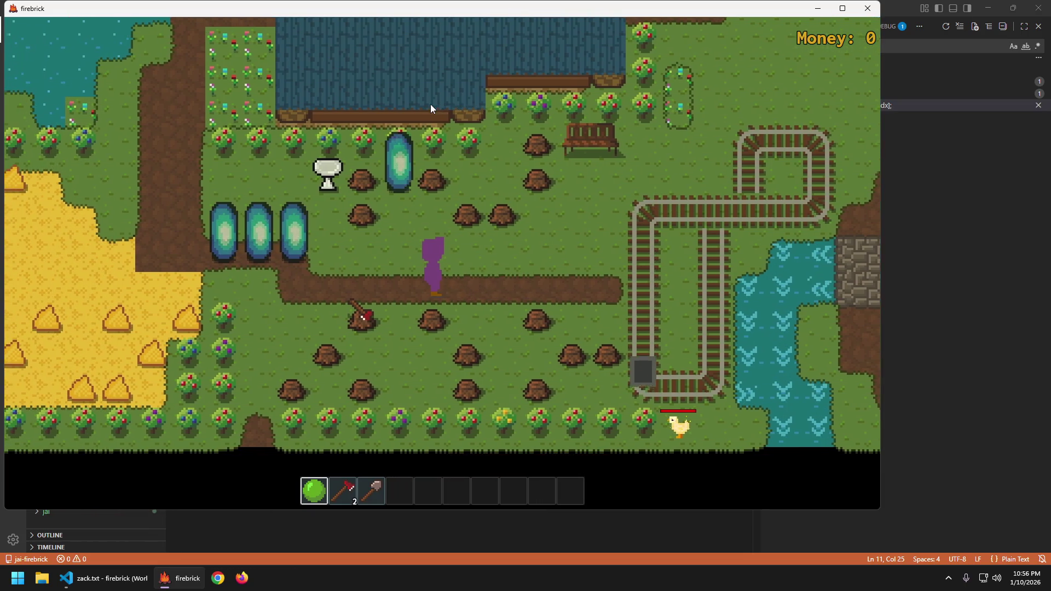
key(a)
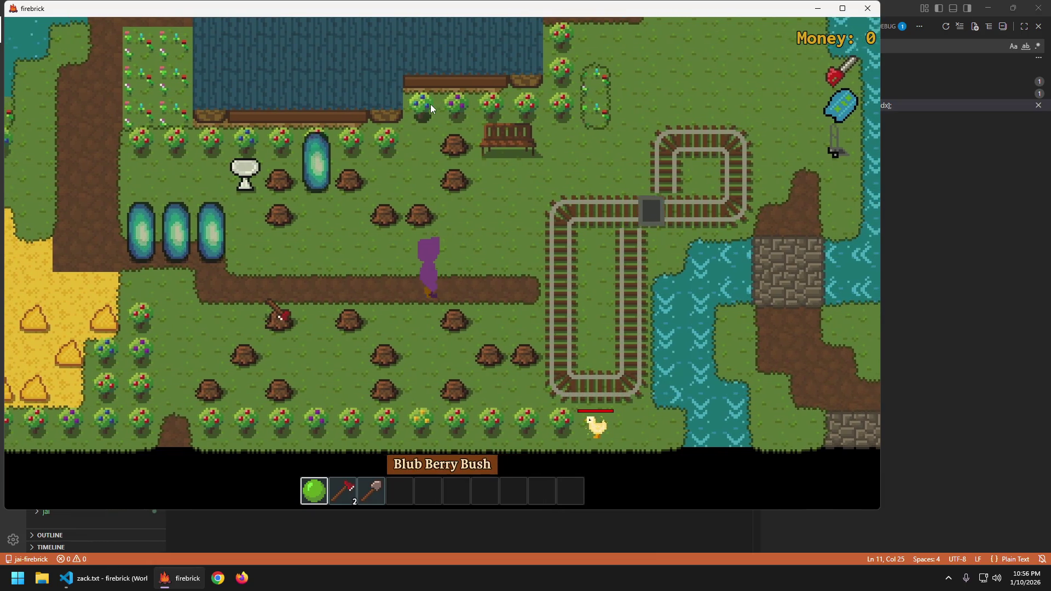
key(a)
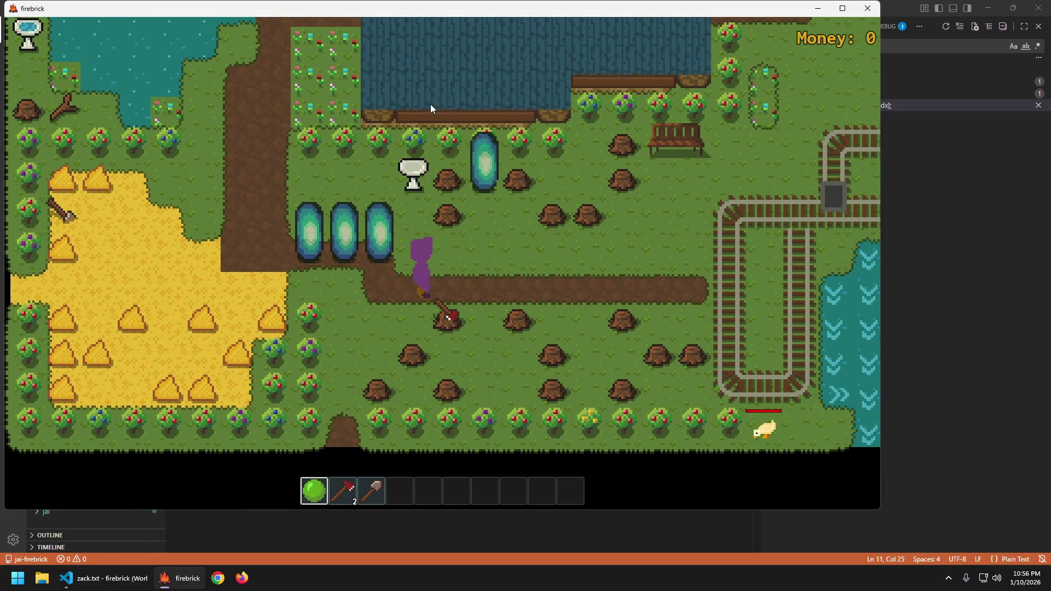
- Exit south into the lumberyard, walk Zack around it, then quit the game
key(s)
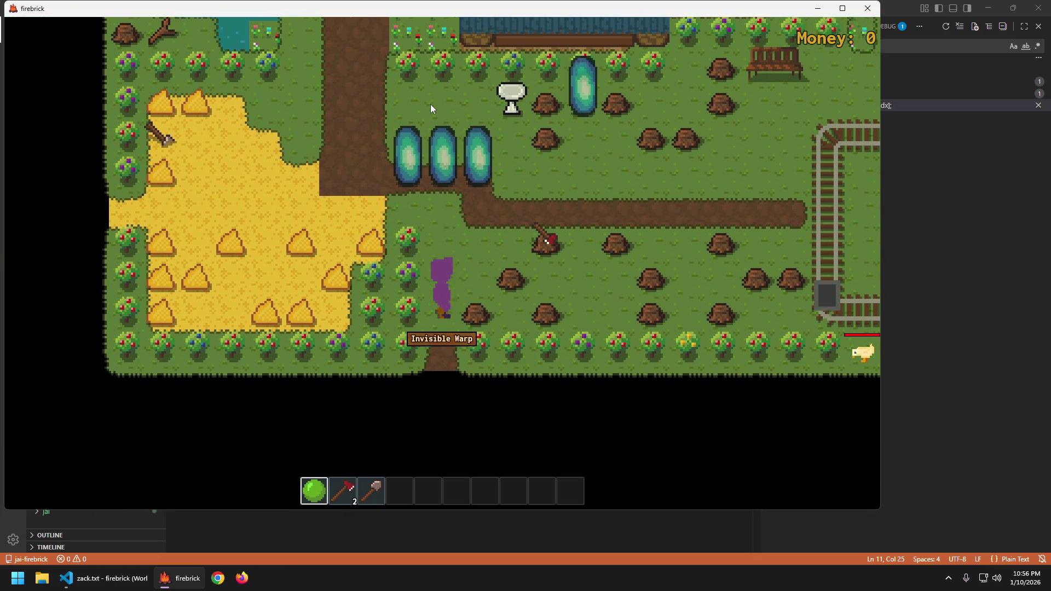
key(s)
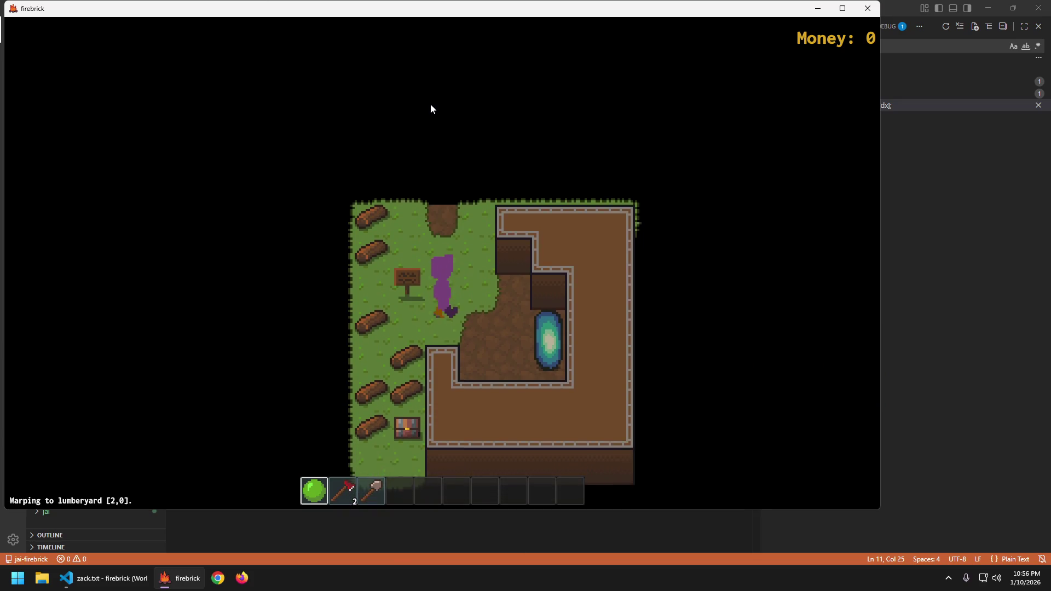
key(d)
key(d)
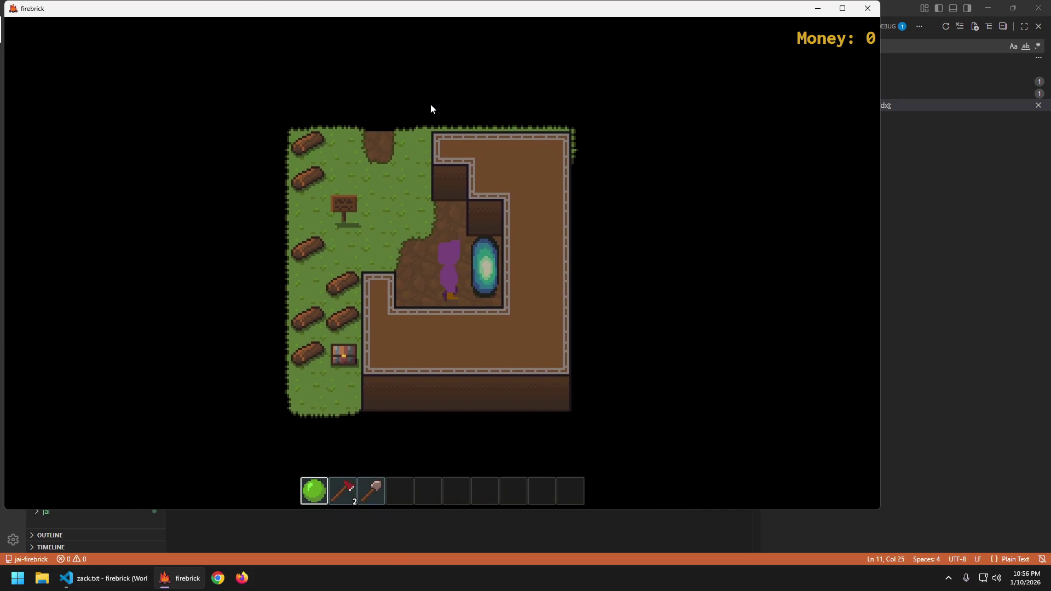
key(s)
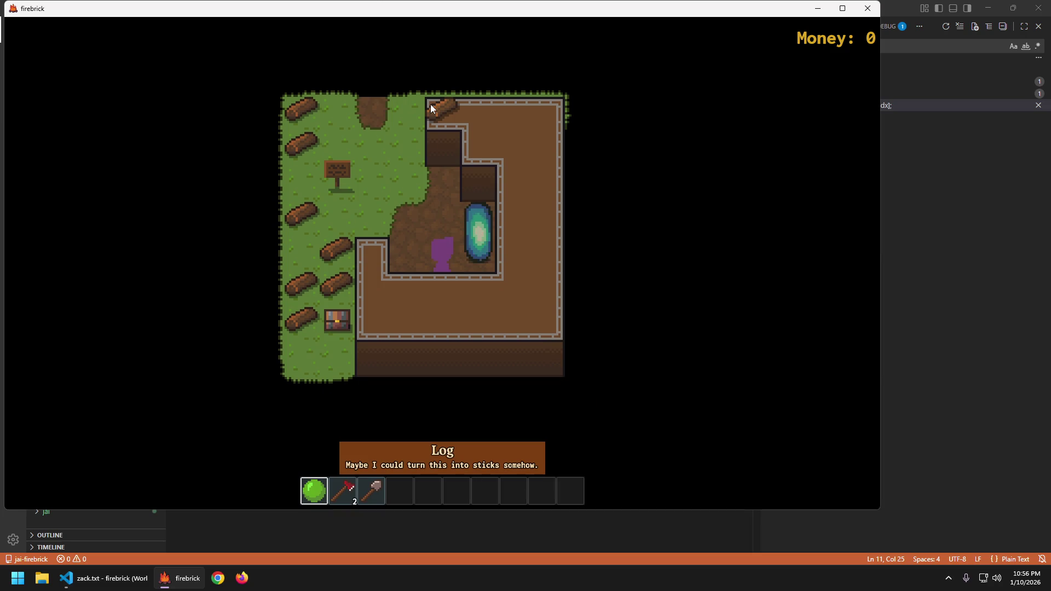
key(a)
key(w)
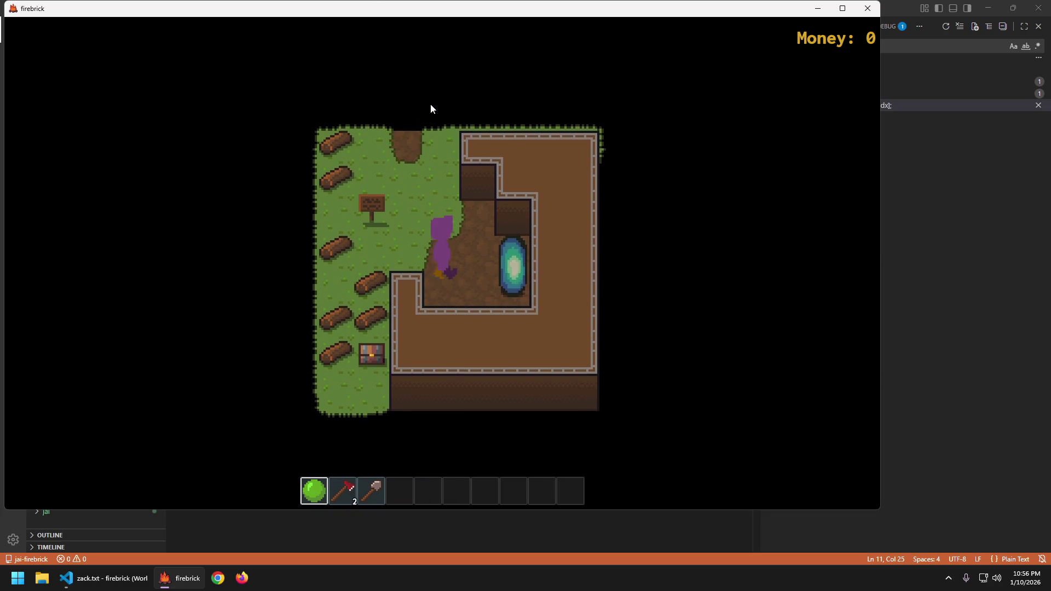
key(w)
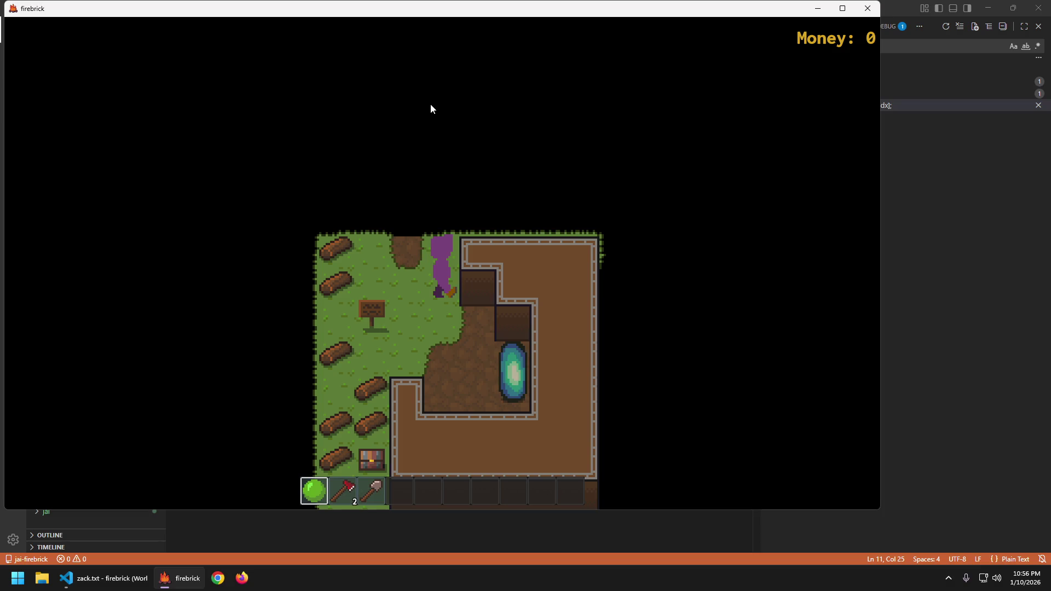
key(s)
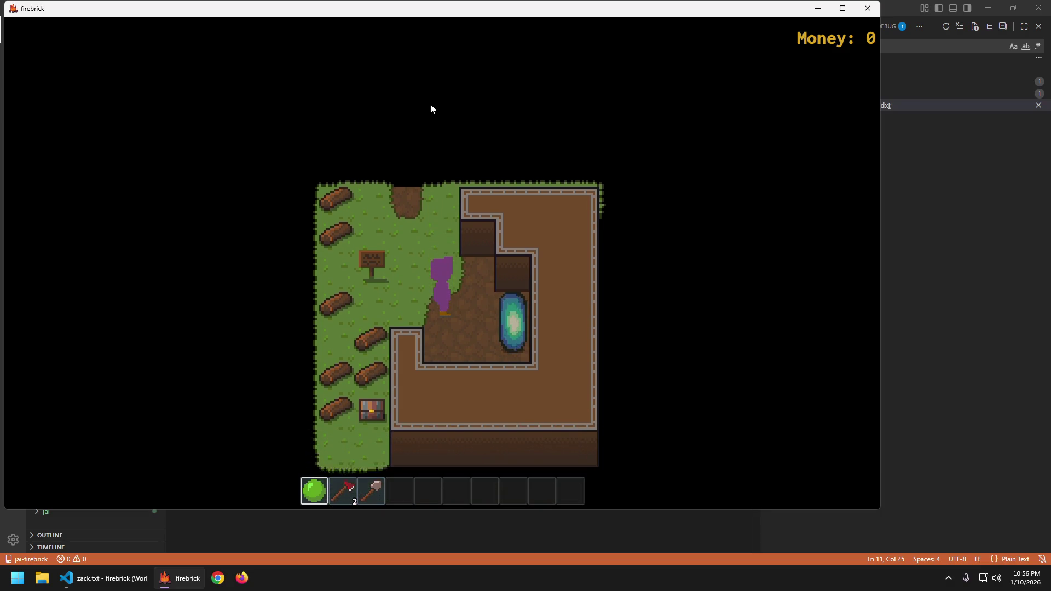
key(d)
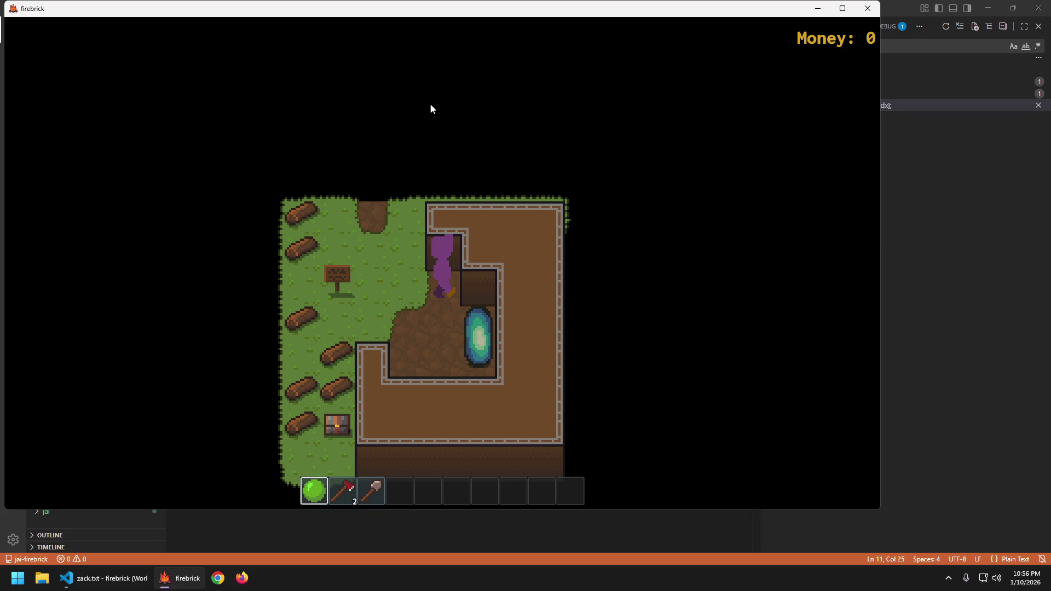
key(Escape)
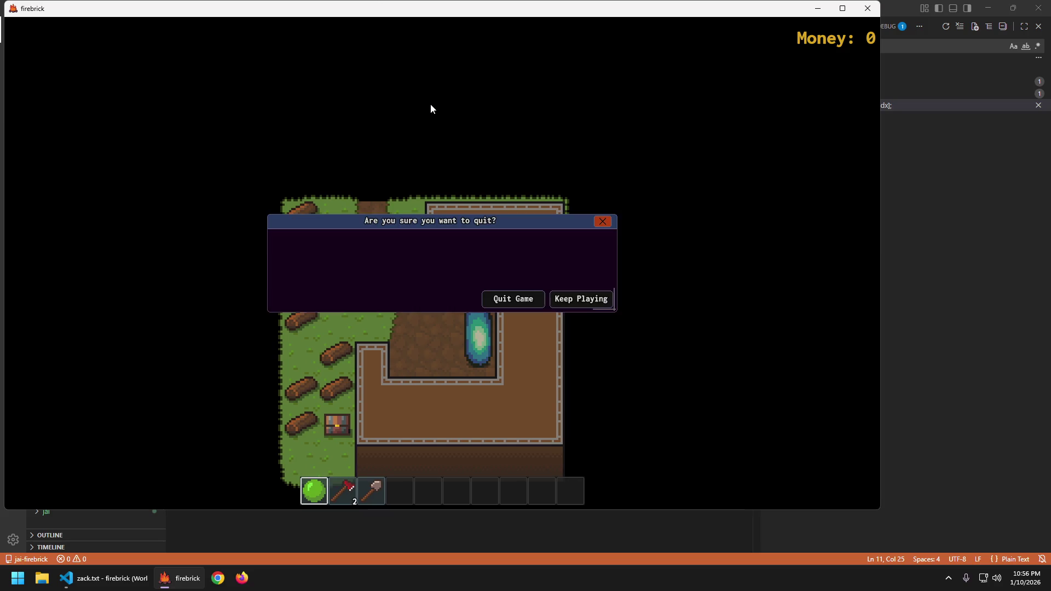
key(Return)
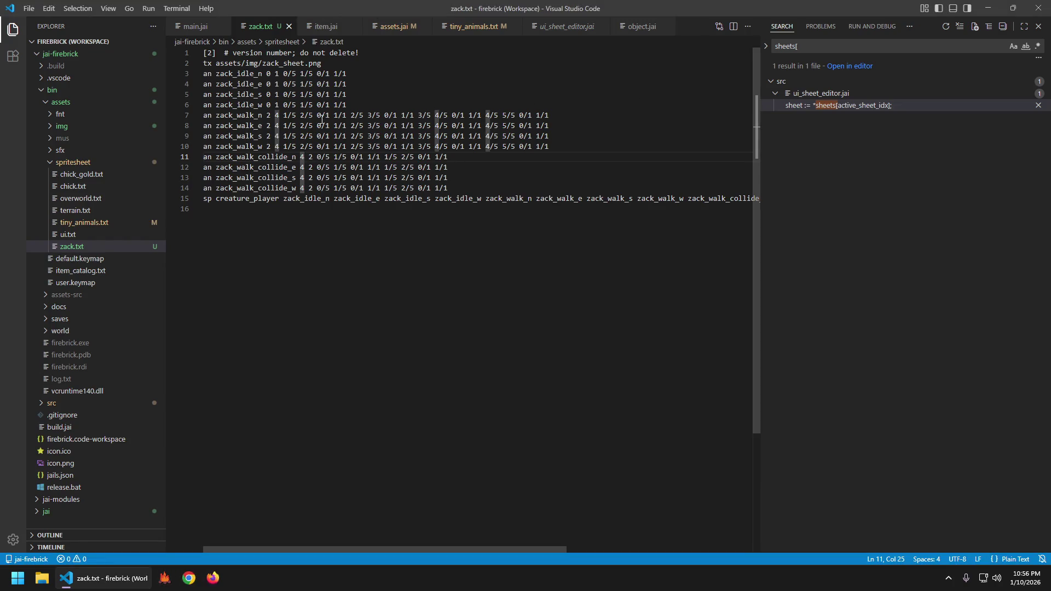
- Copy the frame data from walk lines 7–10 and paste it over collide lines 11–14
click(283, 116)
alt+shift+click(560, 146)
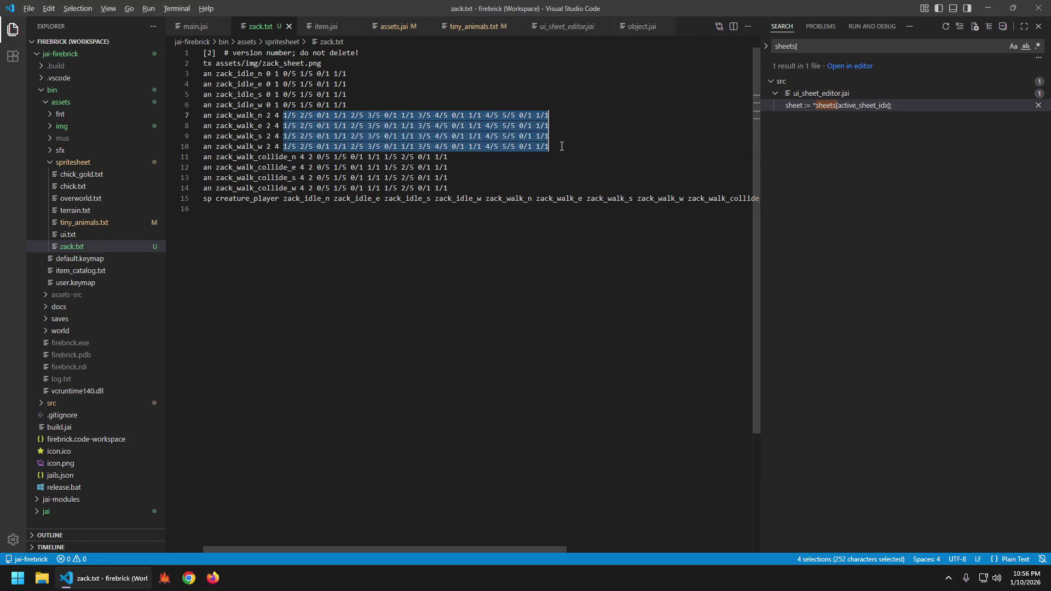
key(Escape)
click(314, 158)
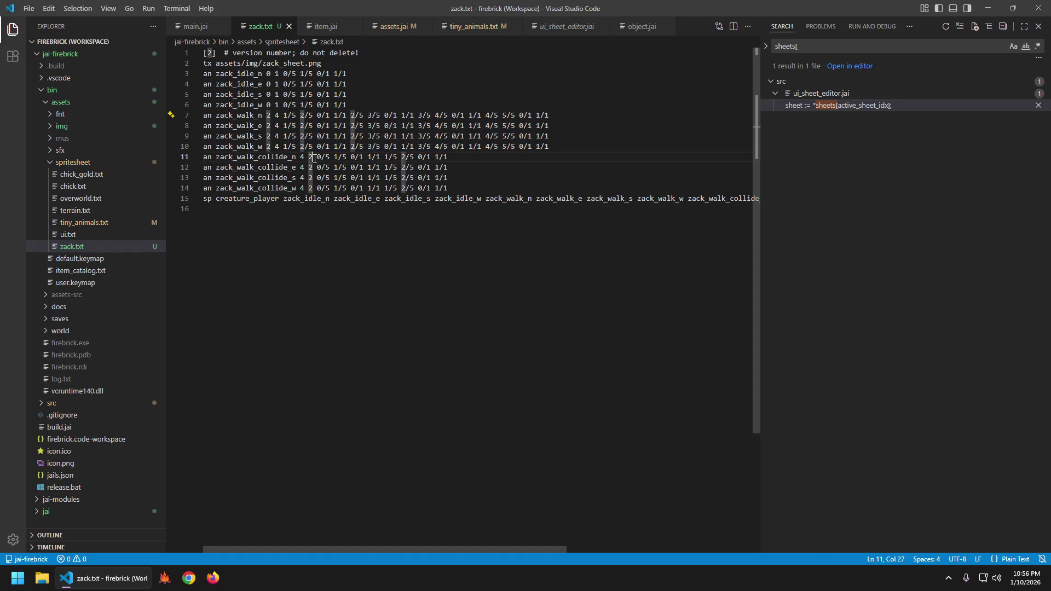
alt+shift+click(450, 187)
text(1/5 2/5 0/1 1/1 2/5 3/5 0/1 1/1 3/5 4/5 0/1 1/1 4/5 5/5 0/1 1/1)
click(316, 157)
key(Left)
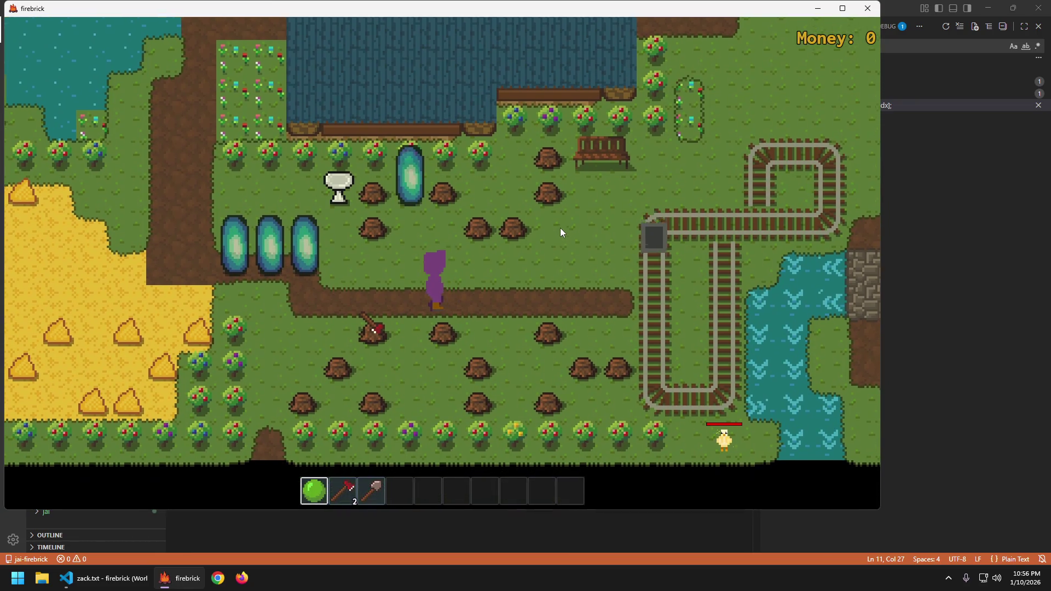
- Walk Zack into the lumberyard, toggle the F1 debug overlay, walk around, then quit
key(a)
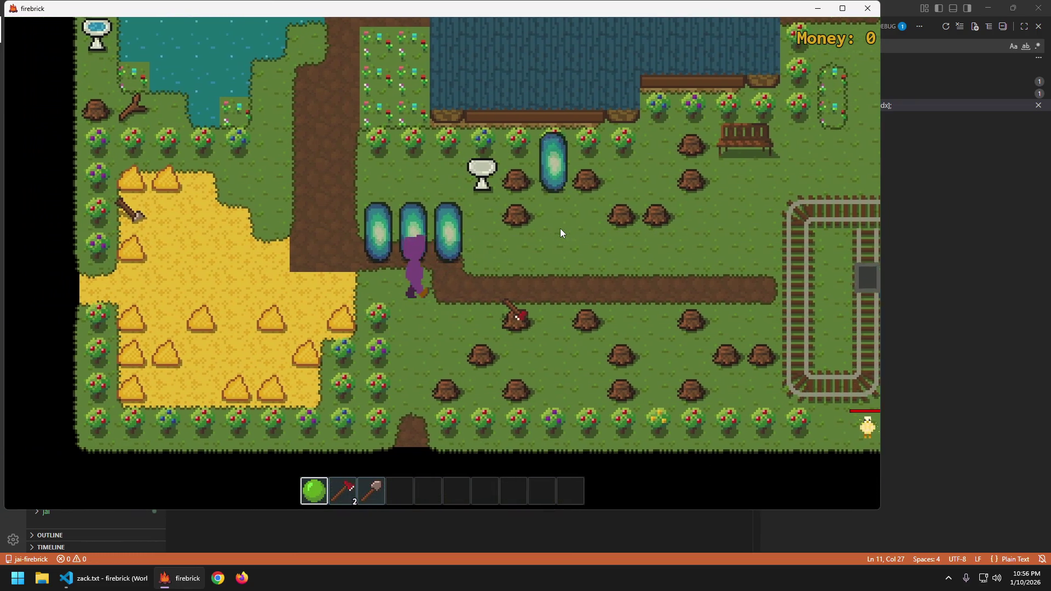
key(s)
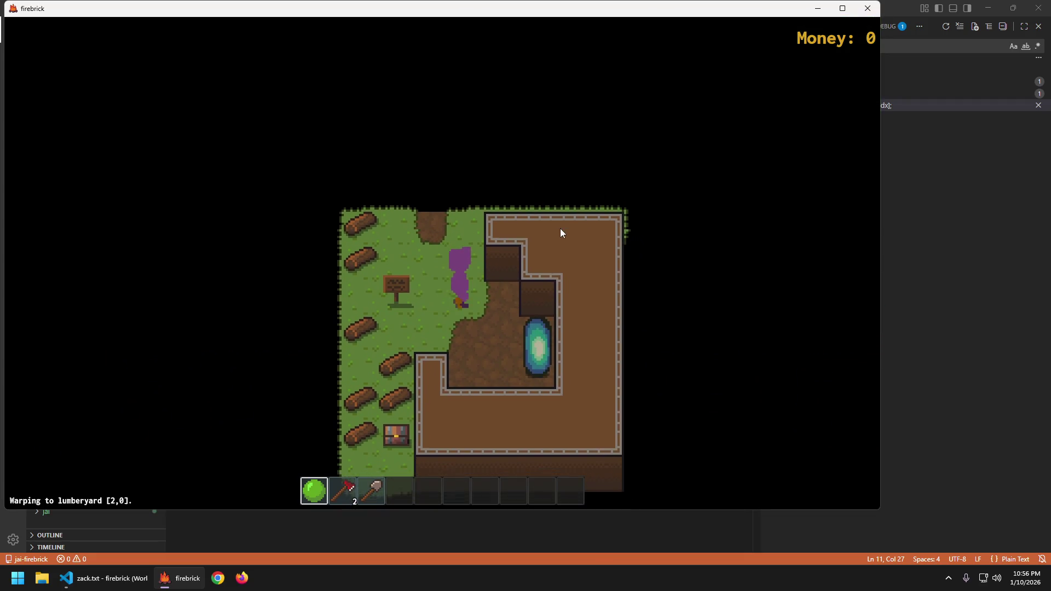
key(F1)
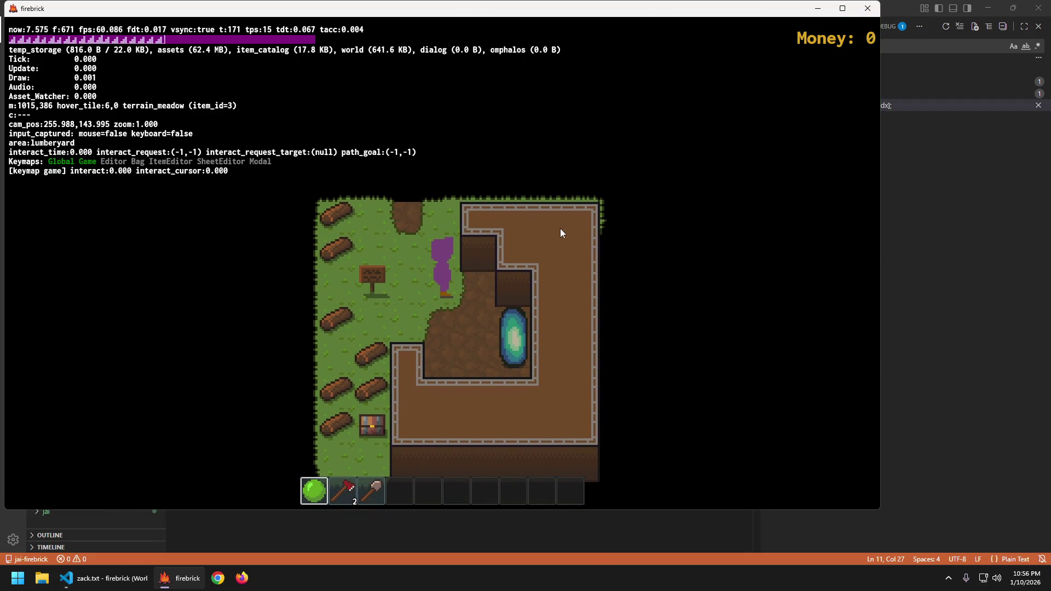
key(F1)
key(w)
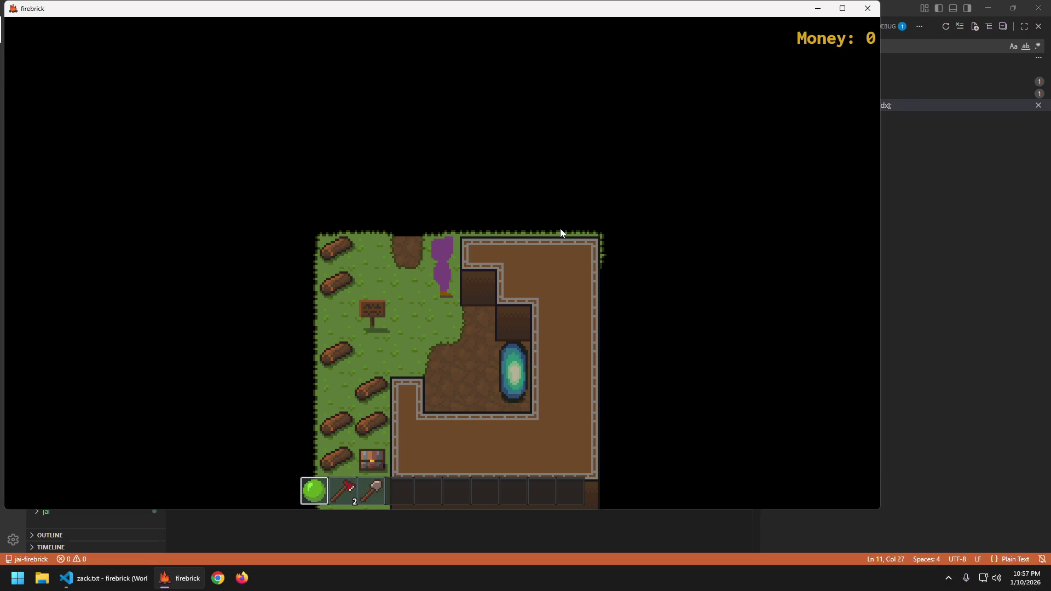
key(a)
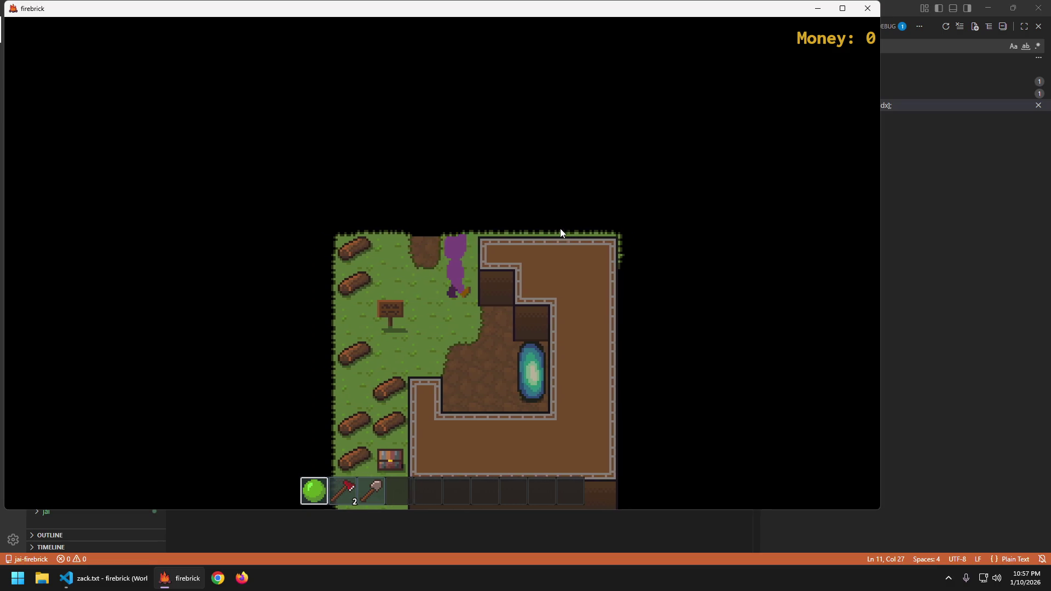
key(s)
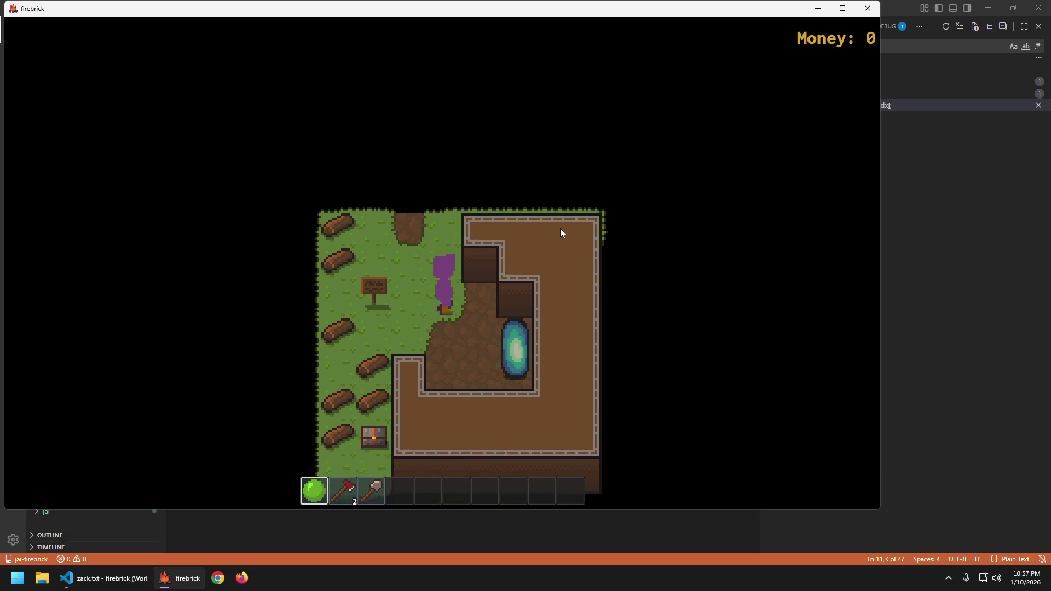
key(a)
key(a)
key(d)
key(Escape)
- Set the walk lines' first value to 3 and the collide lines' first value to 6
key(Return)
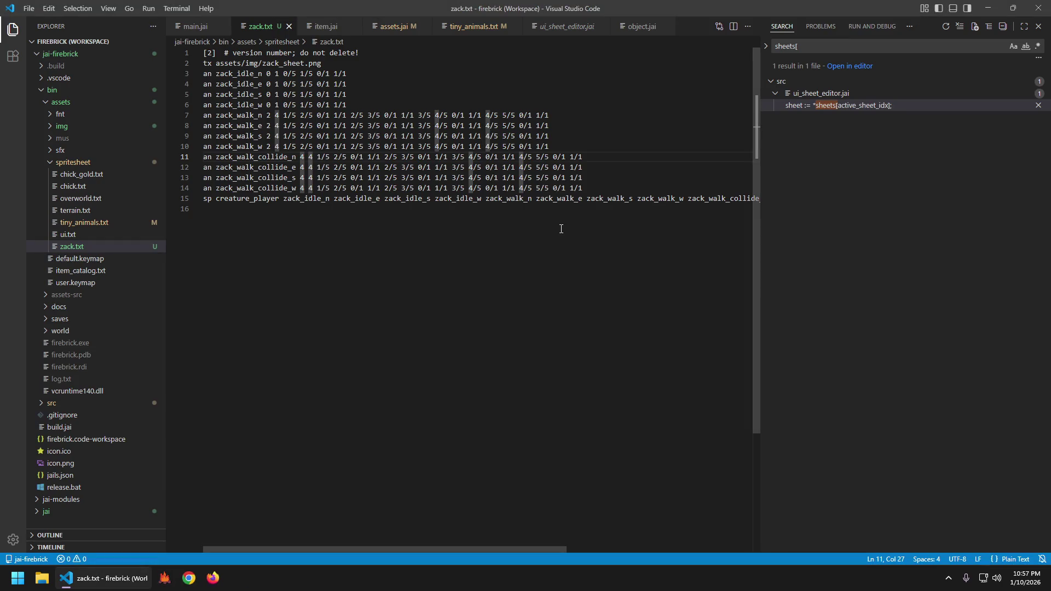
key(Up)
key(Home)
key(ctrl+Right)
key(ctrl+Right)
key(ctrl+Right)
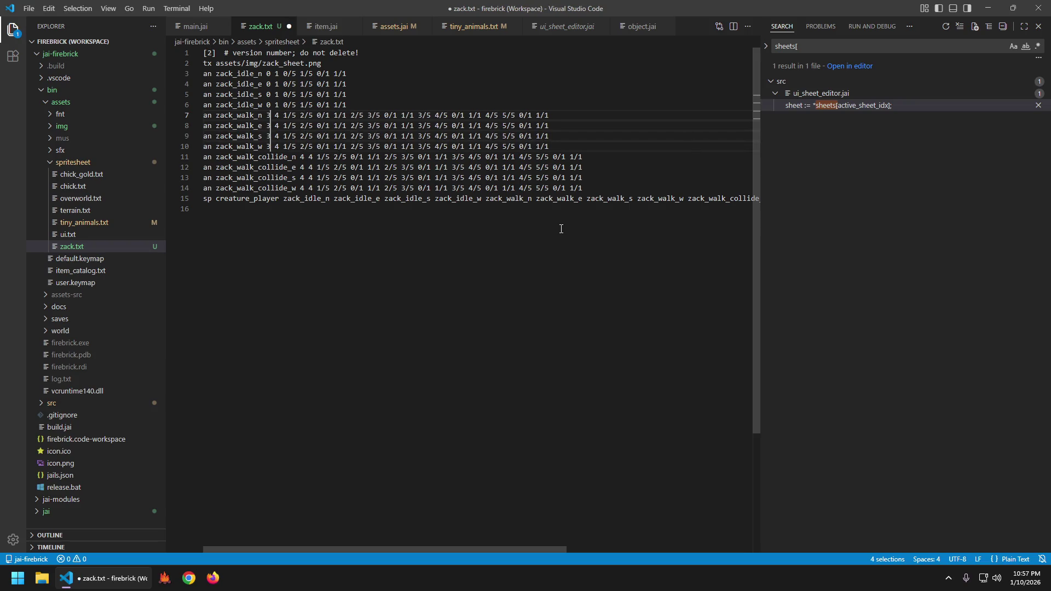
key(ctrl+Right)
key(Right)
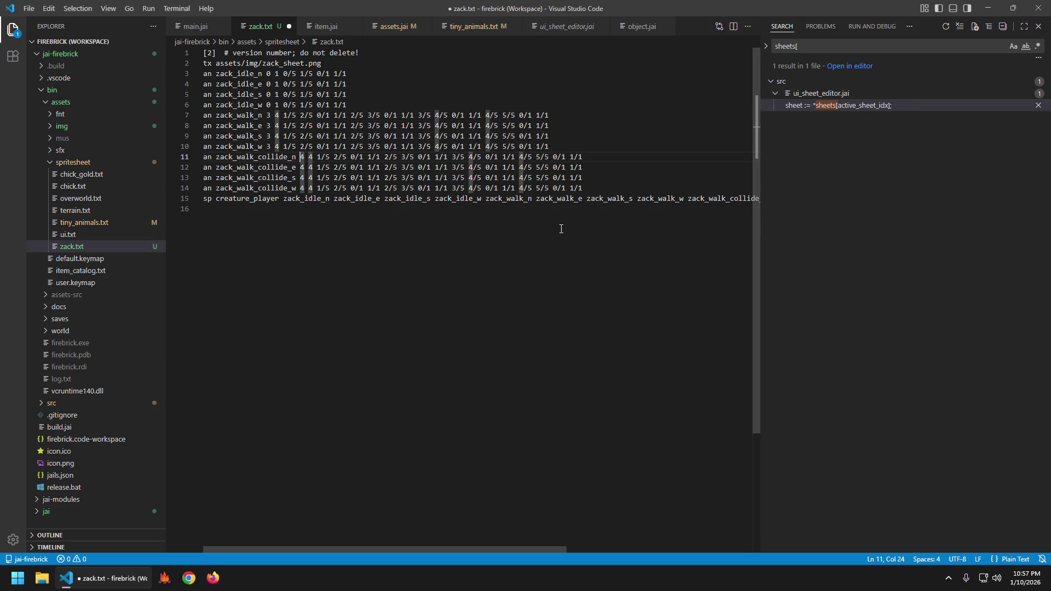
text(6)
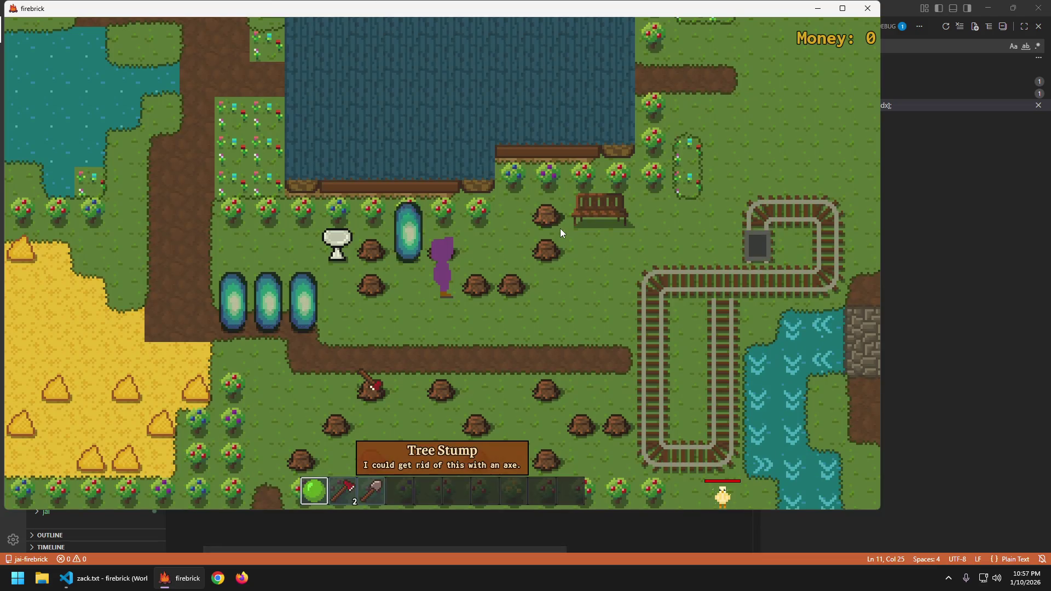
text(as)
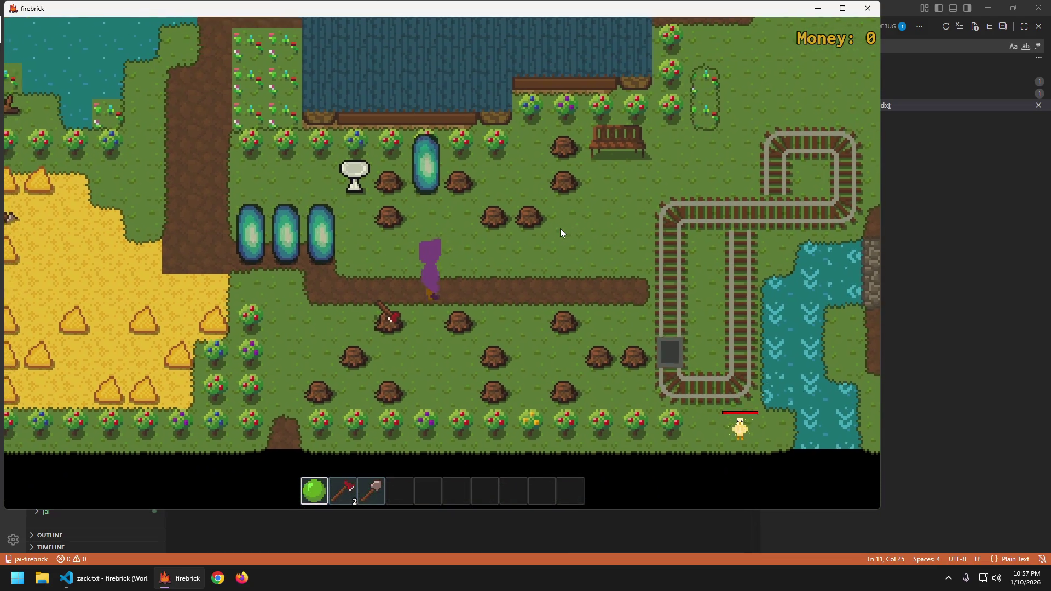
- Walk Zack down-left across the farm into the lumberyard, then close the game
key(a)
key(s)
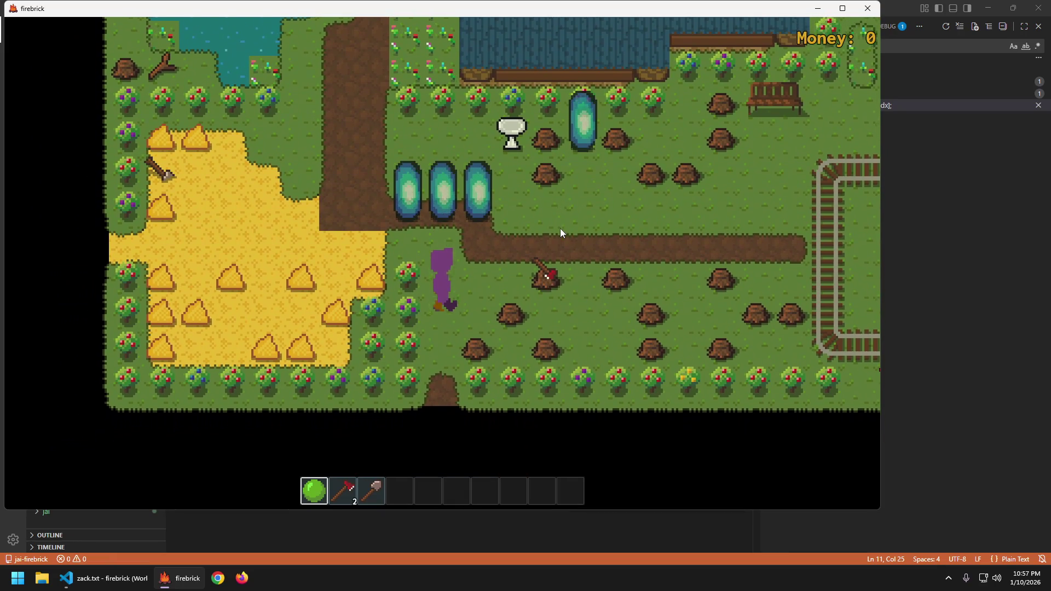
key(s)
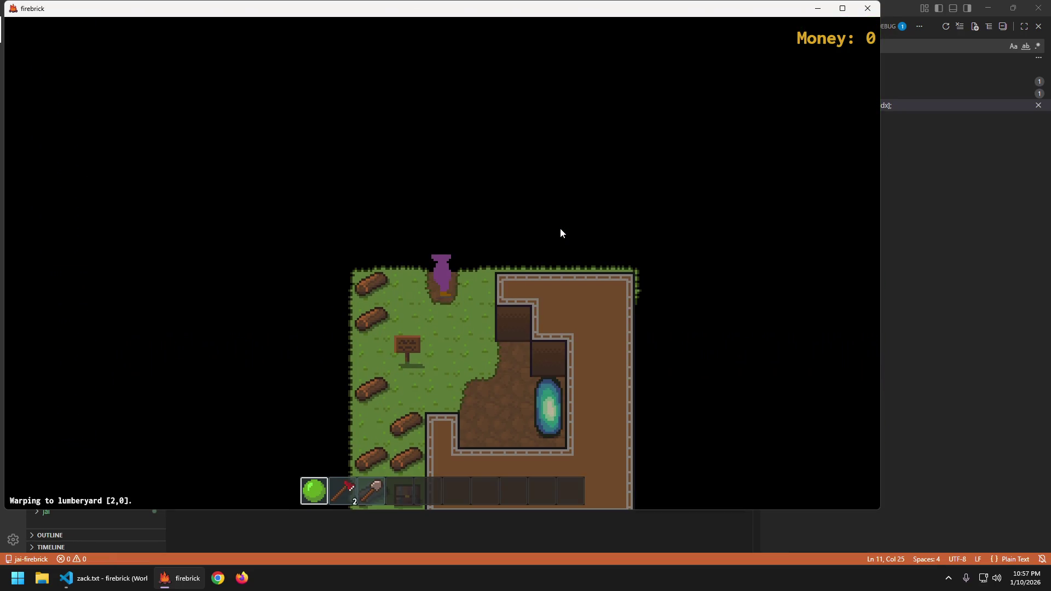
key(s)
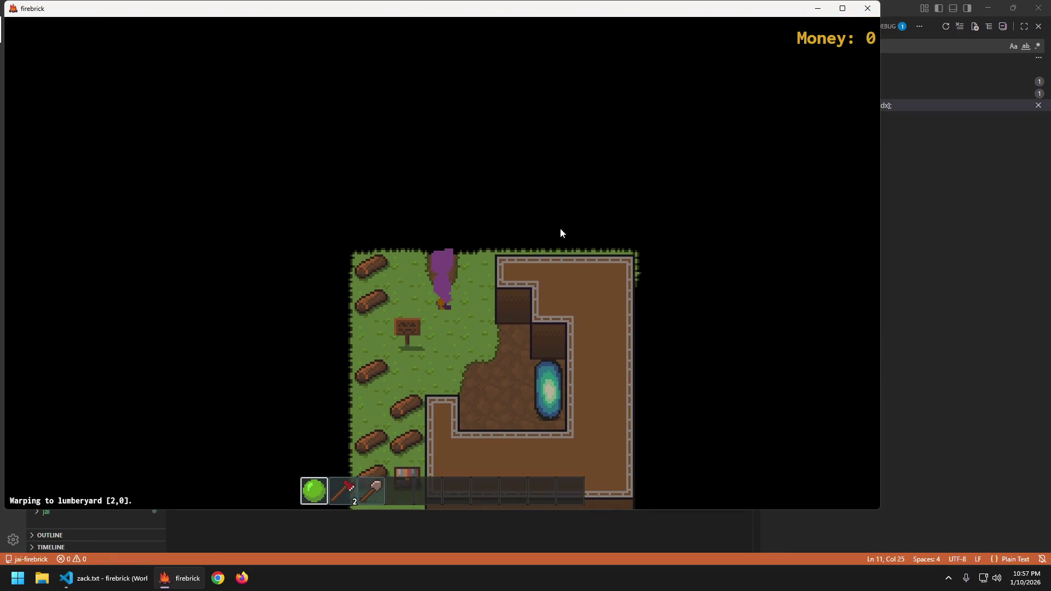
key(d)
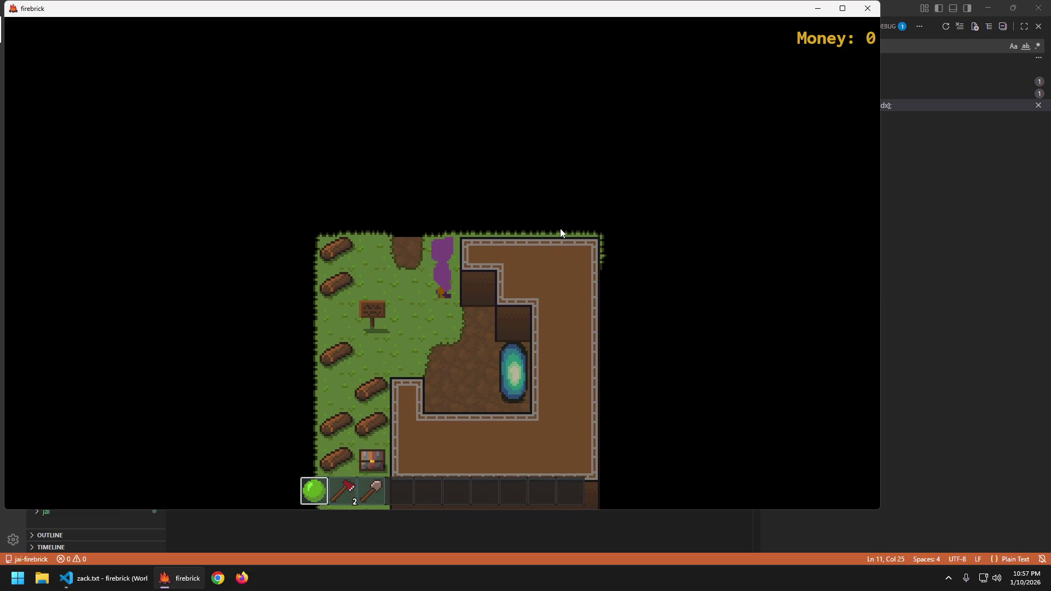
key(Escape)
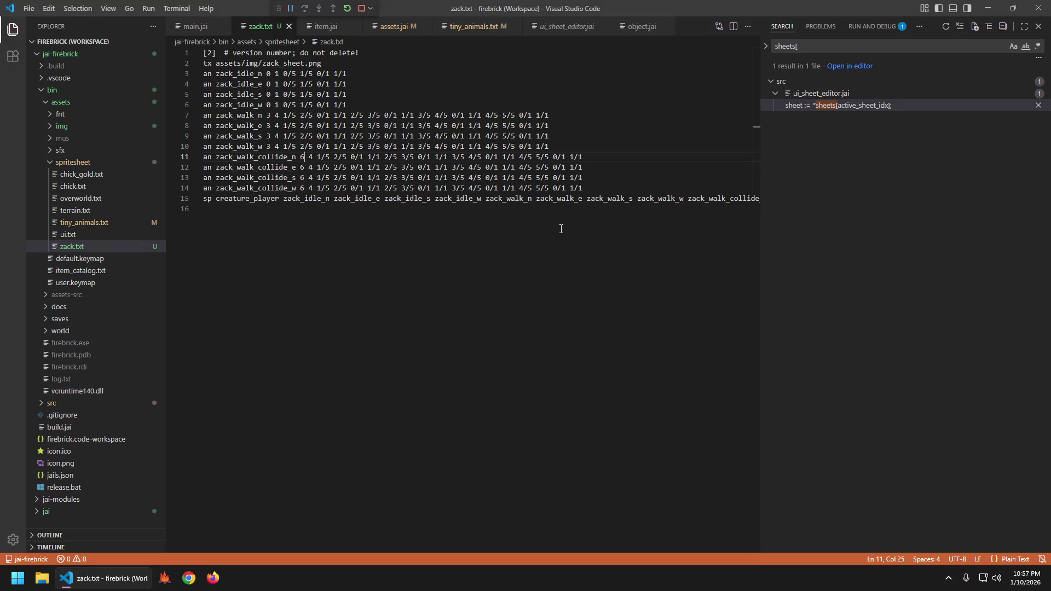
- Revert the timing values to 2 and 4, save zack.txt, and open object.jai
key(ctrl+z)
key(ctrl+z)
key(ctrl+z)
key(ctrl+s)
key(Escape)
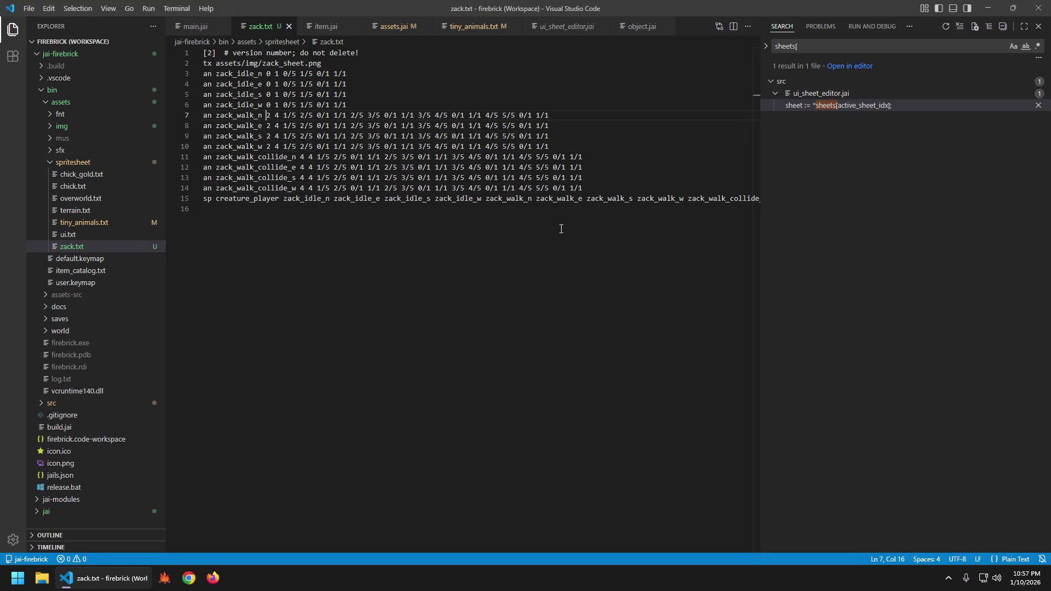
key(ctrl+p)
text(obje)
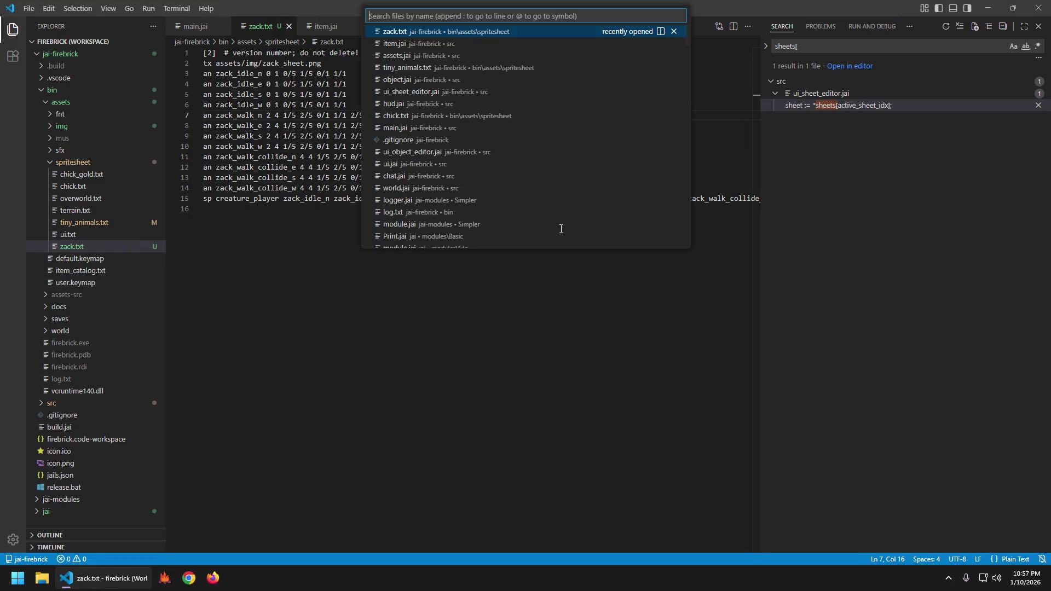
key(Return)
- Search object.jai for sprites_by_name and for 'frame'
key(ctrl+f)
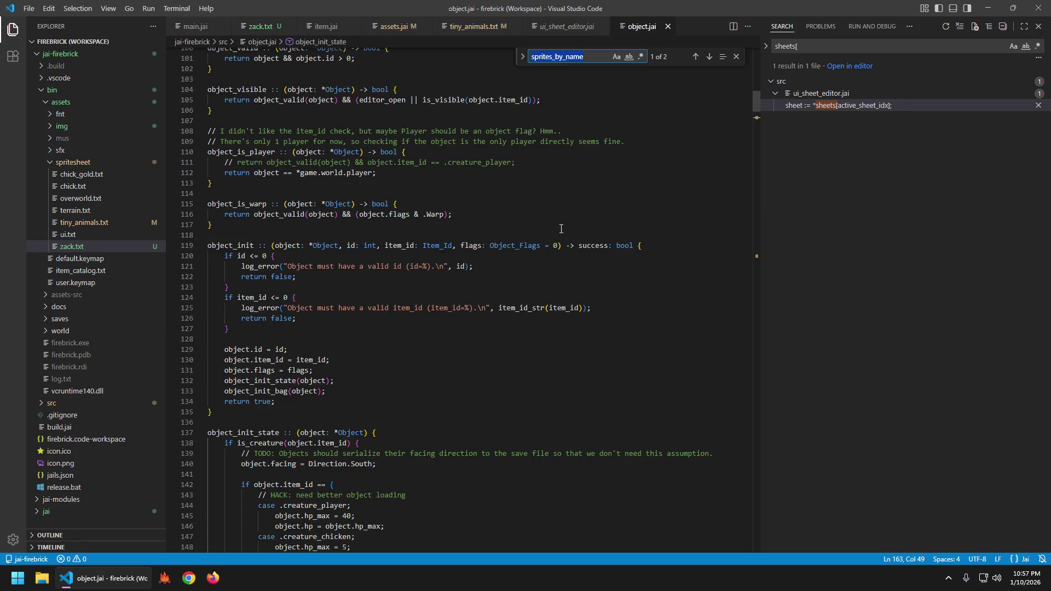
key(Return)
key(Escape)
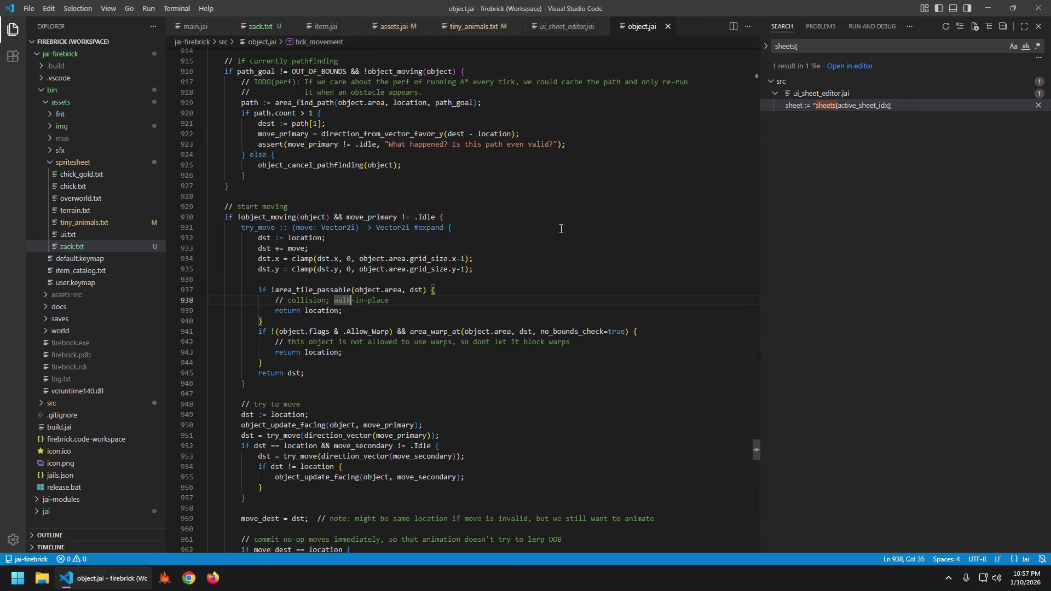
key(ctrl+Home)
key(ctrl+f)
text(frame)
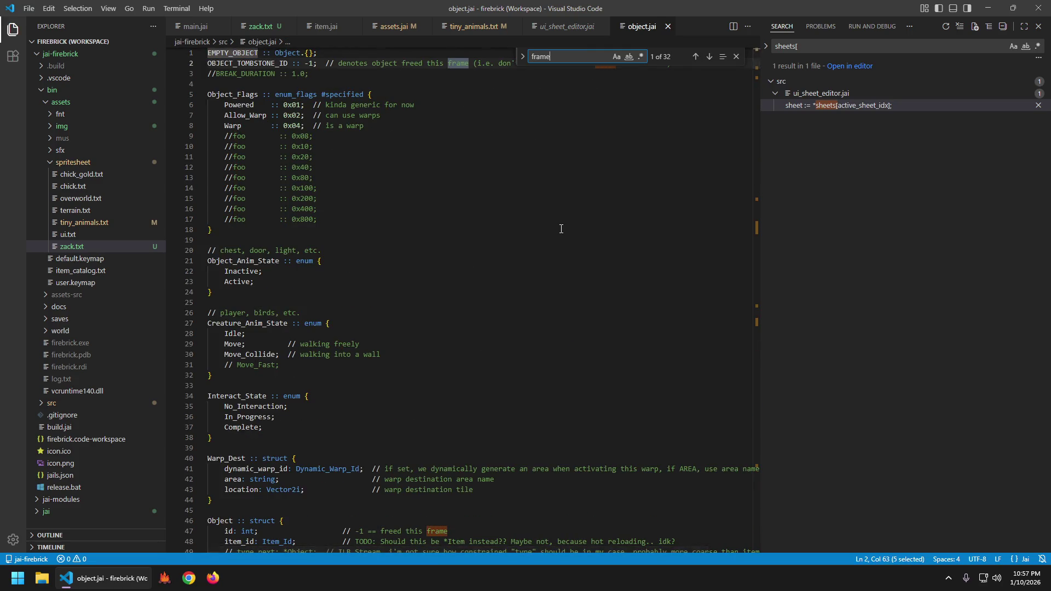
key(Escape)
scroll(561, 228, down, 15)
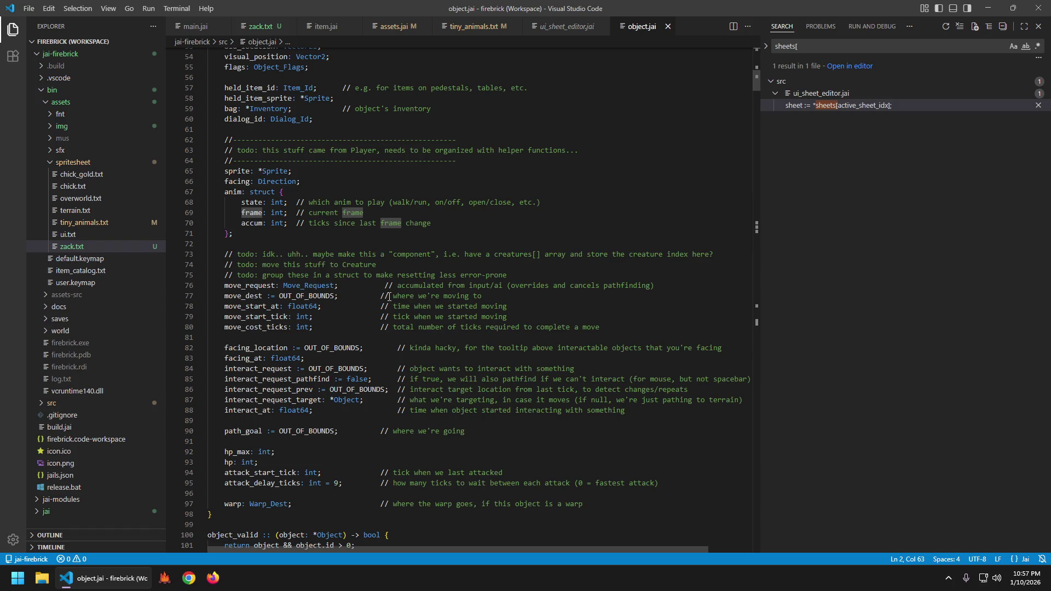
- Search the project for move_cost_ticks and step through its uses, including lines 360 and 377
double_click(257, 327)
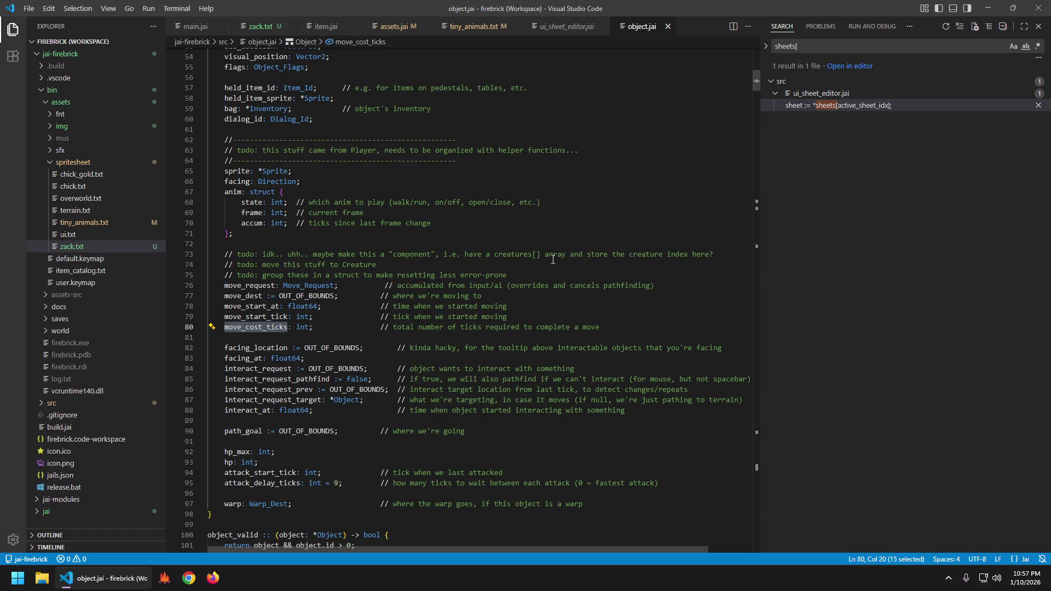
key(ctrl+shift+f)
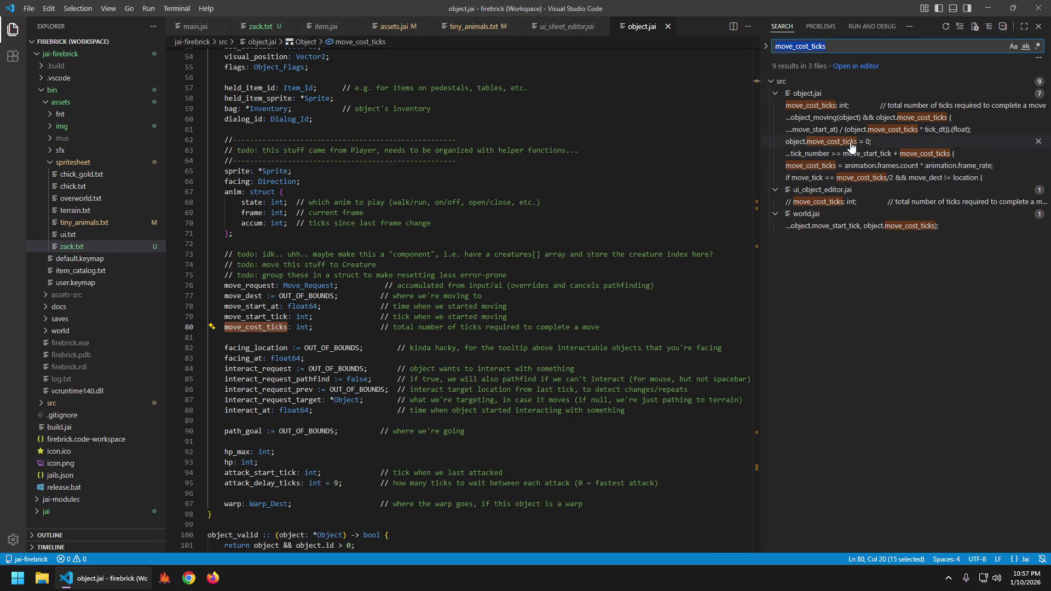
key(Down)
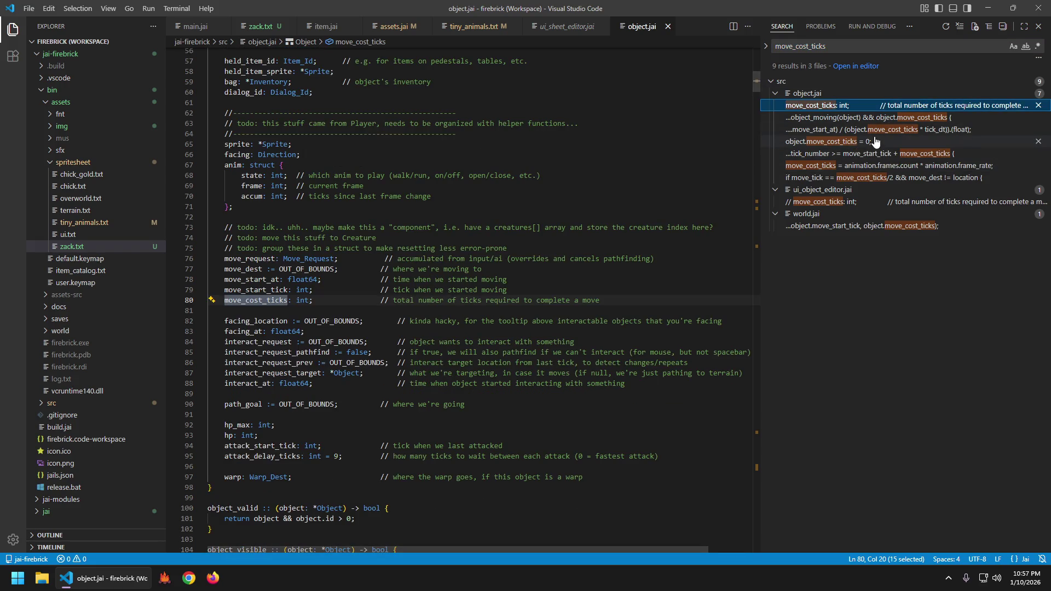
key(Down)
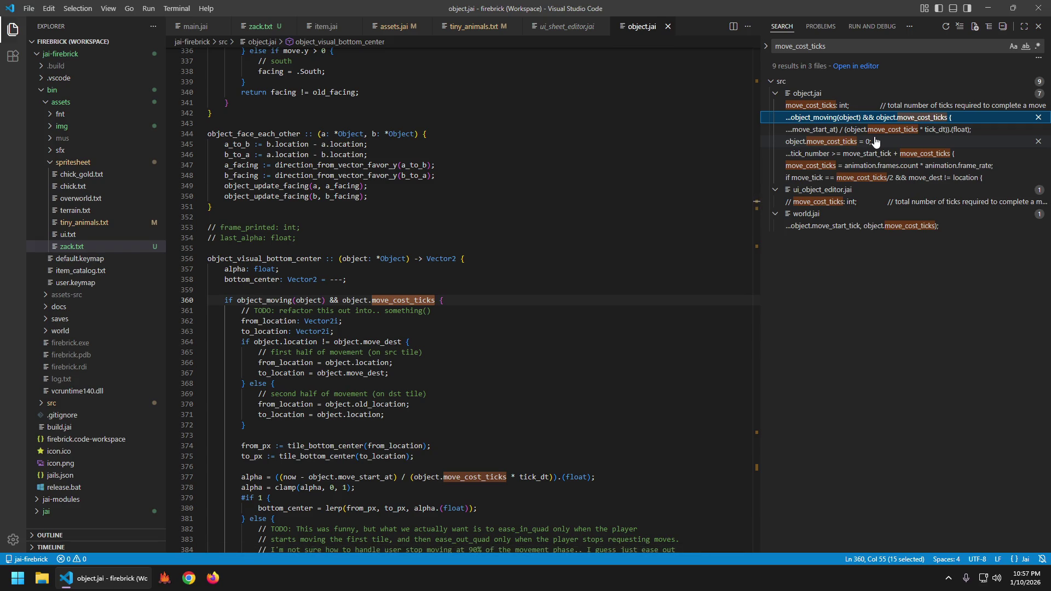
key(Down)
key(Down)
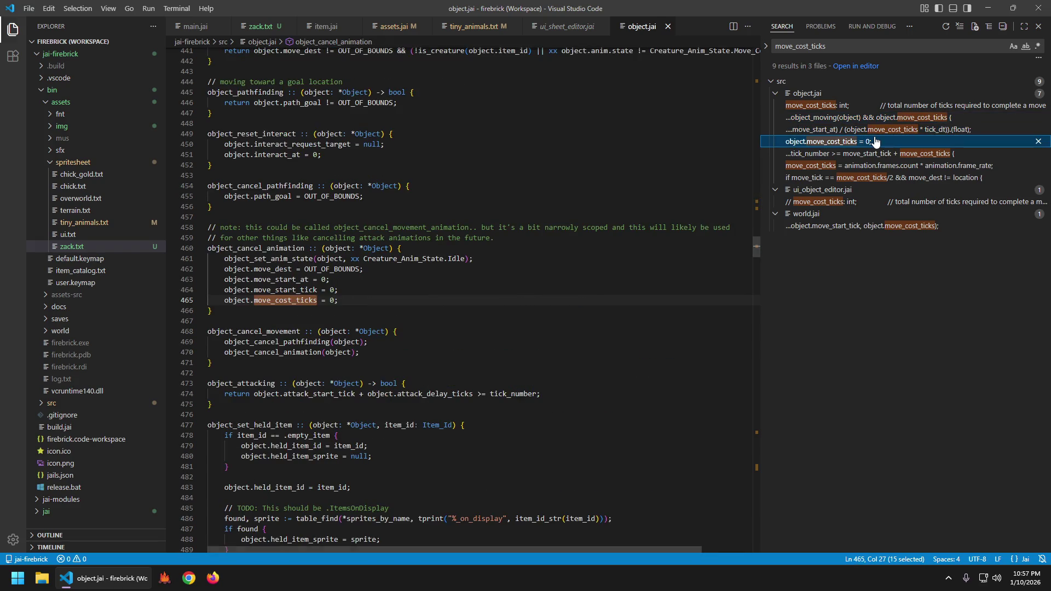
key(Down)
key(Down)
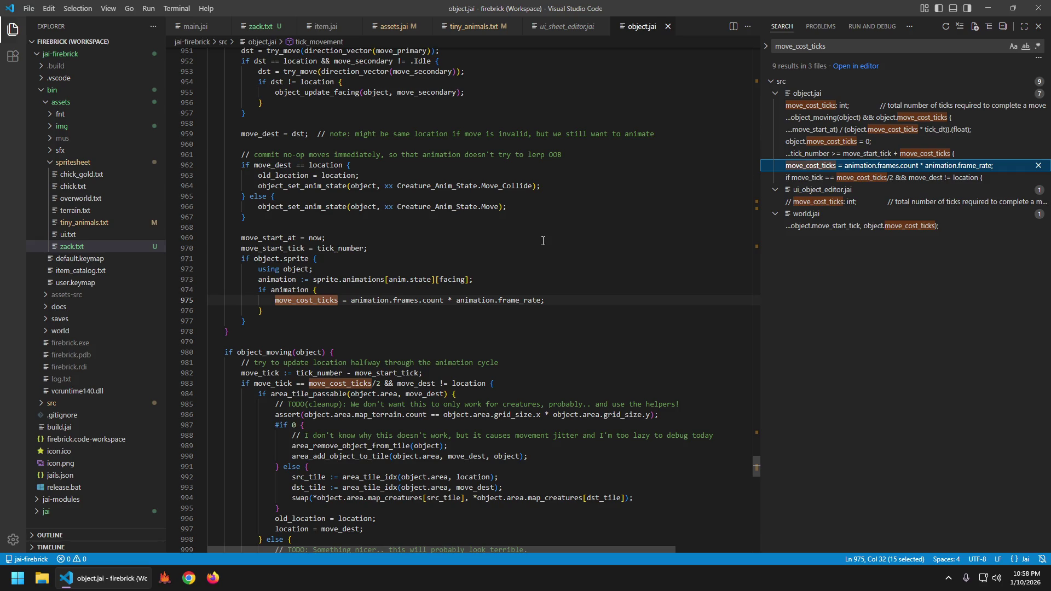
key(Escape)
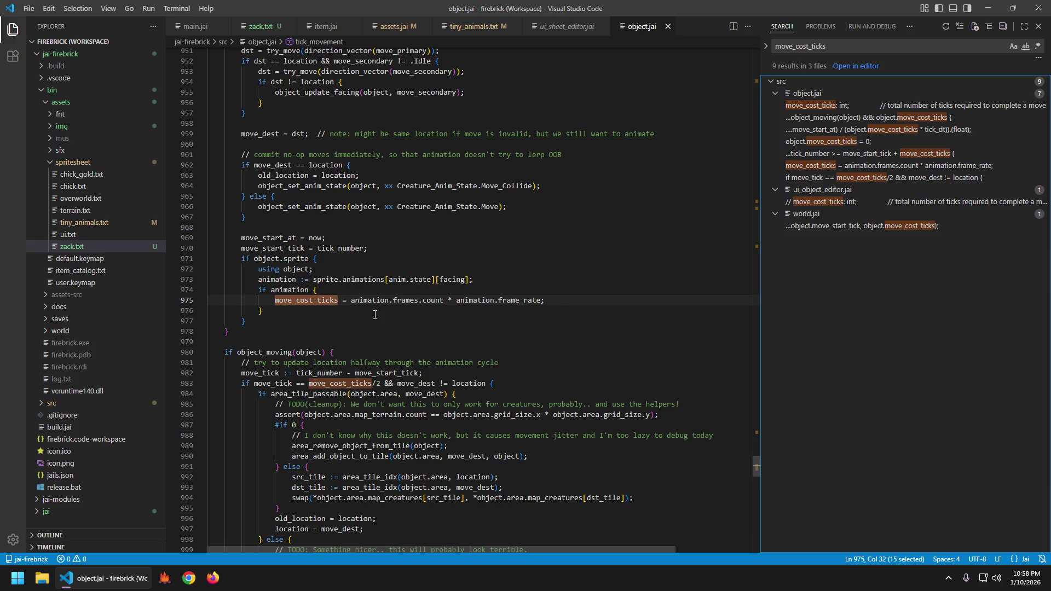
- Compare the move_cost_ticks formula with zack.txt's animations, then search the project for frame_rate
click(353, 301)
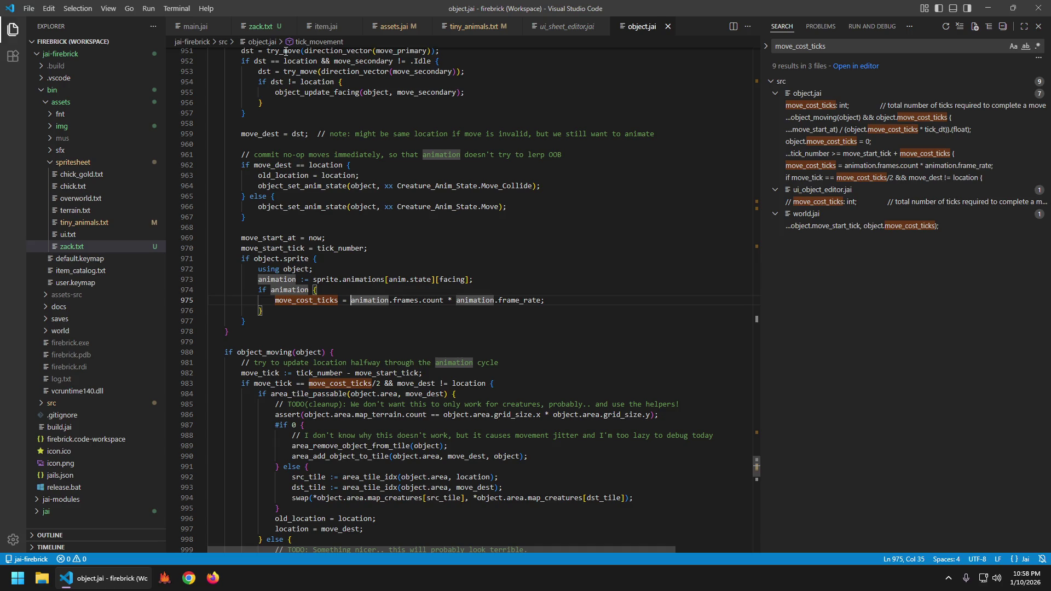
click(274, 30)
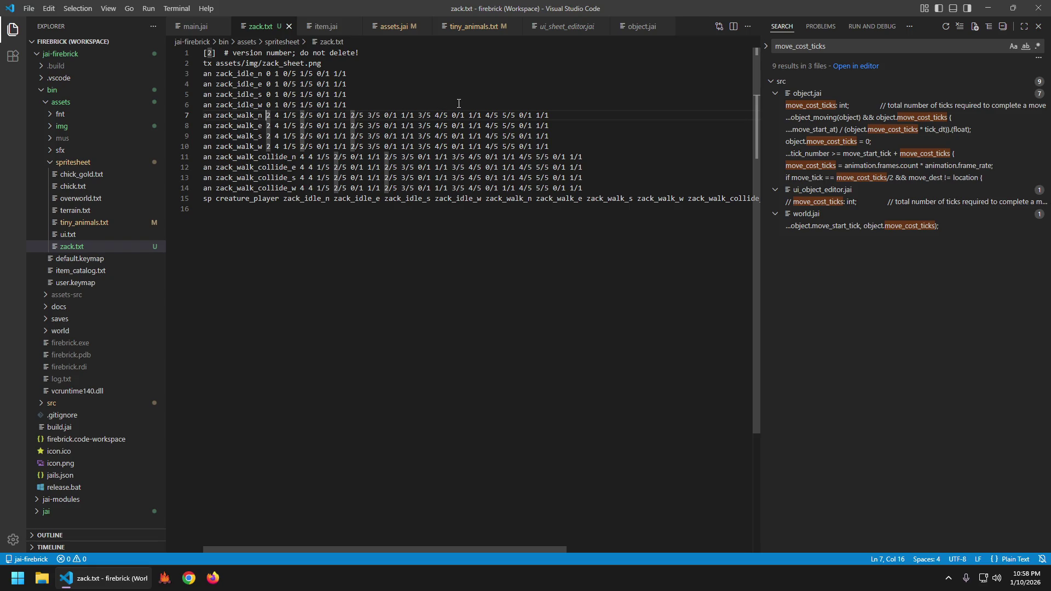
key(ctrl+Tab)
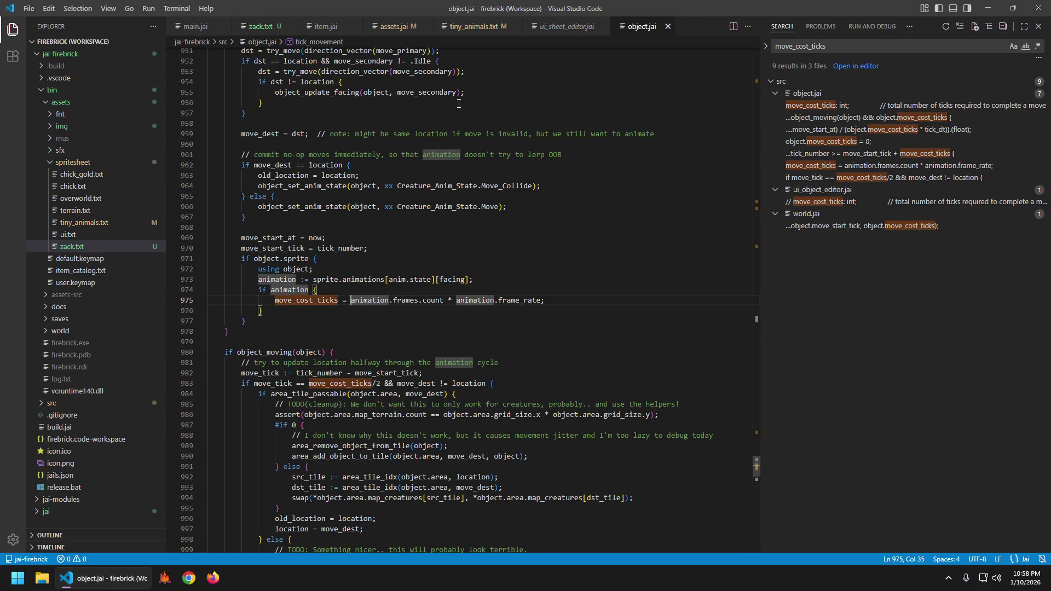
key(ctrl+d)
key(ctrl+shift+f)
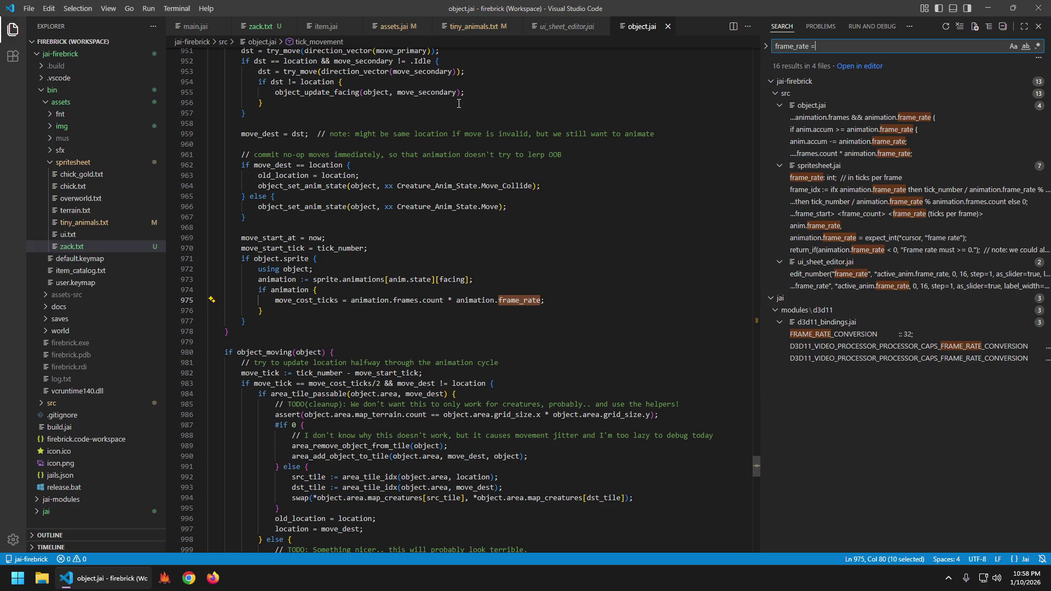
- Open the frame_rate match in spritesheet.jai at line 418
click(844, 94)
click(844, 96)
click(852, 106)
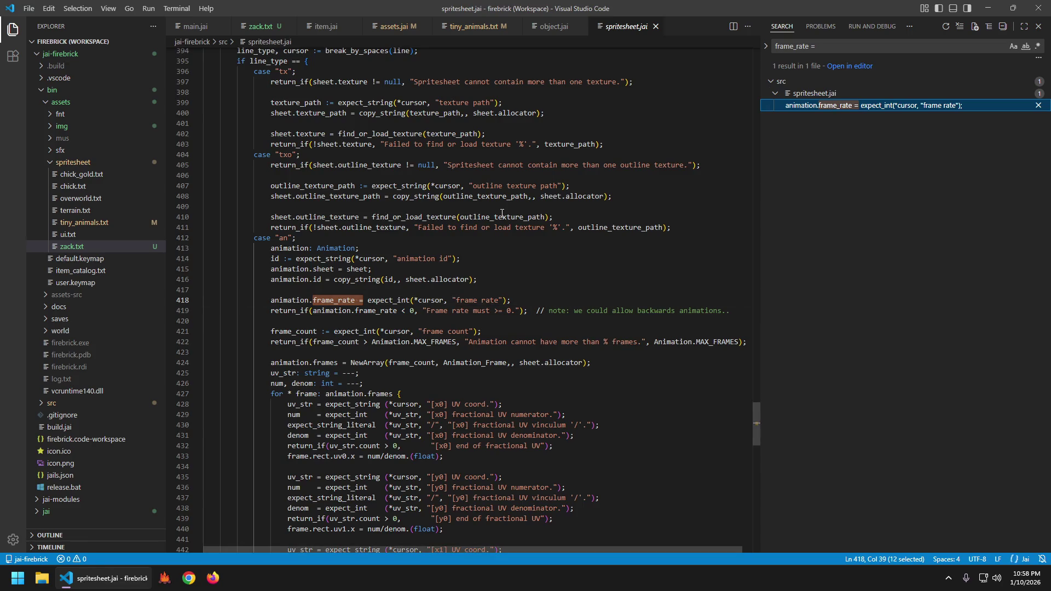
click(620, 291)
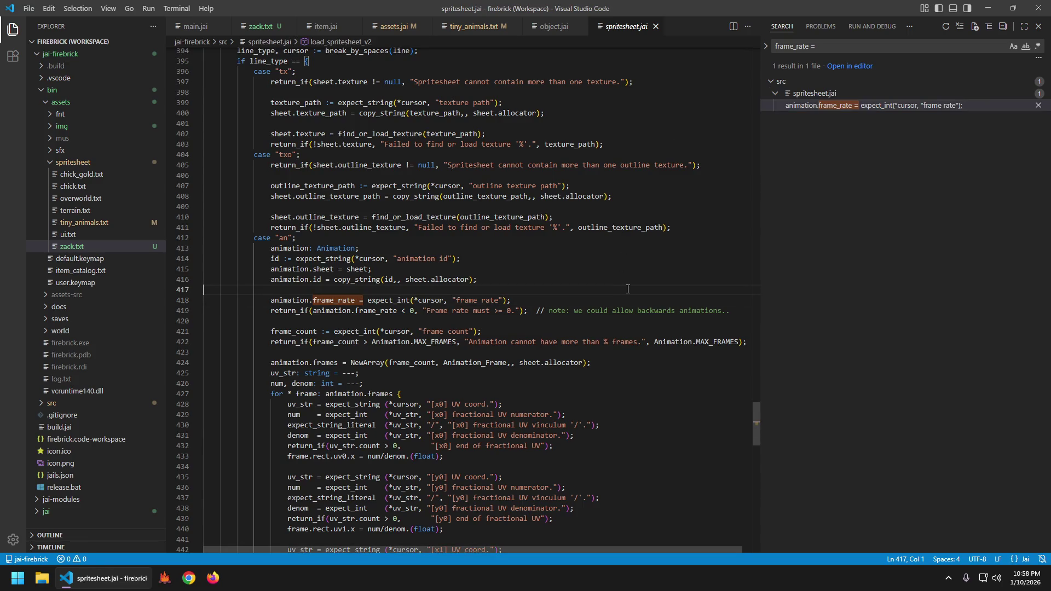
- Navigate back to object.jai line 975 and place the caret after frame_rate
key(alt+Left)
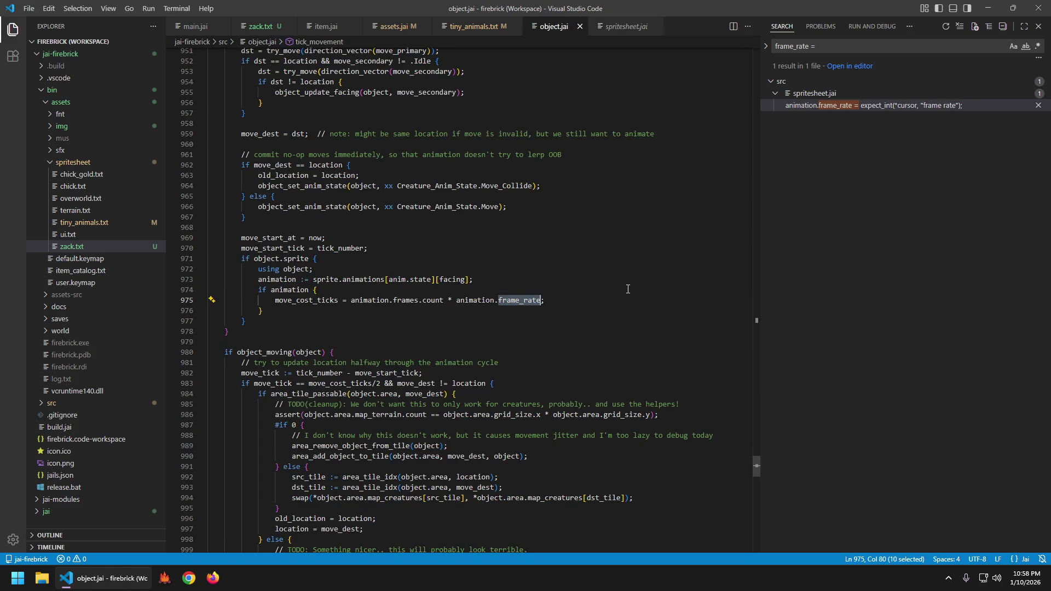
key(alt+Left)
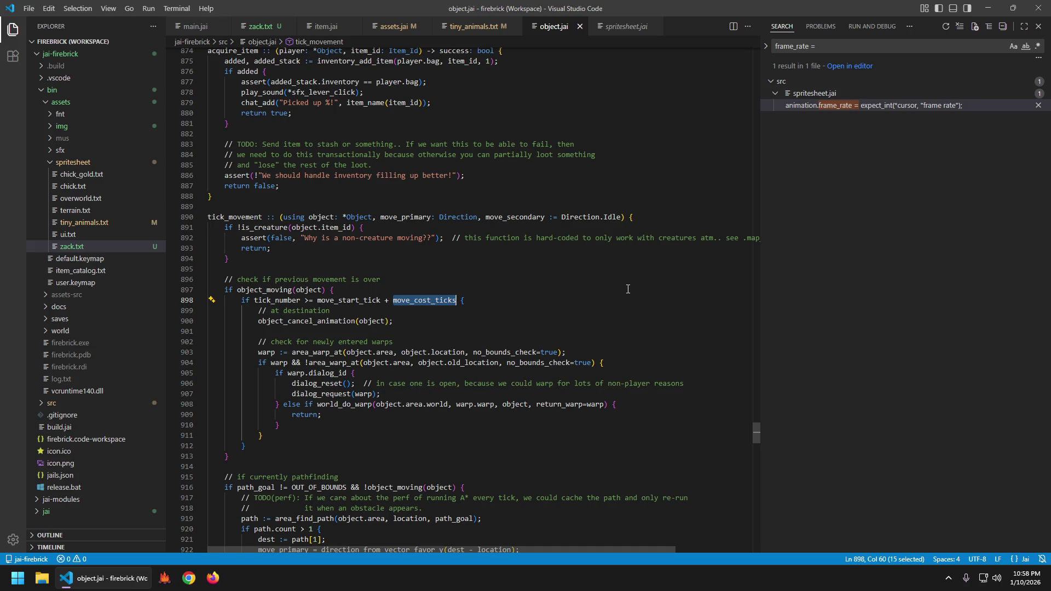
key(alt+Right)
key(Home)
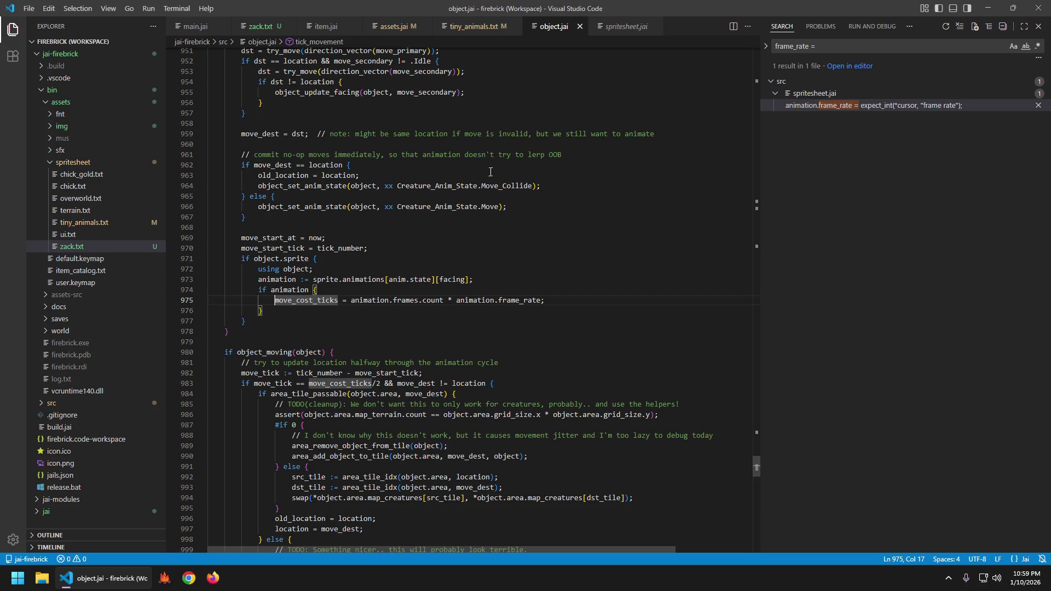
click(543, 300)
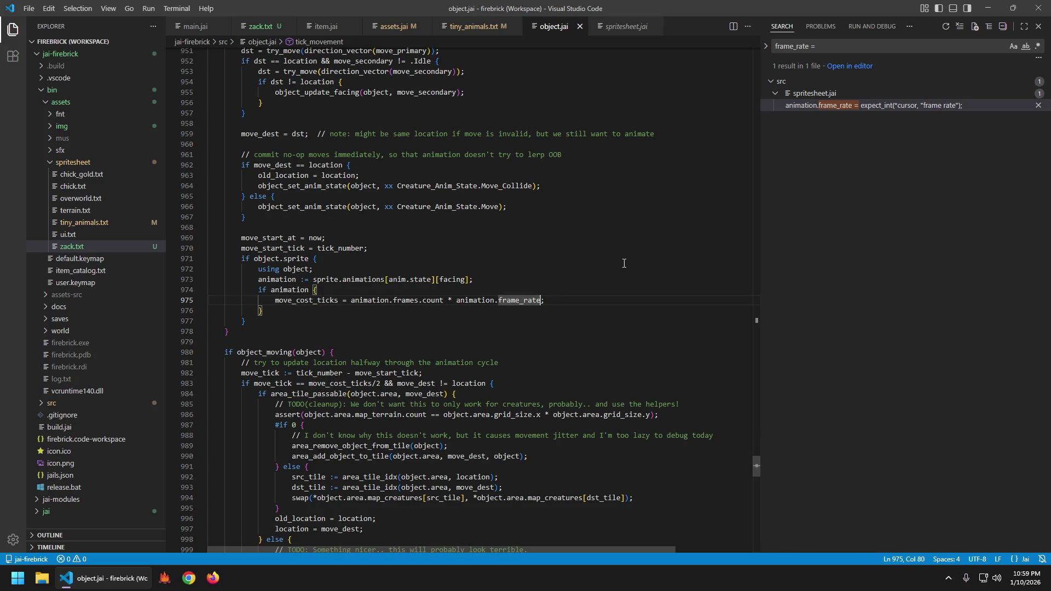
- Divide move_cost_ticks on line 975 of object.jai by 2 and save
text(/ 2)
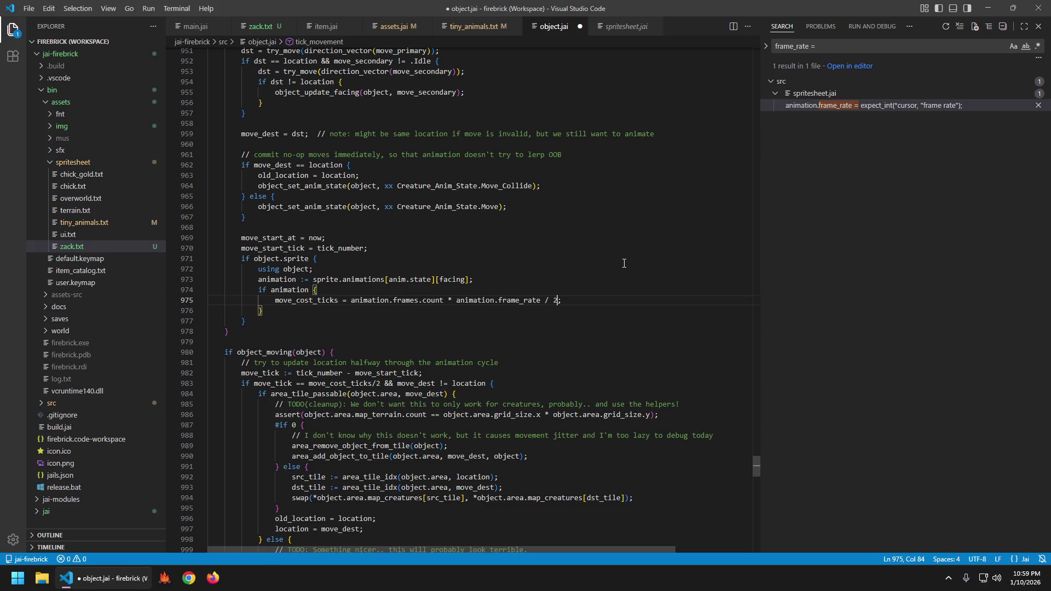
key(ctrl+s)
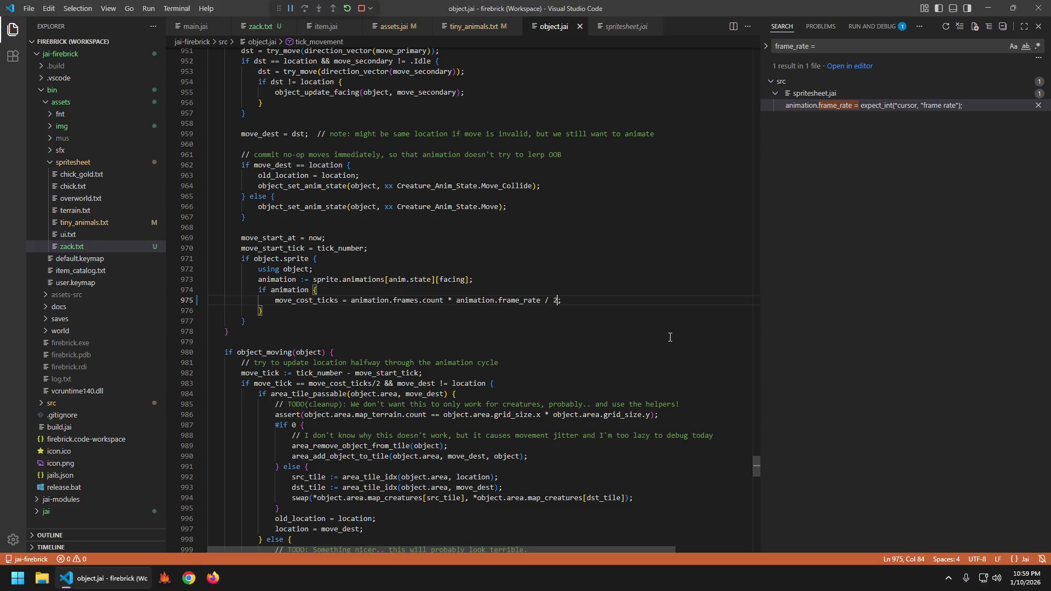
- Walk the player left across the meadow and down through the exit into the lumberyard
key(a)
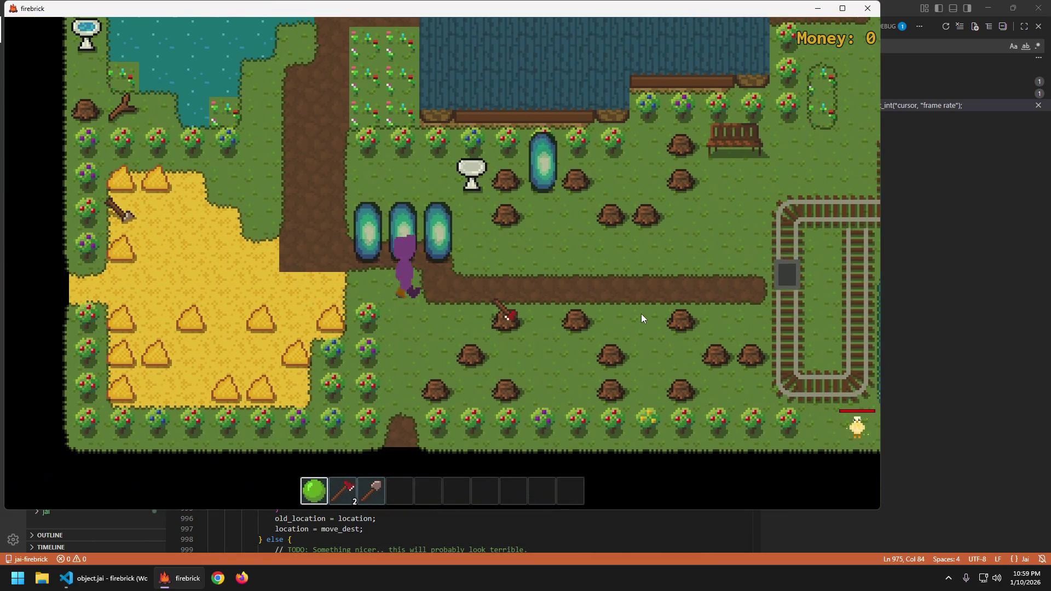
key(s)
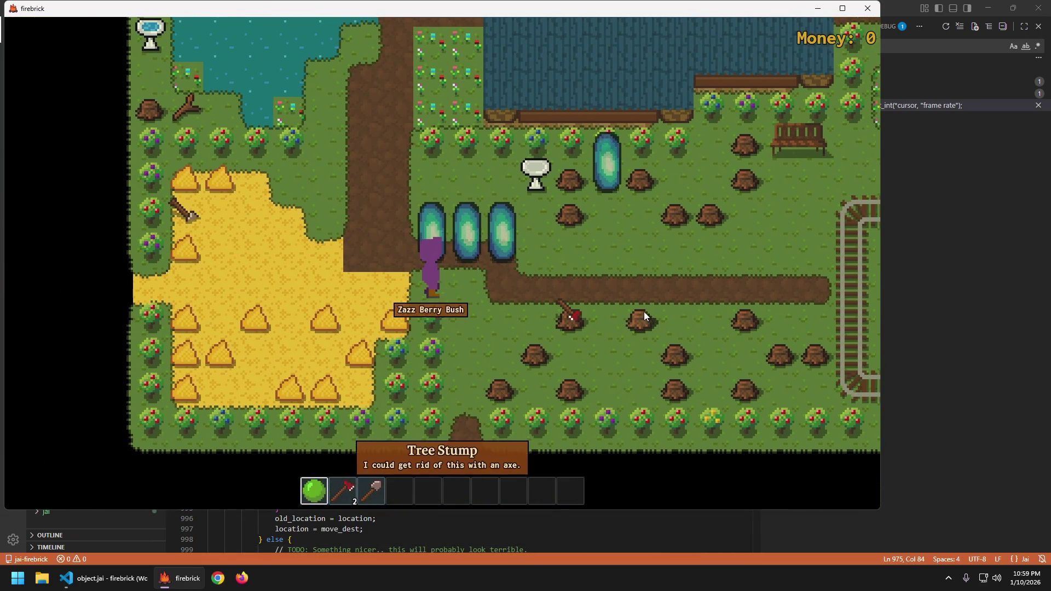
key(w)
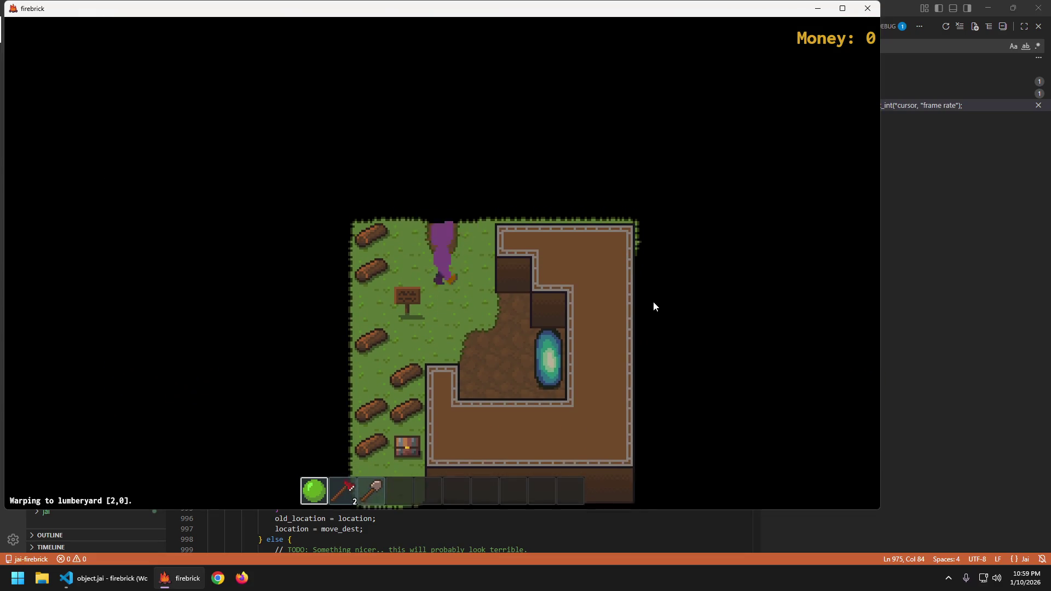
key(d)
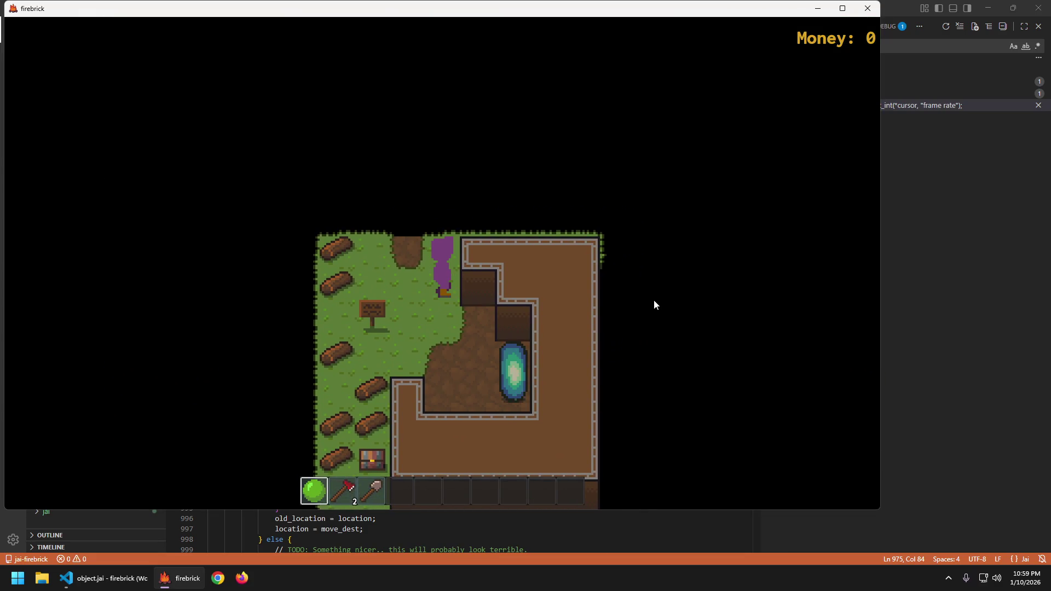
- Walk the player back and forth around the lumberyard, then quit the game
key(a)
key(d)
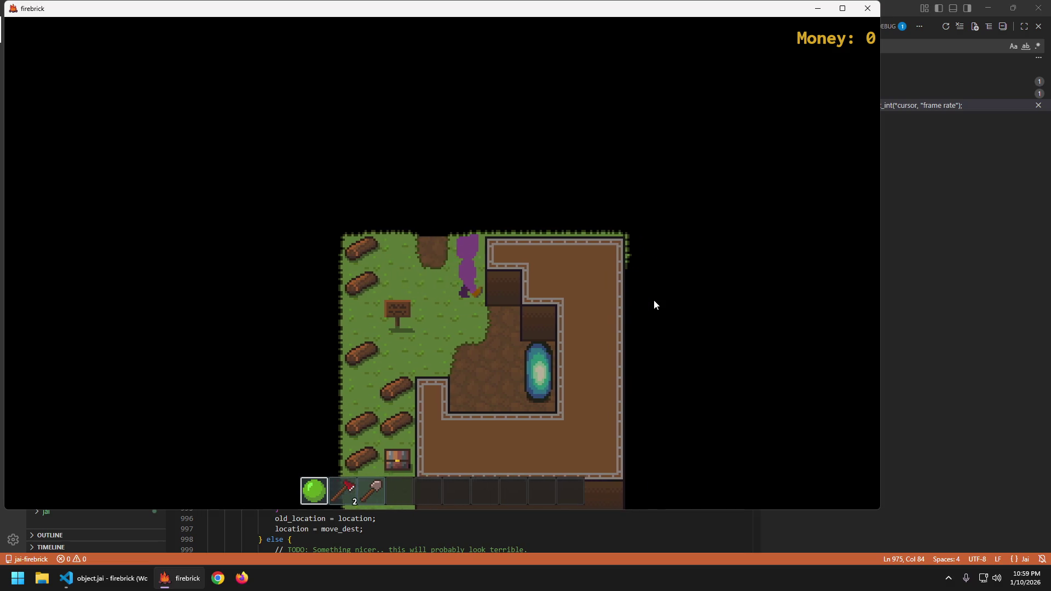
key(a)
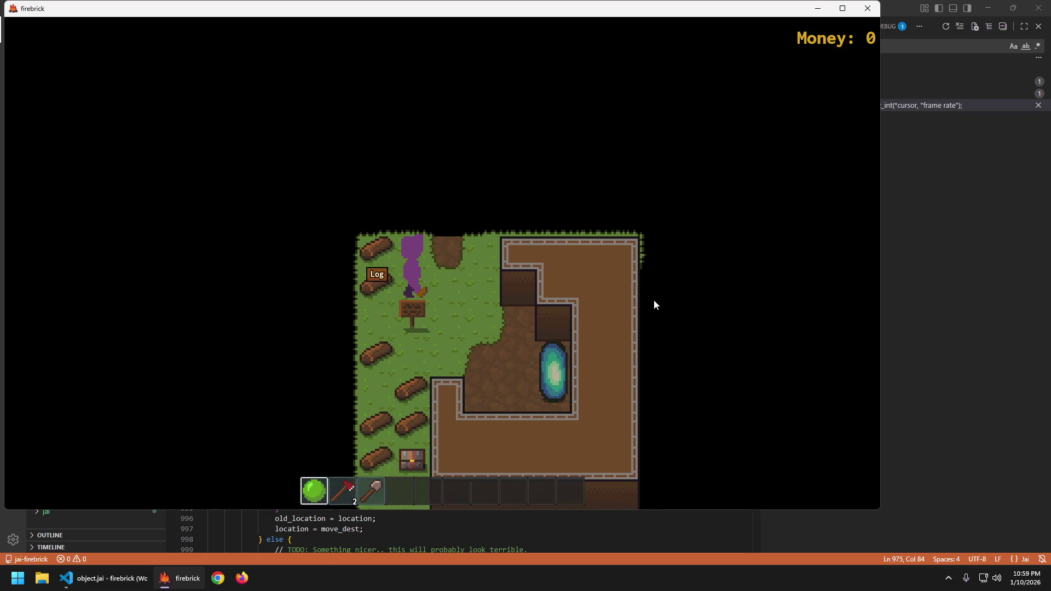
key(d)
key(s)
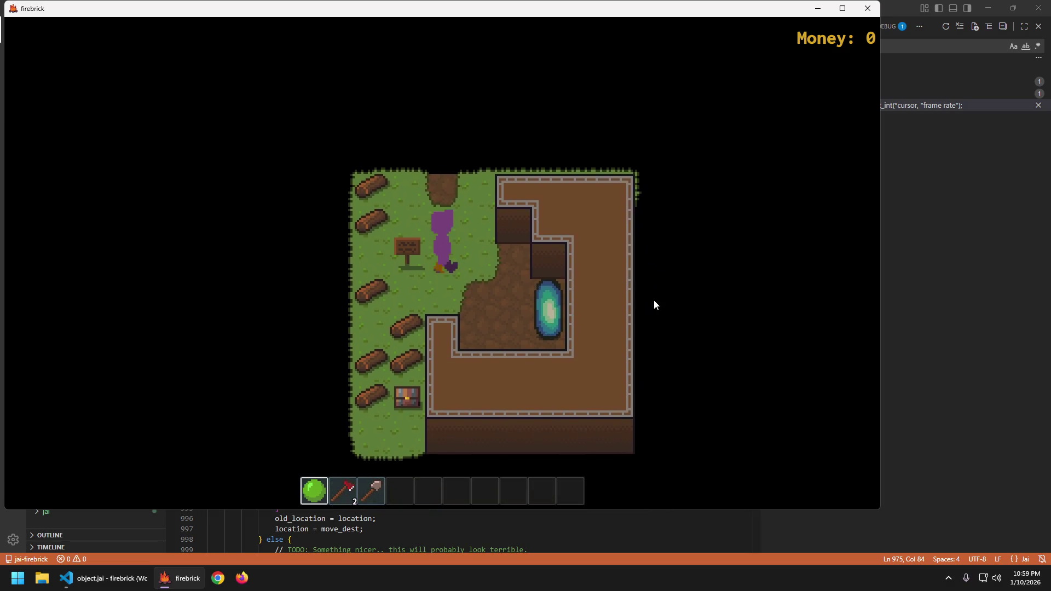
key(w)
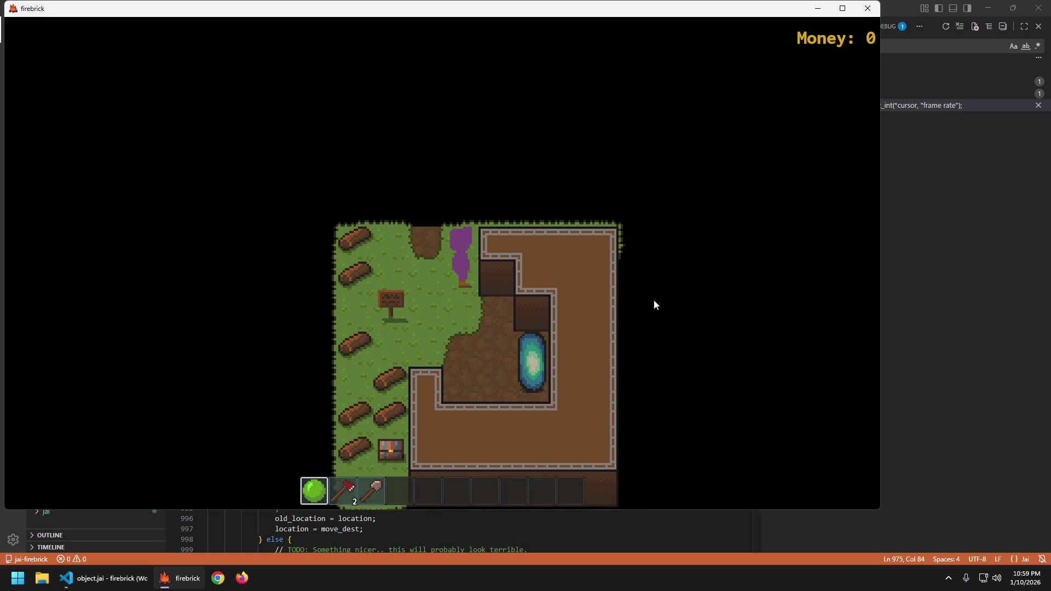
key(a)
key(d)
key(Escape)
click(513, 299)
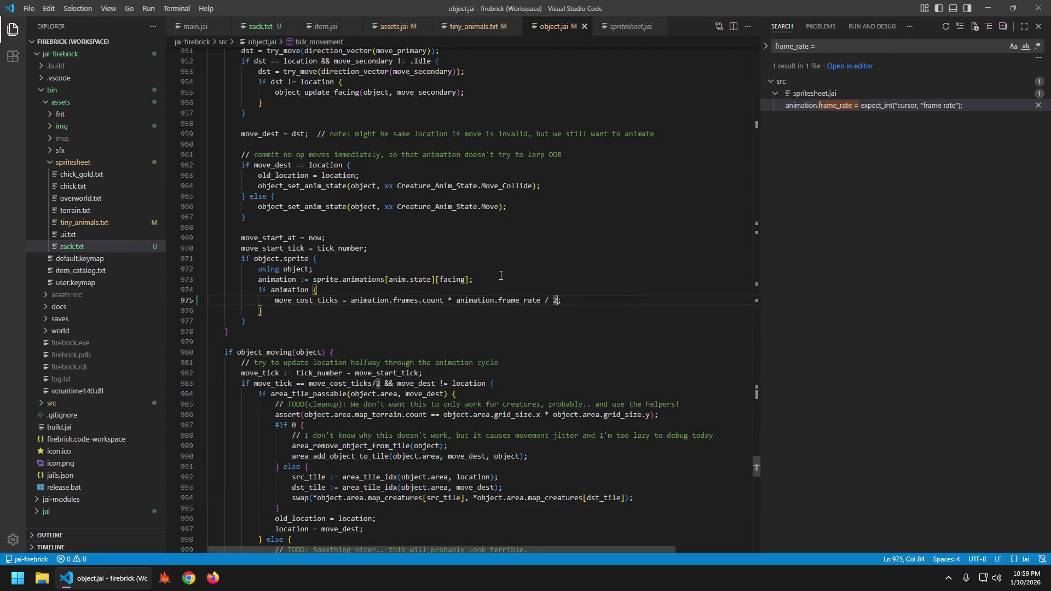
- Remove the ' / 2' from line 975 in object.jai and save
key(BackSpace)
key(BackSpace)
key(BackSpace)
key(Up)
key(Up)
key(ctrl+s)
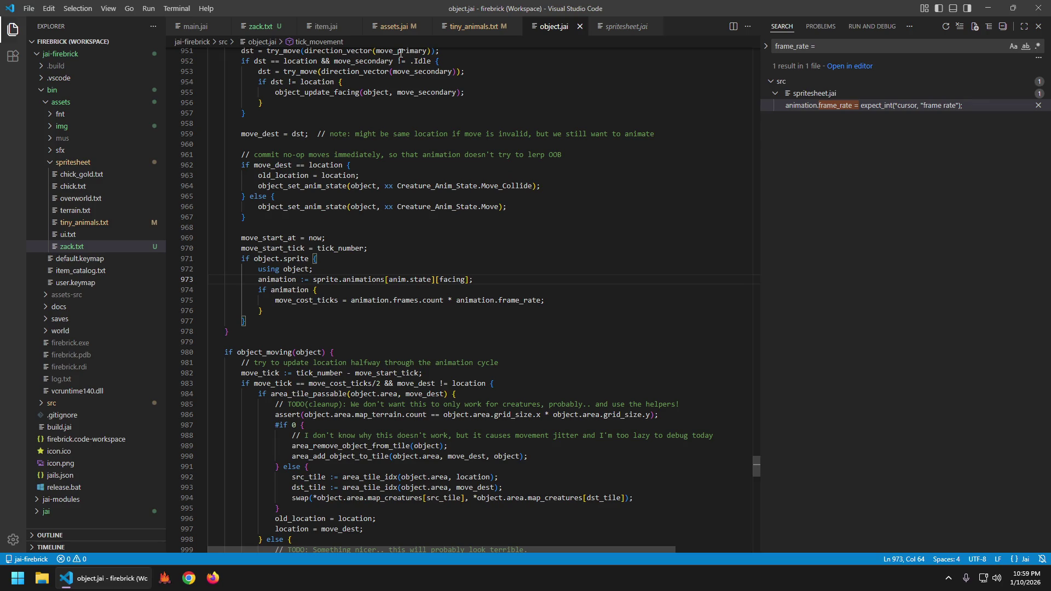
- Change the four zack_walk frame rates on lines 7–10 of zack.txt from 2 to 1 and save
click(255, 28)
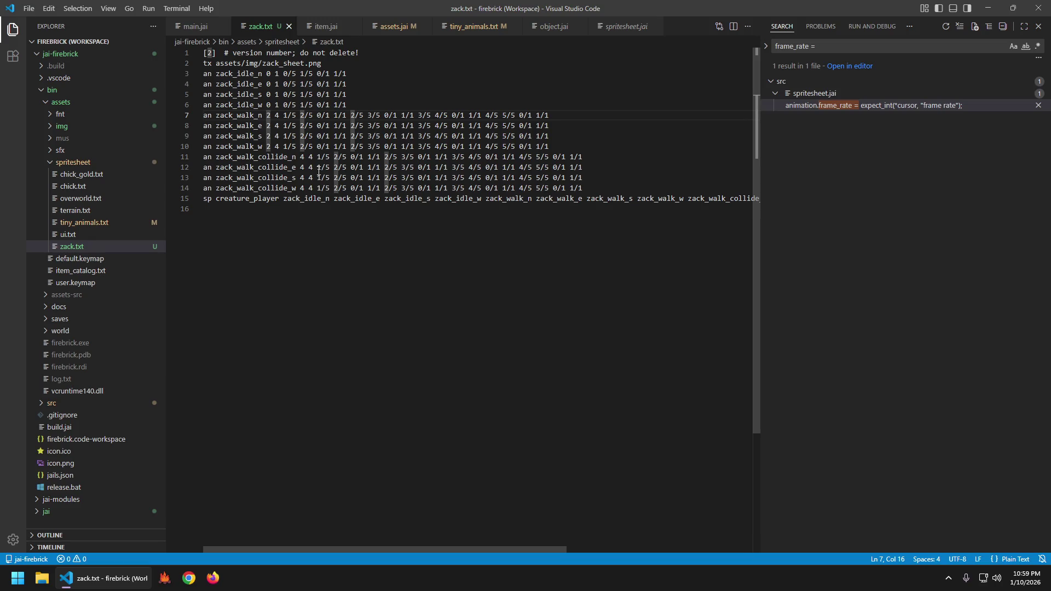
key(ctrl+alt+Down)
key(ctrl+alt+Down)
key(ctrl+alt+Down)
key(Delete)
text(1)
key(Escape)
key(Up)
key(Down)
key(ctrl+s)
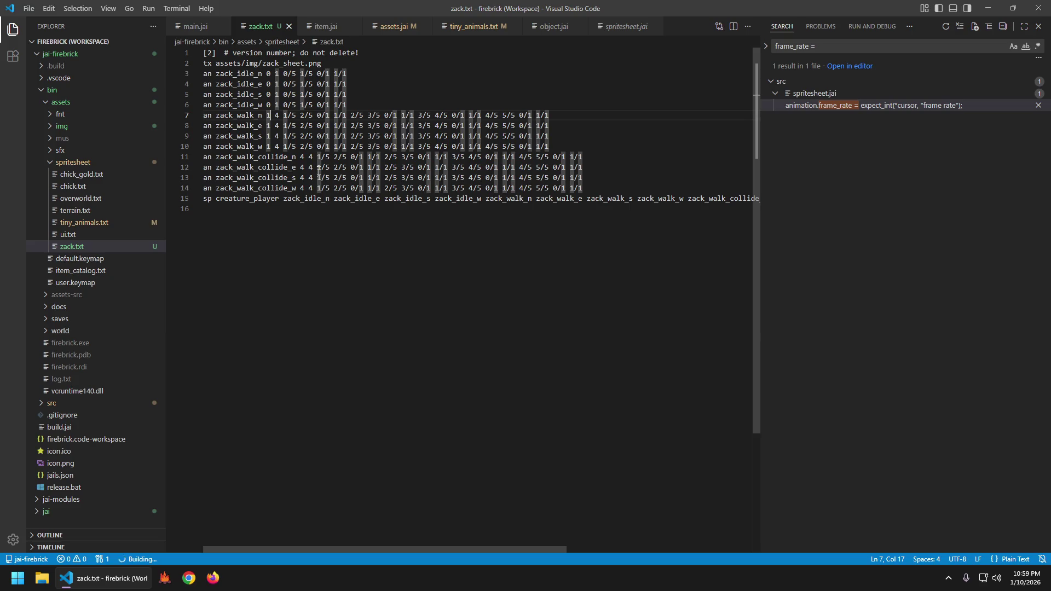
- Walk the player into the lumberyard and up and down past the signpost
key(s)
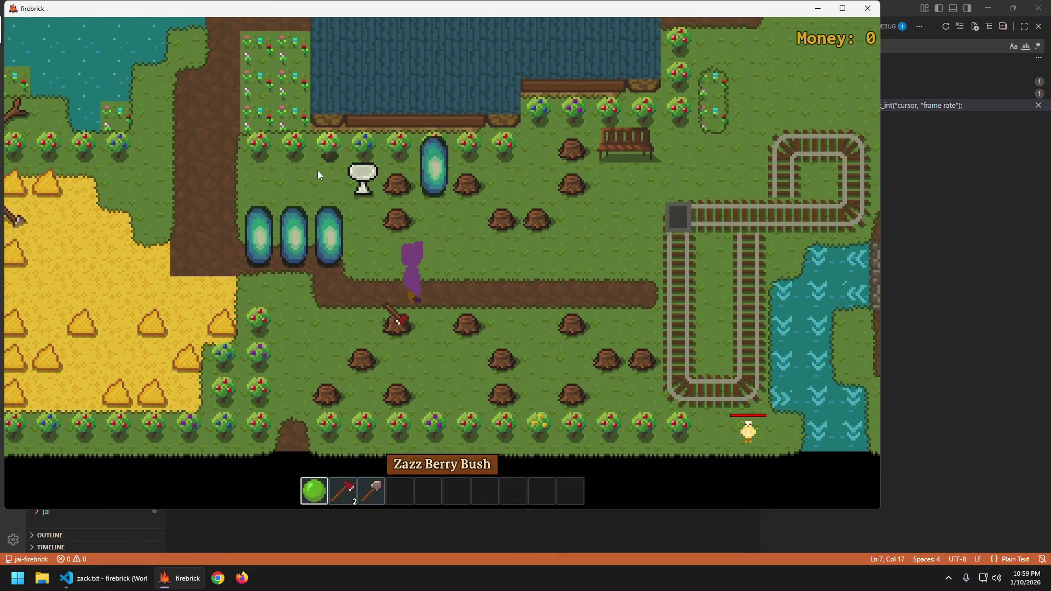
key(a)
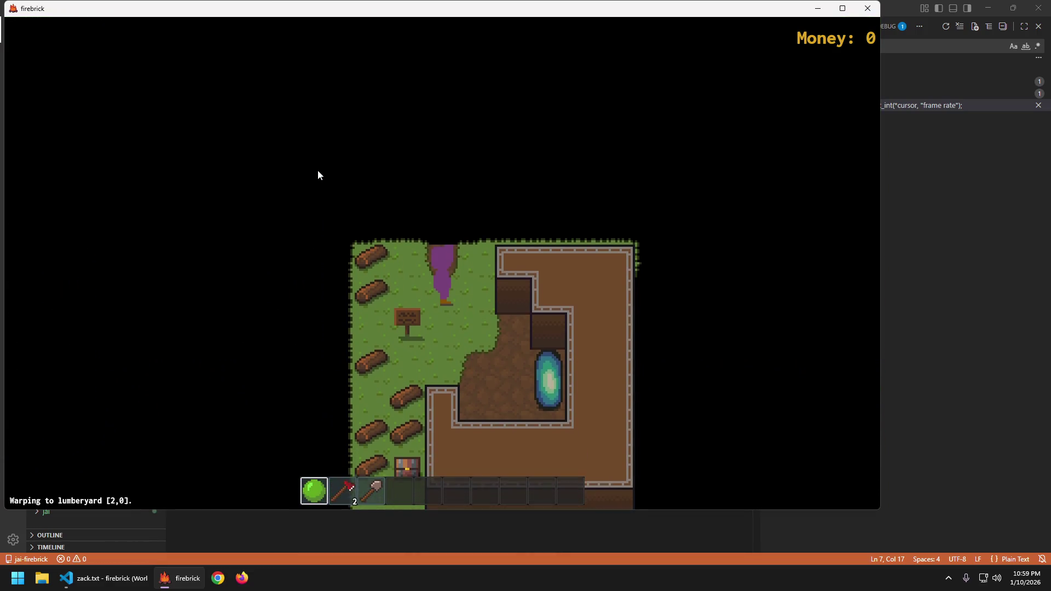
key(a)
key(a)
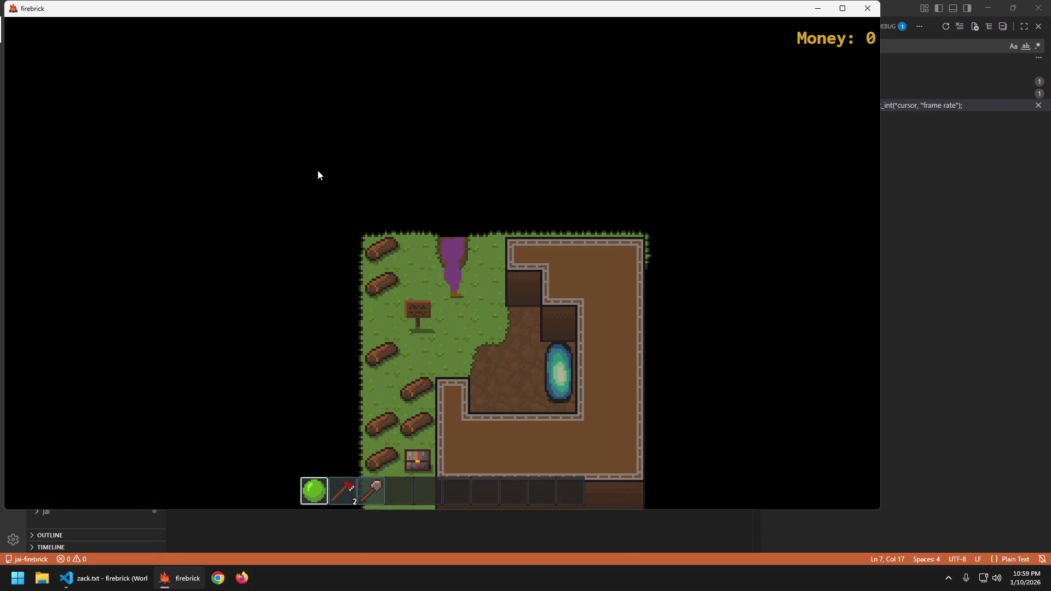
key(s)
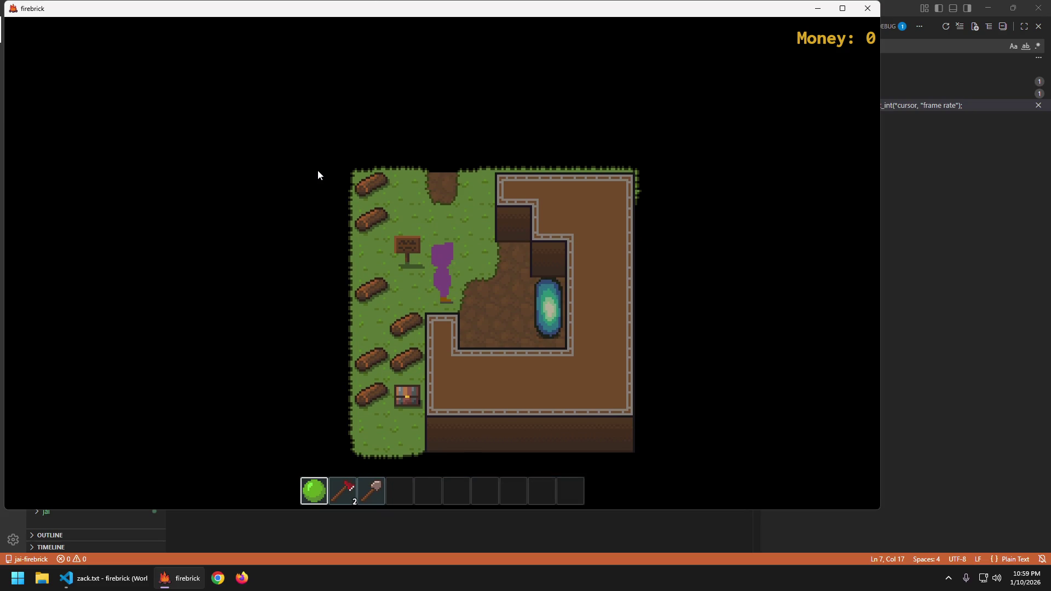
key(w)
key(s)
key(w)
key(s)
key(w)
- Walk the player along the top, into the dirt area, and back onto the grass
key(a)
key(d)
key(a)
key(d)
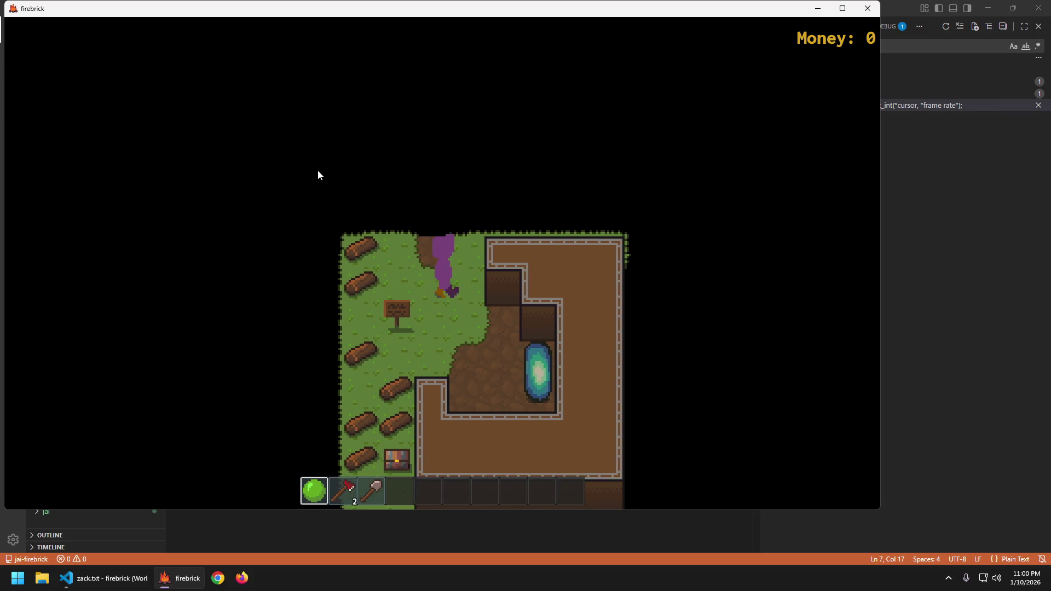
key(s)
key(d)
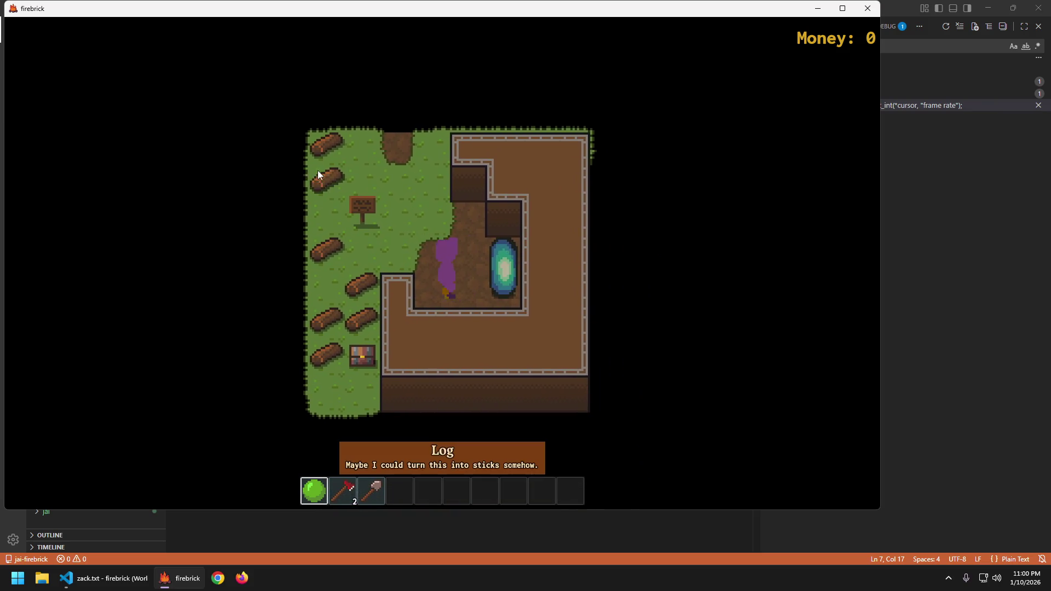
key(w)
key(a)
key(d)
key(a)
key(a)
key(d)
key(w)
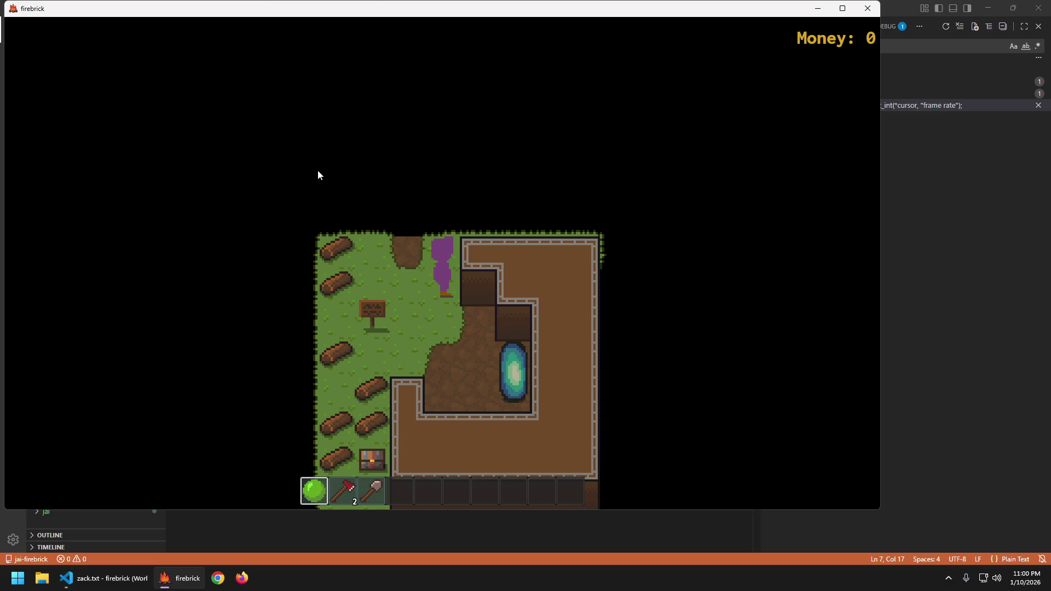
- Close the game and set the four zack_walk frame rates in zack.txt back to 2
key(Escape)
key(ctrl+alt+Down)
key(ctrl+alt+Down)
key(ctrl+alt+Down)
key(BackSpace)
text(2)
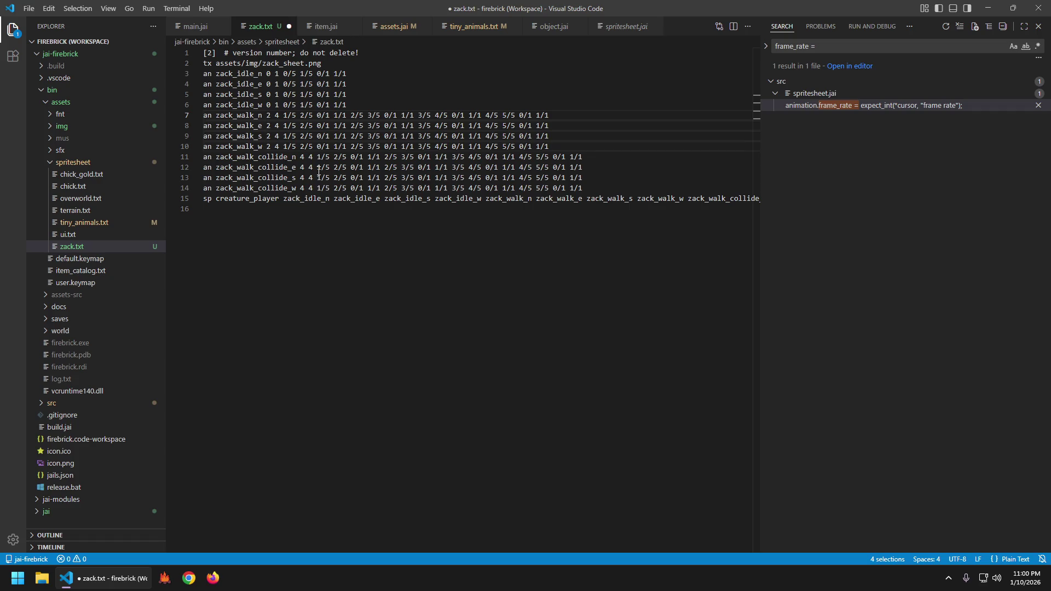
- Save zack.txt with the walk values at 2 and build with Ctrl+Shift+B
key(Escape)
key(Left)
key(ctrl+s)
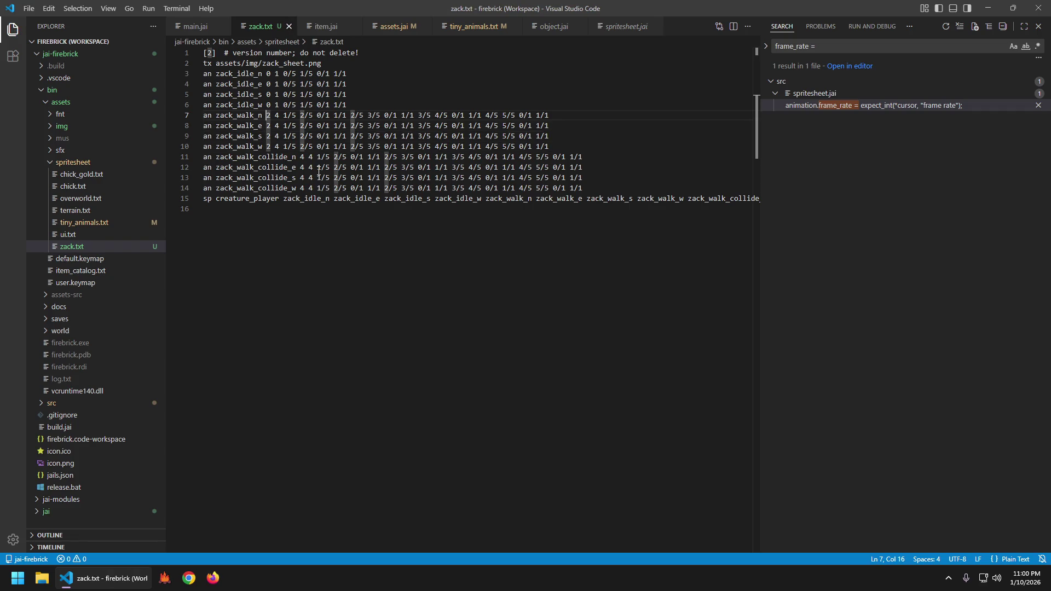
key(ctrl+shift+b)
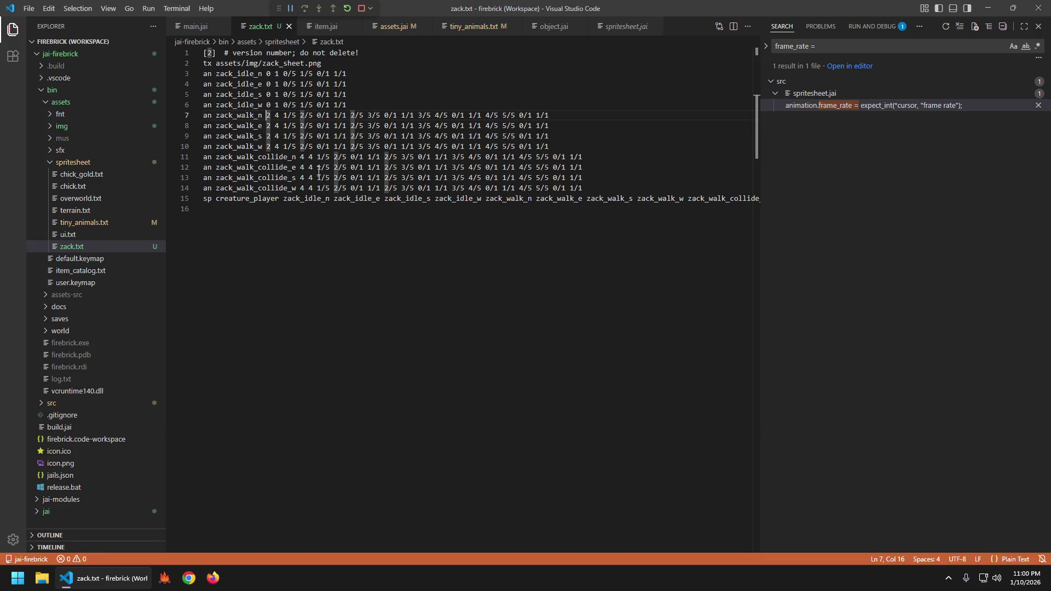
- Walk the player left and right along the farm path, then further left
key(s)
key(a)
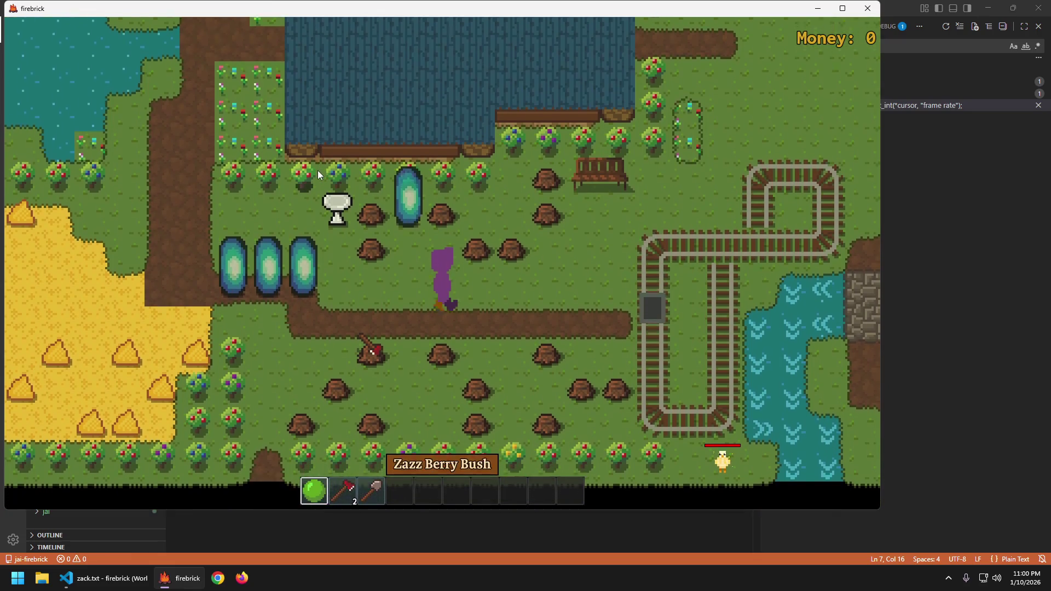
key(d)
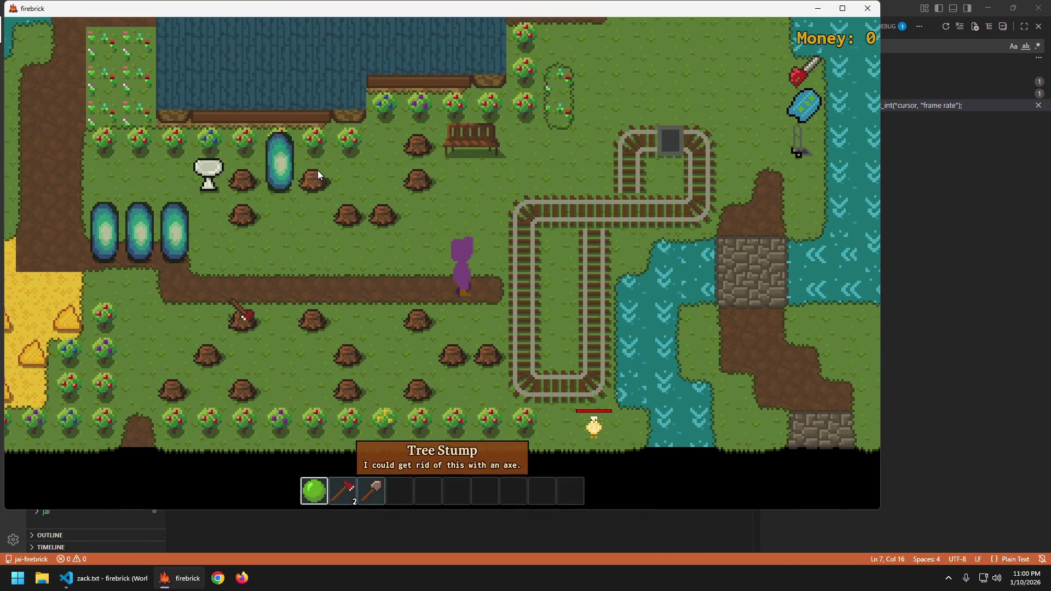
key(a)
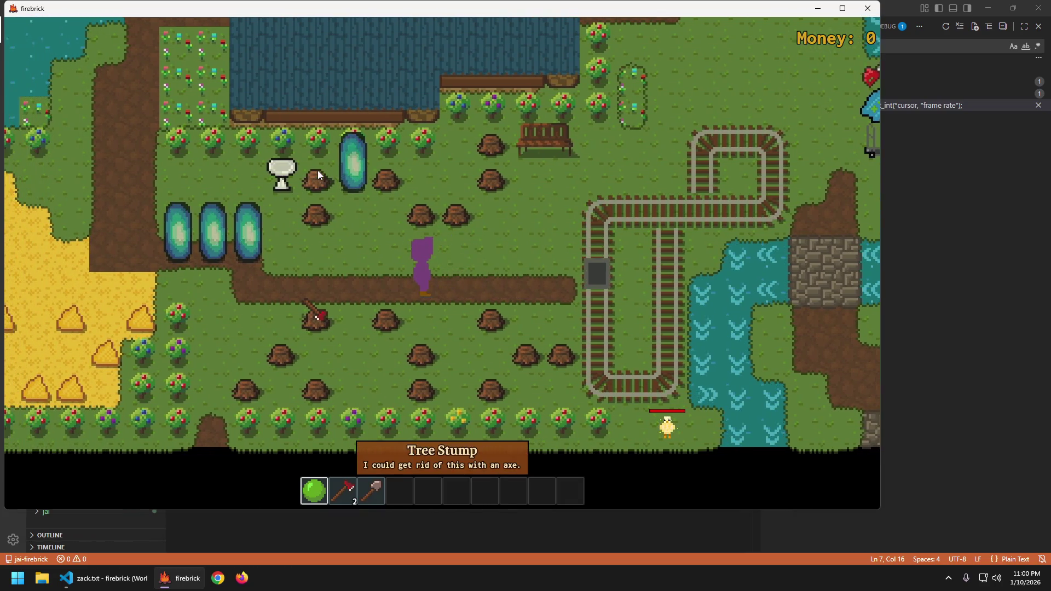
key(d)
key(d)
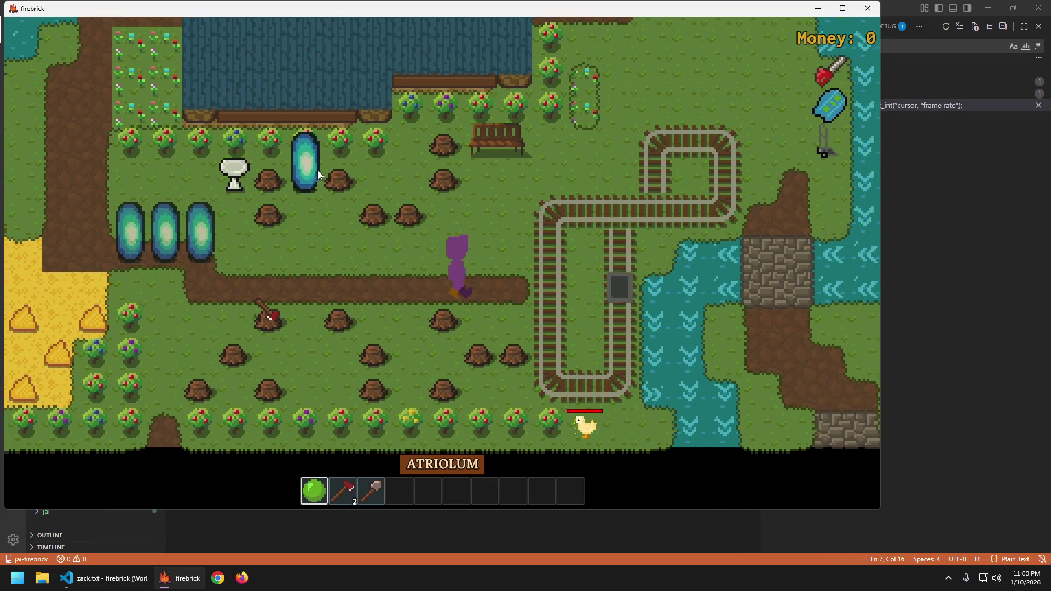
key(a)
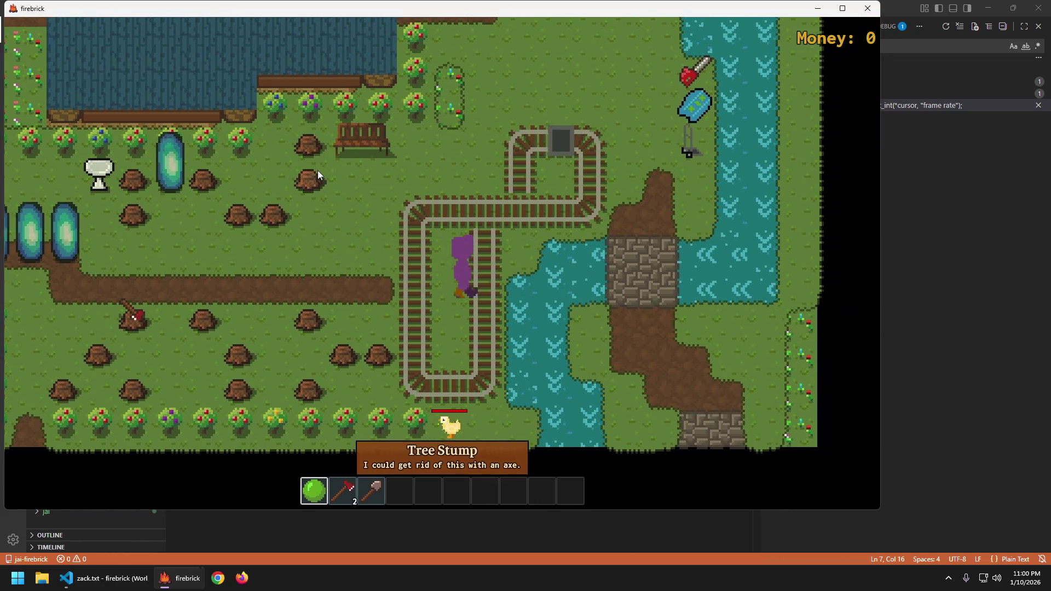
key(a)
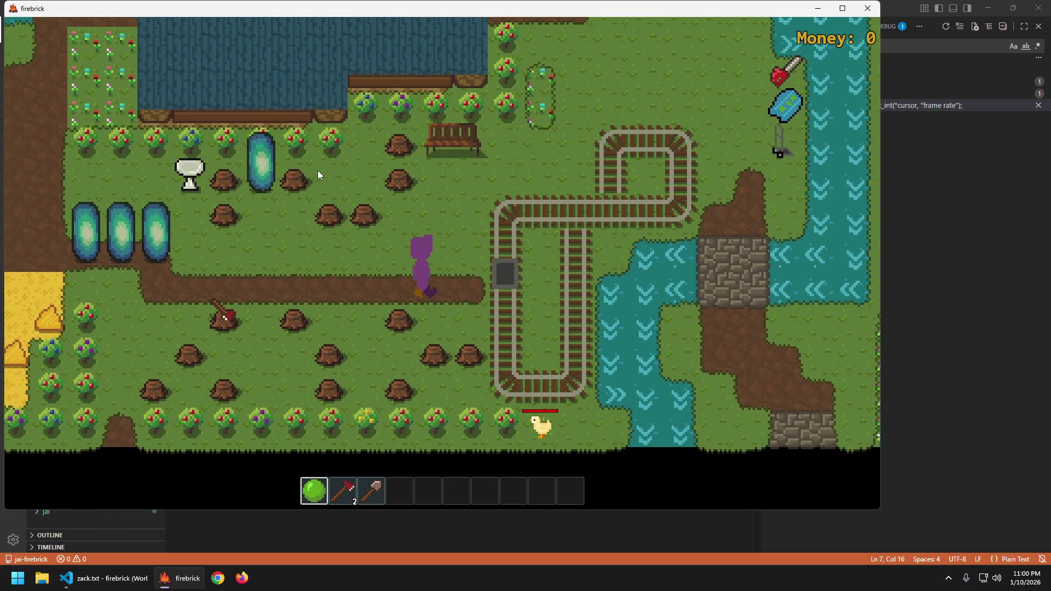
key(a)
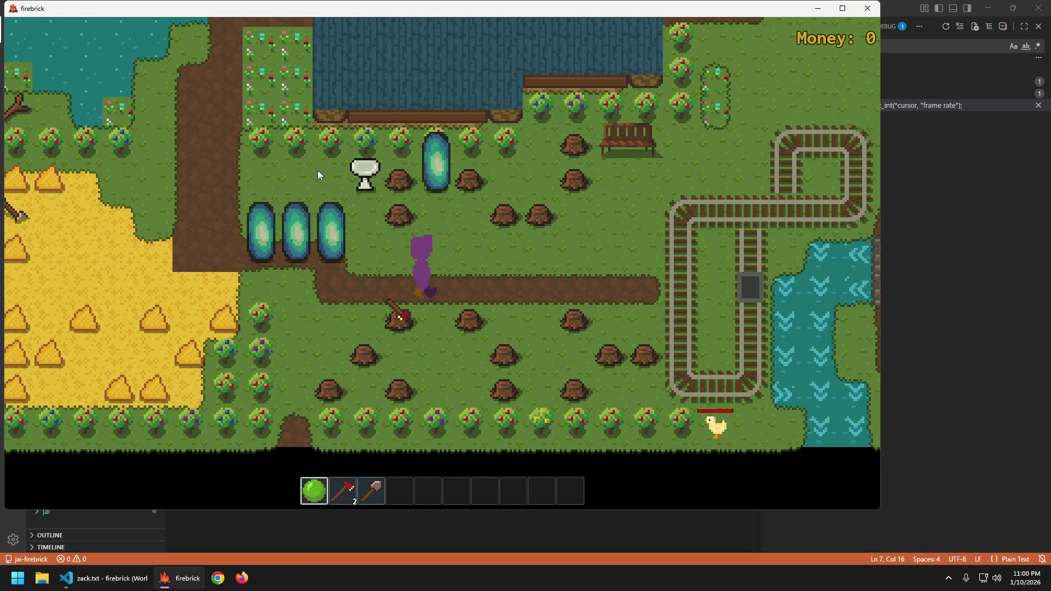
- Walk down through the exit into the lumberyard and around it
key(s)
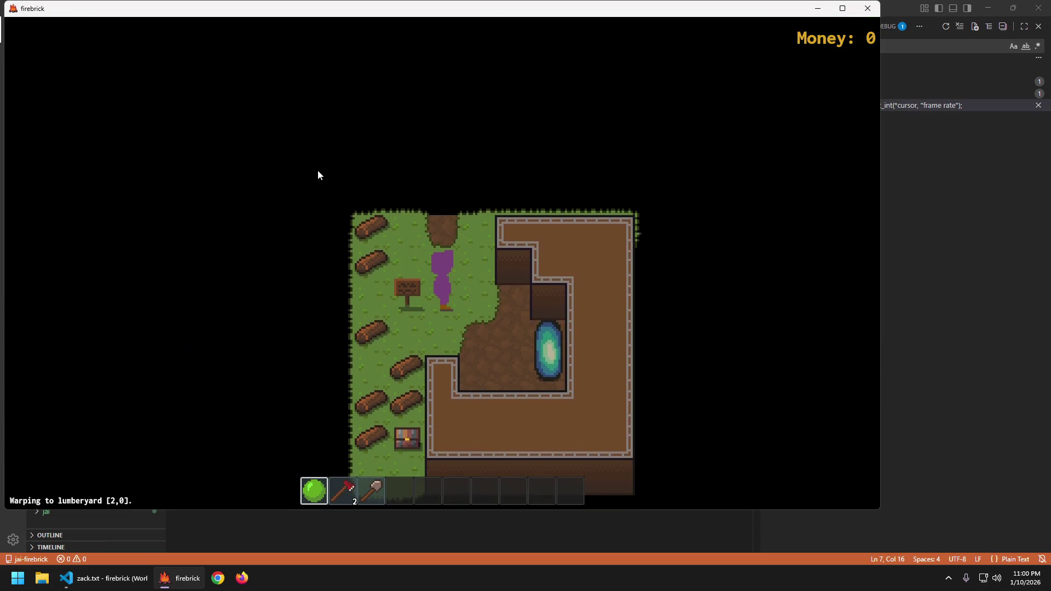
key(d)
key(a)
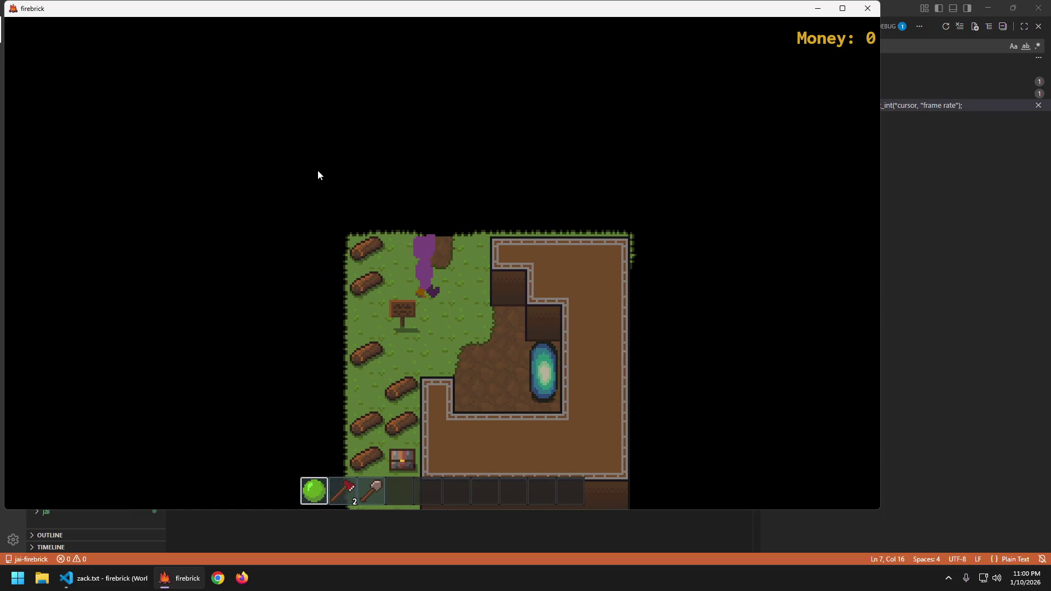
key(s)
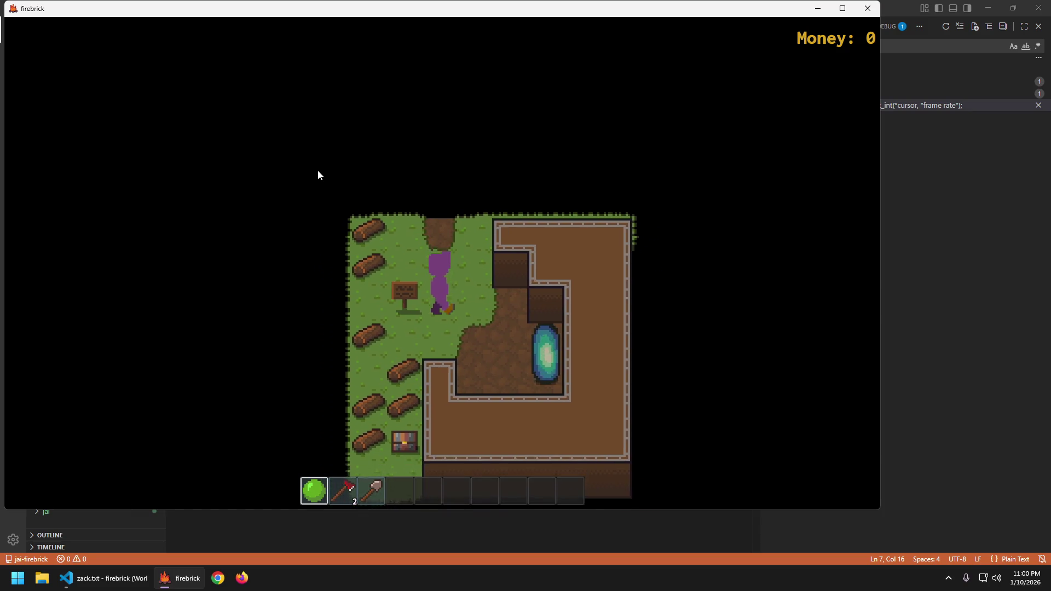
key(d)
key(a)
key(w)
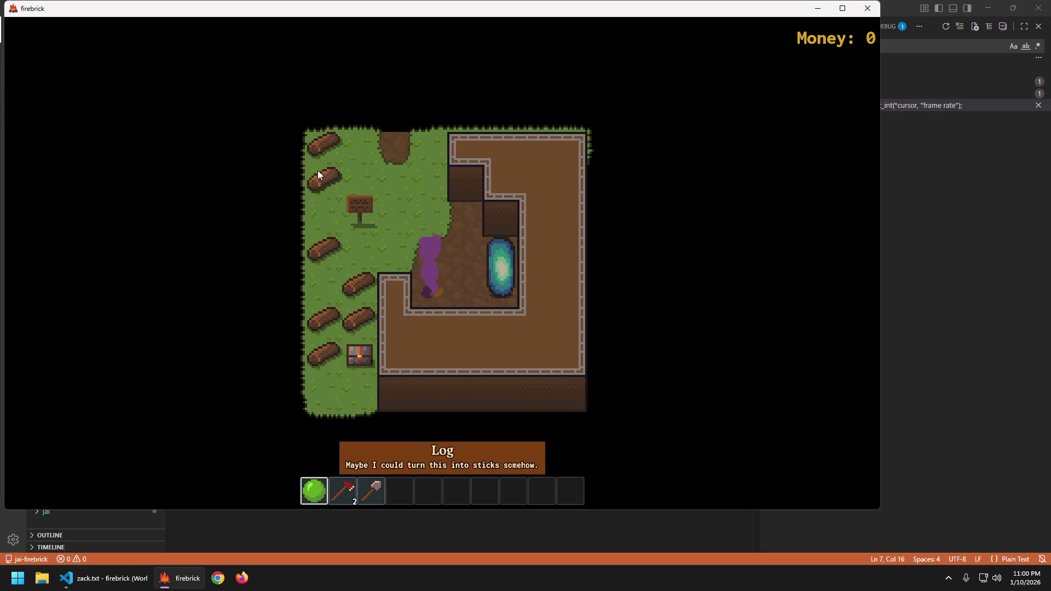
key(d)
key(s)
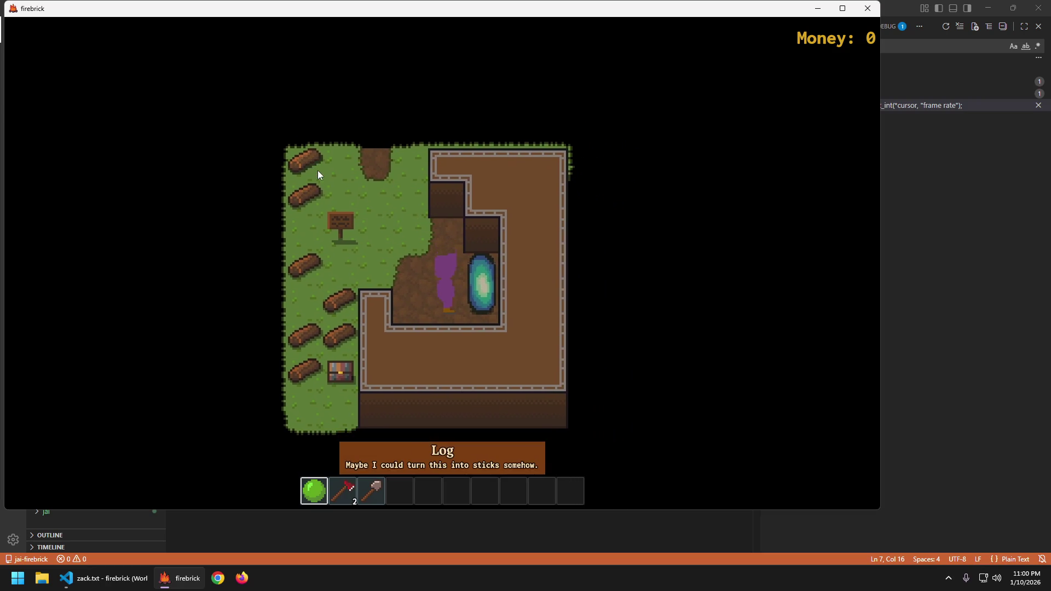
- Walk through the portal to my_new_area and back to the lumberyard, then quit
key(d)
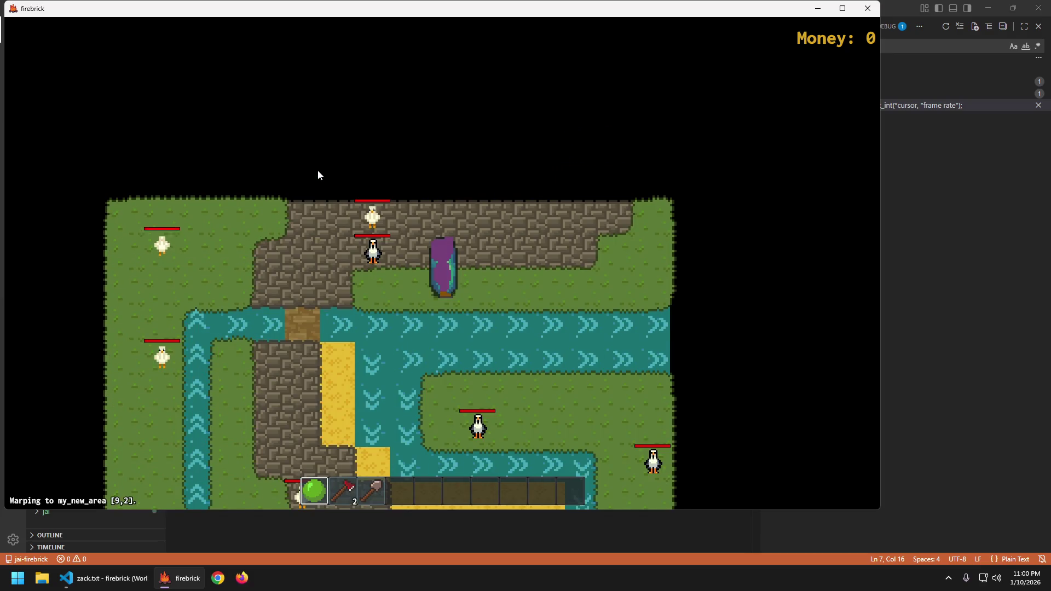
key(d)
key(a)
key(d)
key(a)
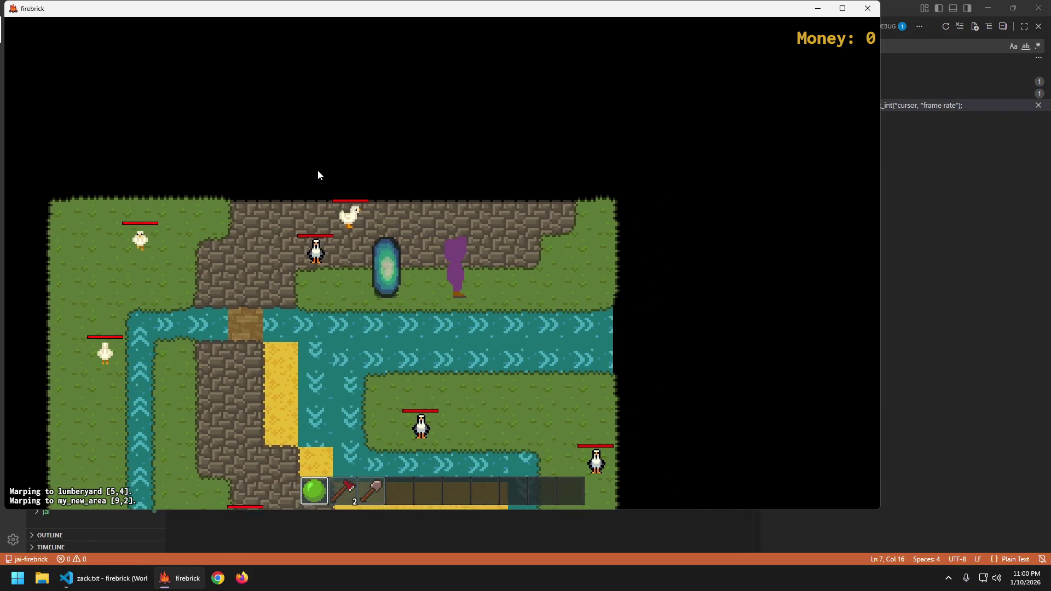
key(a)
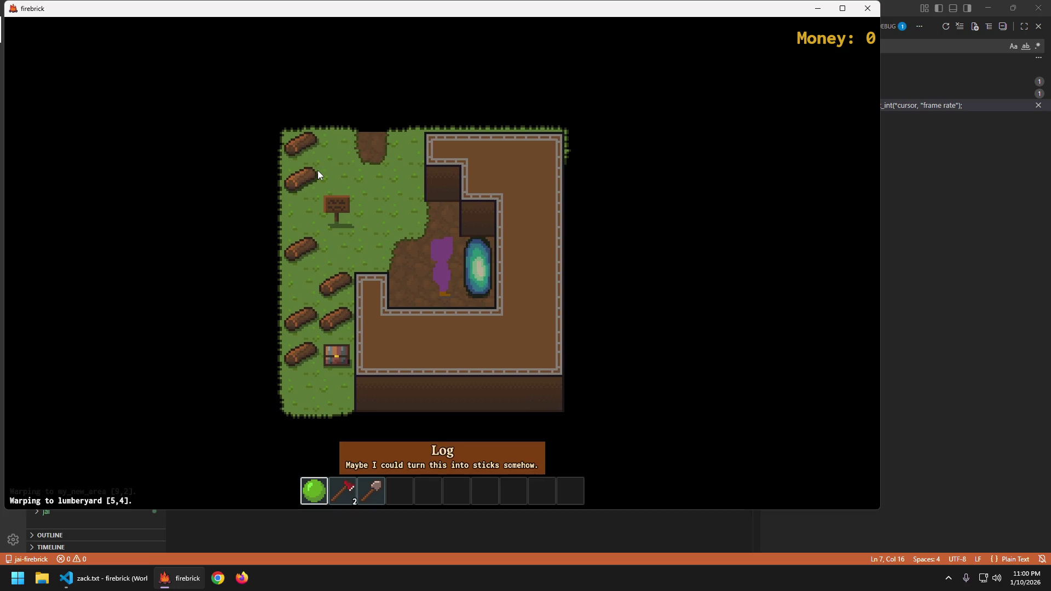
key(Escape)
key(Return)
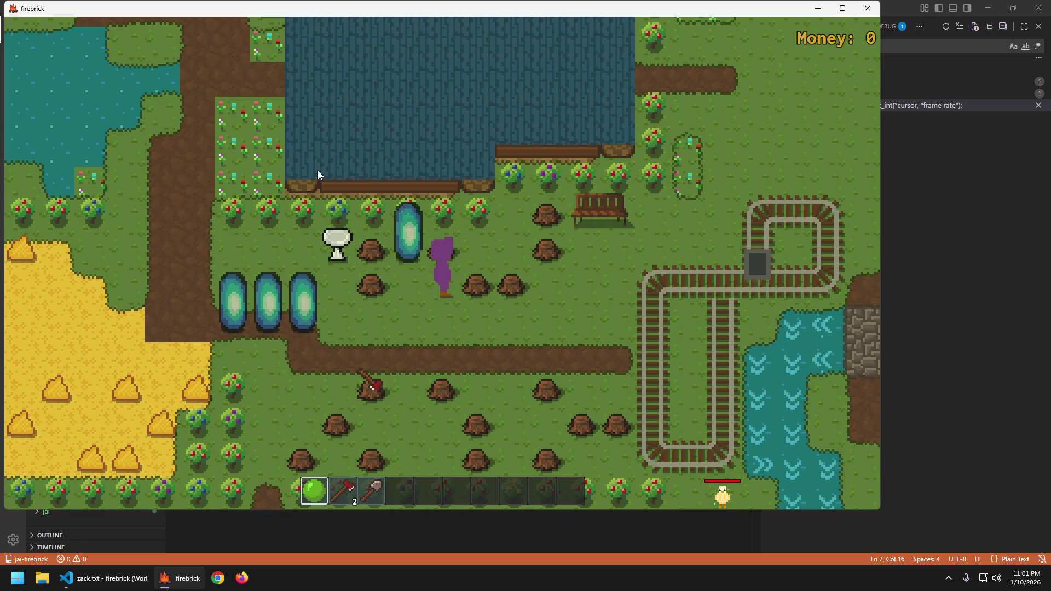
- Relaunch the game and walk the player left, down, up, and back down the meadow
key(s)
key(a)
key(d)
key(a)
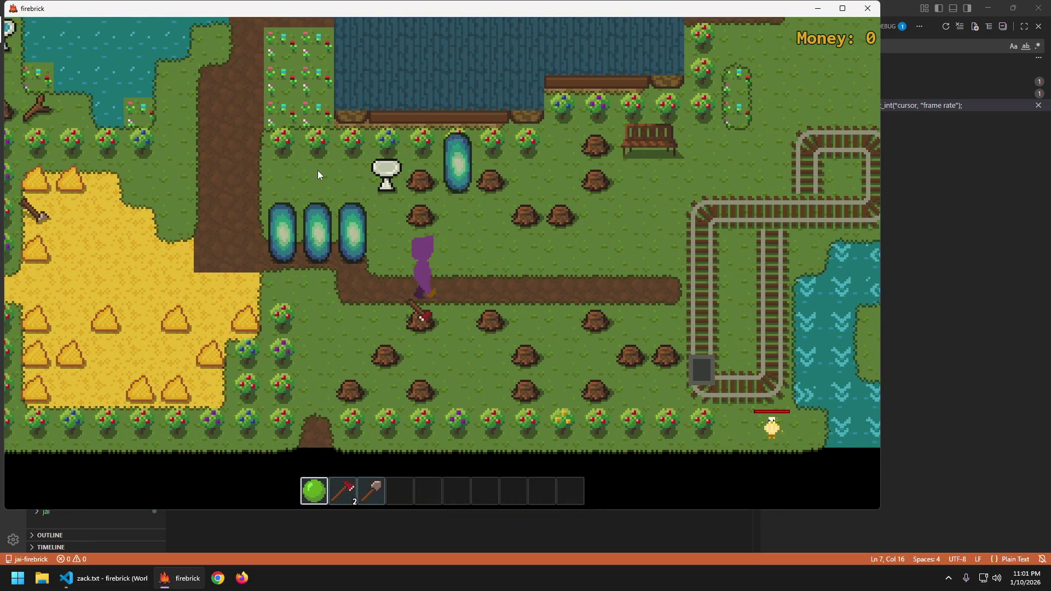
key(a)
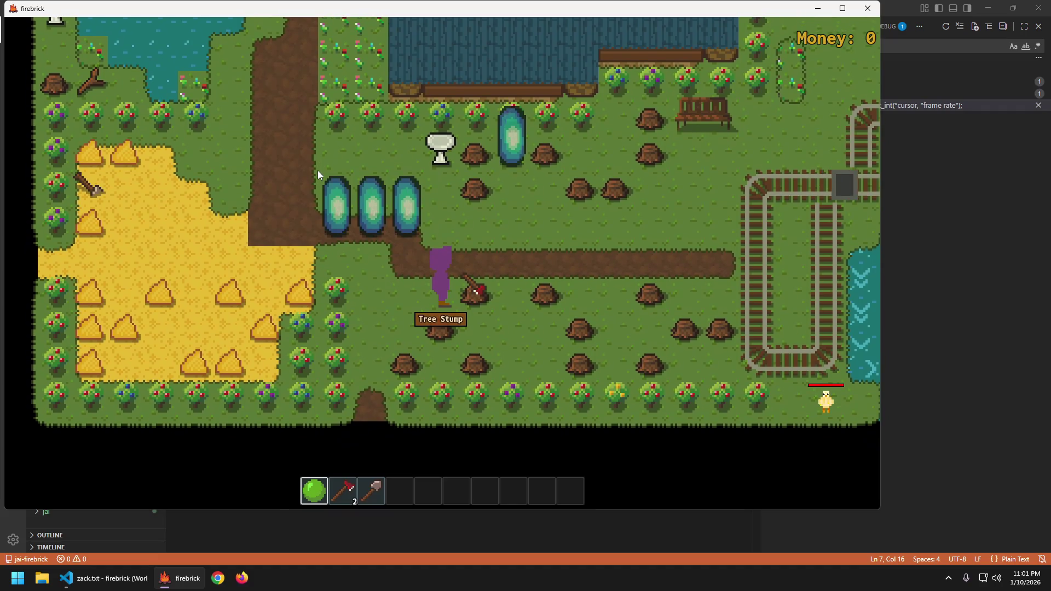
key(w)
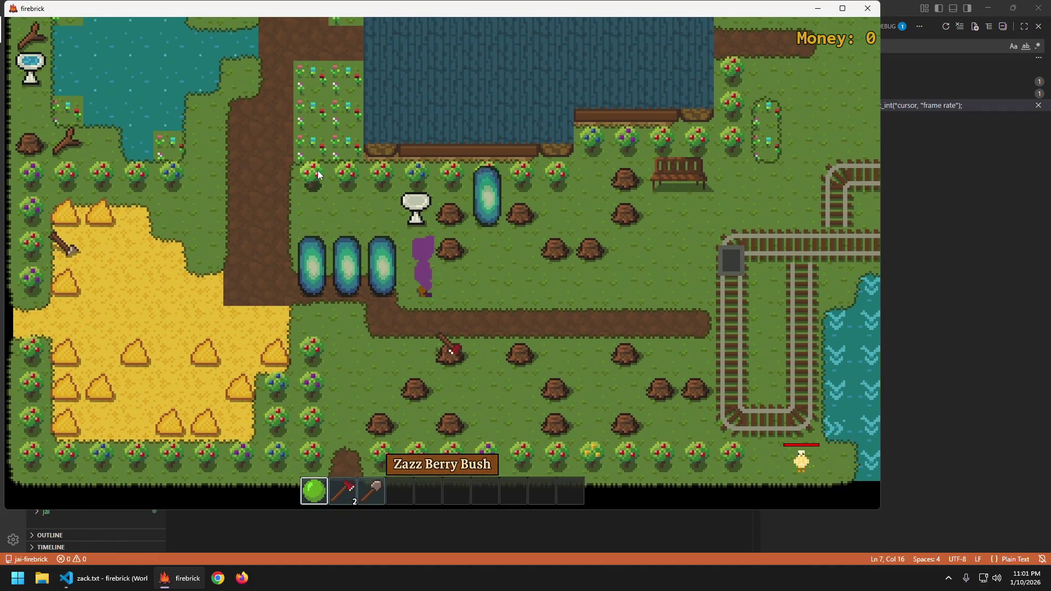
key(w)
key(a)
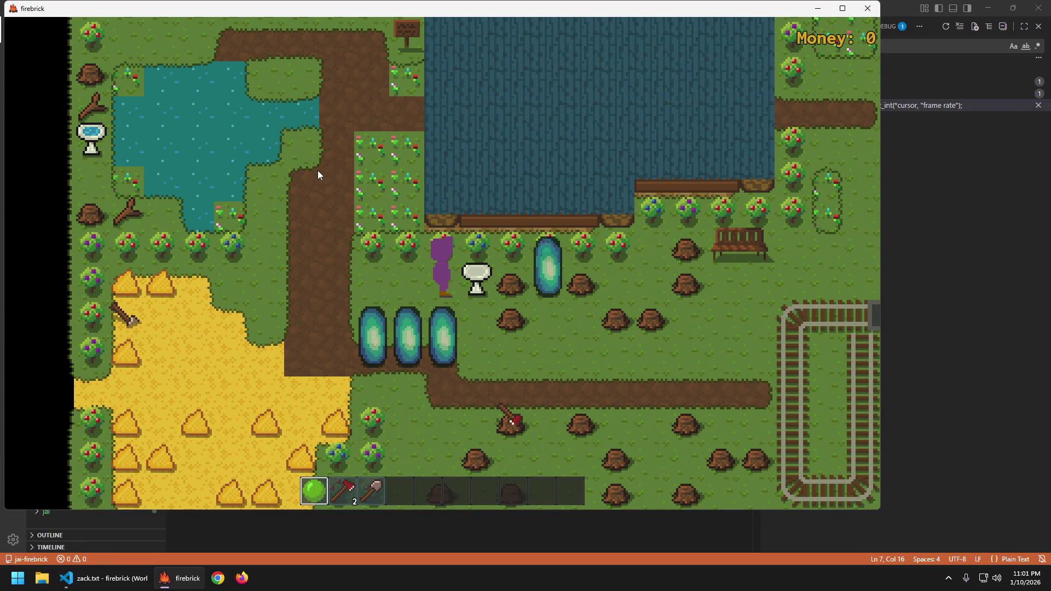
key(s)
key(s)
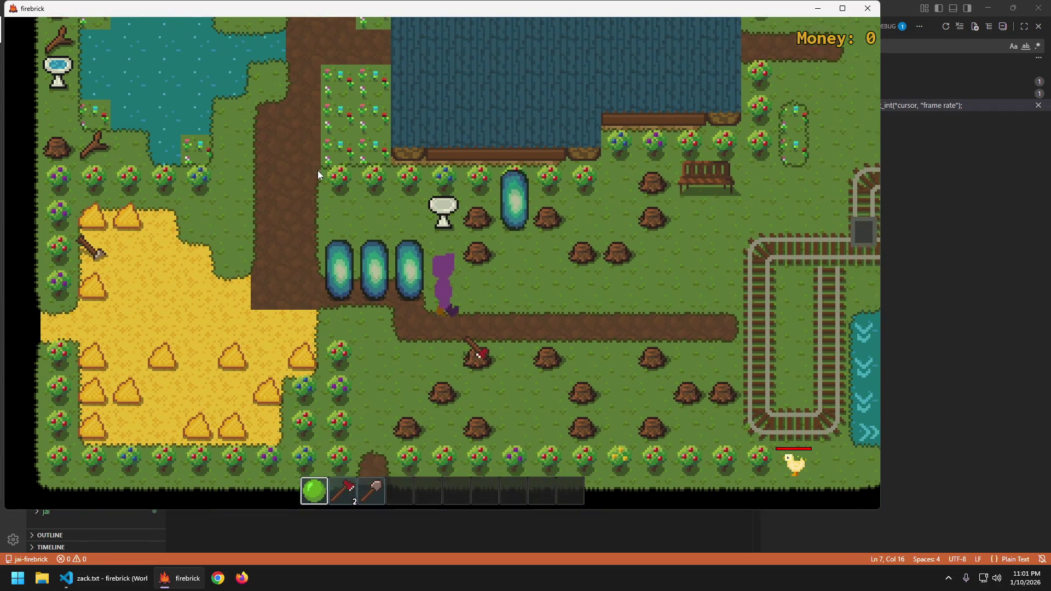
- Pick the Grap Berries from the bushes, then quit the game
key(a)
key(e)
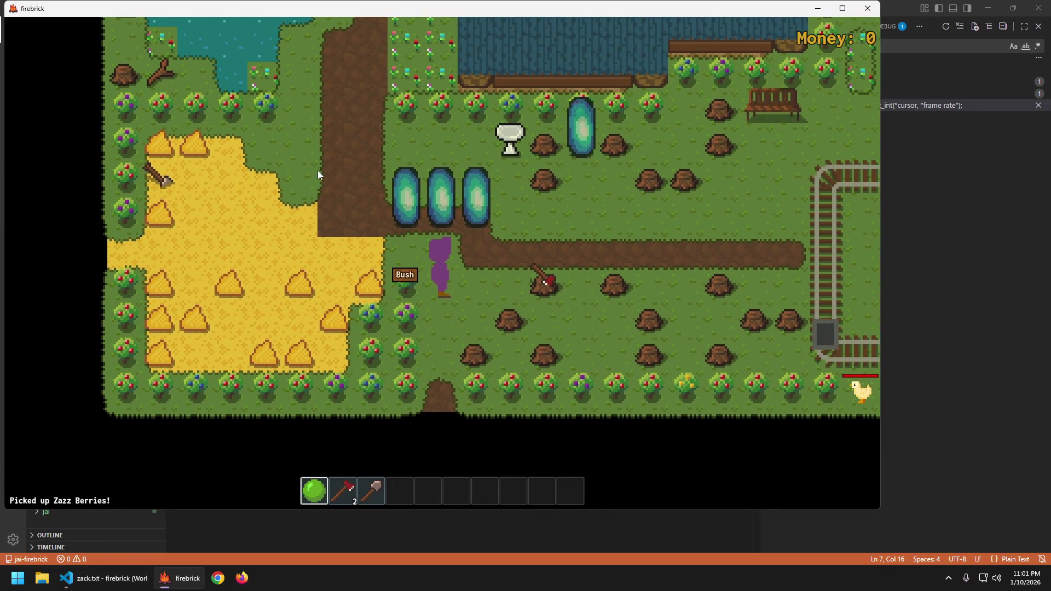
key(d)
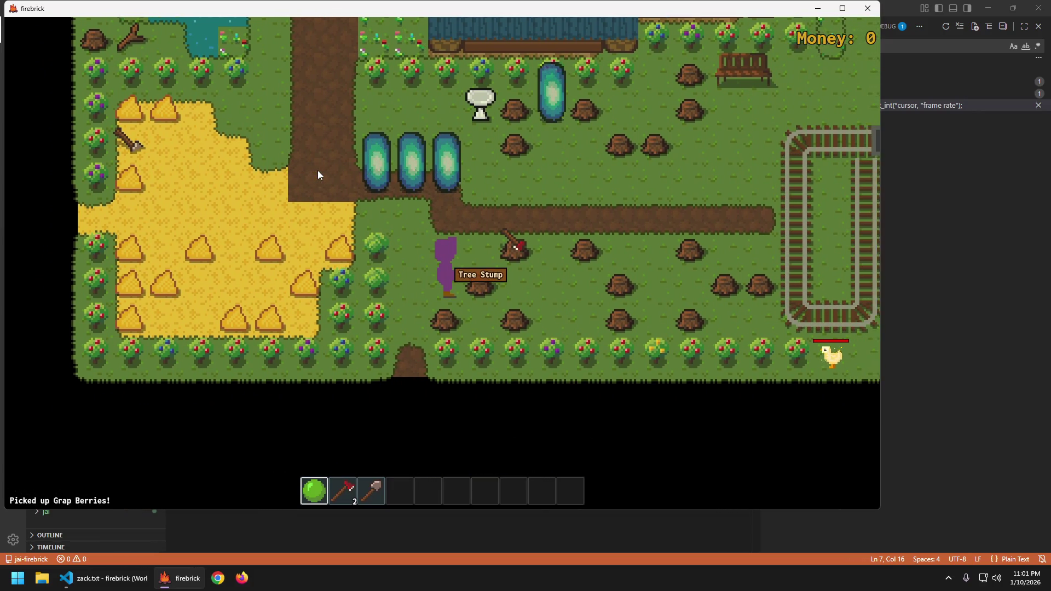
key(Escape)
key(Return)
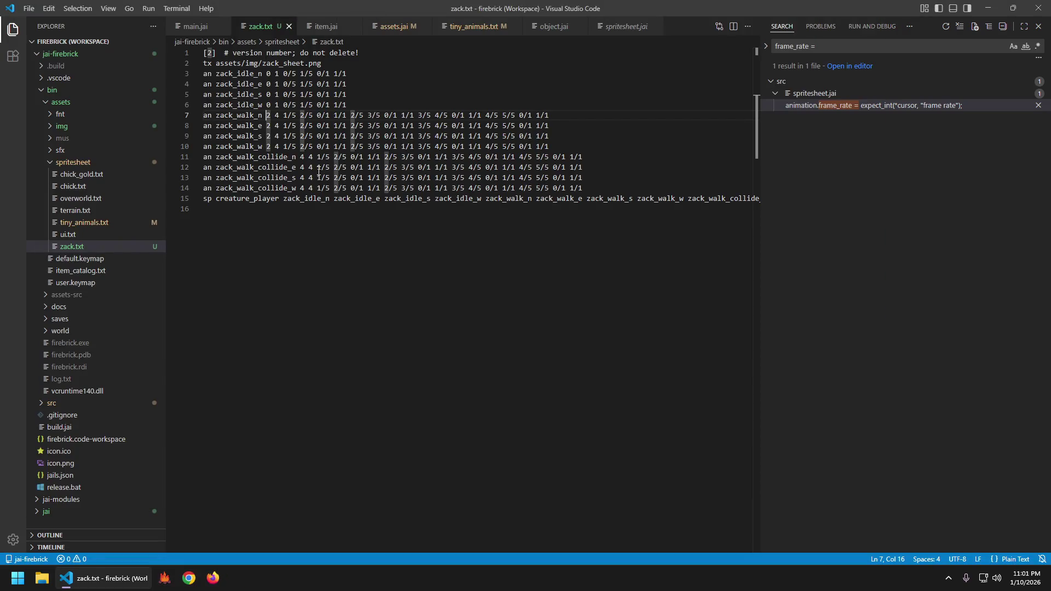
key(ctrl+z)
key(ctrl+y)
key(ctrl+z)
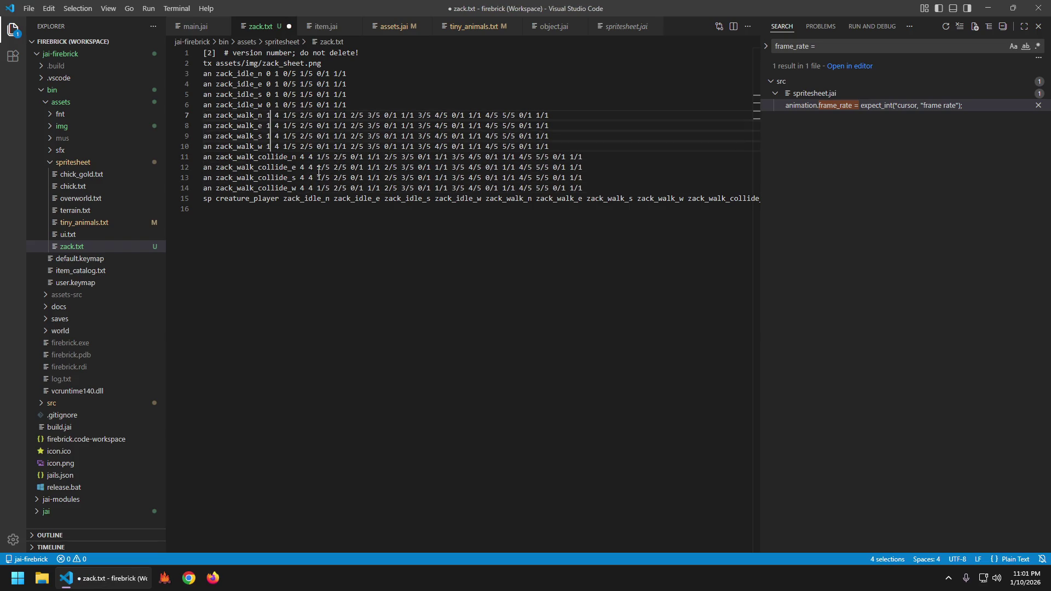
key(Escape)
key(Down)
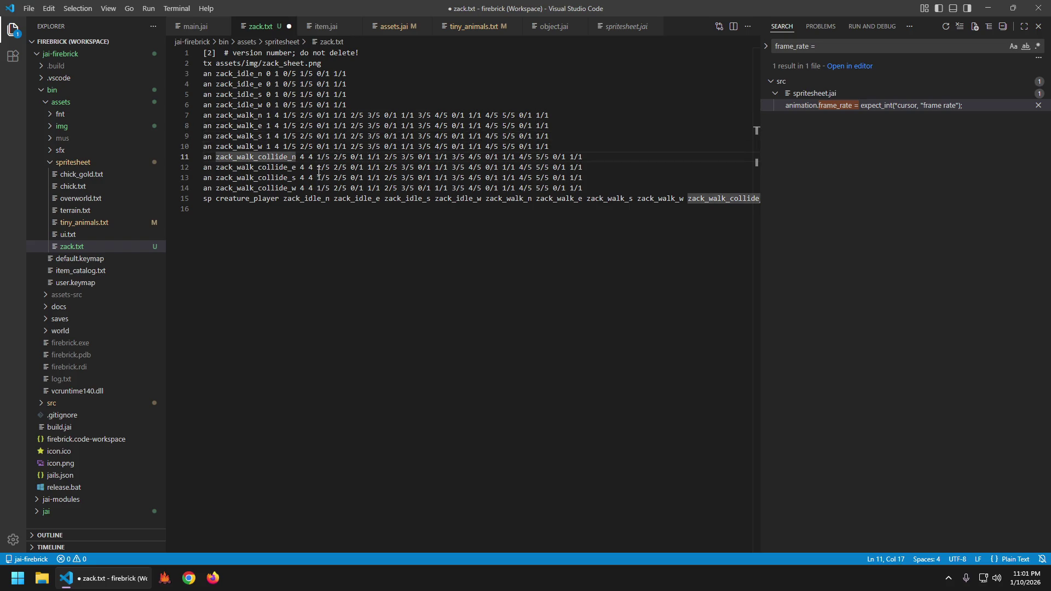
key(ctrl+y)
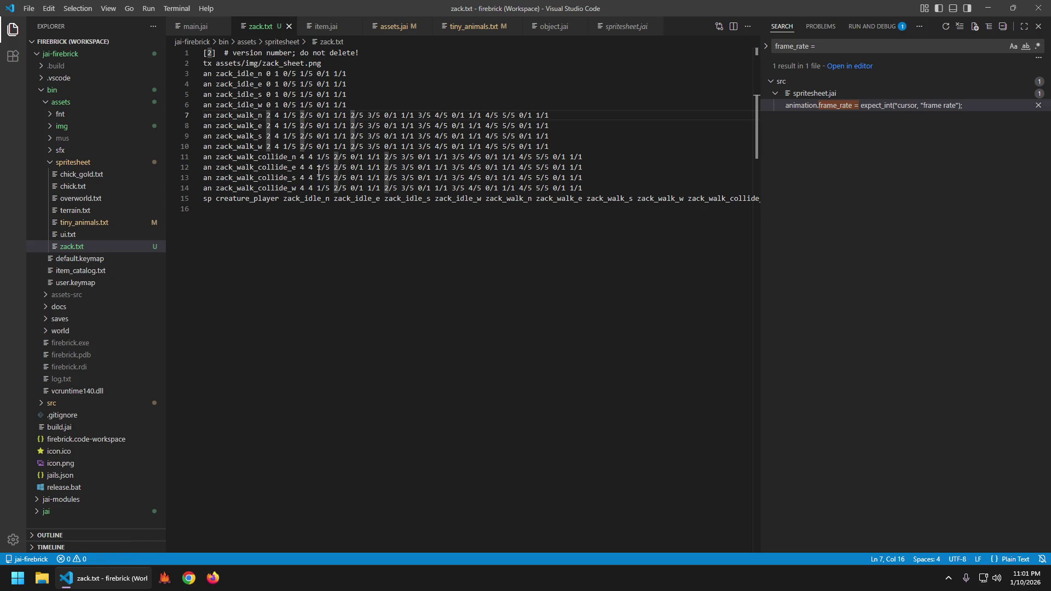
key(w)
key(d)
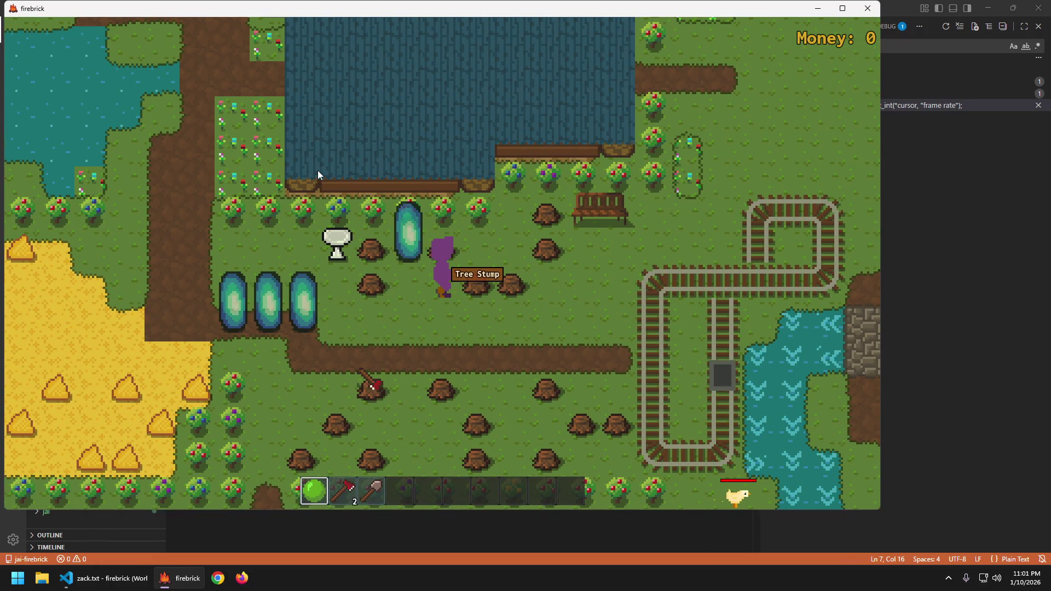
- Walk the player down-left, right, up-left, then past the tree stumps
key(s)
key(a)
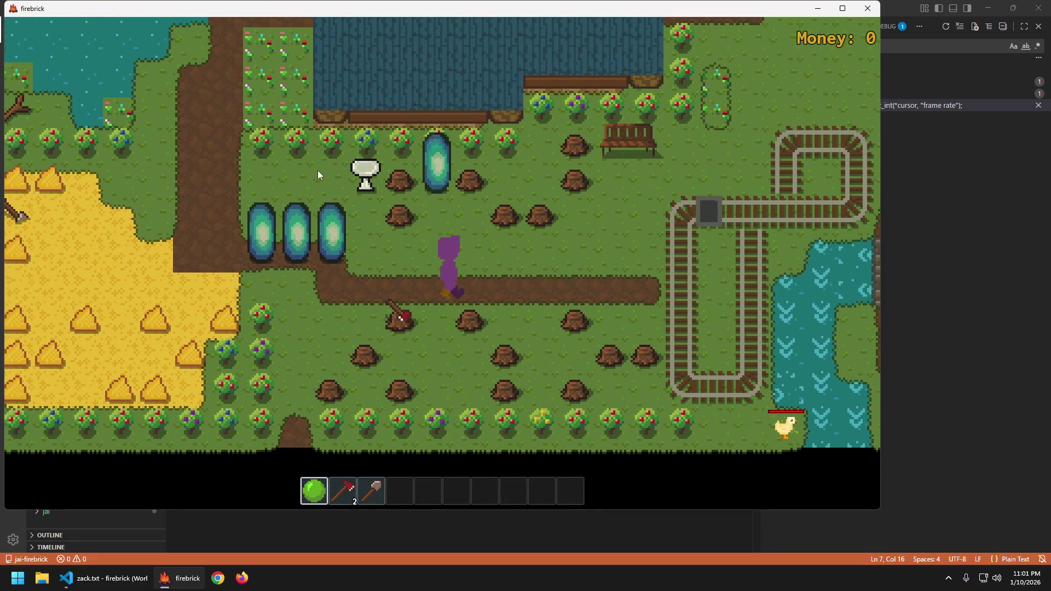
key(d)
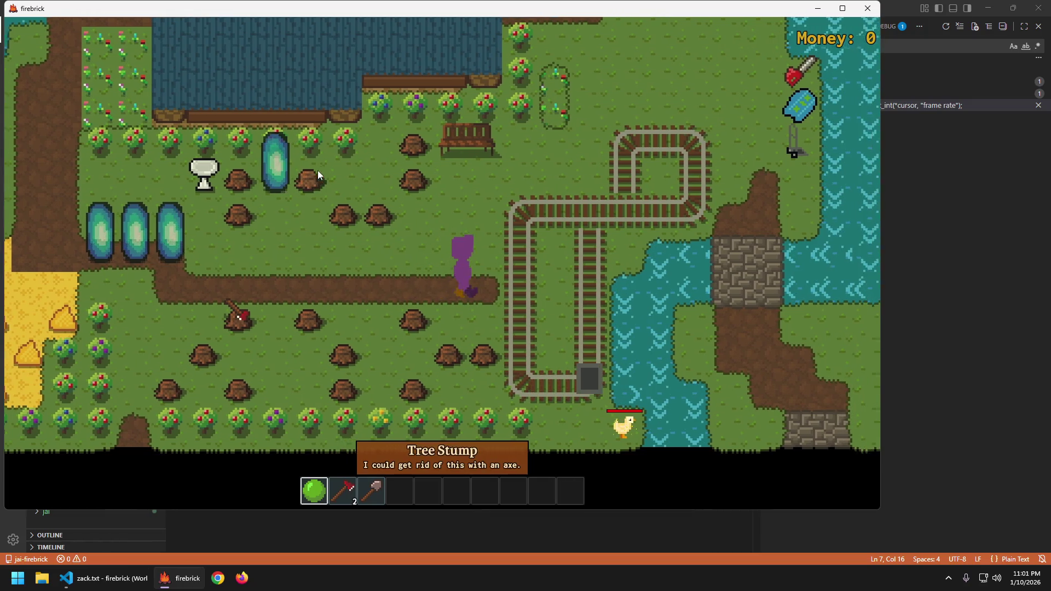
key(a)
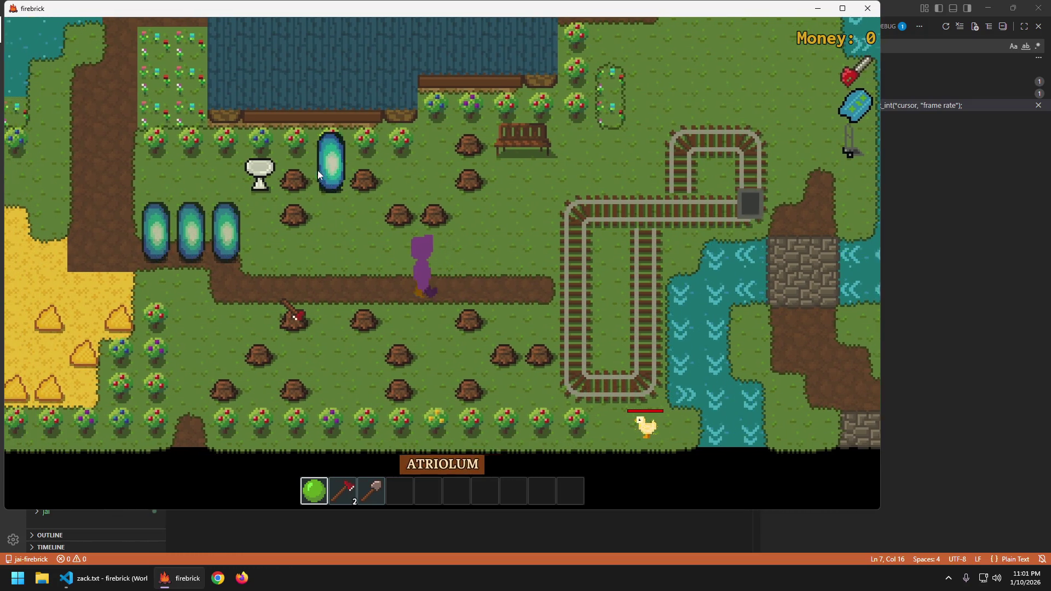
key(a)
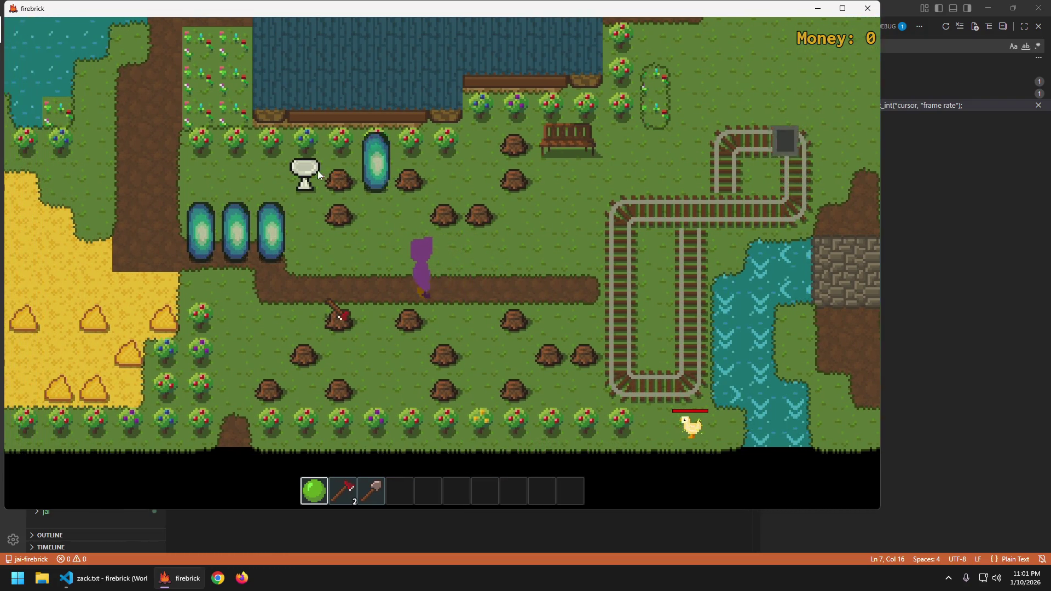
key(w)
key(d)
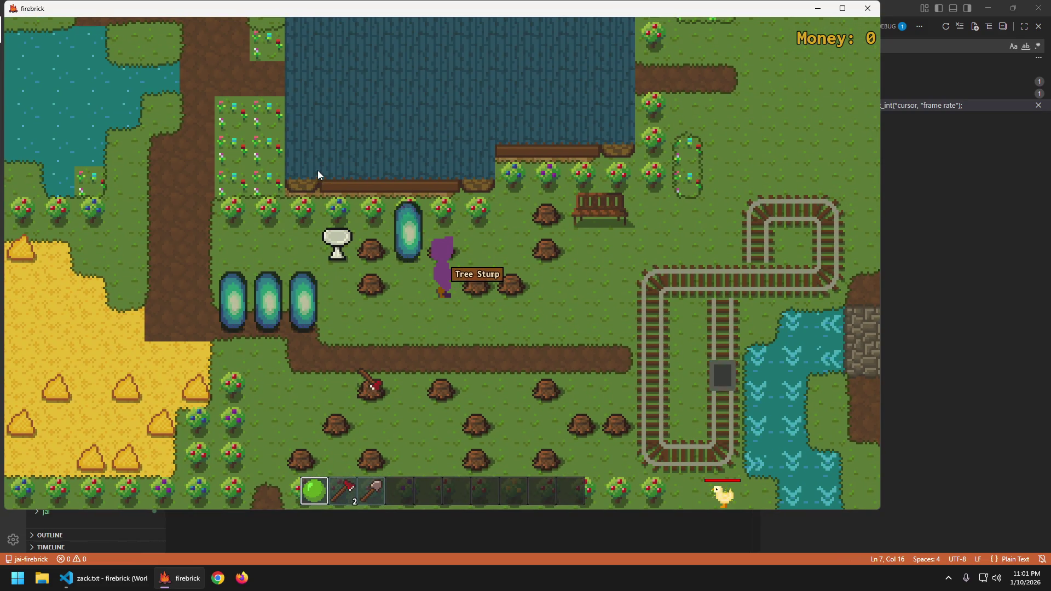
key(s)
- Walk the player left and right across the field, then quit the game
key(d)
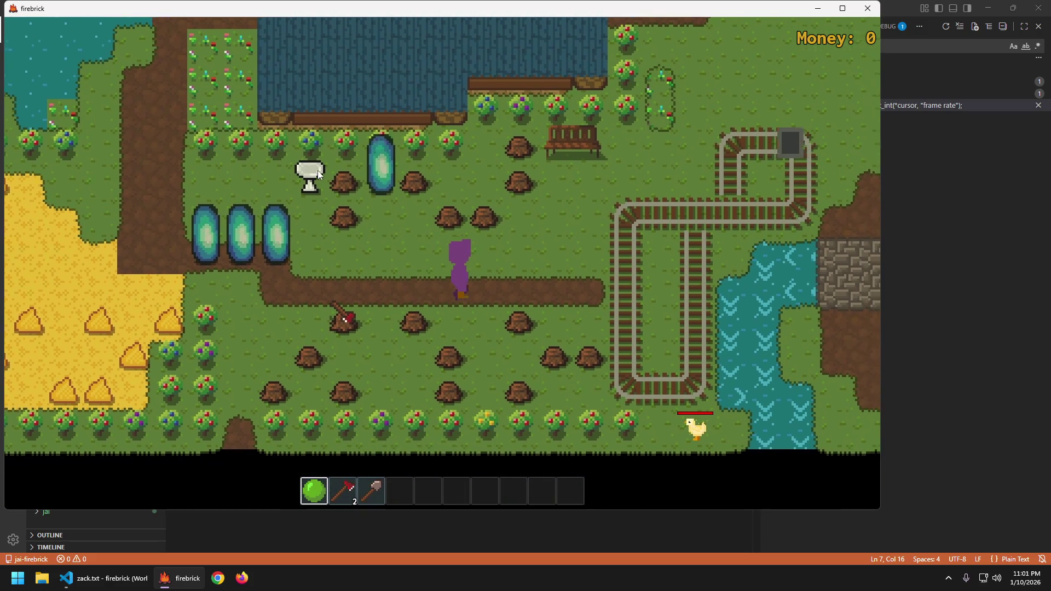
key(a)
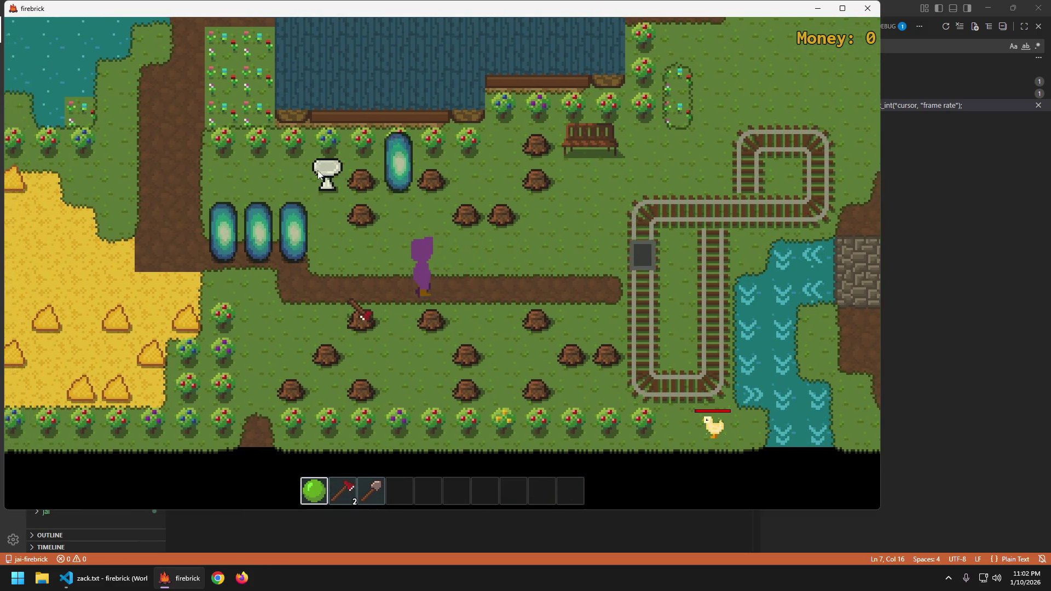
key(d)
key(a)
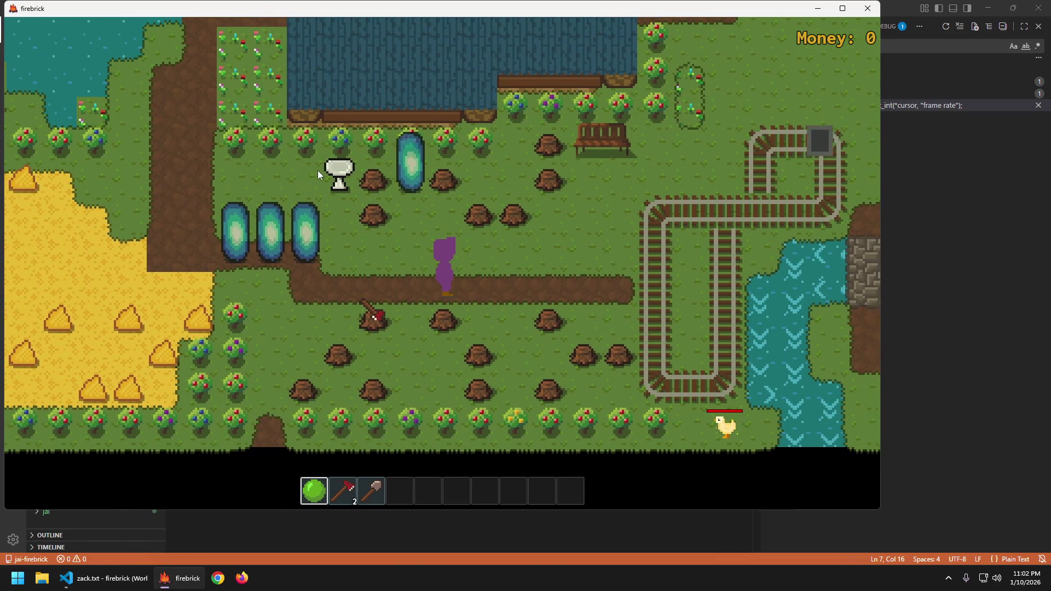
key(a)
key(d)
key(a)
key(d)
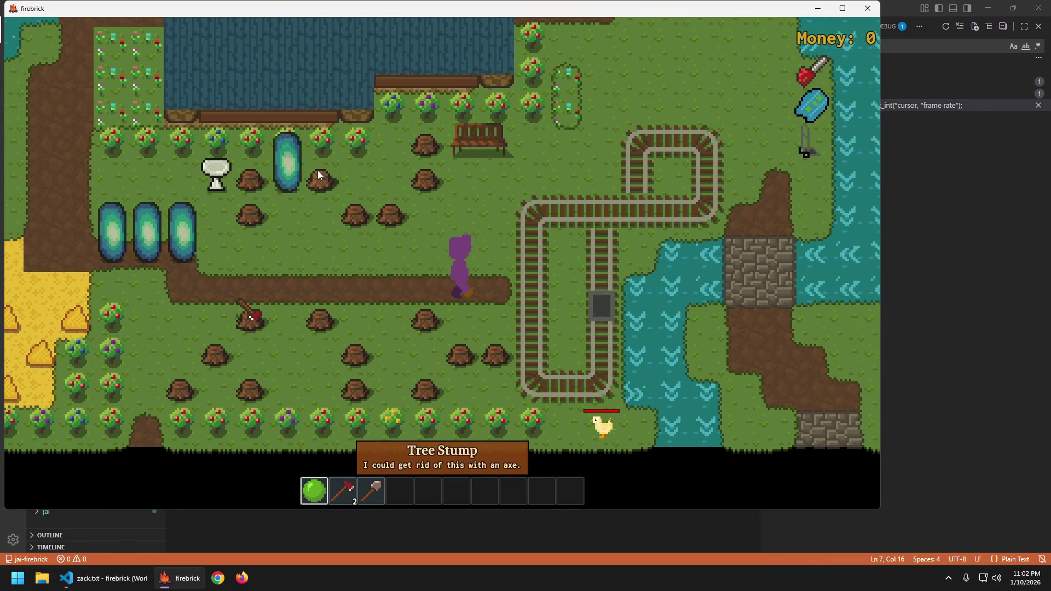
key(a)
key(Escape)
key(Escape)
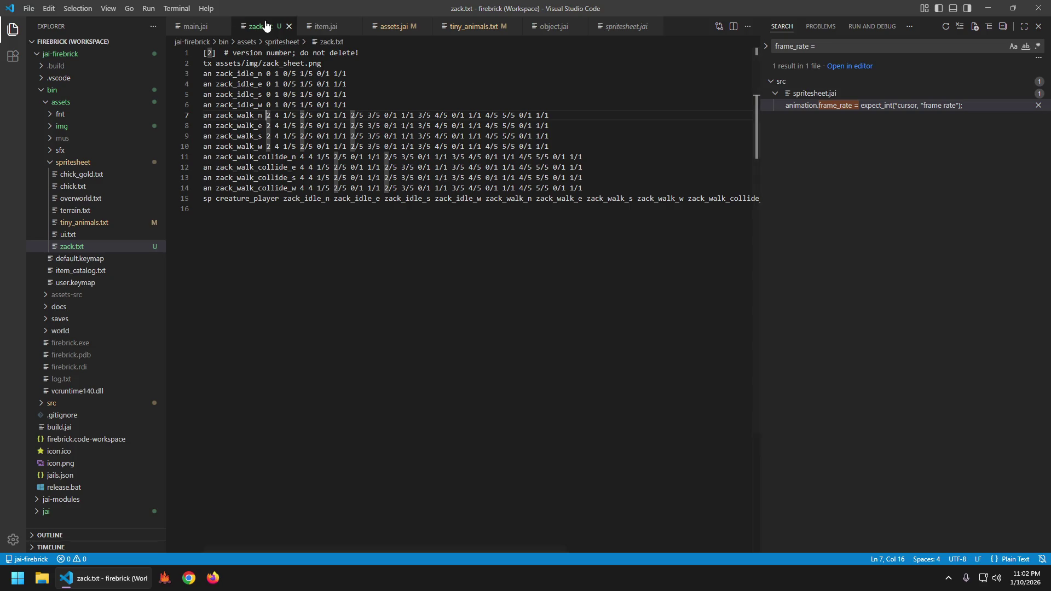
- Append /2 to move_cost_ticks on line 975 of object.jai, save, and run with F5
click(333, 26)
click(548, 28)
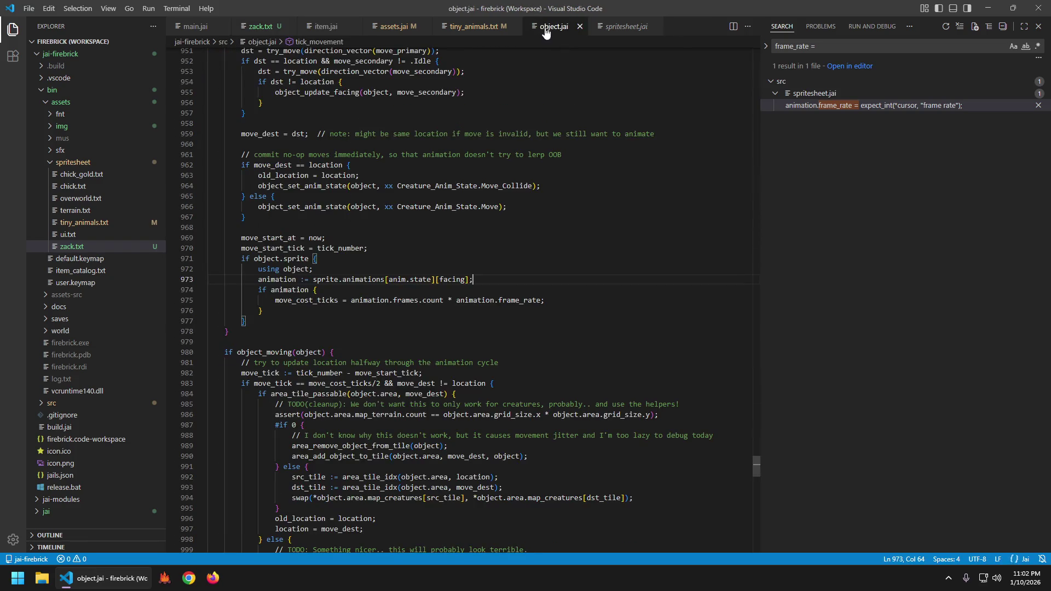
click(567, 303)
key(Left)
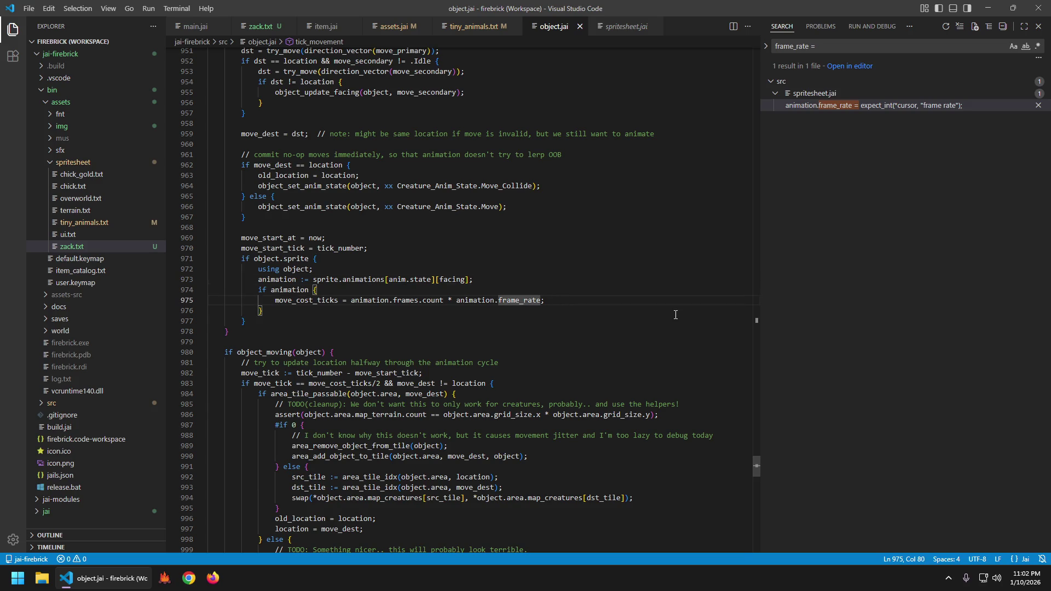
text(/2)
key(Escape)
key(ctrl+s)
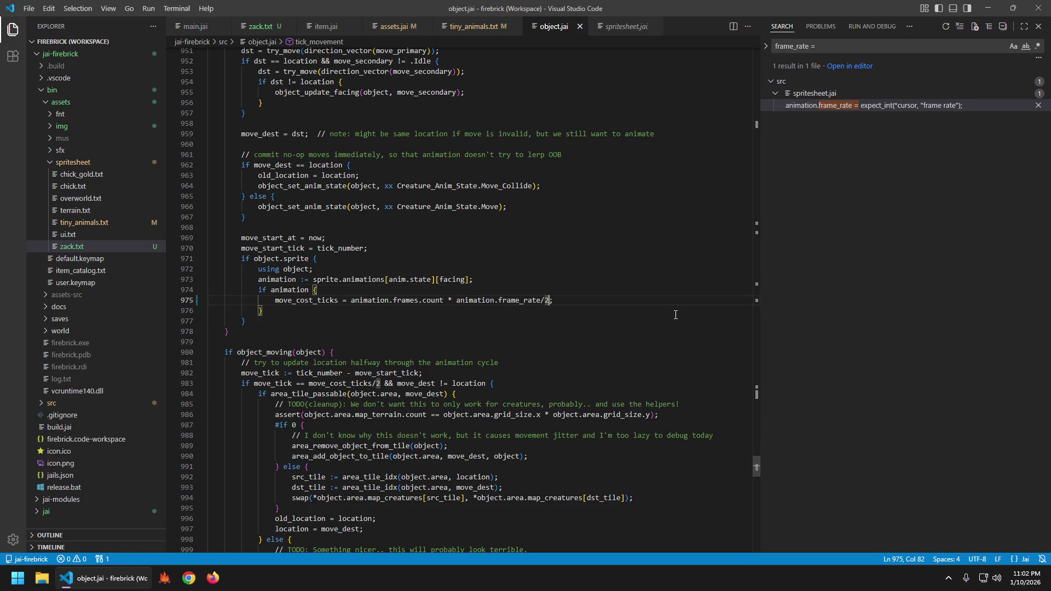
key(F5)
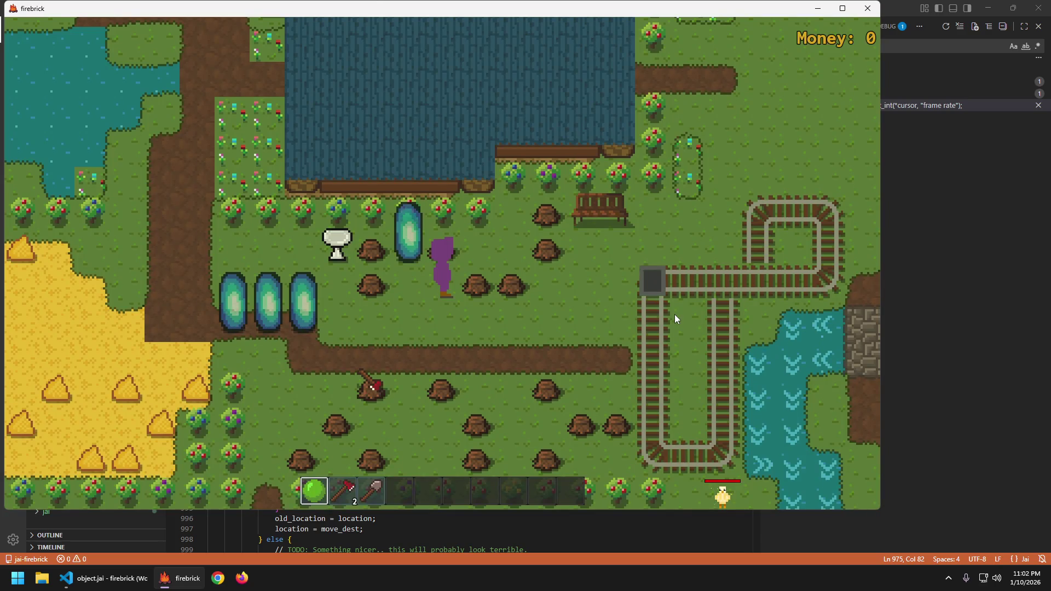
- Walk Zack right, left, and right again across the meadow, then close the game
key(d)
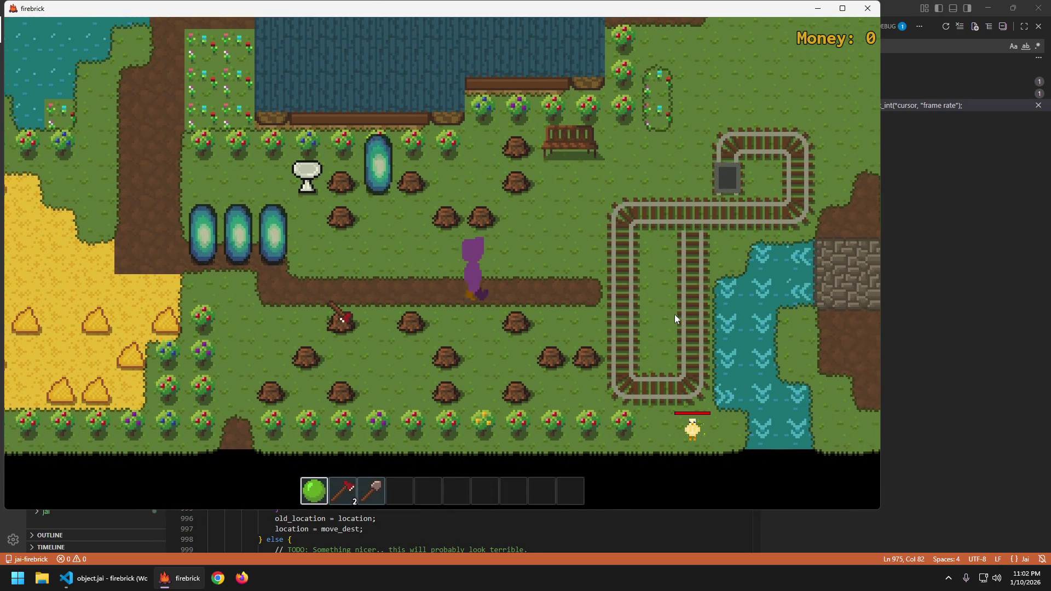
key(a)
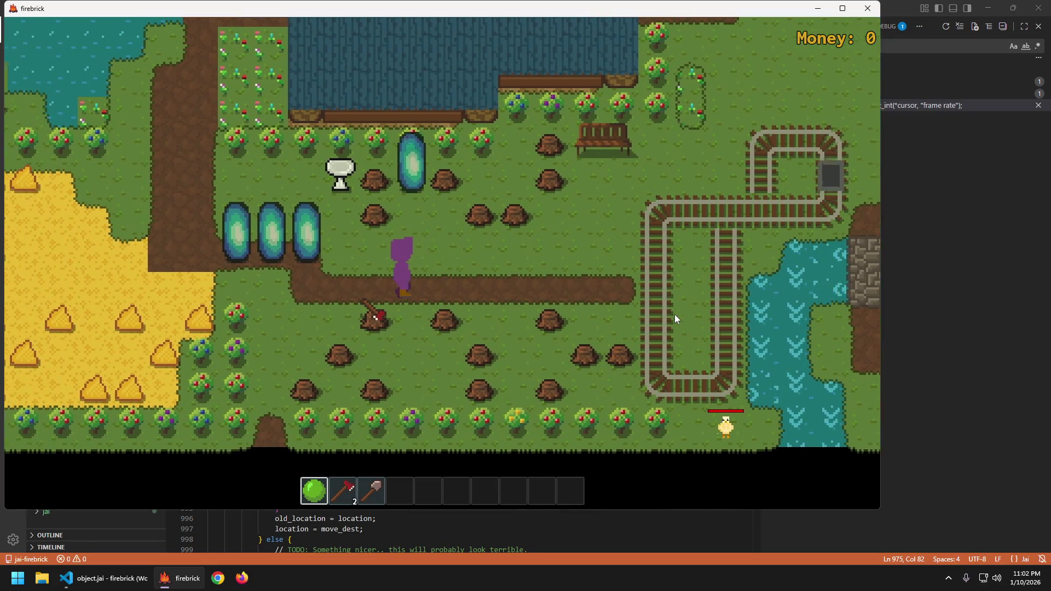
key(d)
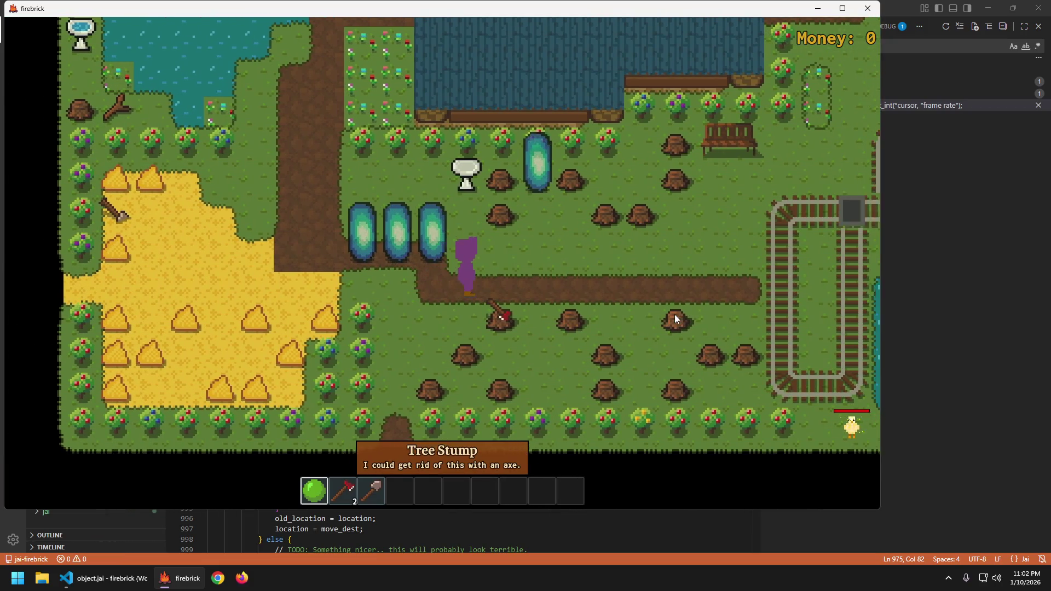
key(d)
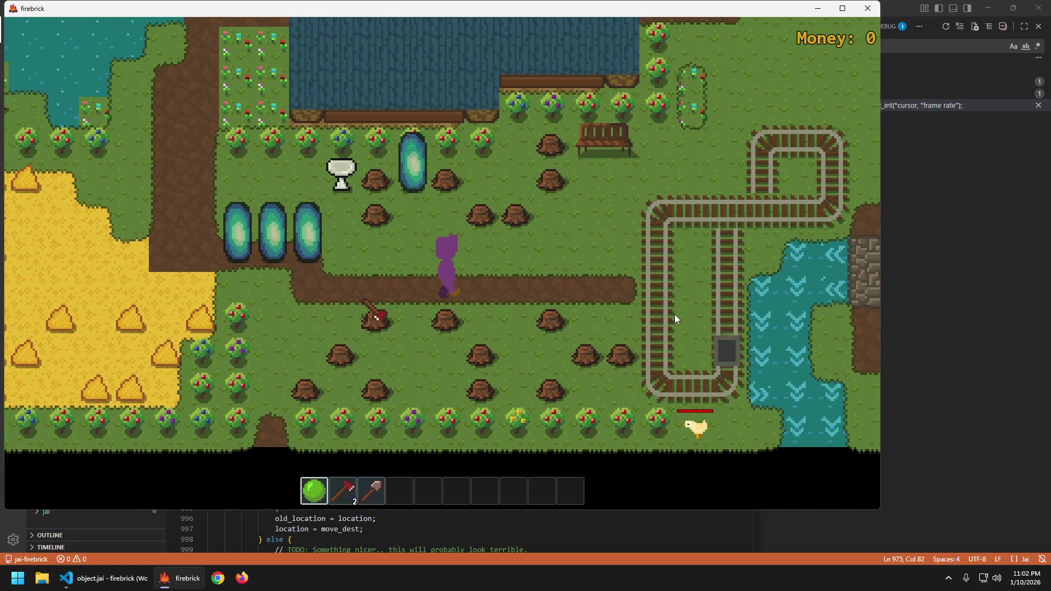
key(Escape)
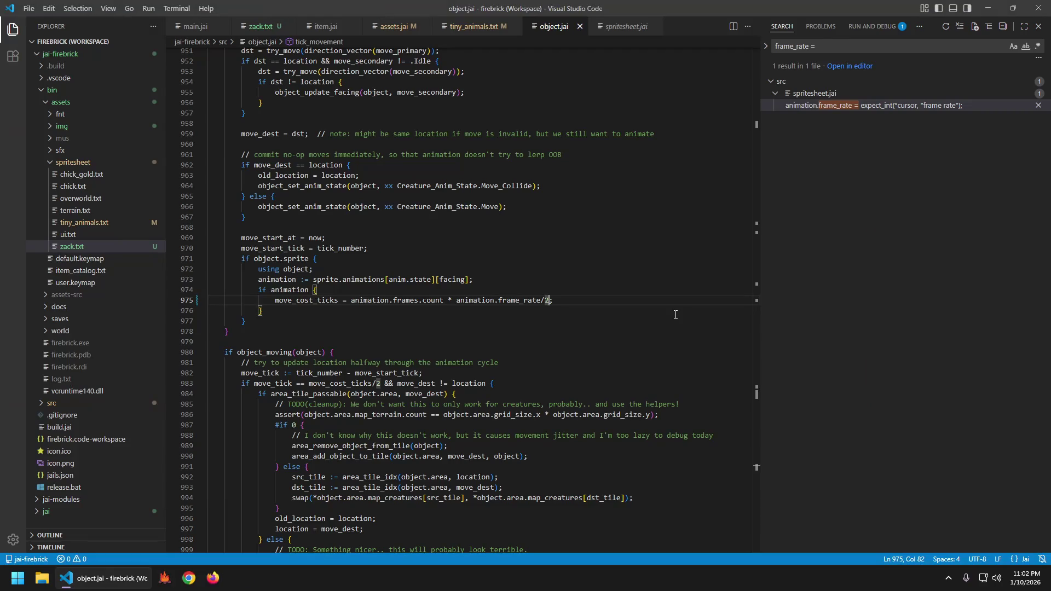
- Set the first value of zack.txt's zack_walk lines 7–10 to 4, save, and run with F5
key(ctrl+Tab)
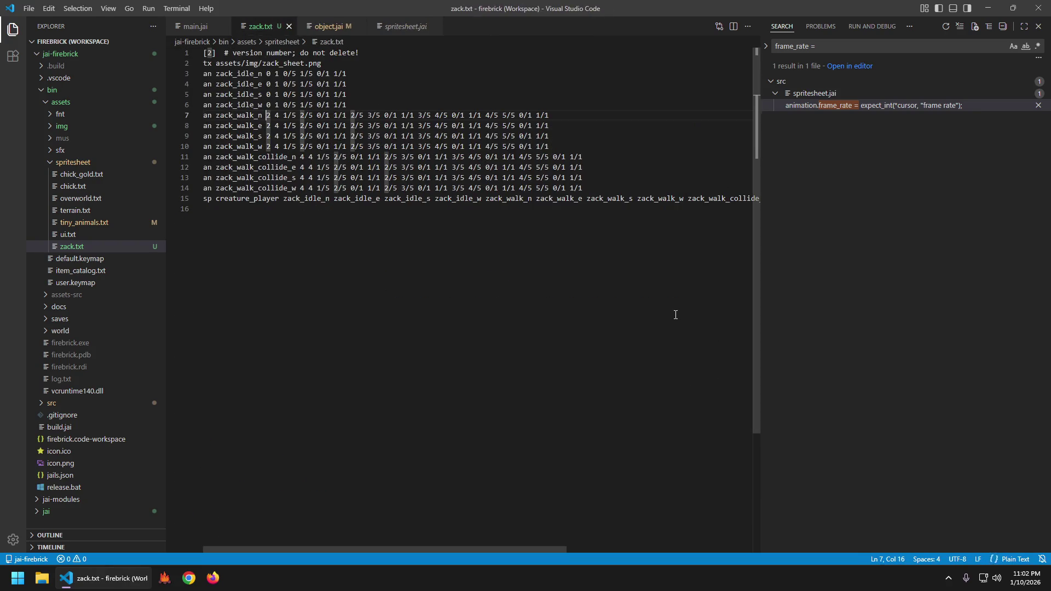
key(ctrl+Tab)
key(ctrl+w)
key(Up)
key(Down)
key(Down)
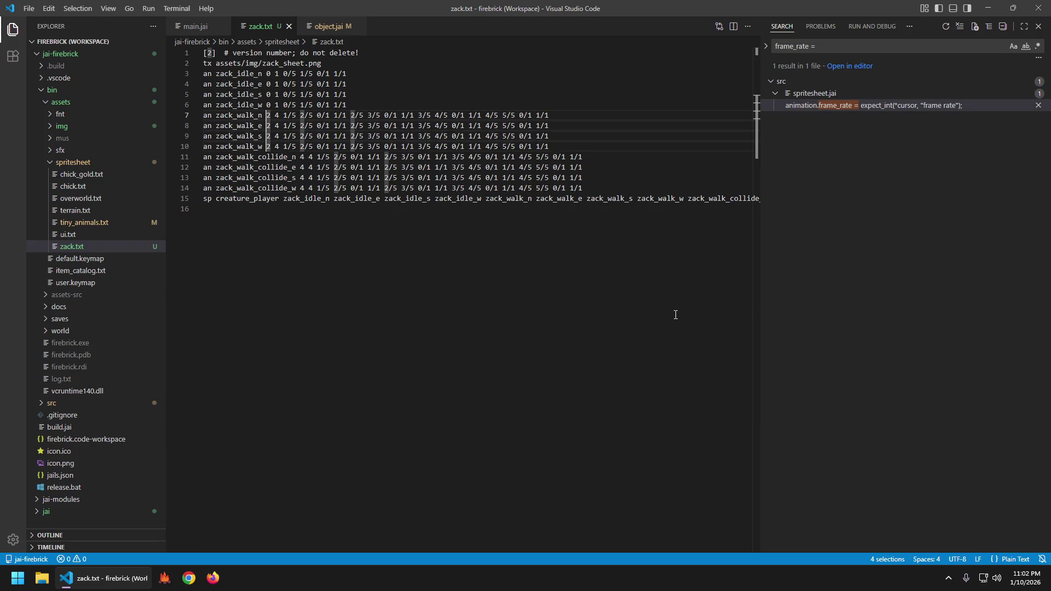
text(4)
key(Escape)
key(ctrl+s)
key(Down)
key(F5)
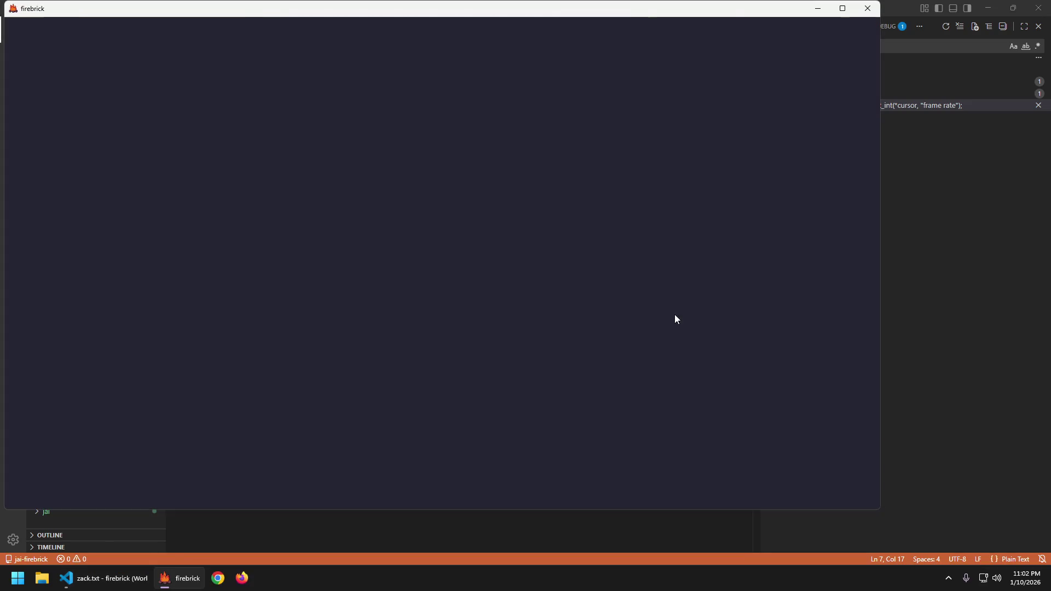
- Walk the player right, left, up and back across the meadow at the new walk timing
key(d)
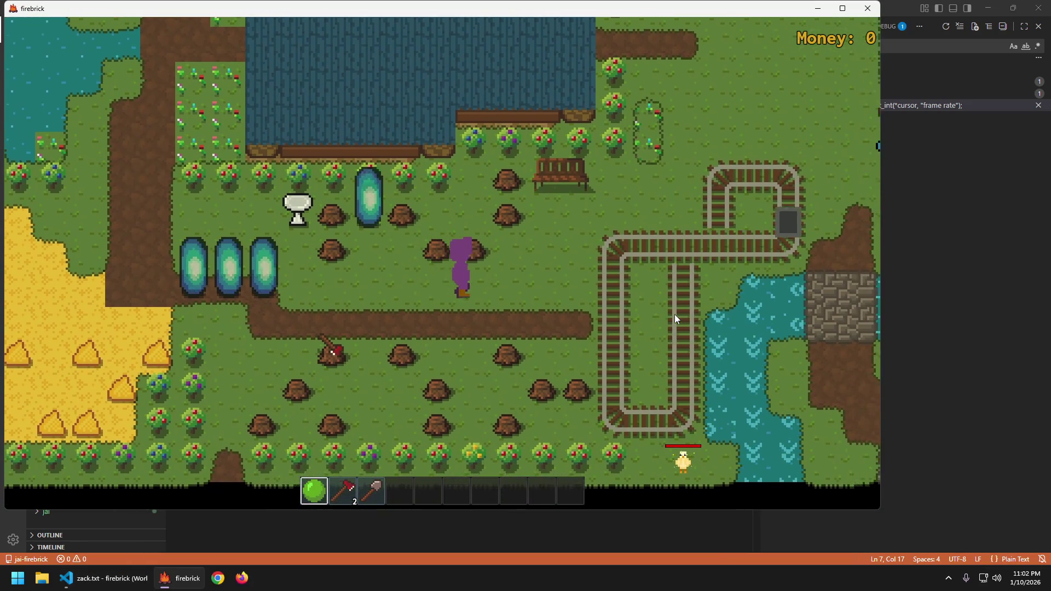
key(a)
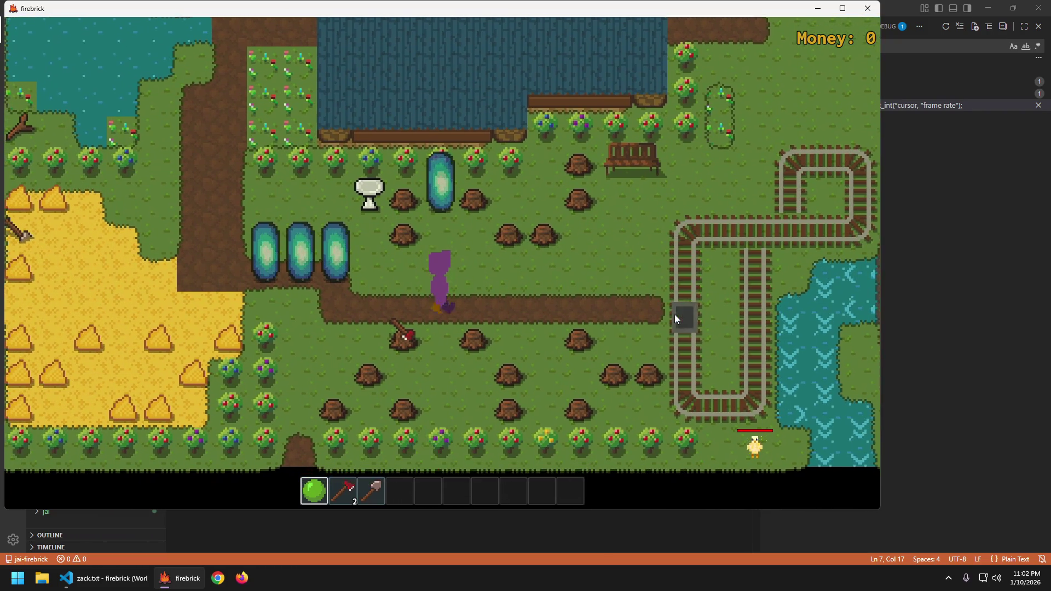
key(w)
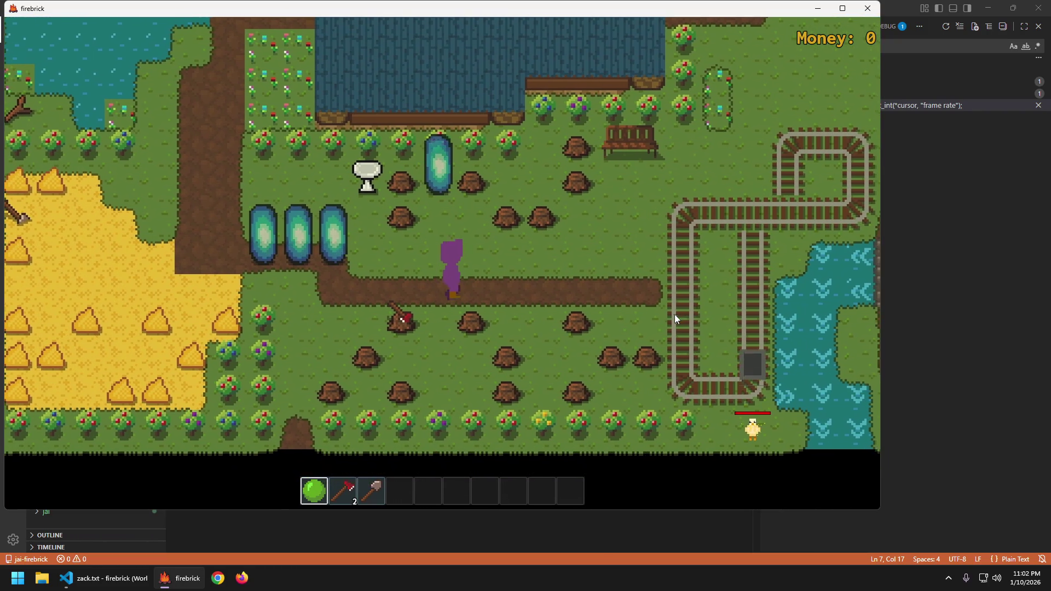
key(d)
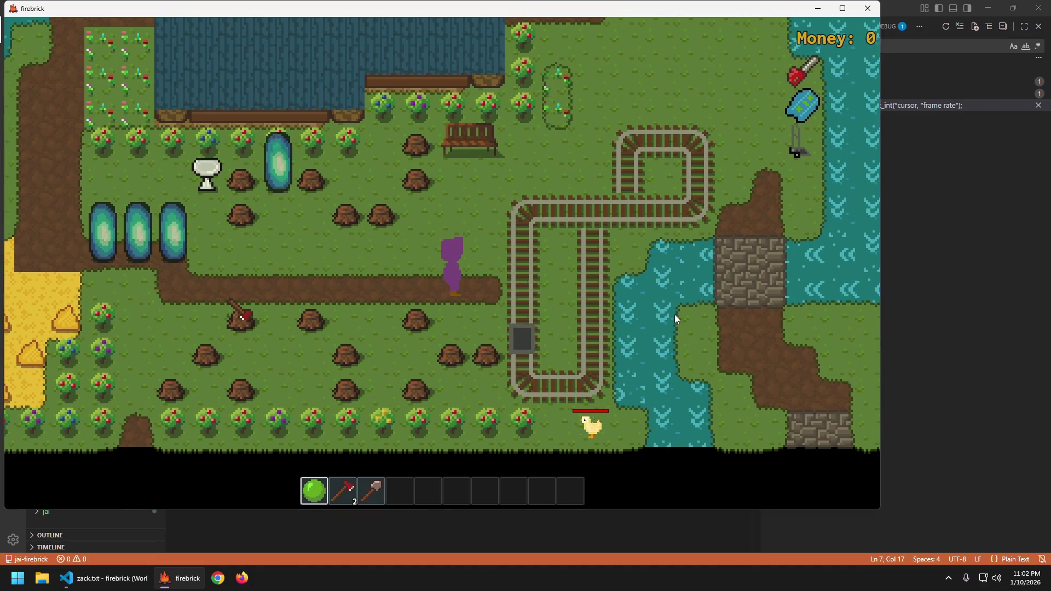
key(a)
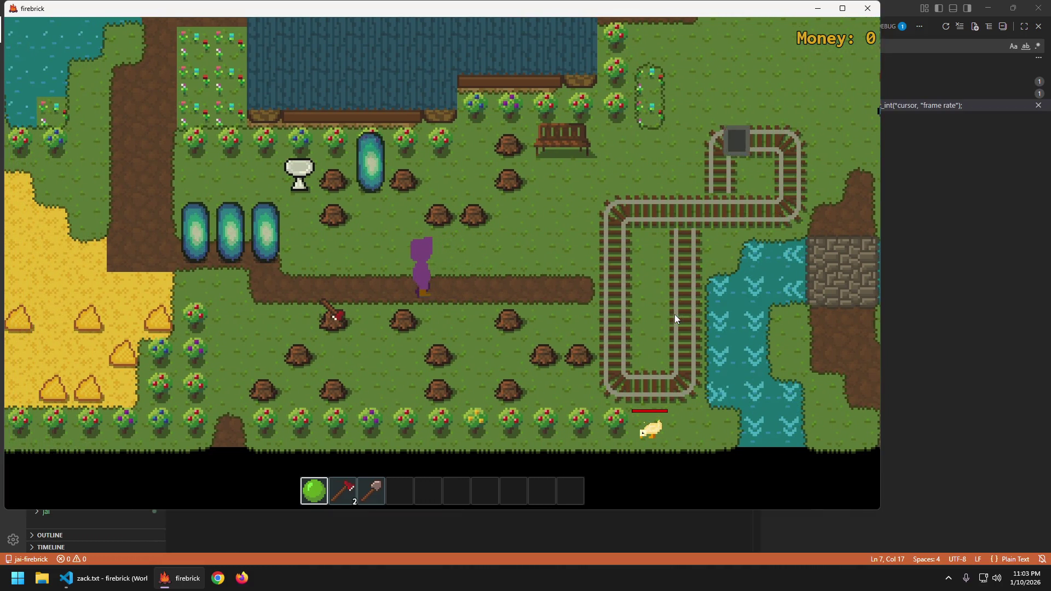
key(a)
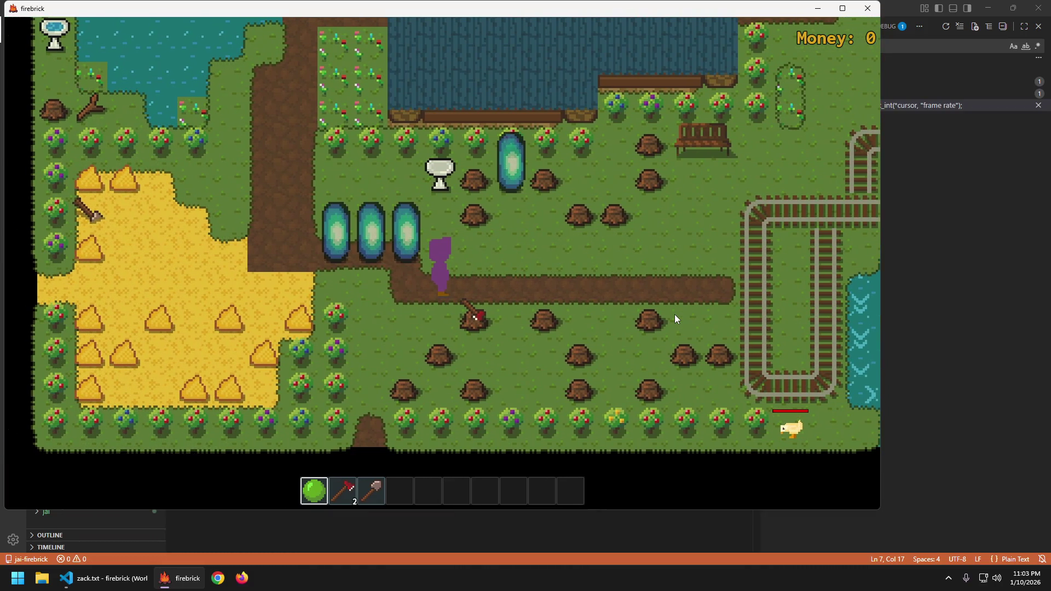
key(d)
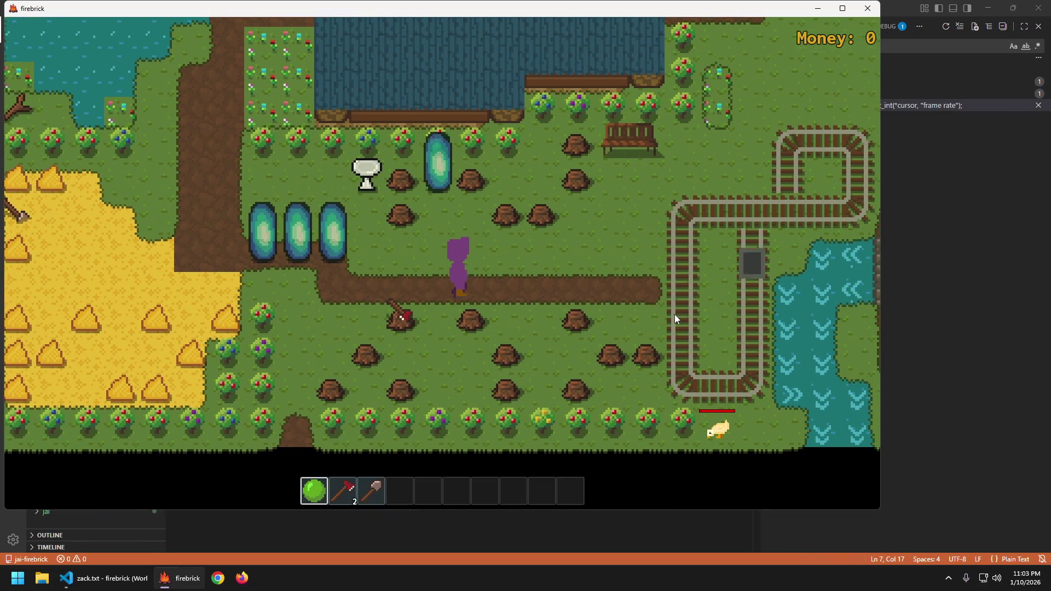
key(d)
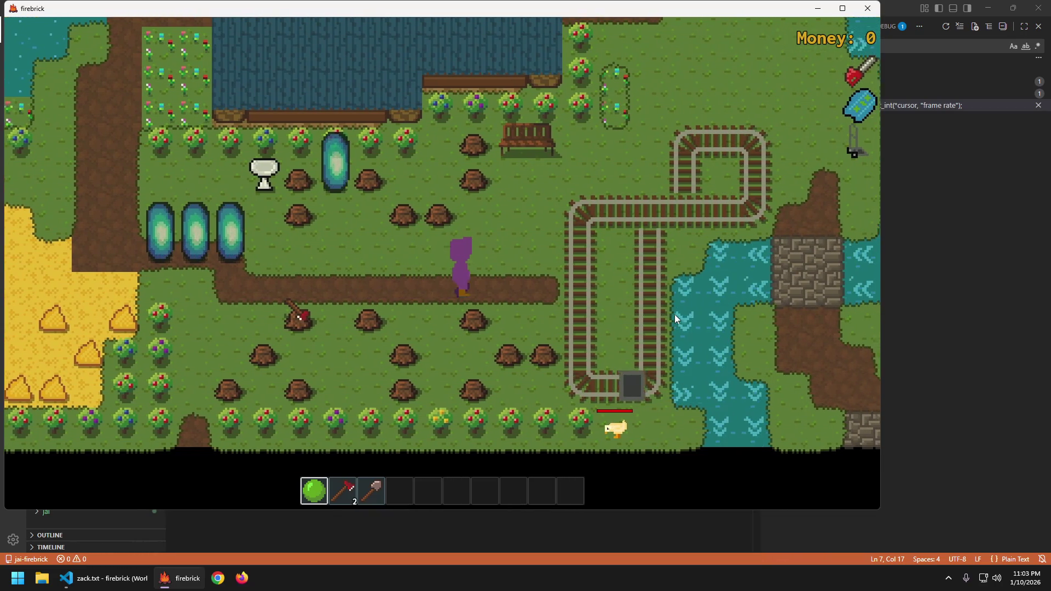
- Quit Firebrick and confirm, returning to Visual Studio Code
key(d)
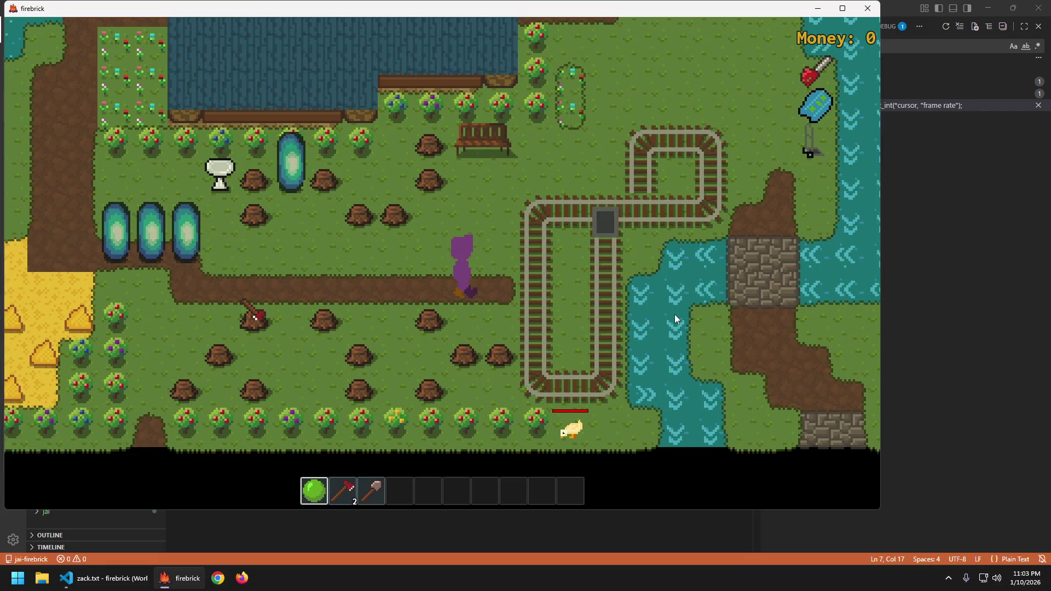
key(Escape)
key(Return)
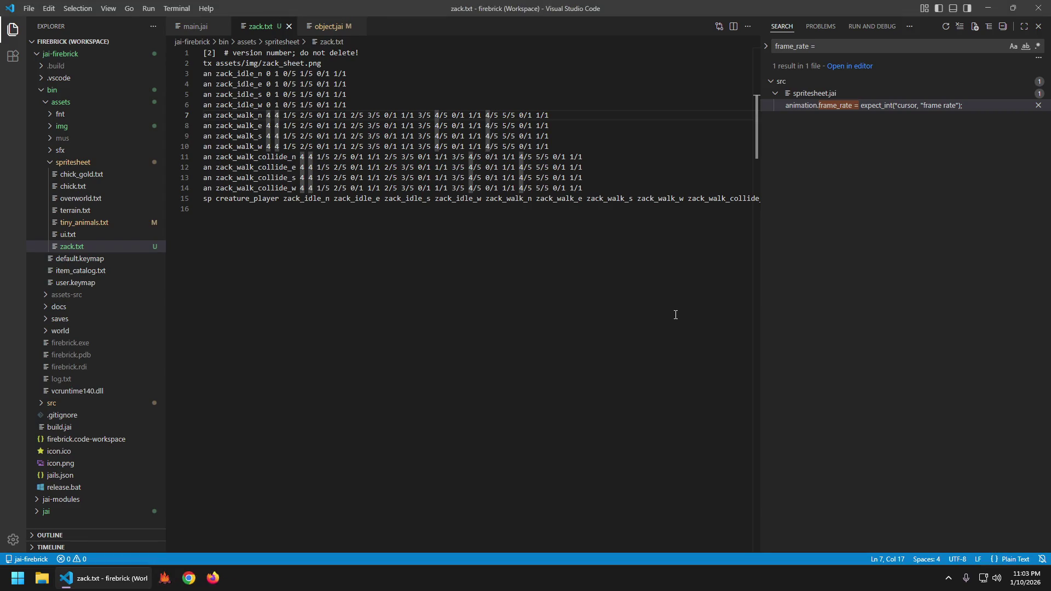
key(ctrl+Tab)
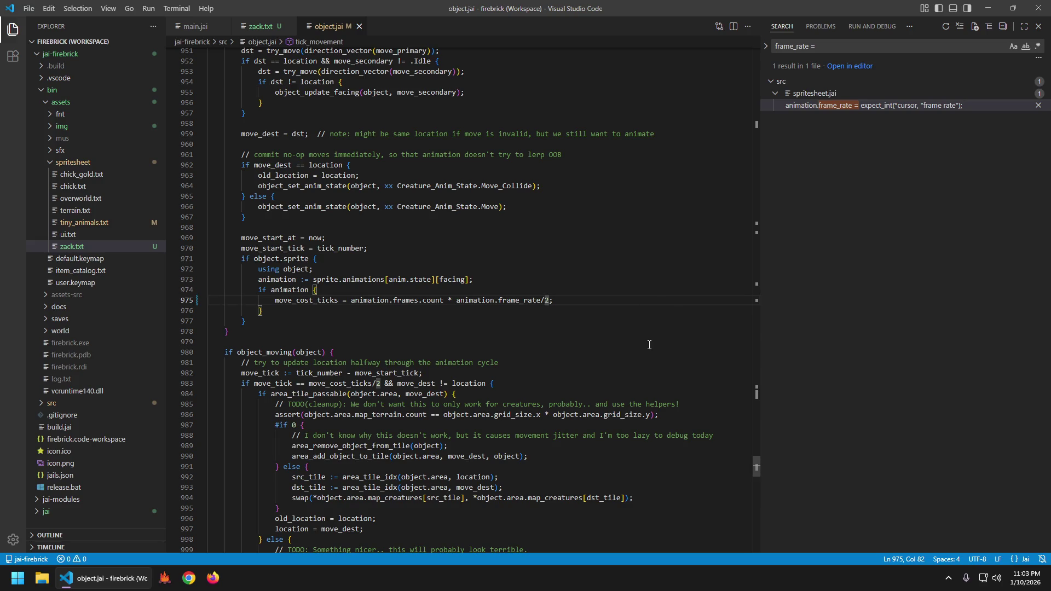
scroll(602, 287, down, 4)
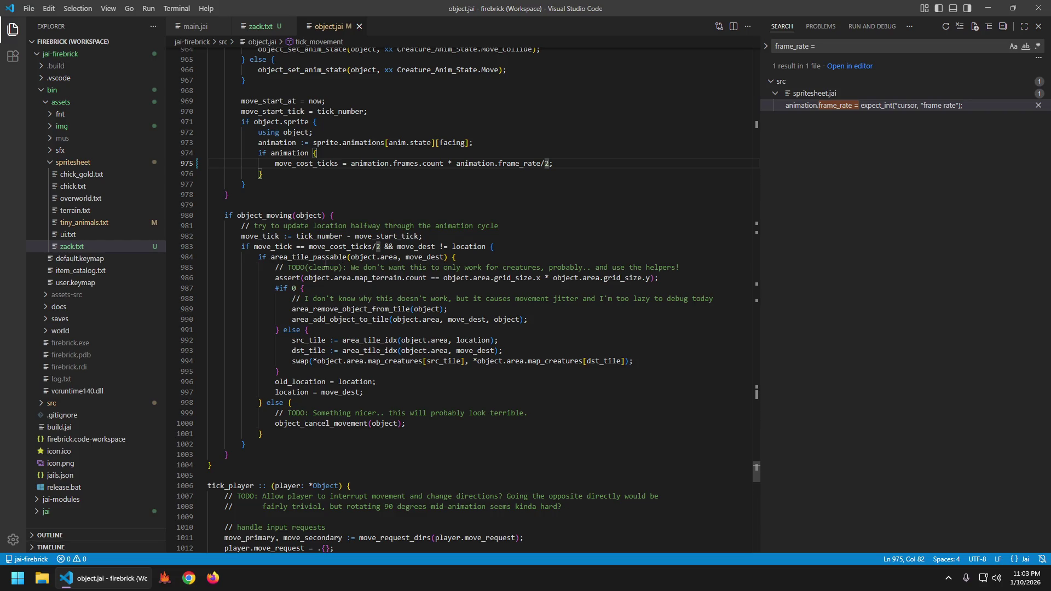
click(284, 249)
click(366, 246)
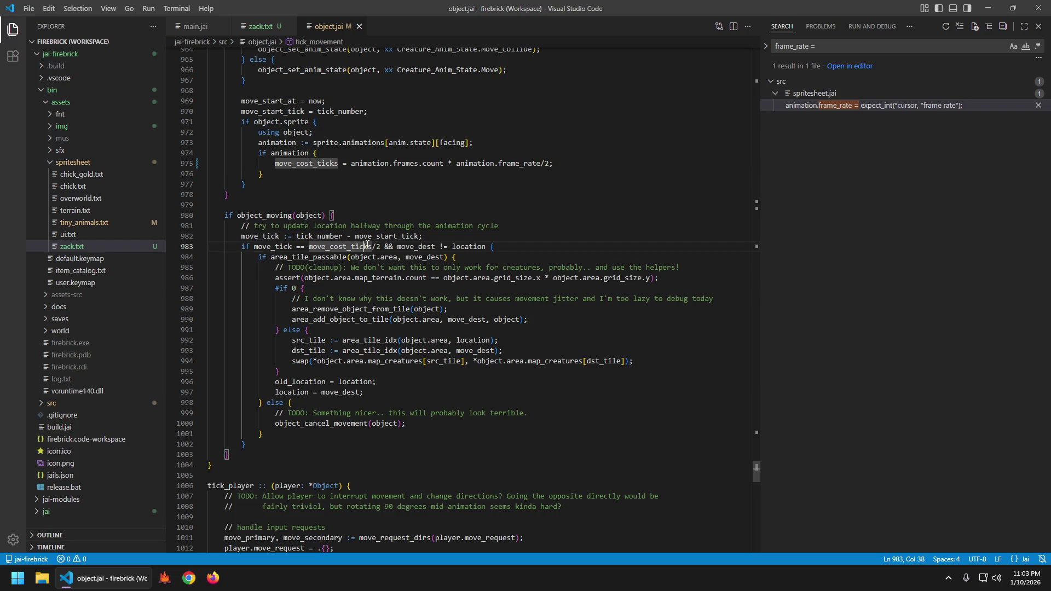
scroll(510, 275, up, 3)
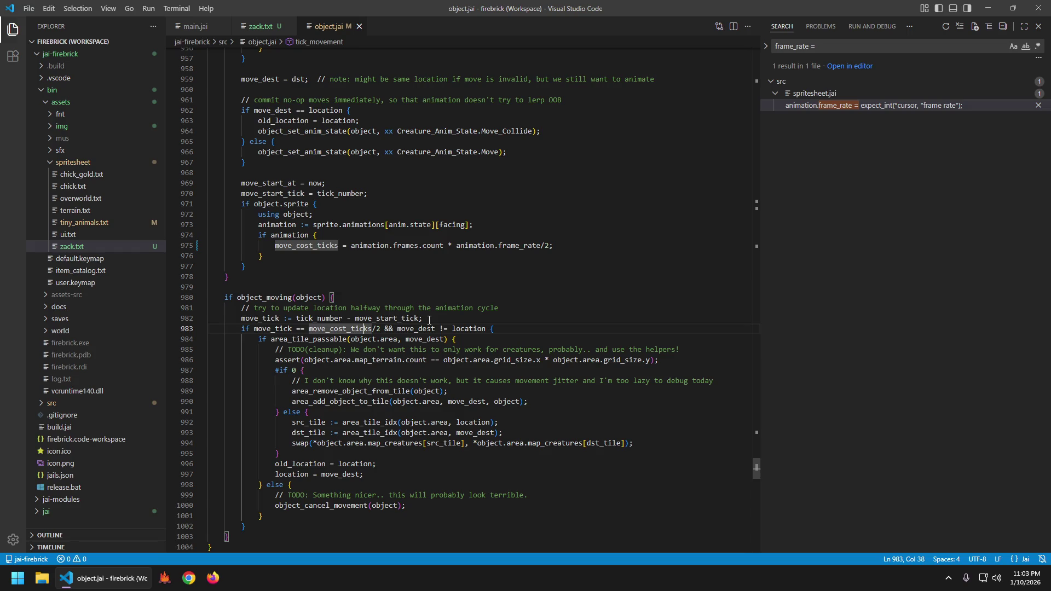
key(Home)
key(Right)
key(Right)
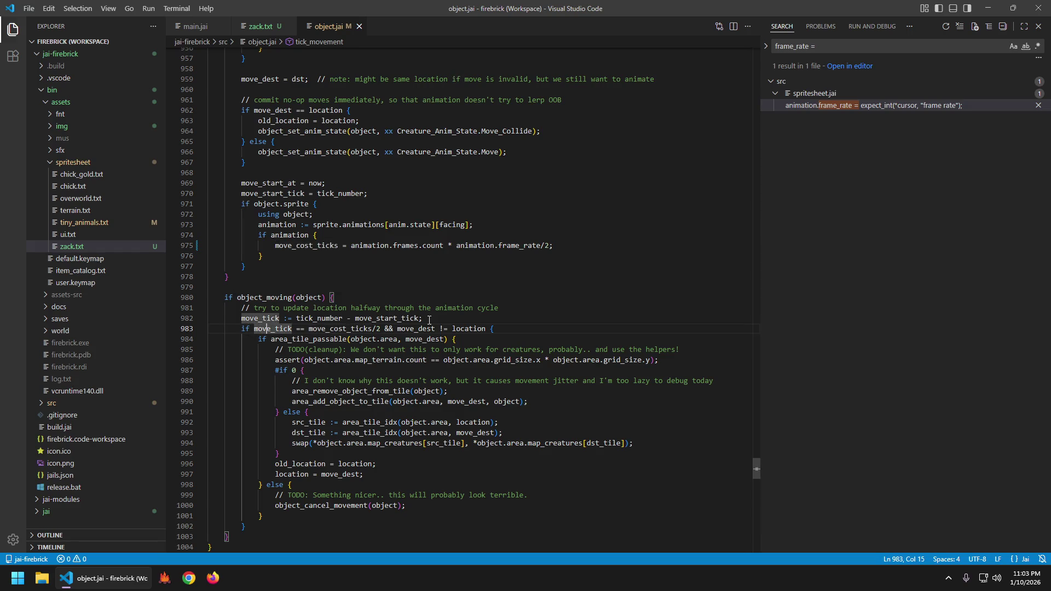
scroll(423, 363, down, 2)
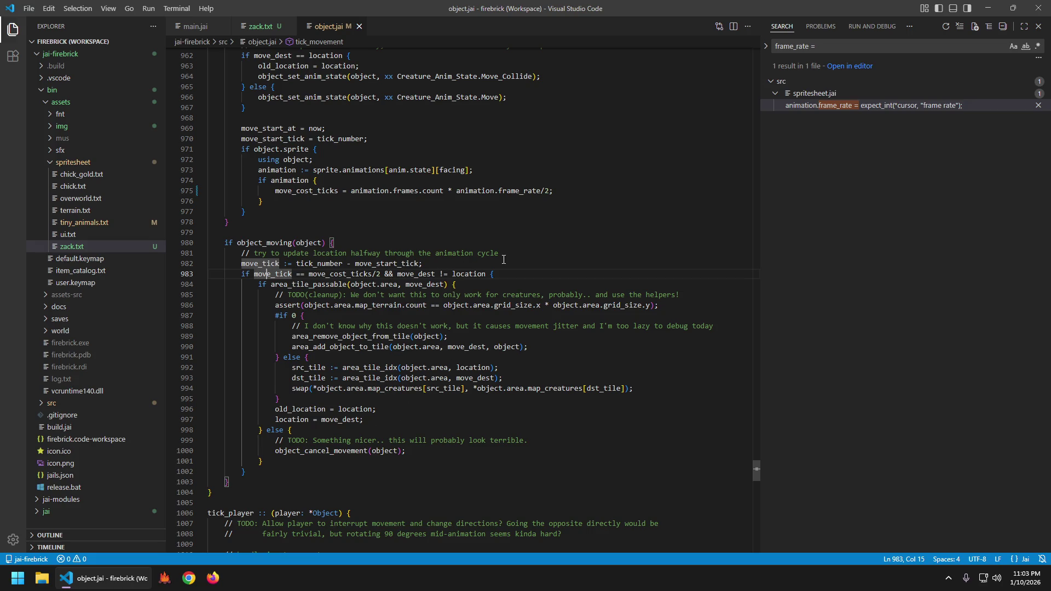
scroll(504, 258, up, 5)
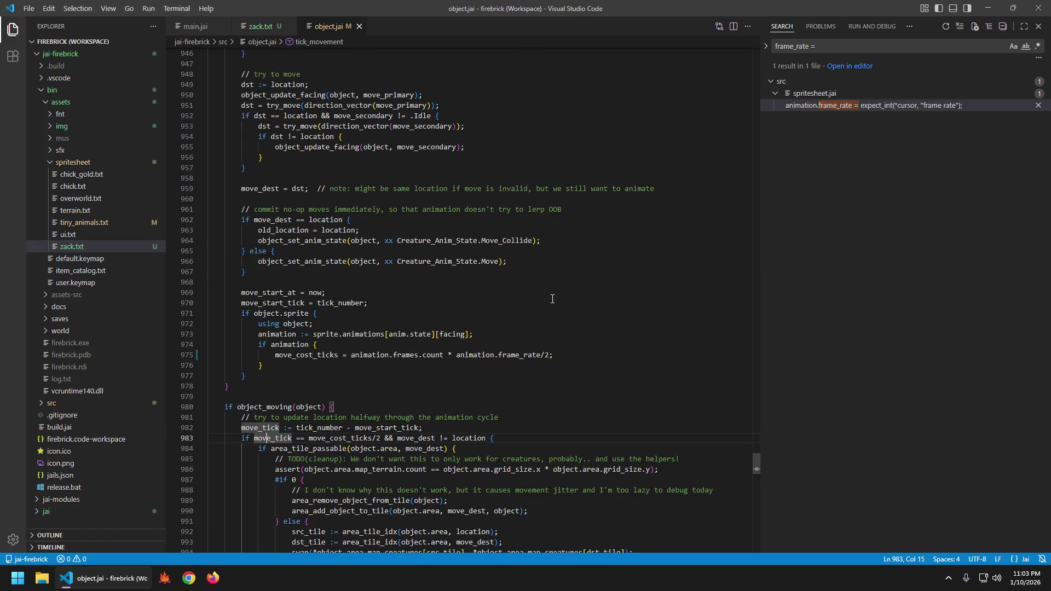
scroll(552, 298, down, 8)
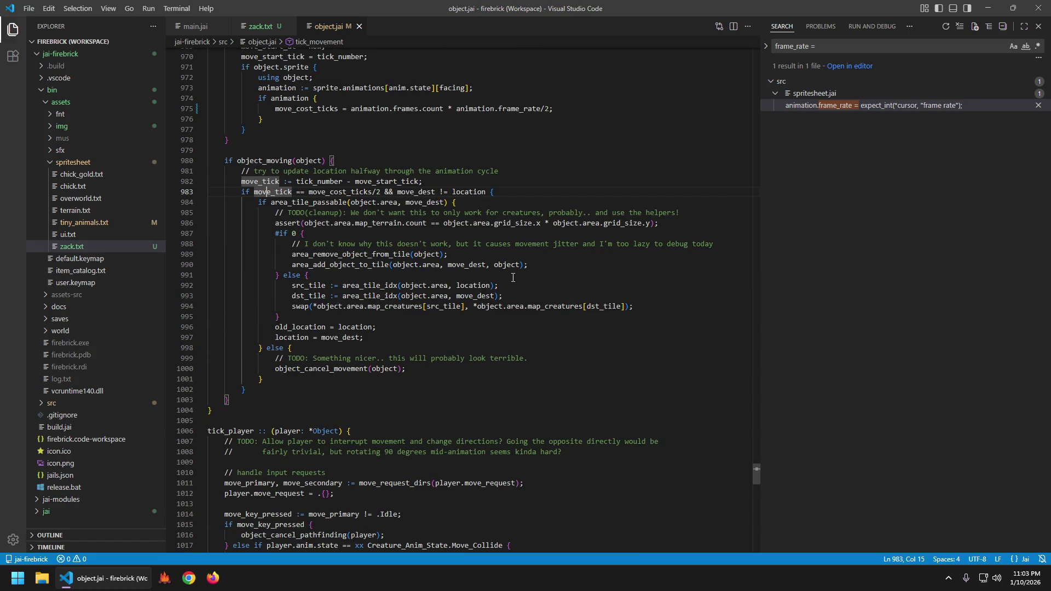
scroll(514, 277, up, 5)
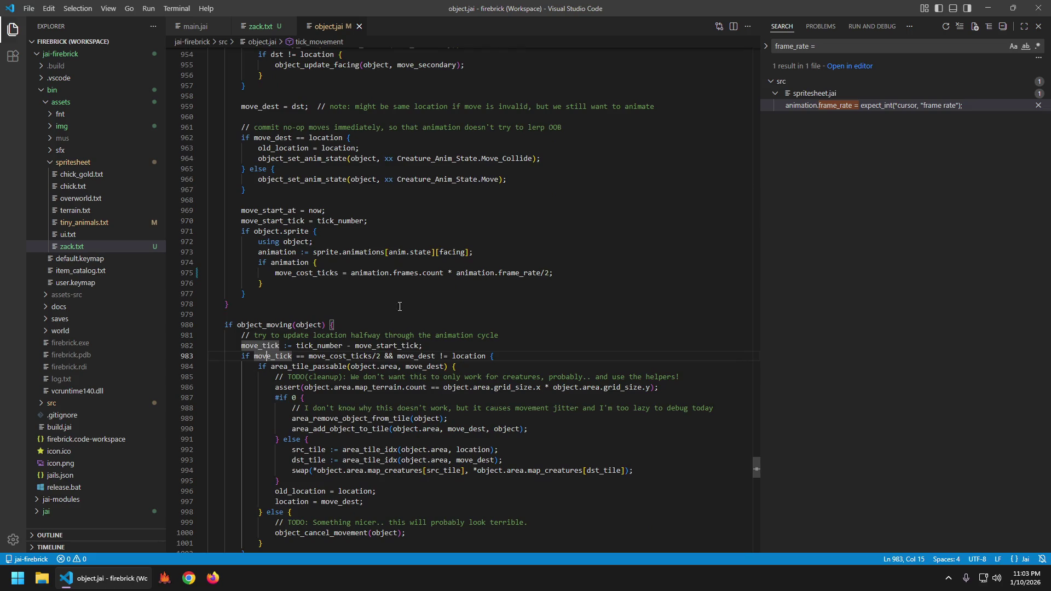
click(319, 275)
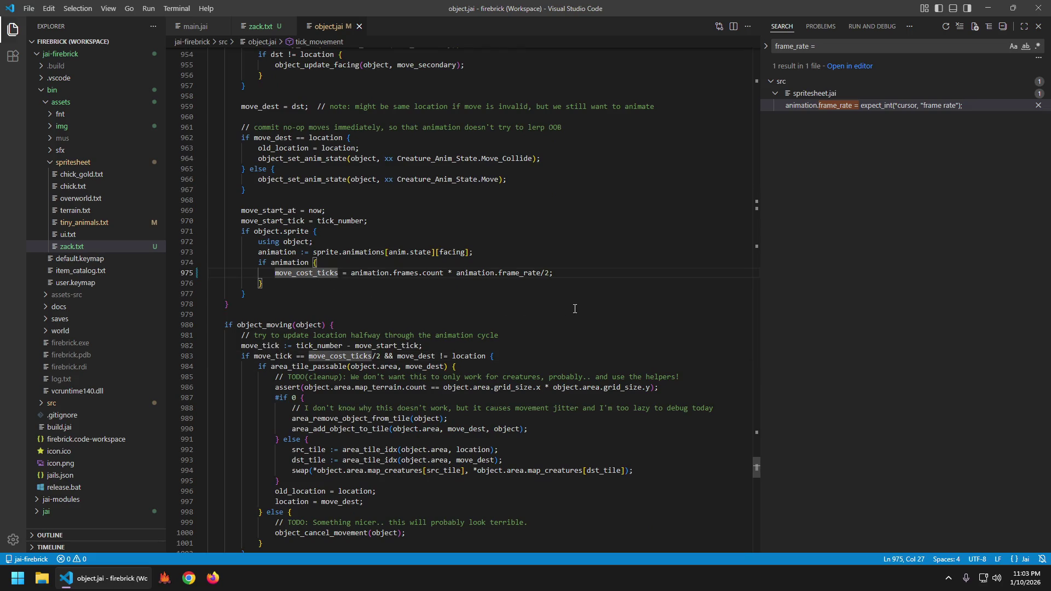
scroll(574, 309, down, 5)
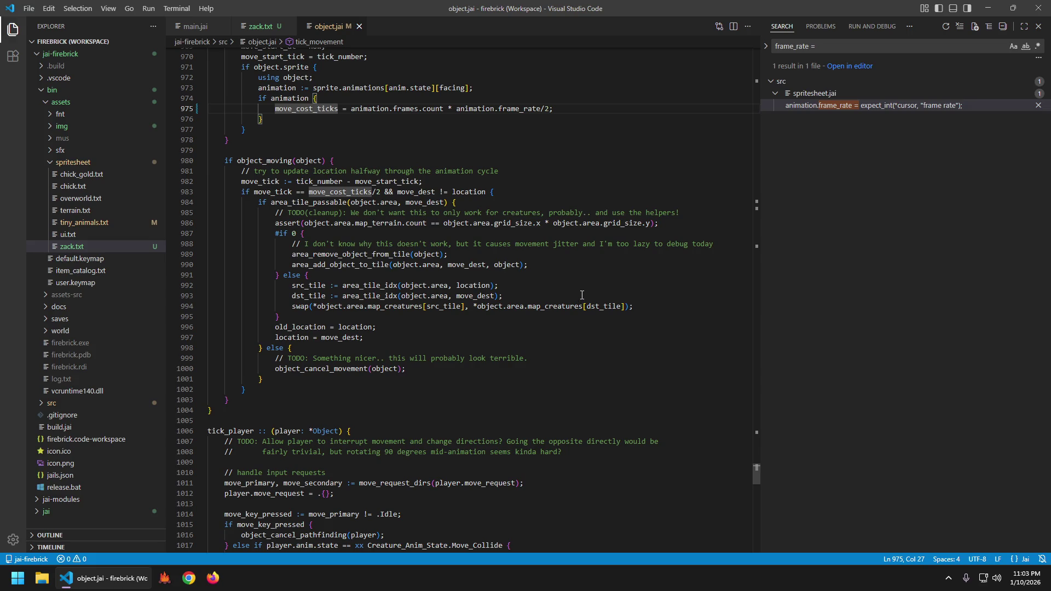
scroll(581, 291, down, 8)
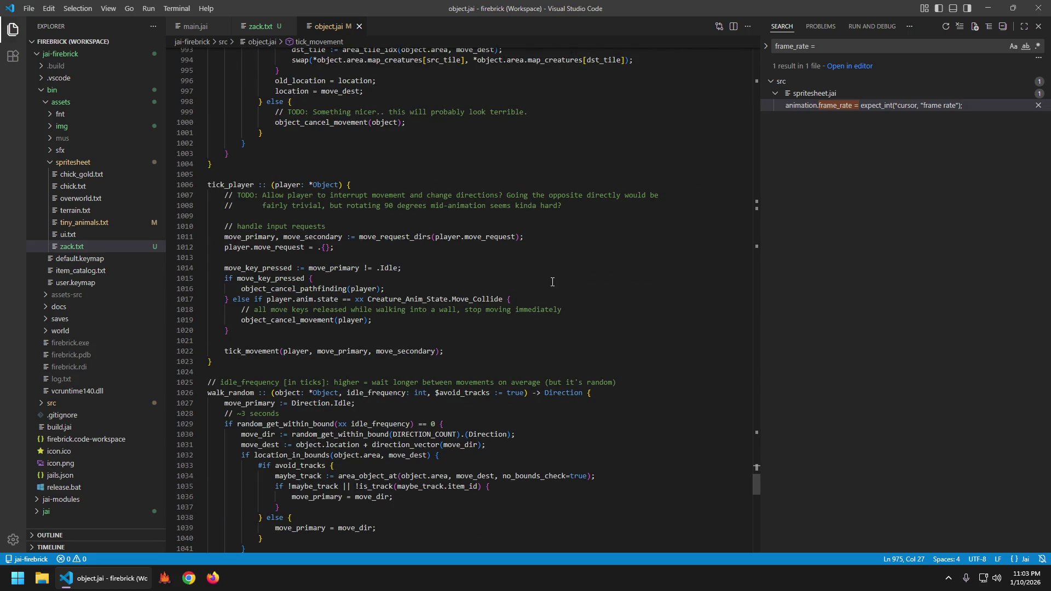
click(268, 351)
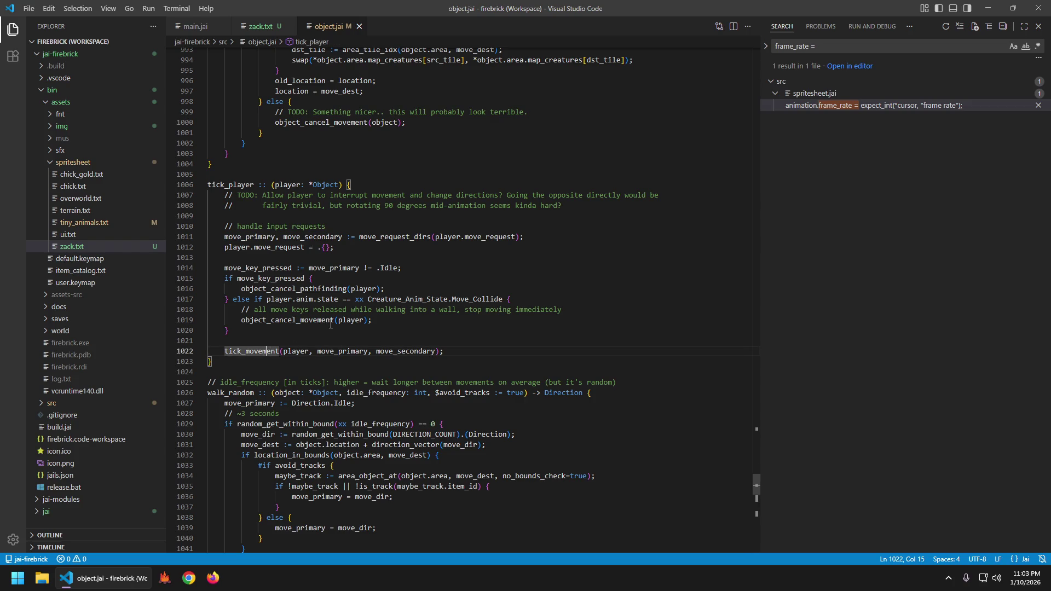
key(F12)
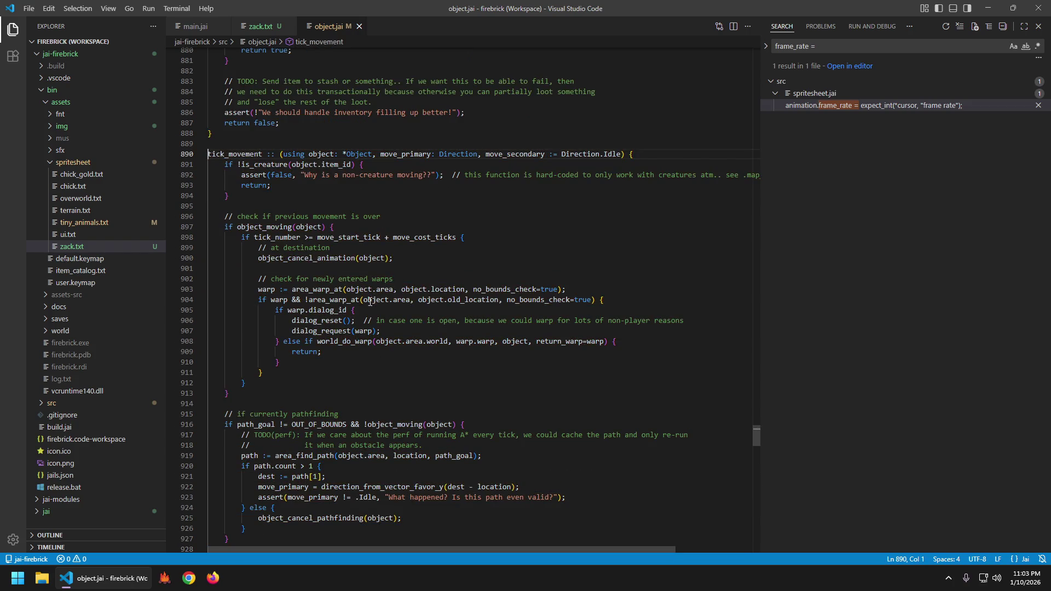
key(alt+Left)
- Append /2 to frame_rate in tick_object's animation-advance lines 637 and 639, then run the game
click(391, 280)
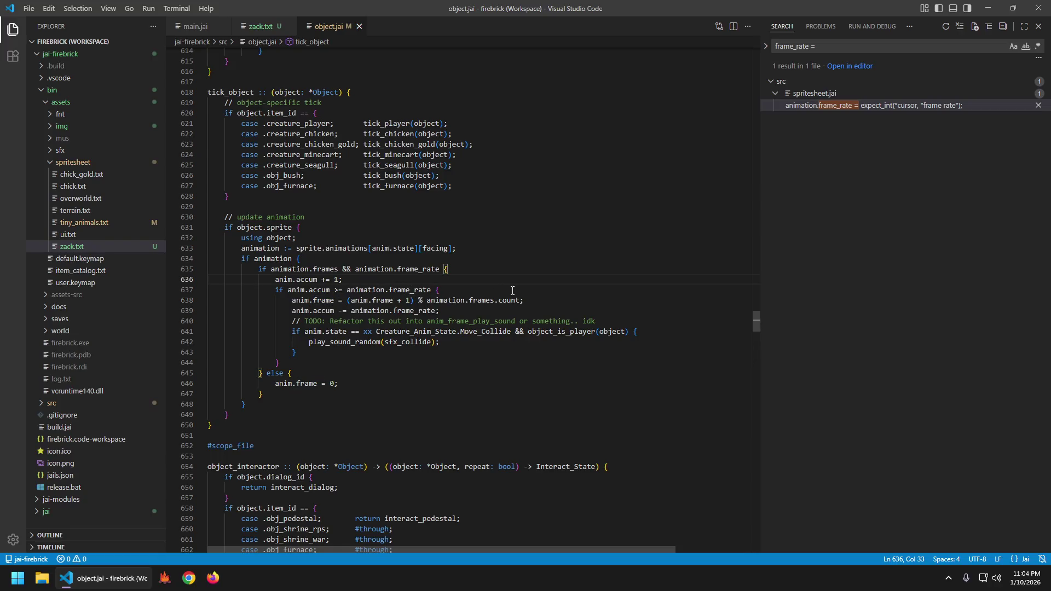
click(433, 290)
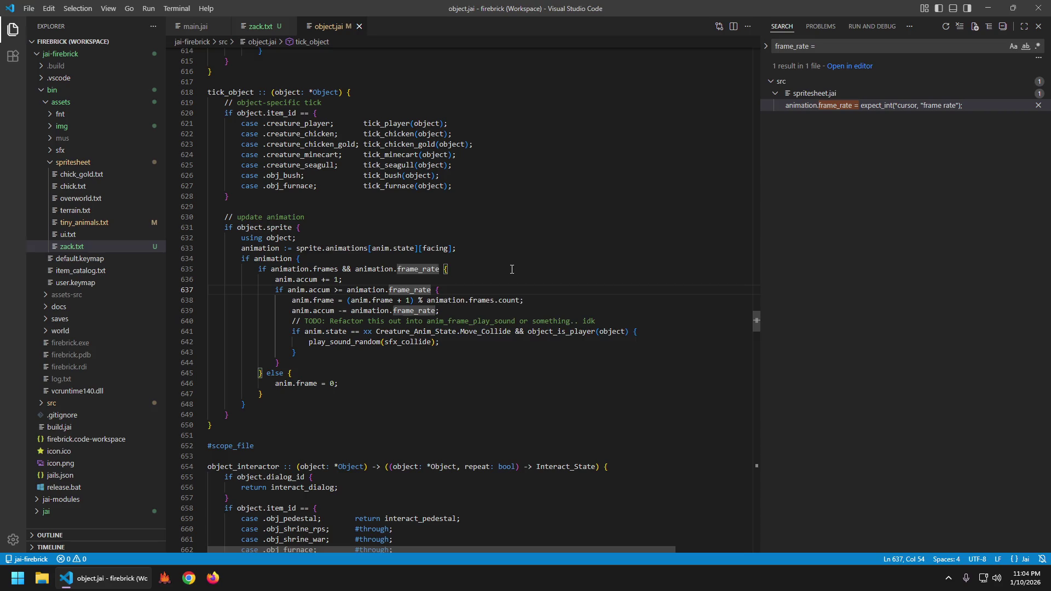
text(/2)
text(/2)
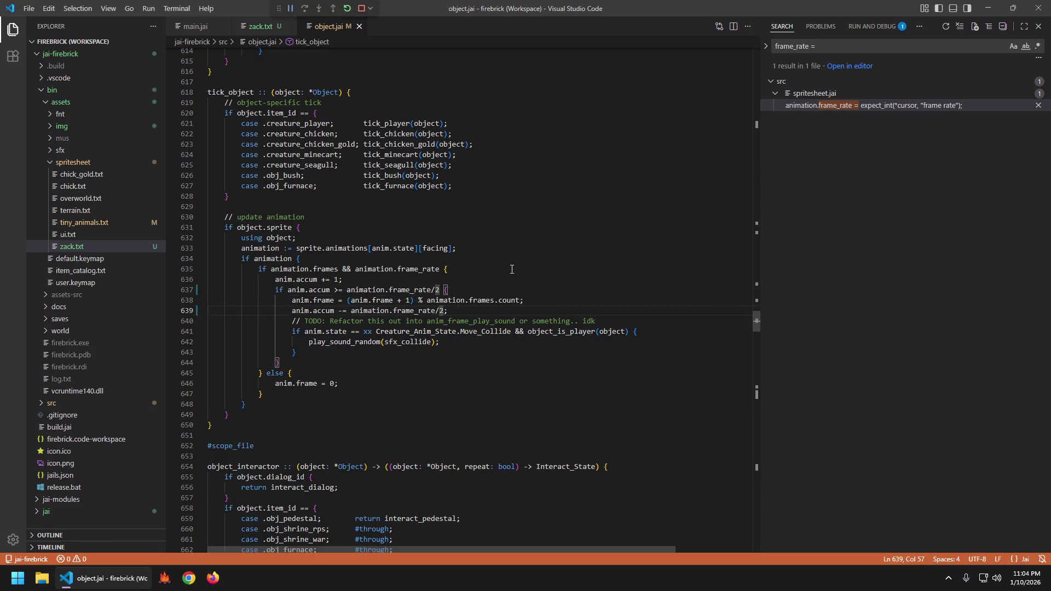
text(s)
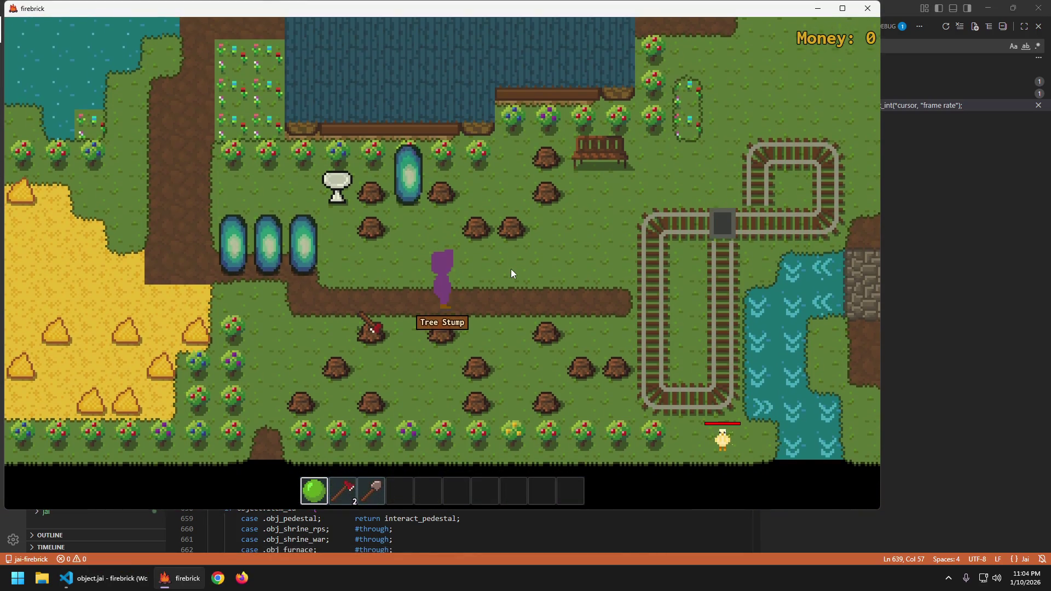
text(d)
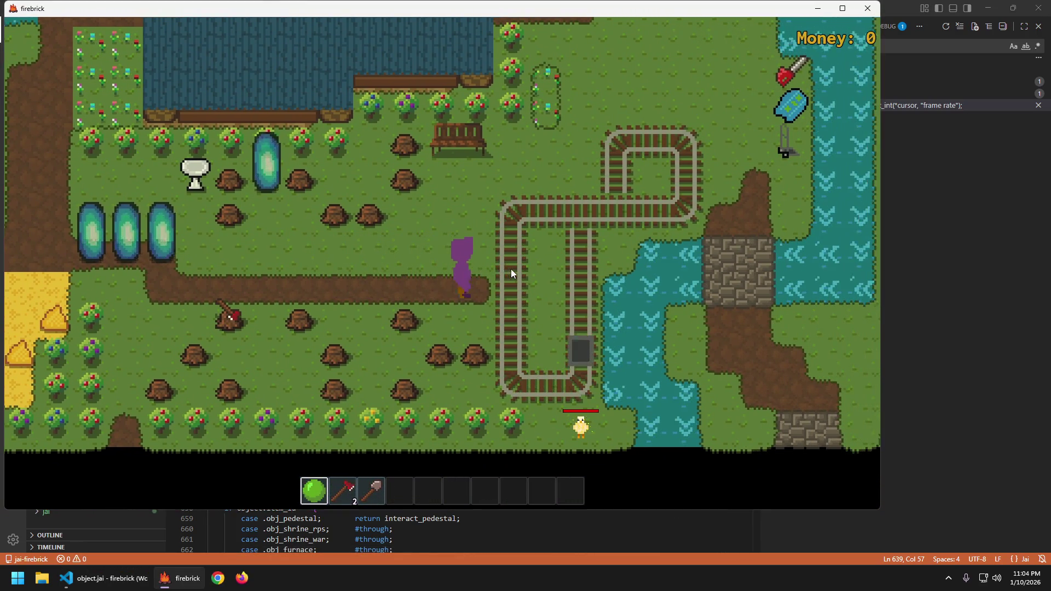
text(a)
text(a)
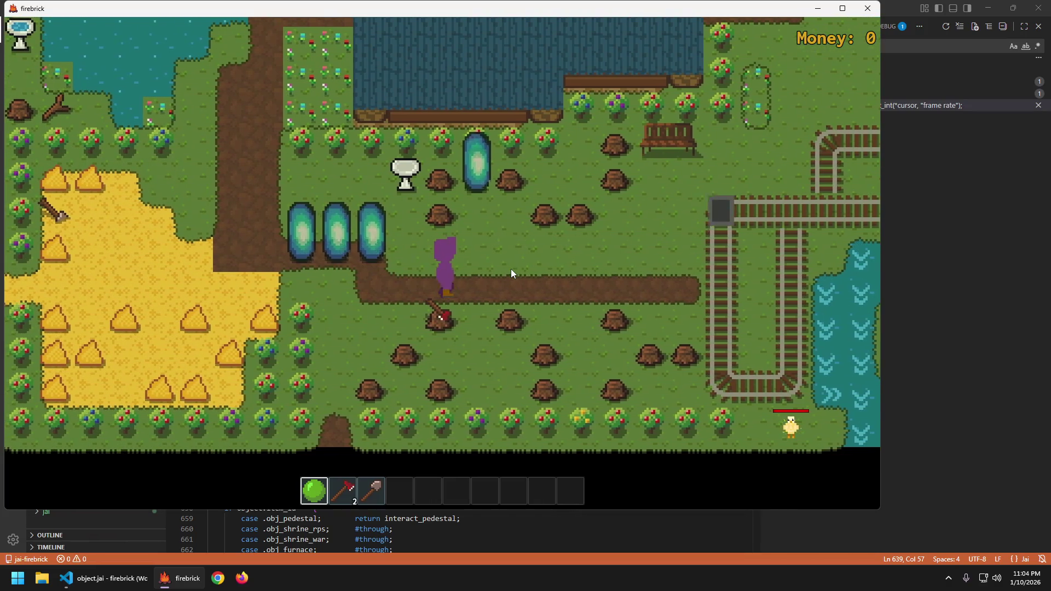
text(d)
text(d)
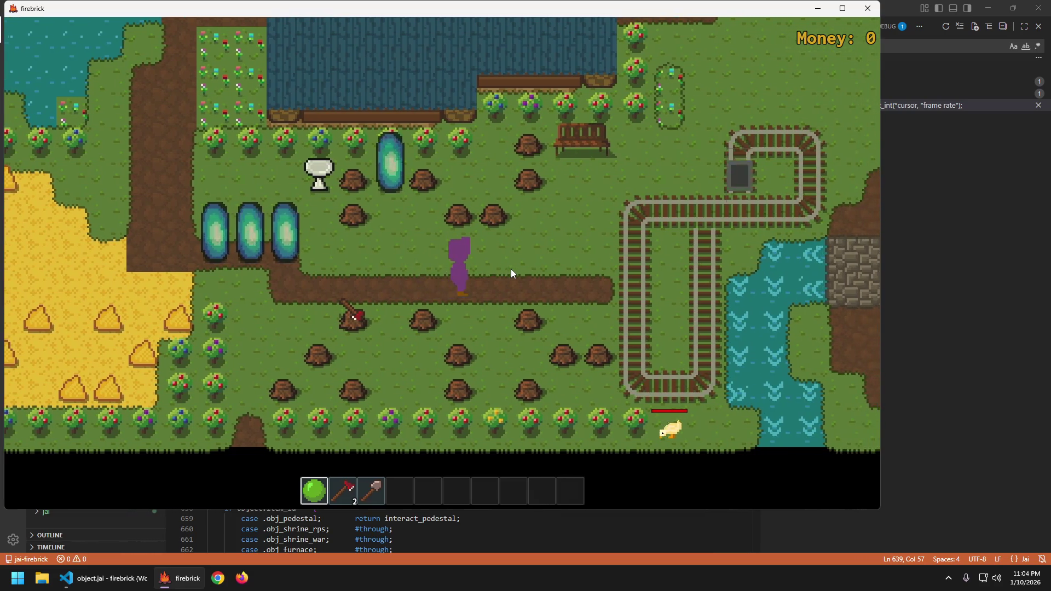
text(a)
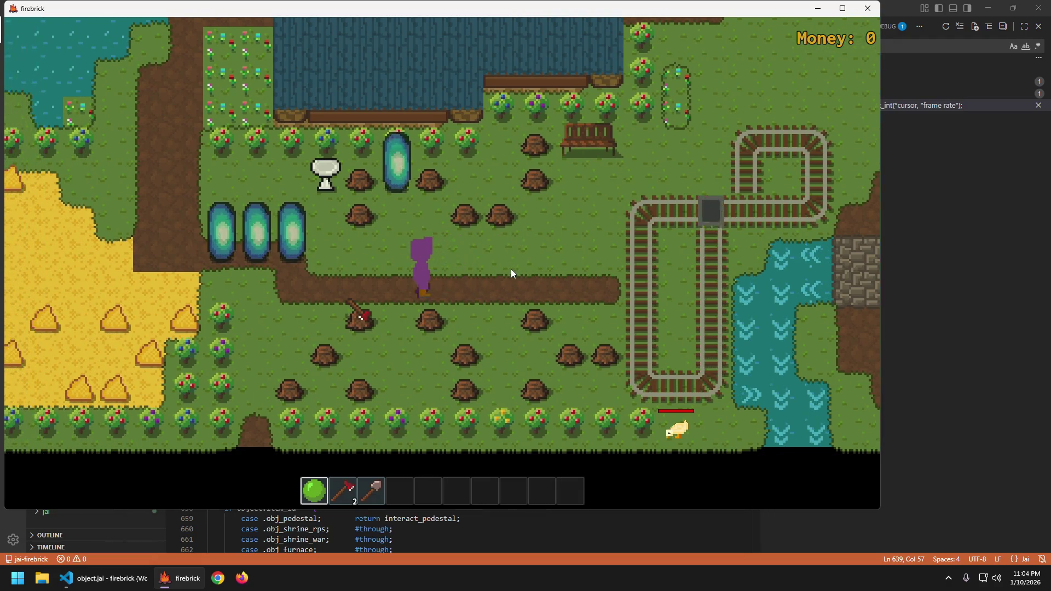
text(dd)
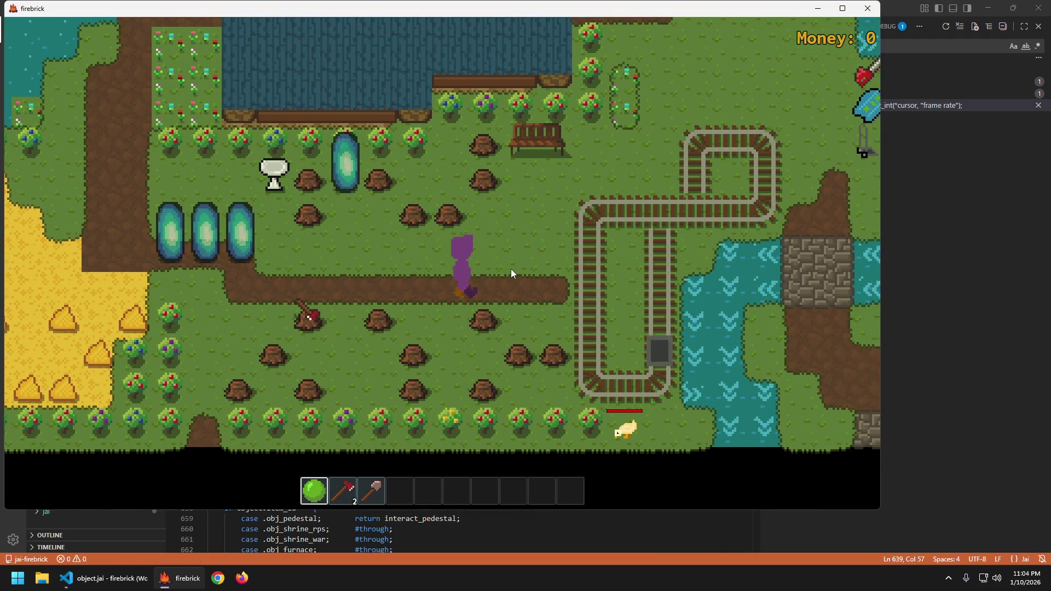
text(a)
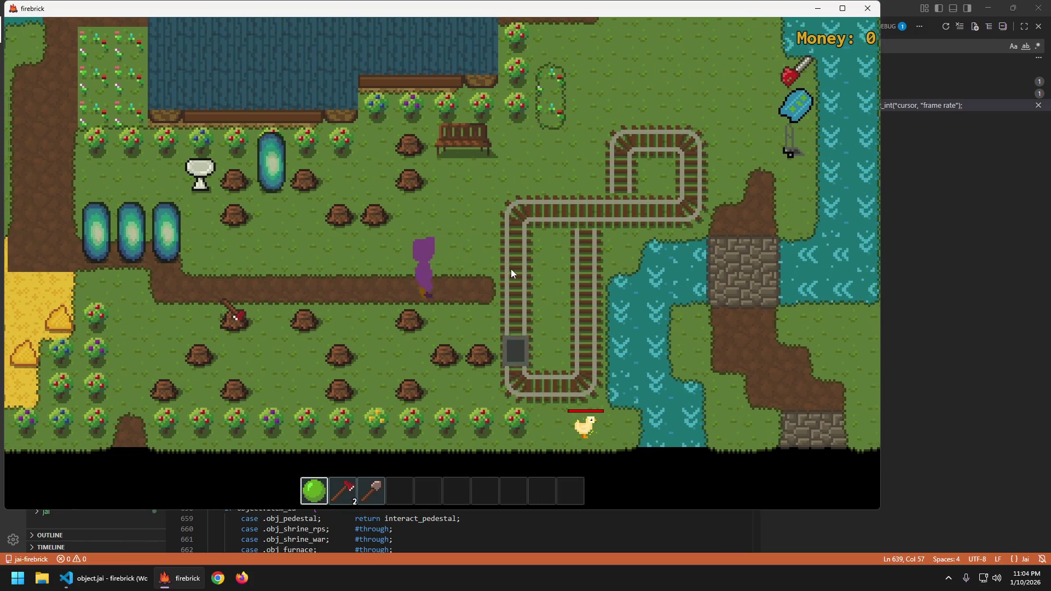
text(d)
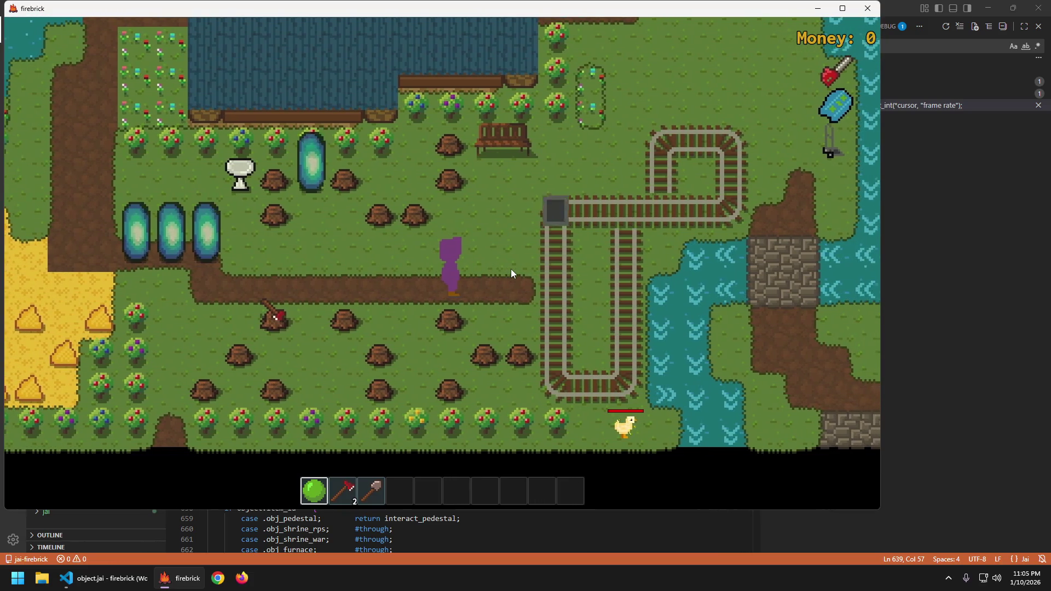
- End the Firebrick test run with Escape after watching the quicker walk
key(Escape)
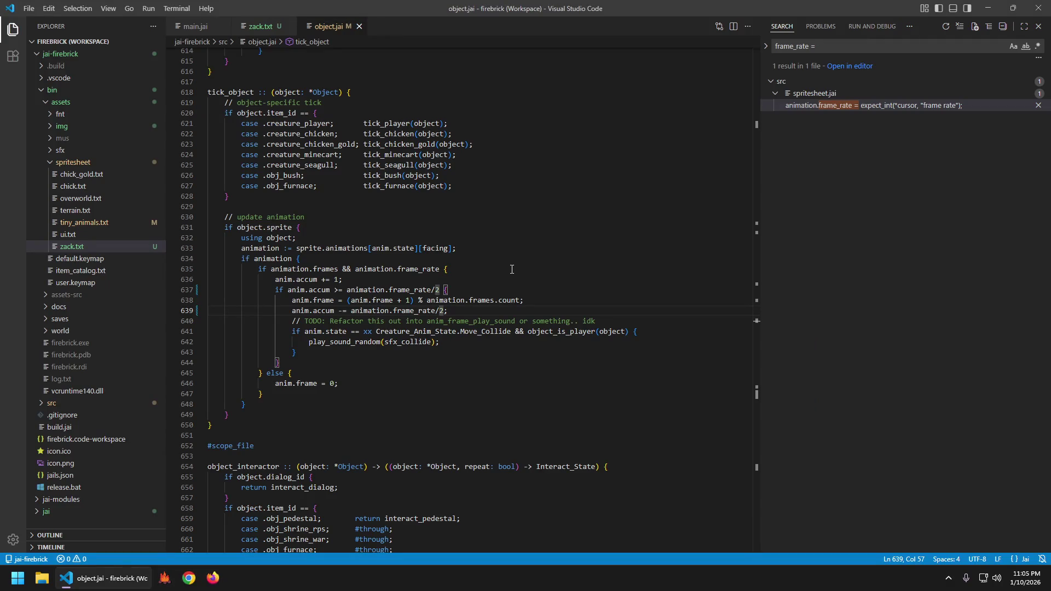
- Switch to zack.txt and change the first frame entries on line 6 (zack_idle_w)
key(ctrl+Tab)
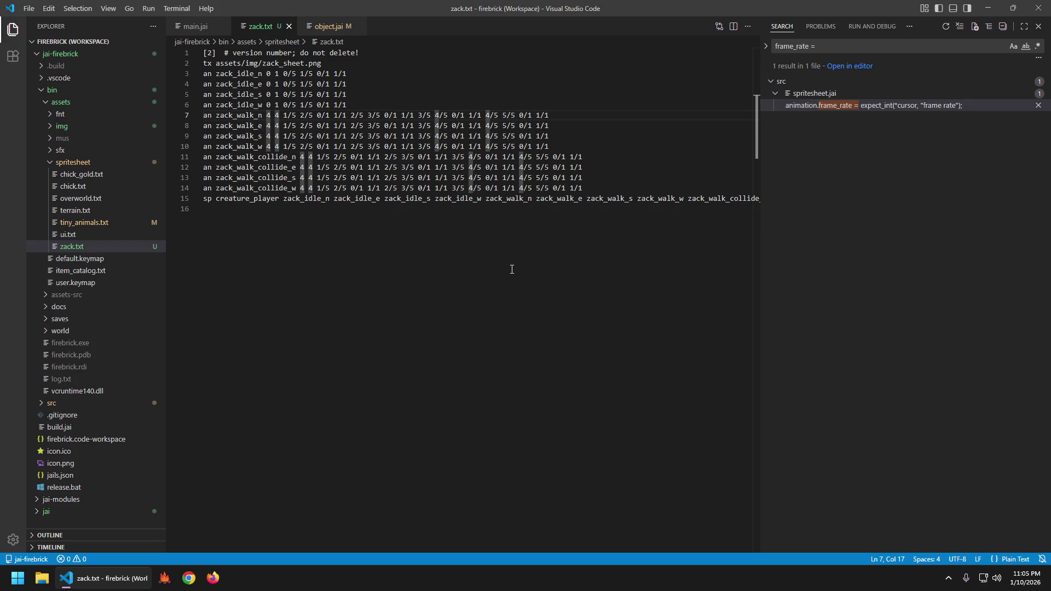
key(Up)
key(Up)
key(Down)
key(Down)
key(Up)
key(Right)
key(Right)
key(Right)
key(Left)
key(BackSpace)
text(1)
key(Right)
key(Right)
key(Right)
key(Right)
key(BackSpace)
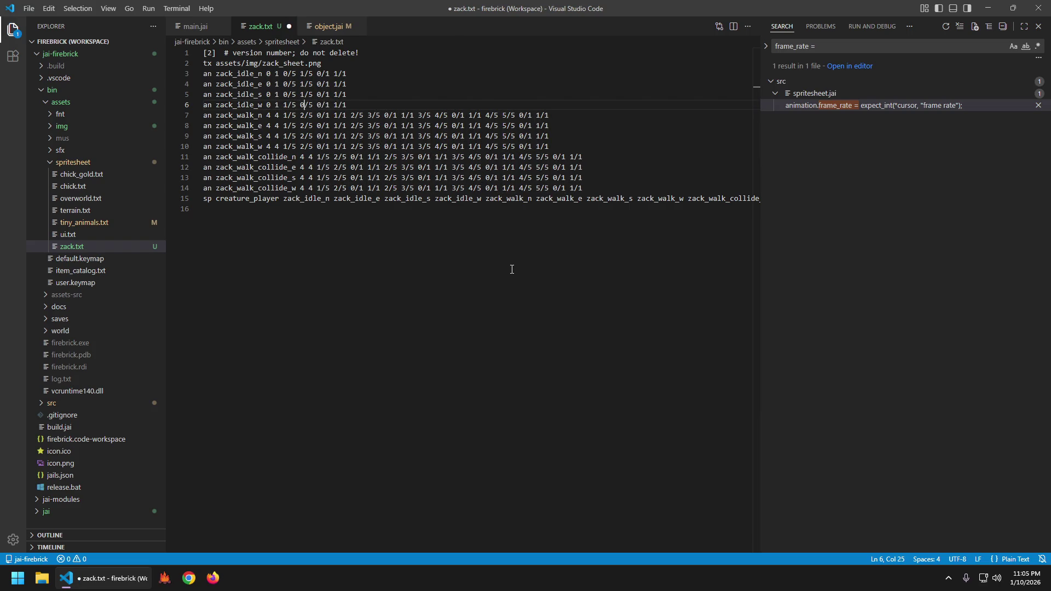
- Renumber the first zack_walk_w frames on line 10 to 2, 1 and 3
key(Down)
key(Down)
key(Down)
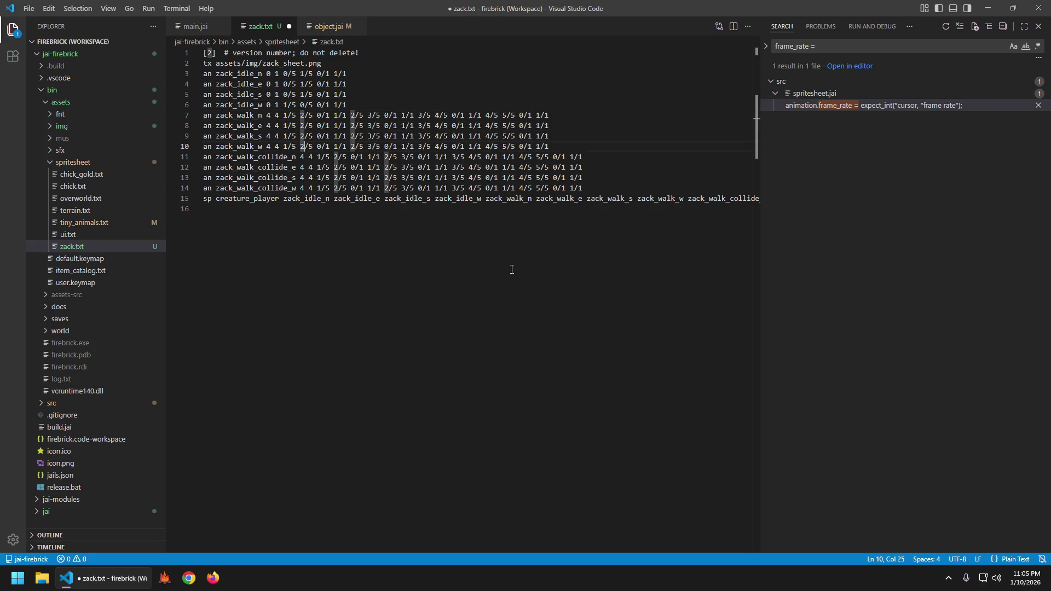
key(Left)
key(Left)
key(Left)
key(BackSpace)
text(2)
key(Right)
key(Right)
key(Right)
key(BackSpace)
text(1)
key(Right)
key(Right)
key(Right)
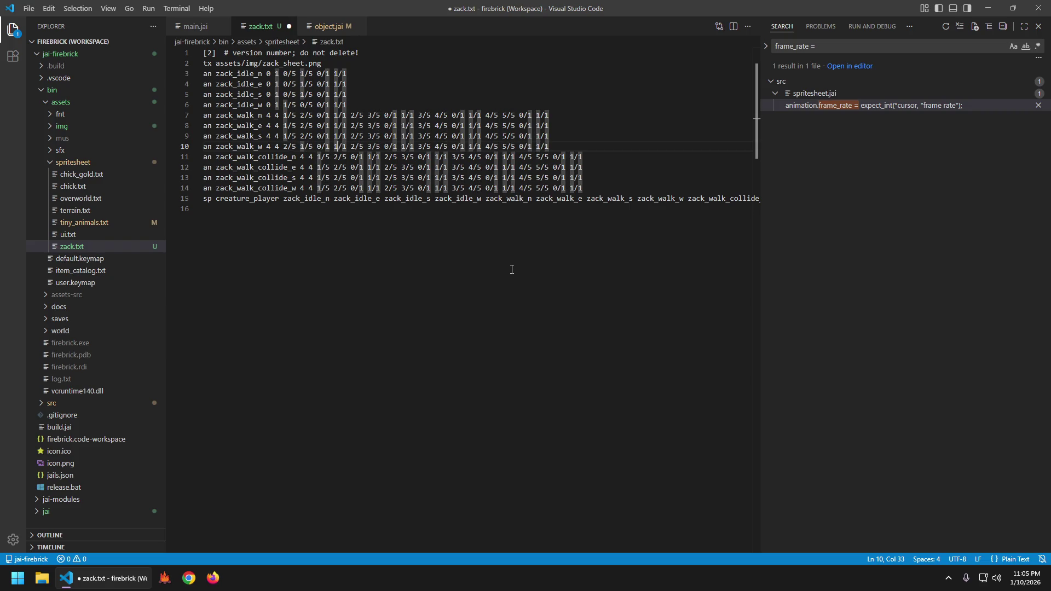
key(Right)
key(Right)
key(Right)
key(BackSpace)
text(3)
- Set line 10's remaining frame numbers to 2, 4 and 3, and save zack.txt
key(Right)
key(Right)
key(Right)
key(BackSpace)
text(2)
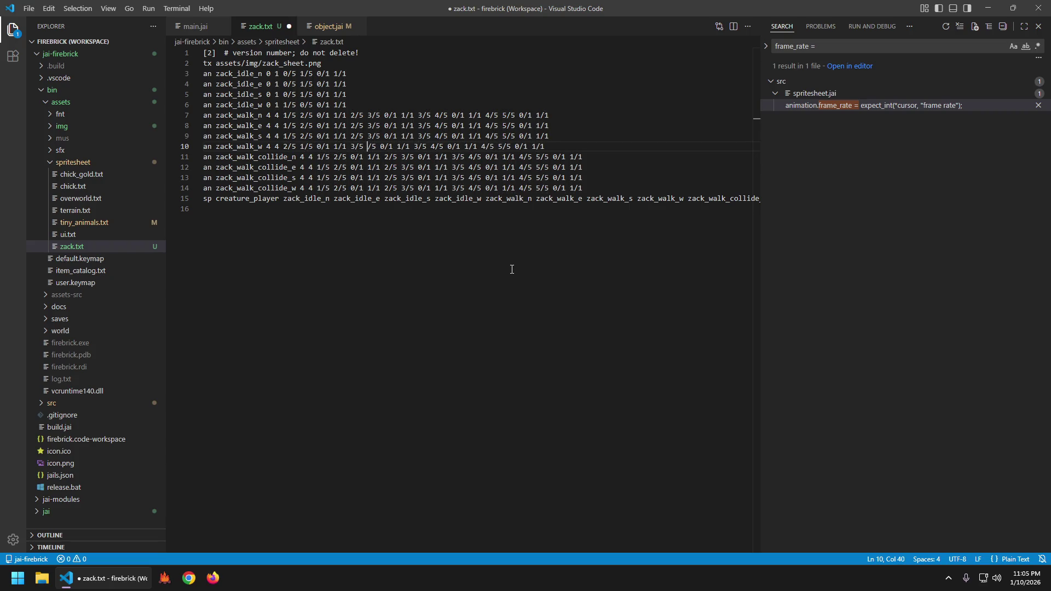
key(Right)
key(Right)
key(Right)
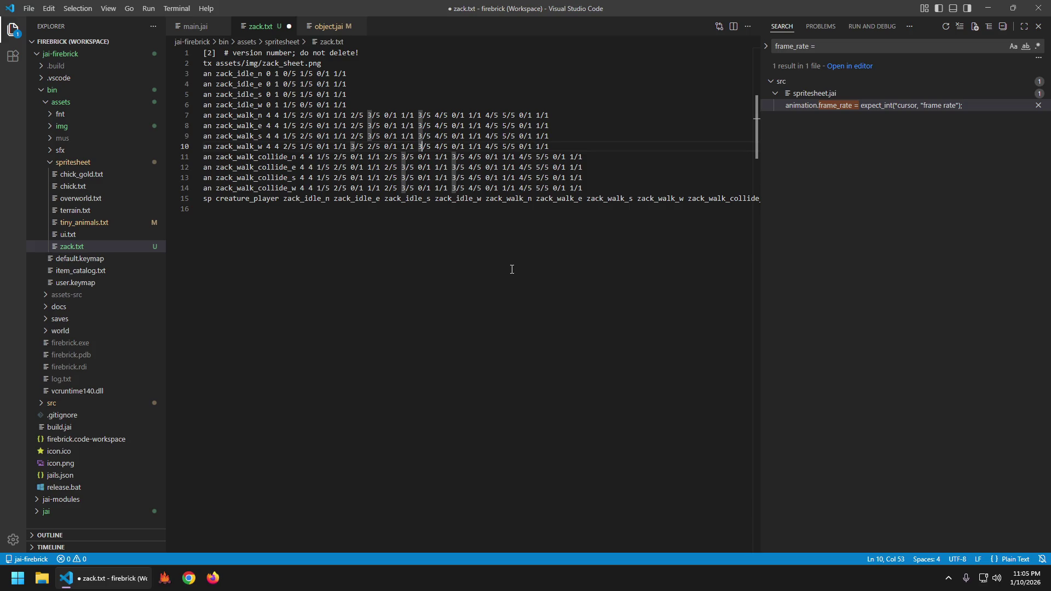
key(BackSpace)
text(4)
key(Right)
key(Left)
key(BackSpace)
text(3)
key(Right)
key(Right)
key(Right)
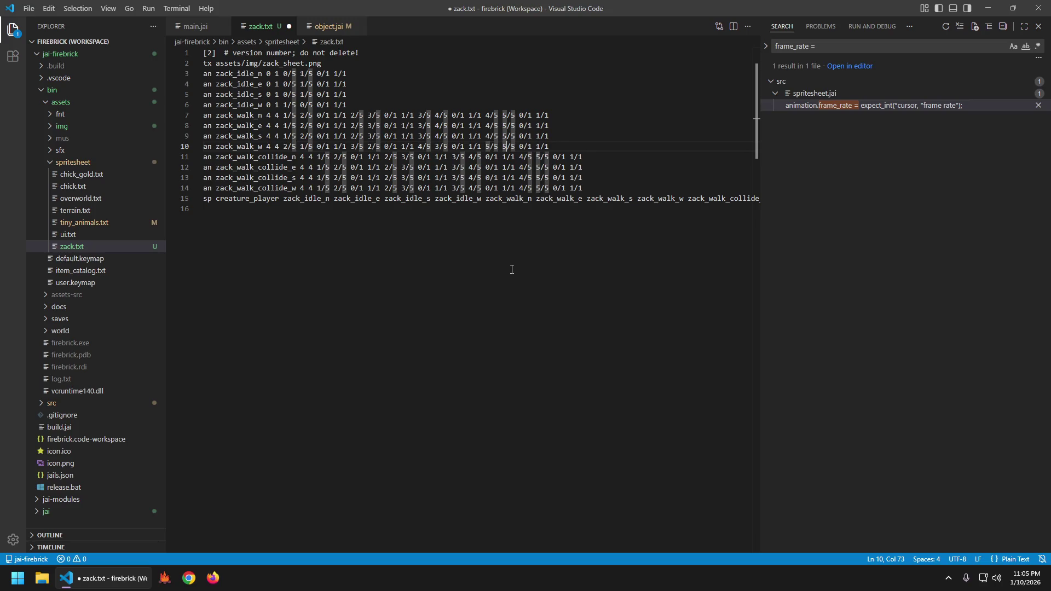
key(ctrl+s)
key(Down)
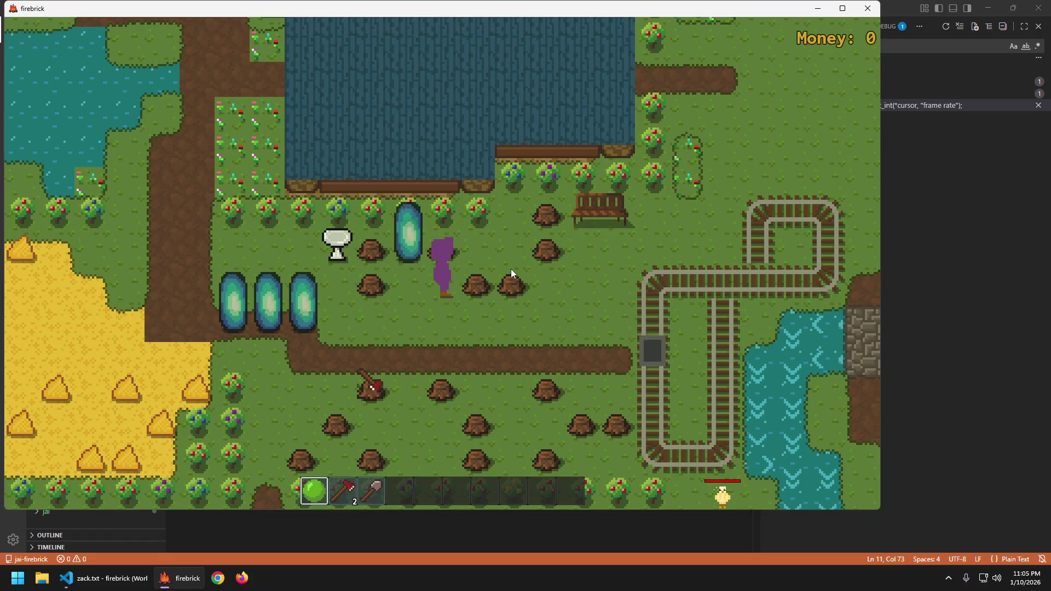
- Walk the player down-left, then back and forth along the dirt path, and quit the game
key(s)
key(a)
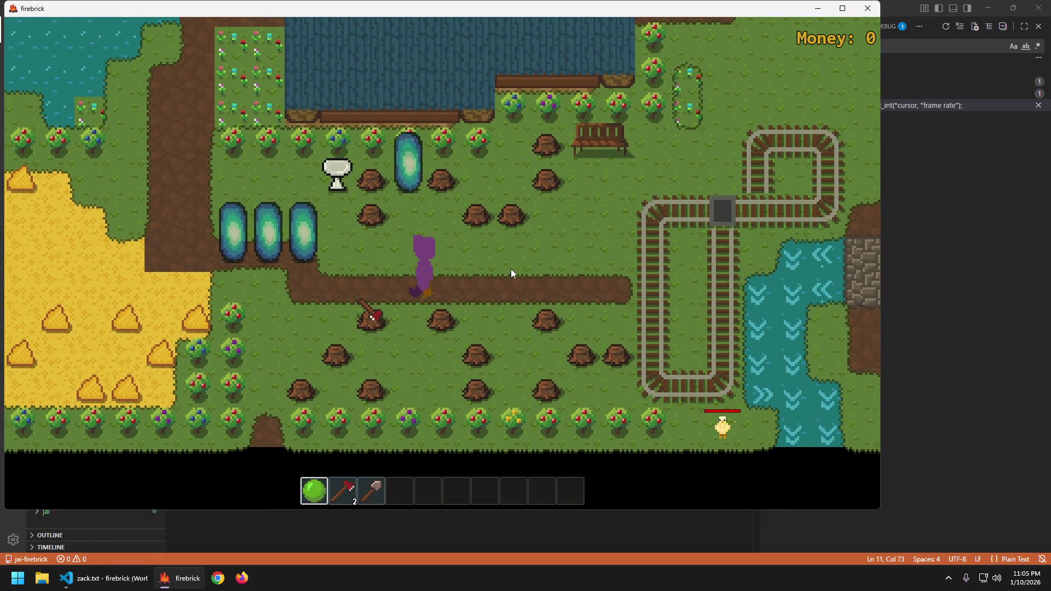
key(d)
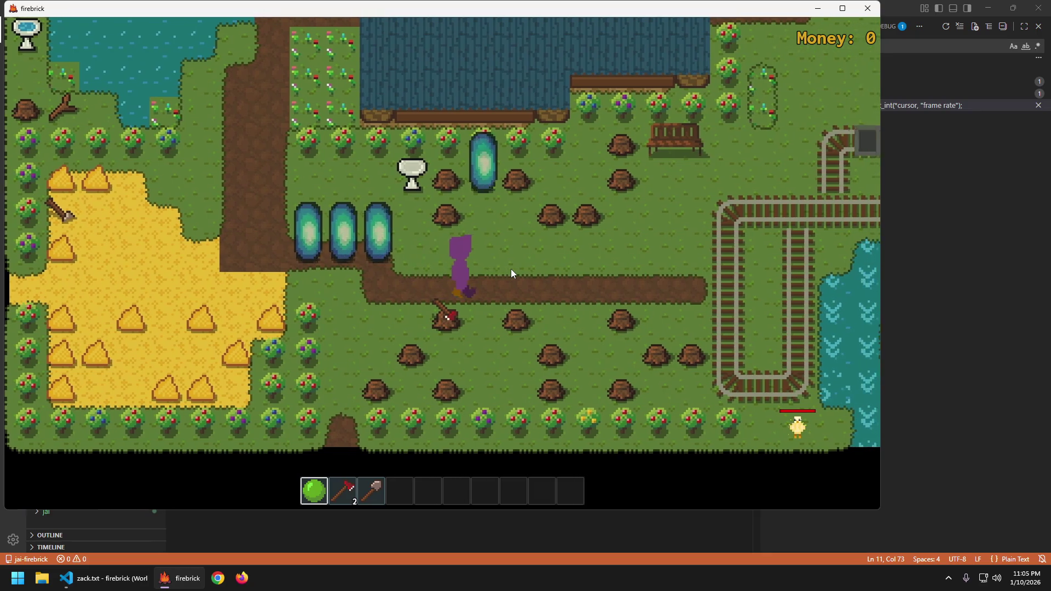
key(a)
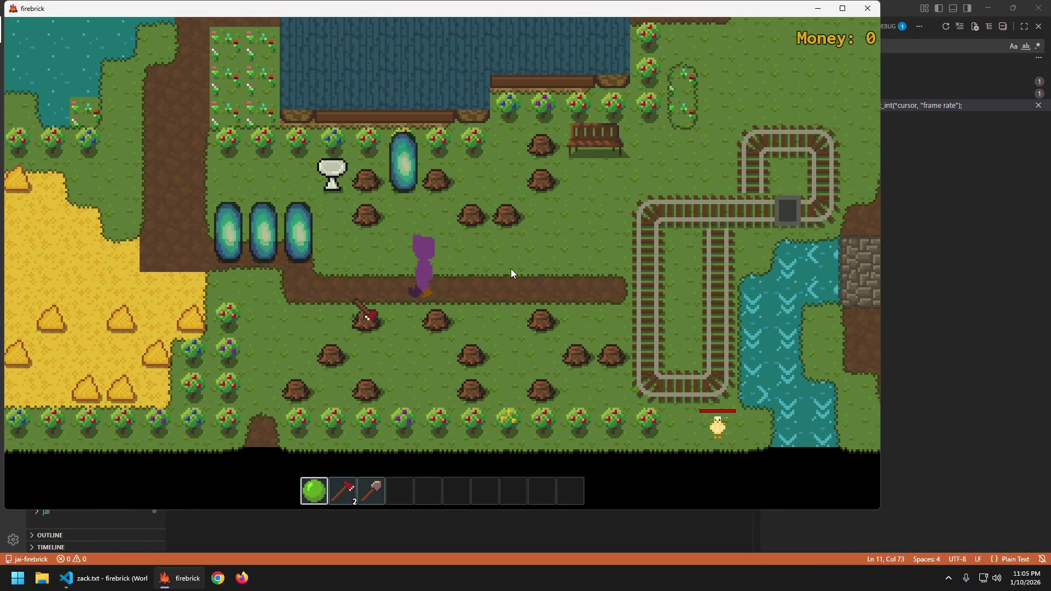
key(d)
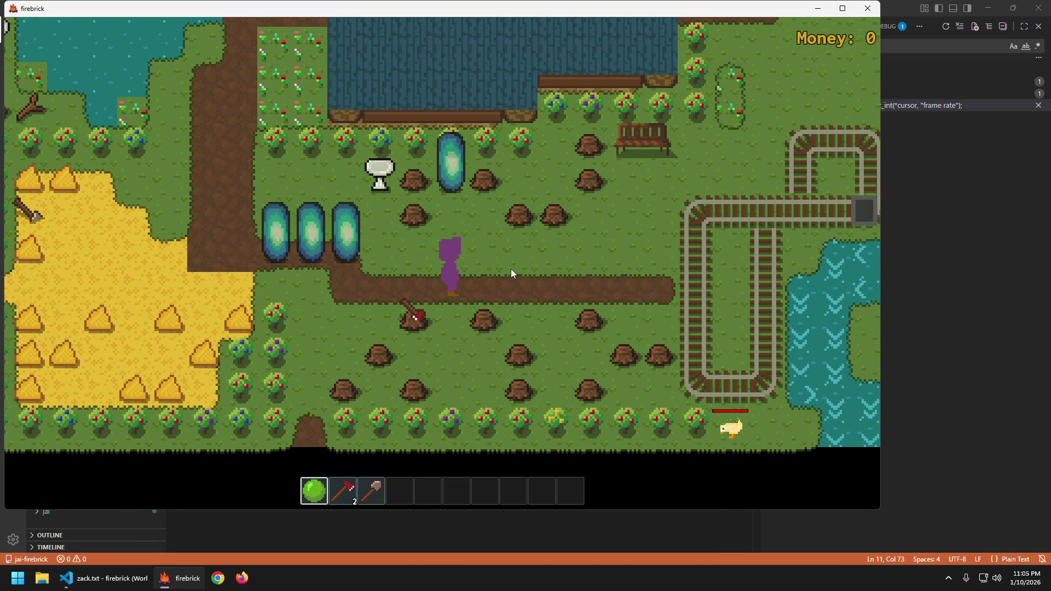
key(a)
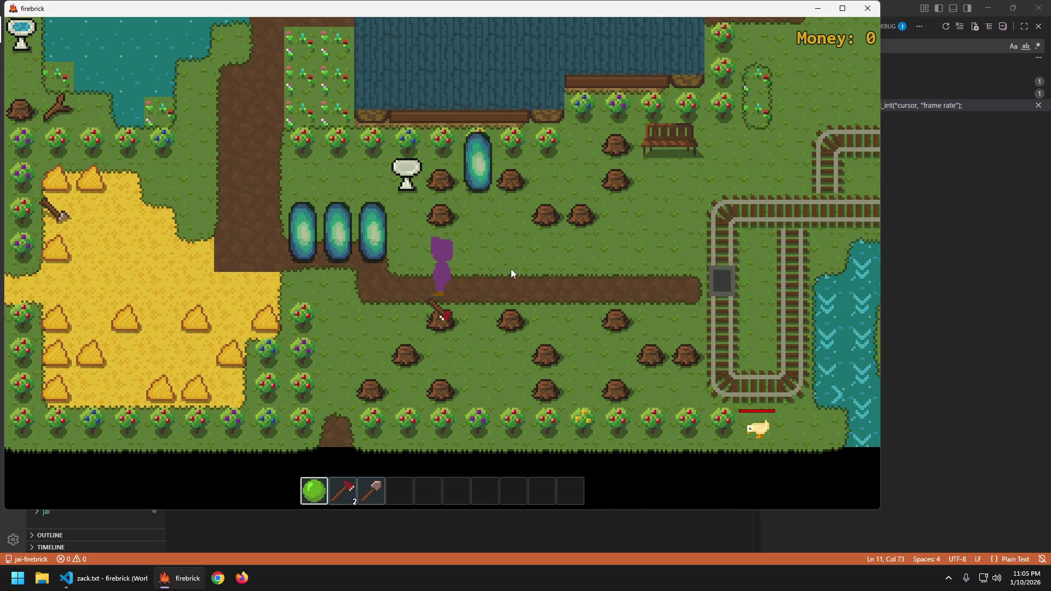
key(d)
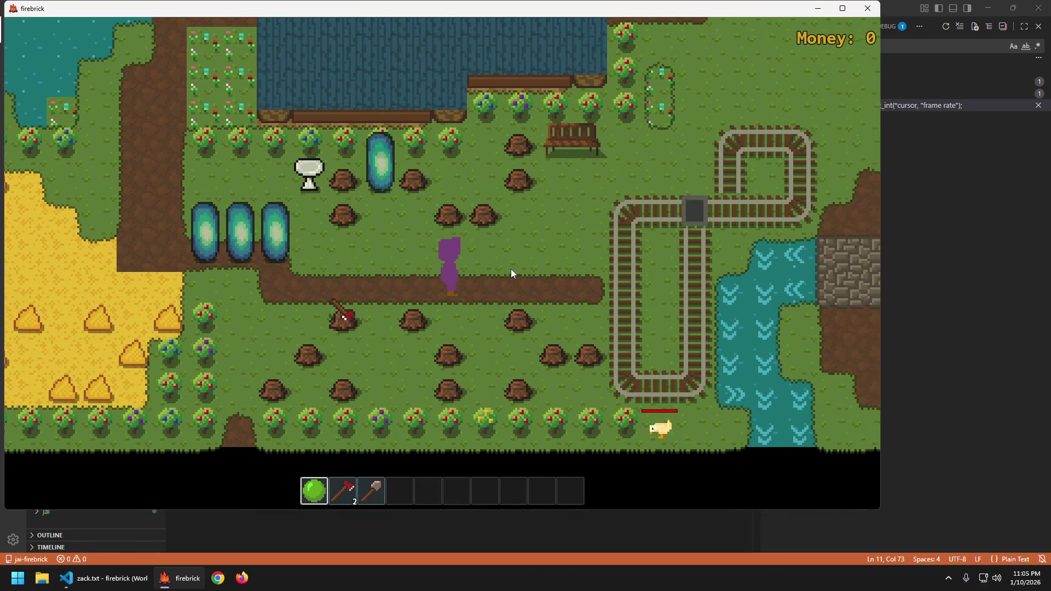
key(a)
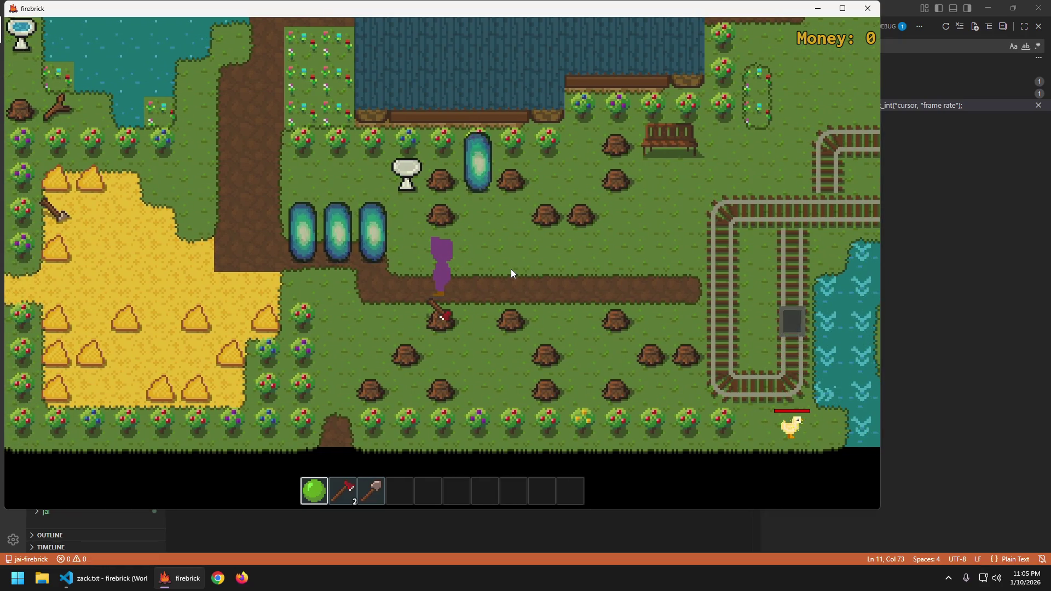
key(Escape)
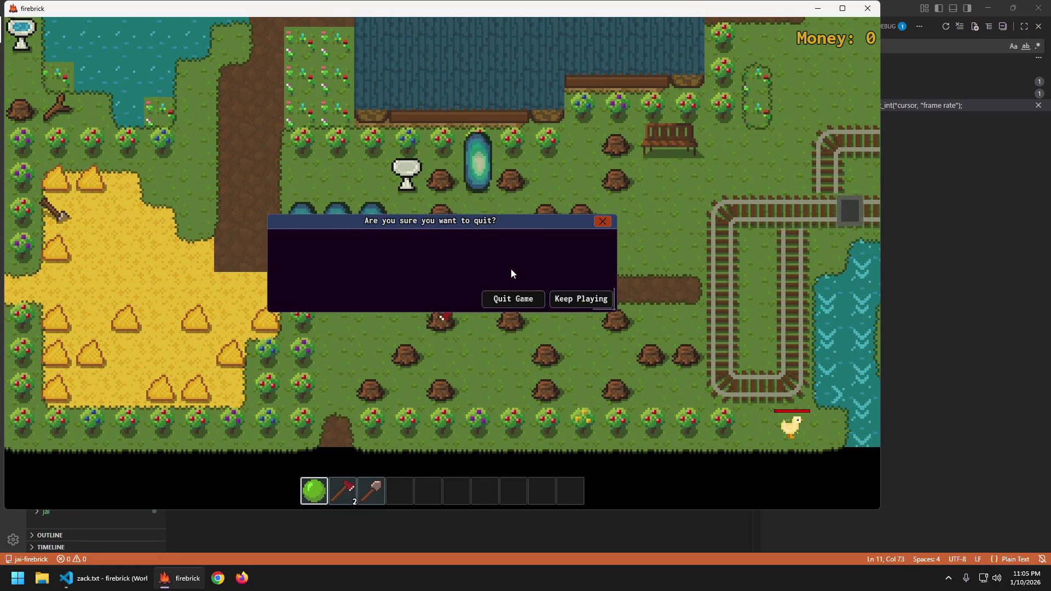
key(Return)
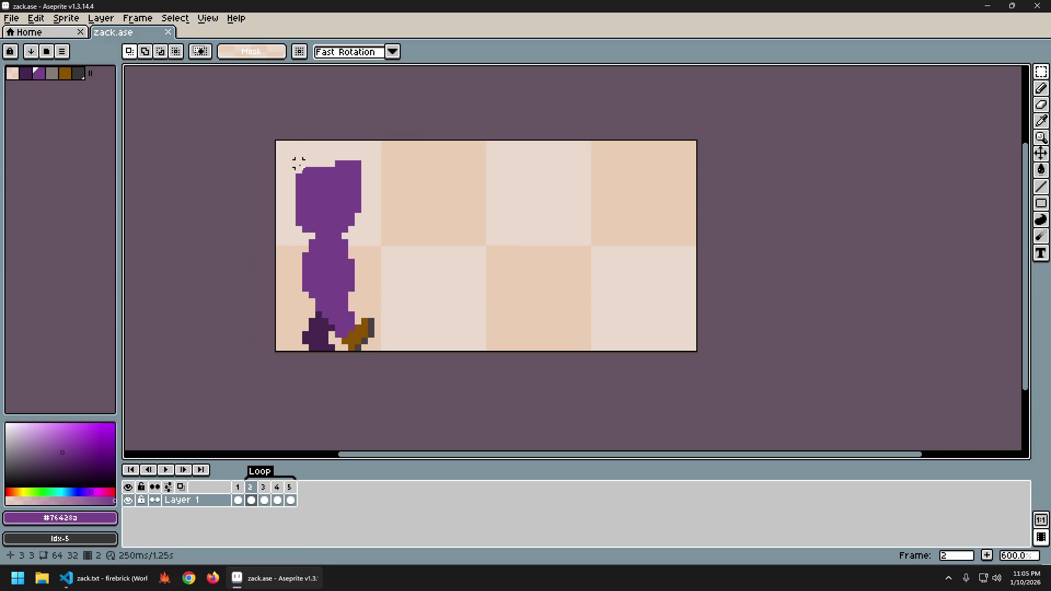
- Select Zack's feet in frame 1 and shift them left
key(Left)
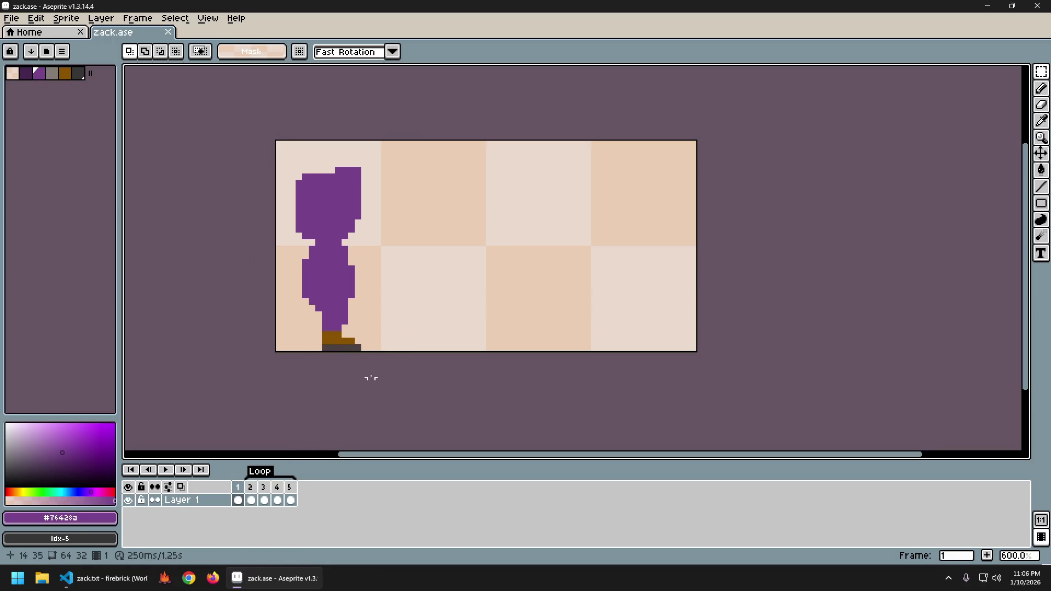
mouse_move(378, 347)
mouse_down()
mouse_move(308, 322)
mouse_move(286, 302)
mouse_up()
key(ctrl+x)
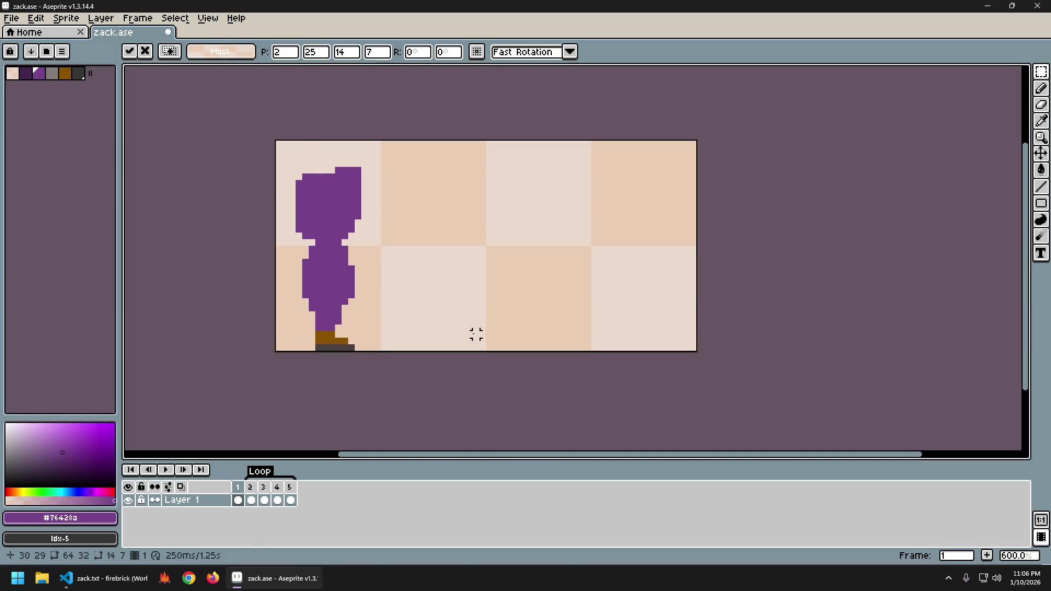
key(Right)
key(Left)
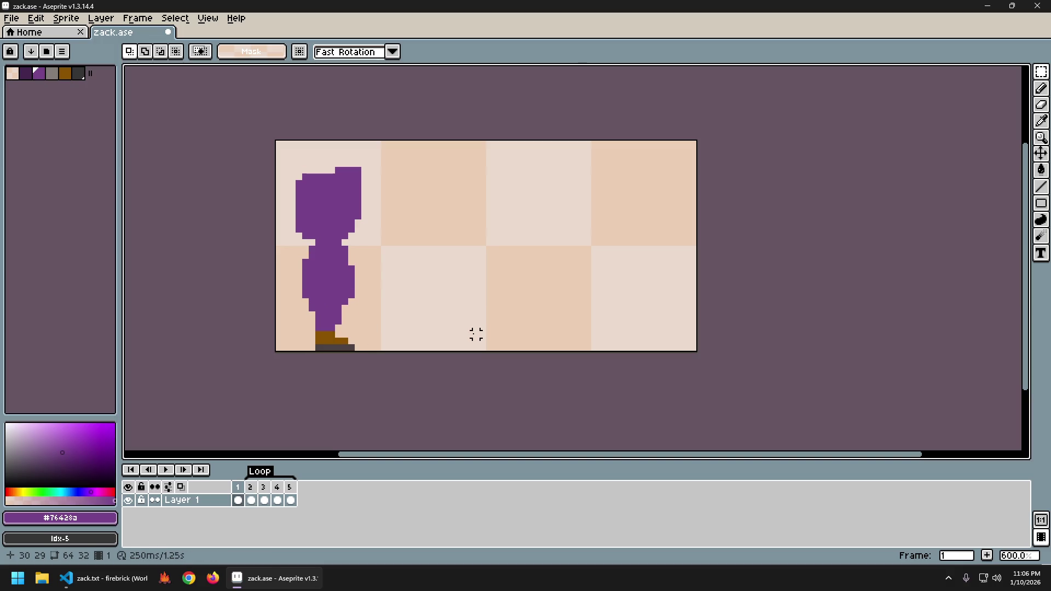
- Shift the feet left in frame 2, compare with frame 1, then undo the shift
key(Right)
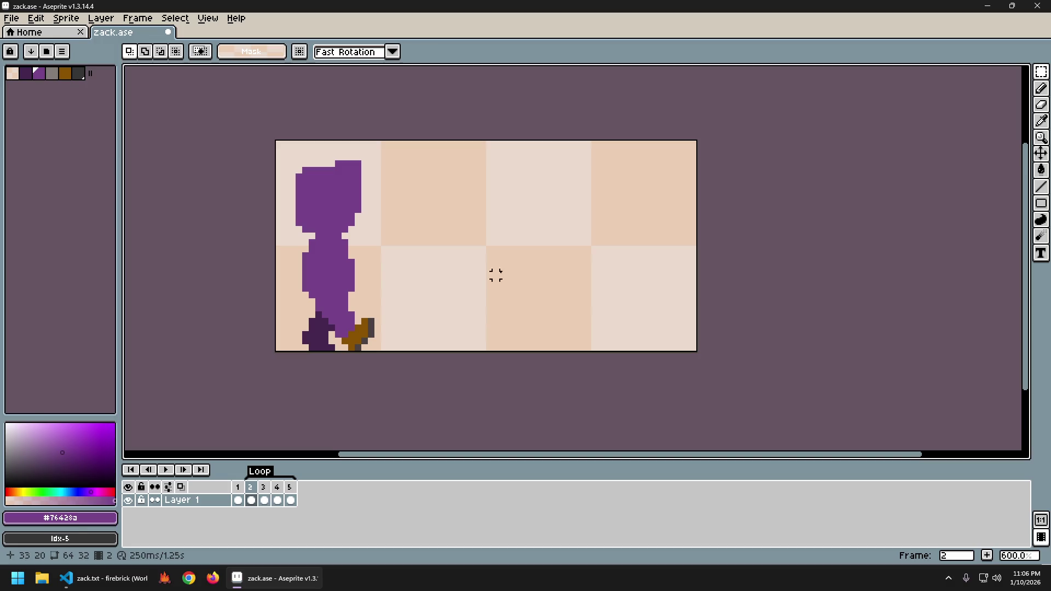
drag(408, 353, 280, 302)
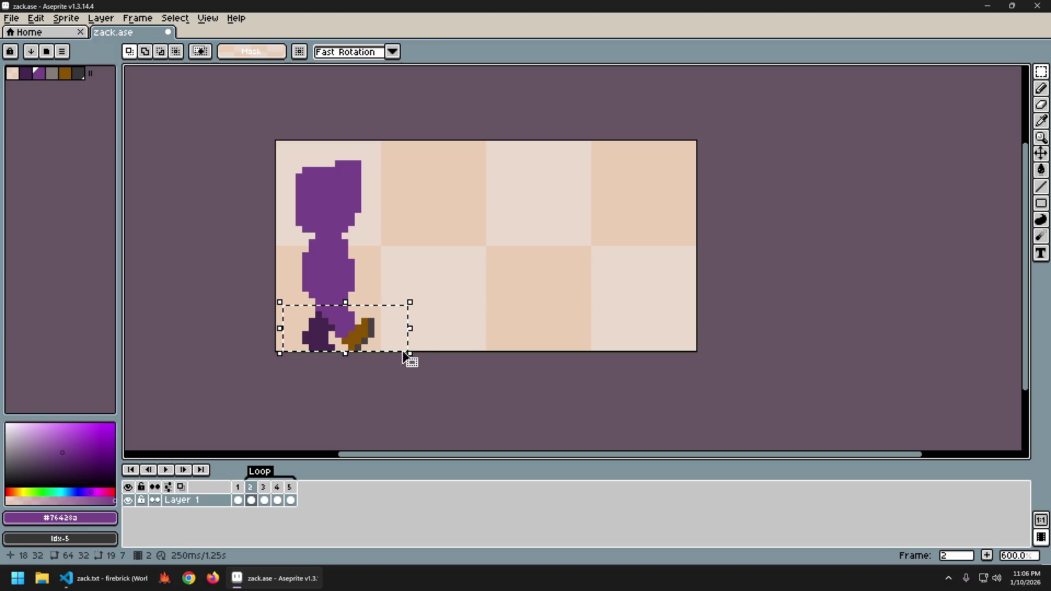
key(Left)
key(Left)
key(ctrl+d)
key(Left)
key(Right)
key(Left)
key(Right)
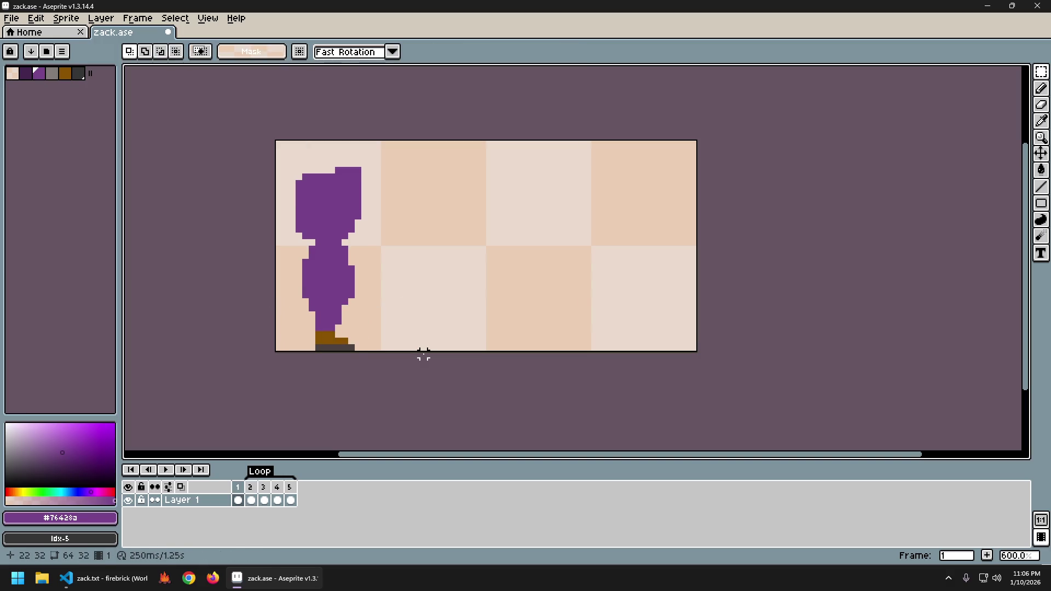
key(Left)
key(Right)
key(ctrl+z)
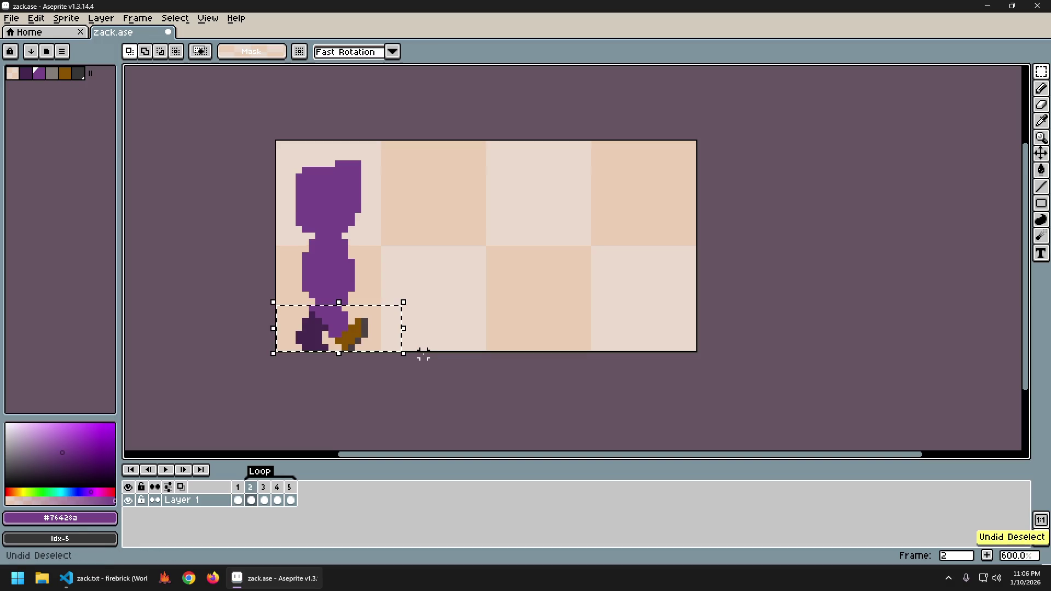
key(ctrl+z)
key(ctrl+d)
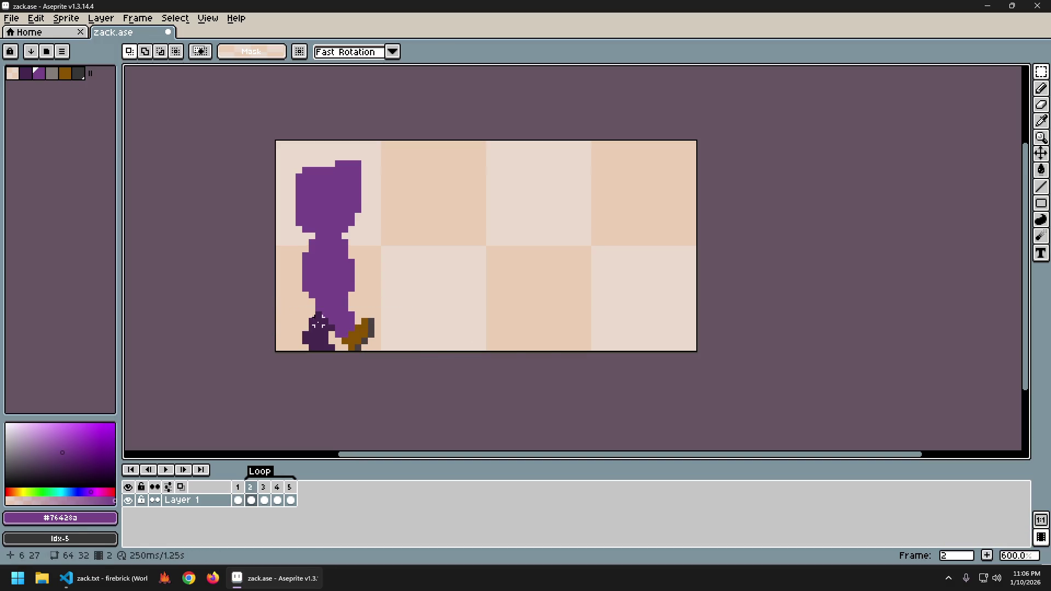
- Reselect frame 2's feet and shift them two pixels left, comparing against frame 1
drag(285, 314, 454, 366)
key(Left)
key(Left)
key(ctrl+d)
key(Left)
key(Right)
key(Left)
key(Right)
key(Left)
key(Right)
key(Left)
key(Right)
key(ctrl+z)
key(ctrl+z)
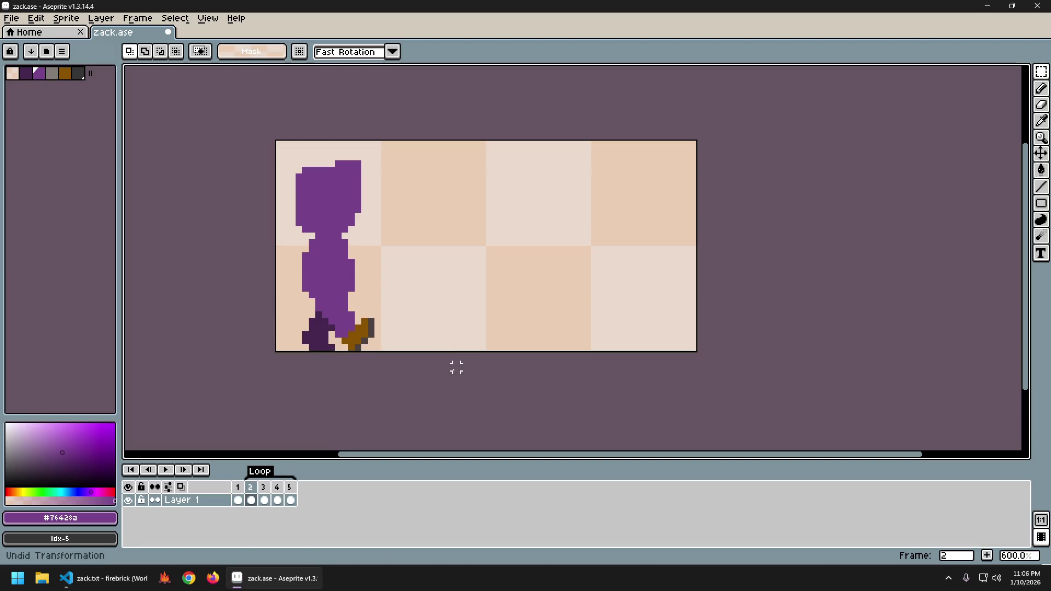
key(ctrl+y)
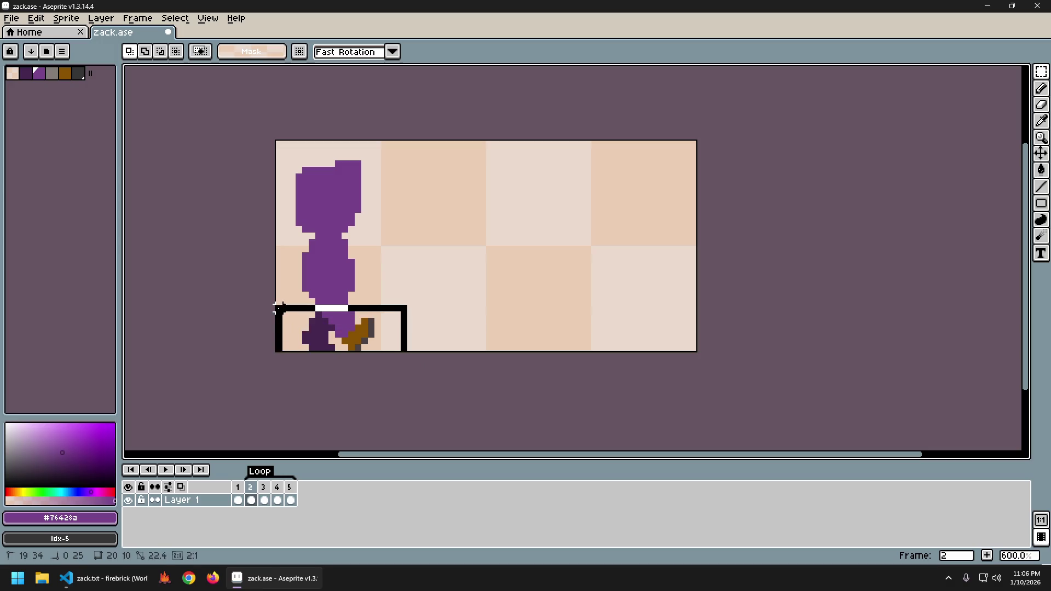
key(ctrl+y)
- Try selecting the feet in frame 3, then cancel that change
key(Left)
key(Left)
key(Right)
key(Right)
key(Right)
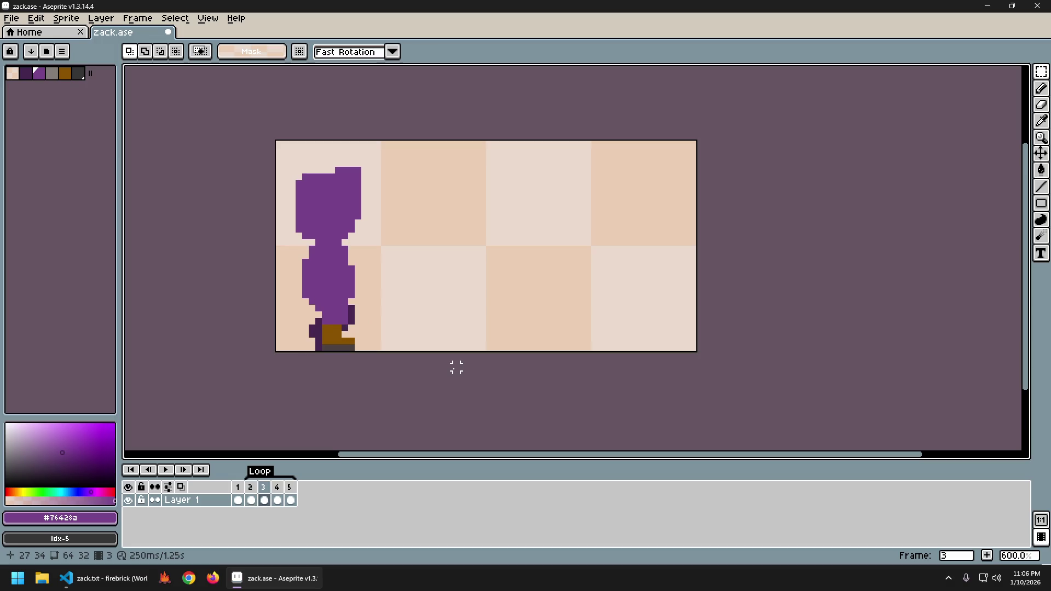
key(Left)
key(Right)
drag(357, 305, 278, 341)
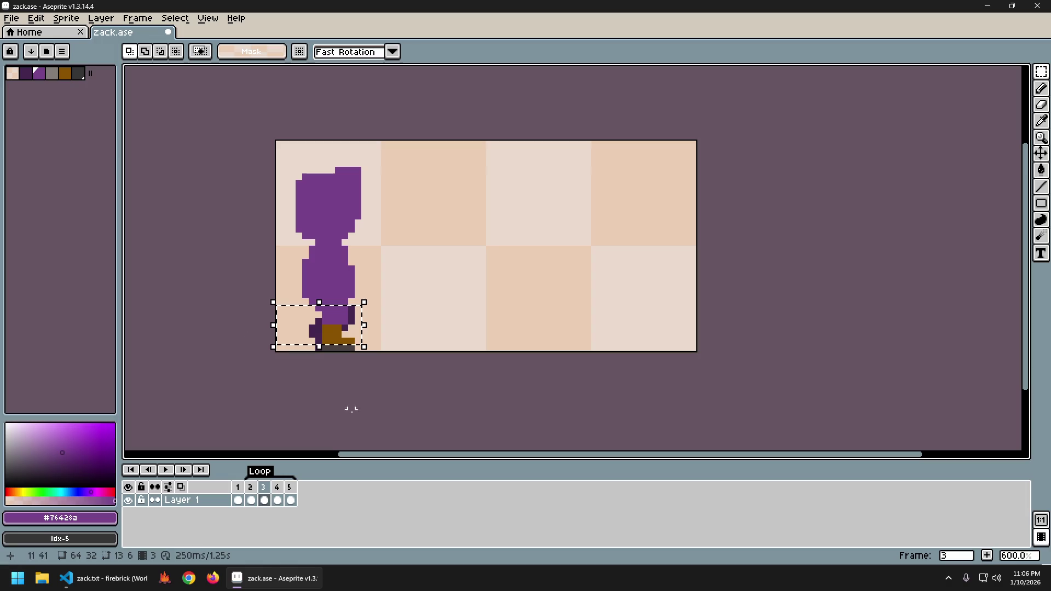
drag(355, 305, 258, 358)
key(ctrl+z)
key(Left)
key(Right)
- Nudge frame 4's feet one pixel left and compare against frame 2
key(Right)
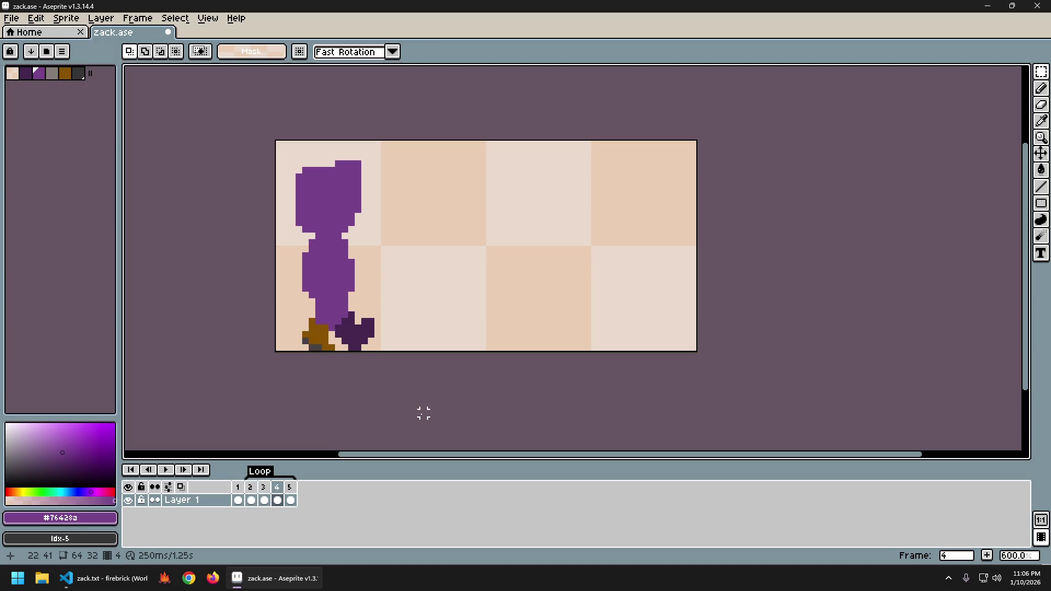
drag(298, 307, 436, 370)
key(Left)
key(ctrl+d)
key(Left)
key(Left)
key(Right)
key(Right)
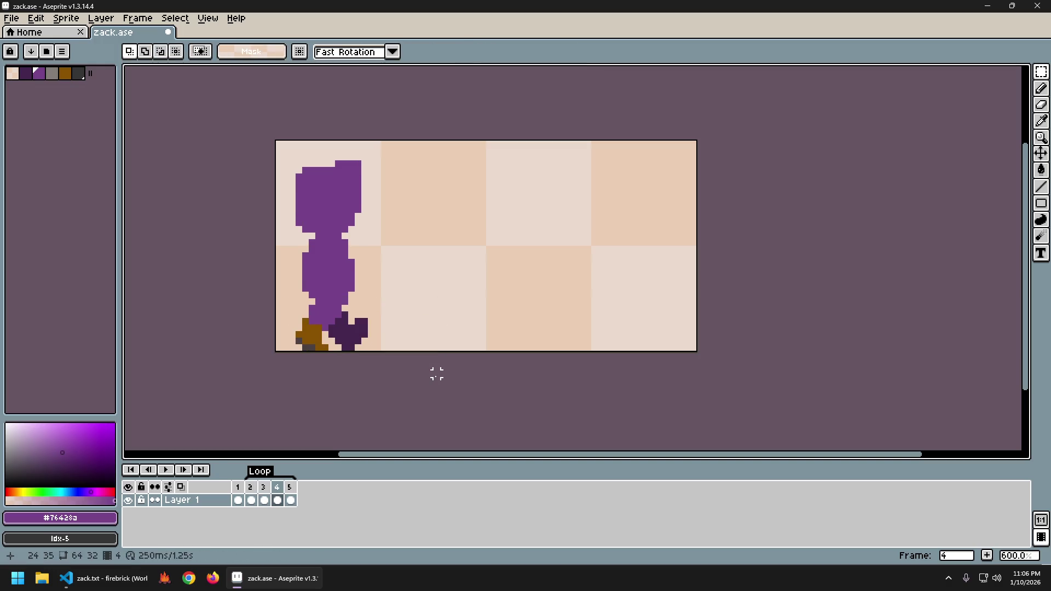
key(Right)
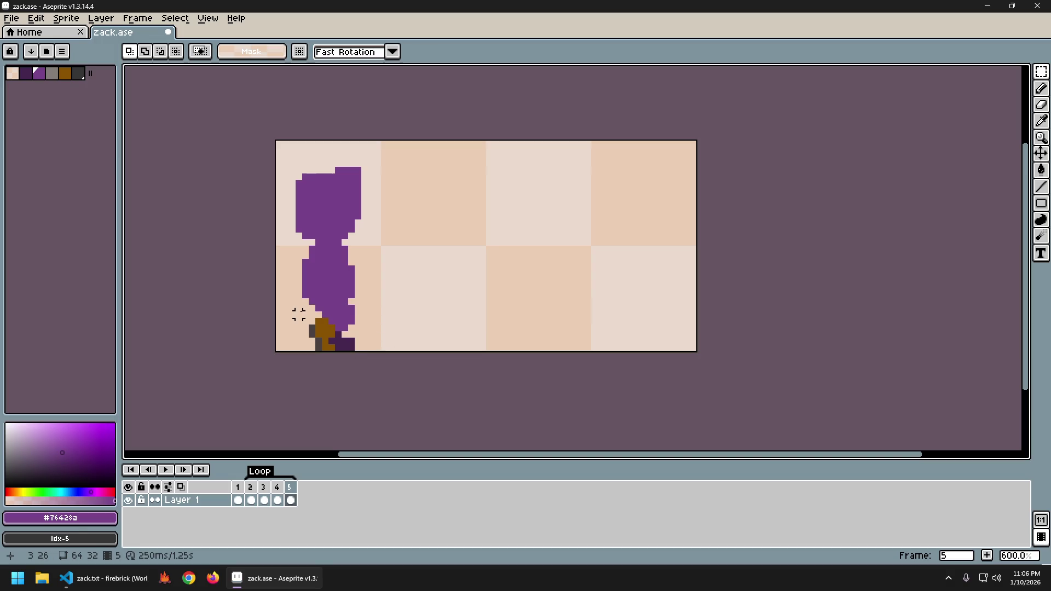
- Nudge frame 5's feet one pixel left and play the walk animation to review
drag(298, 308, 449, 370)
key(Left)
key(ctrl+d)
key(Right)
key(Right)
key(Right)
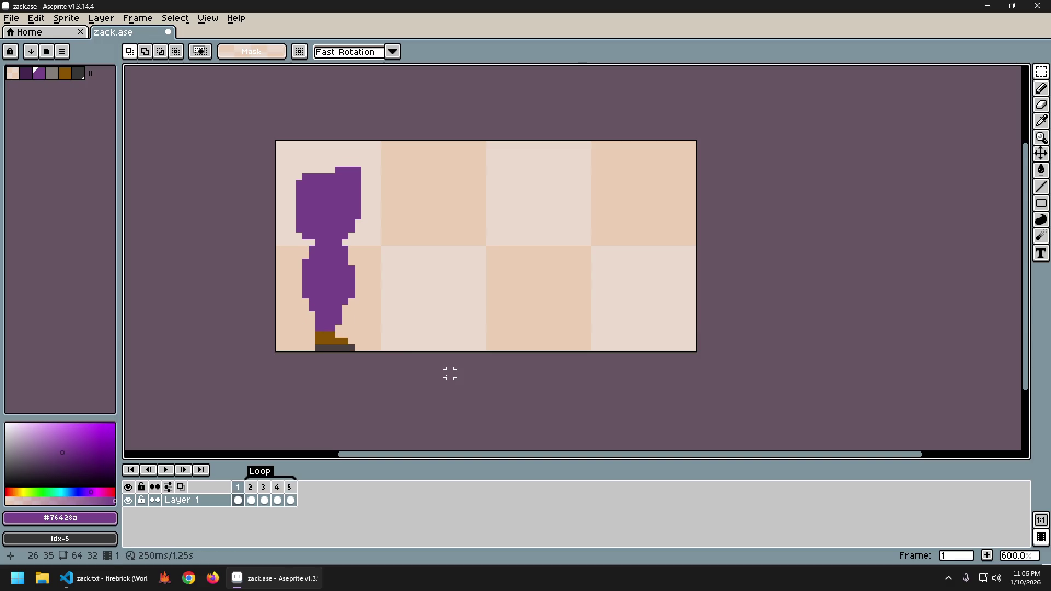
key(Return)
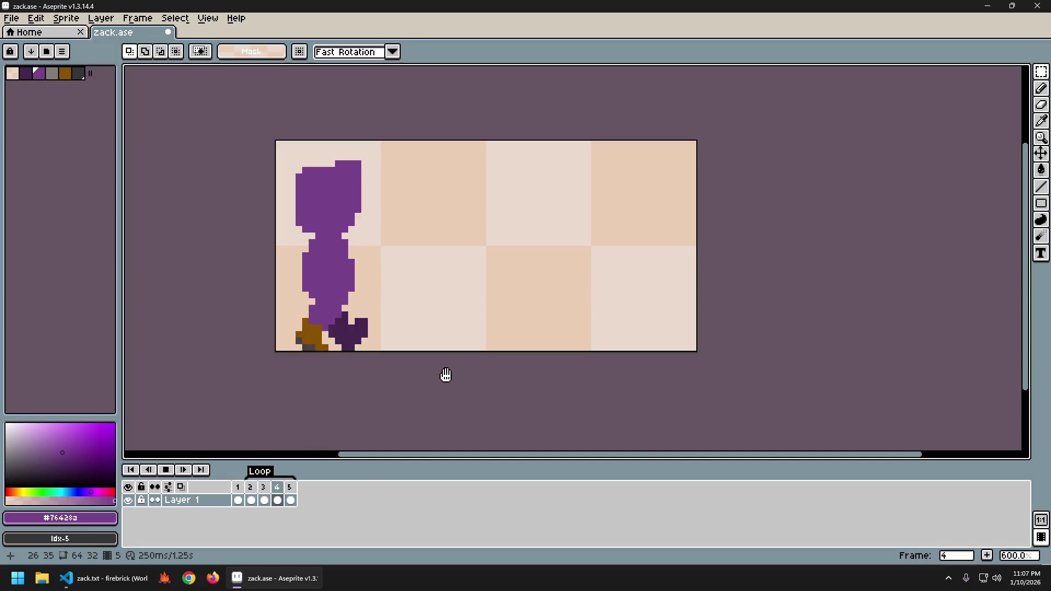
key(Return)
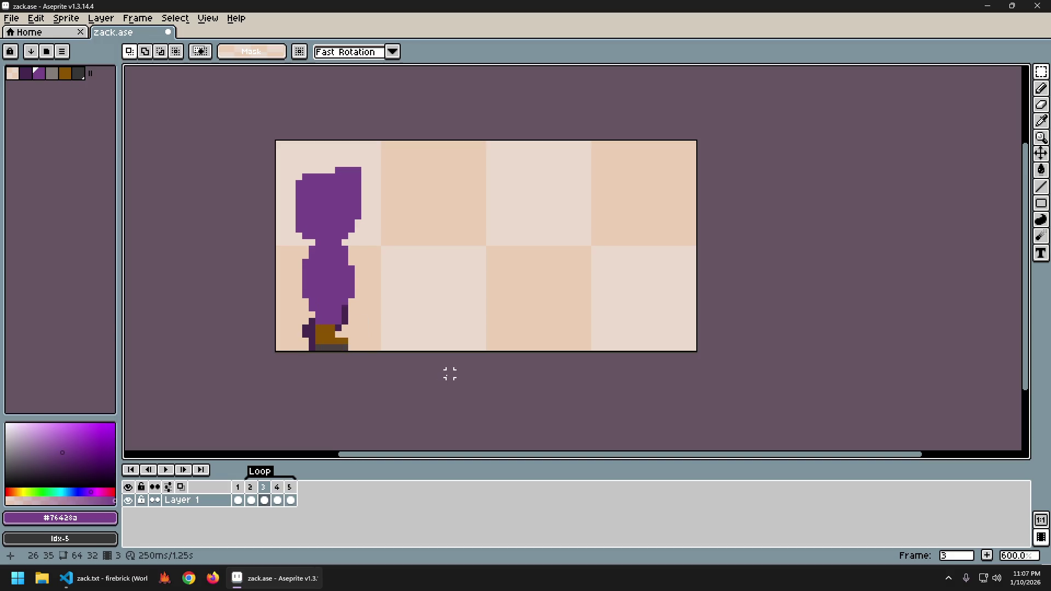
- Compare frames 2 and 3 and replay the walk cycle
key(Right)
key(Left)
key(Right)
key(Right)
key(Right)
key(Right)
key(Right)
key(Left)
key(ctrl+z)
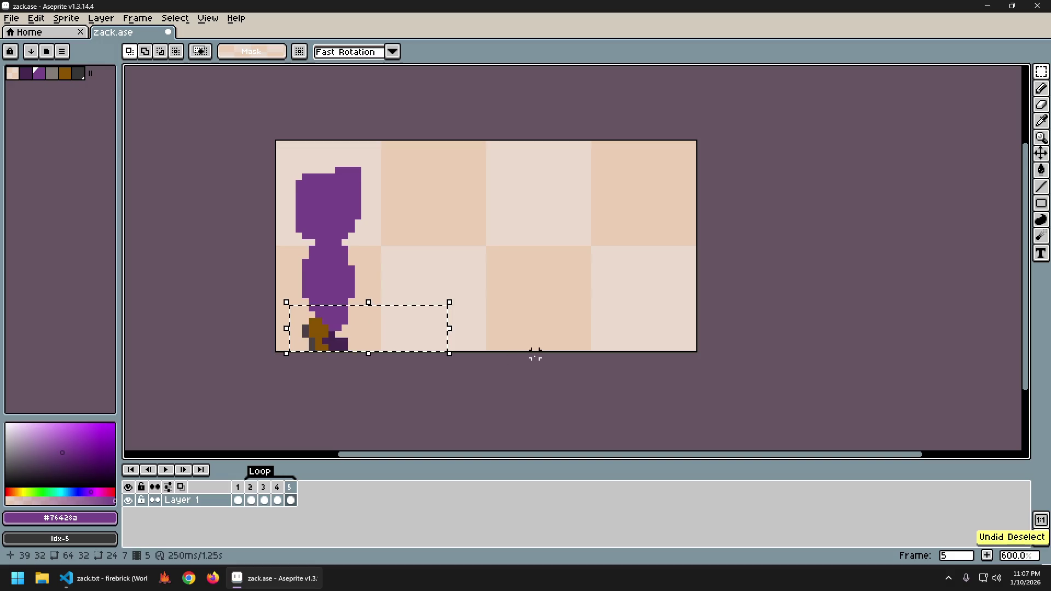
key(ctrl+y)
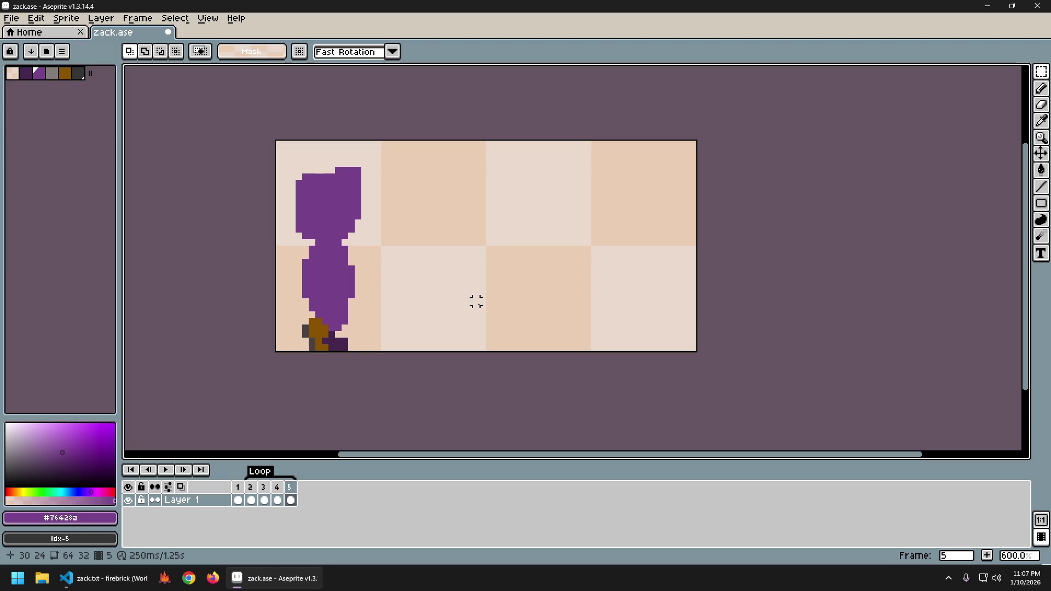
key(Return)
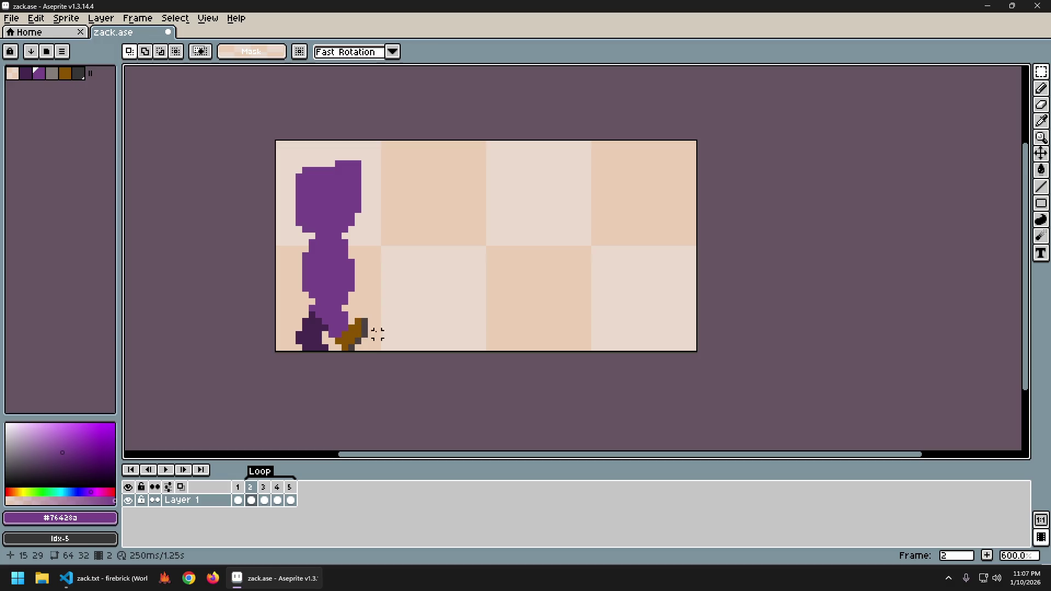
- Move the legs in frame 2 into place, replay the walk, and save zack.ase
mouse_move(291, 305)
mouse_down()
mouse_move(371, 354)
mouse_move(387, 352)
mouse_up()
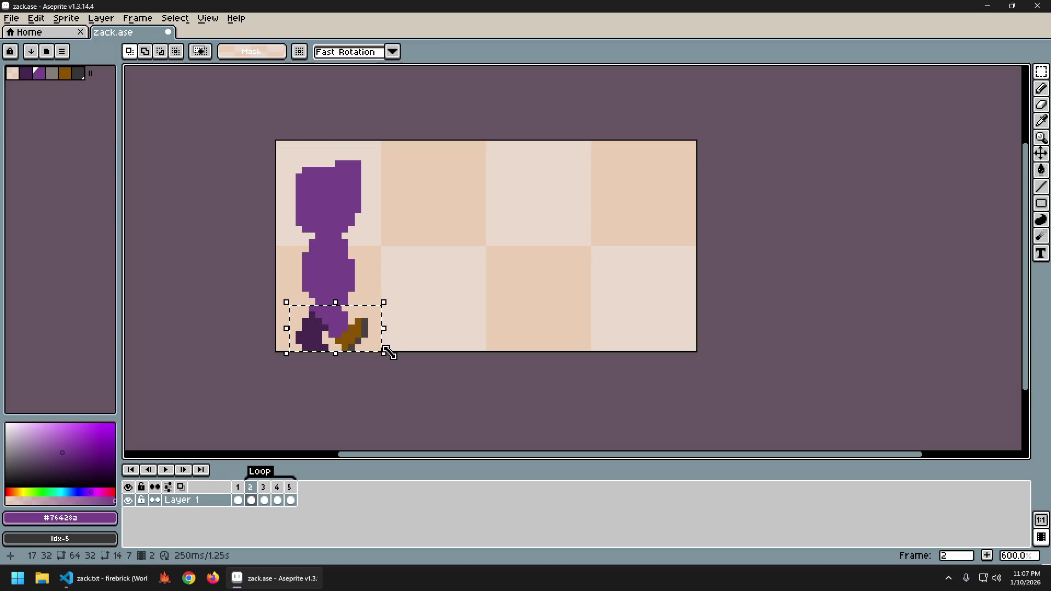
click(390, 354)
key(Return)
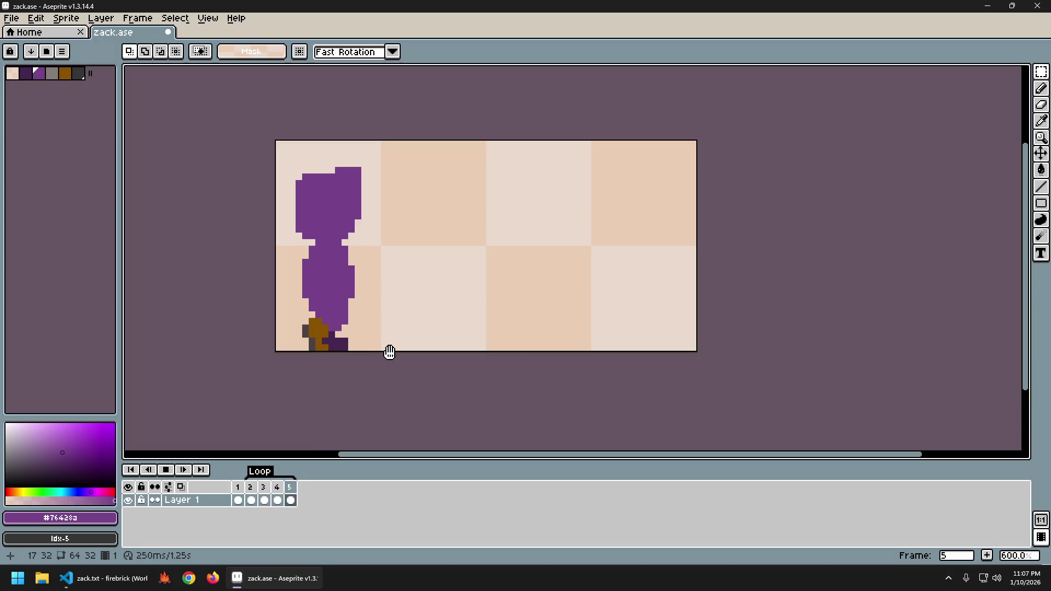
key(Return)
key(ctrl+s)
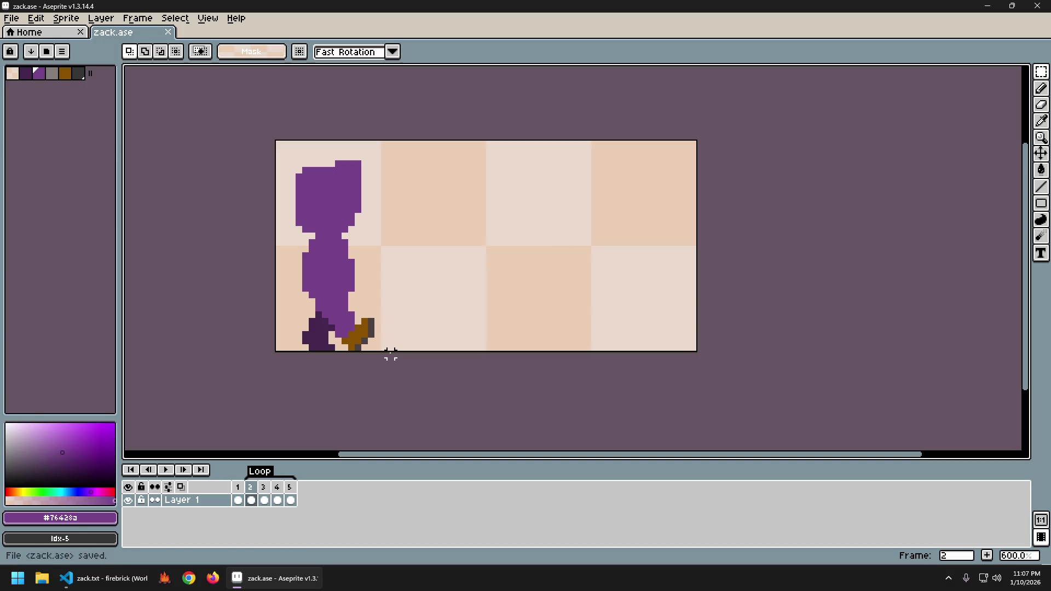
- Export the five frames as a sprite sheet to assets\img\zack_sheet.png and close the sheet
key(ctrl+e)
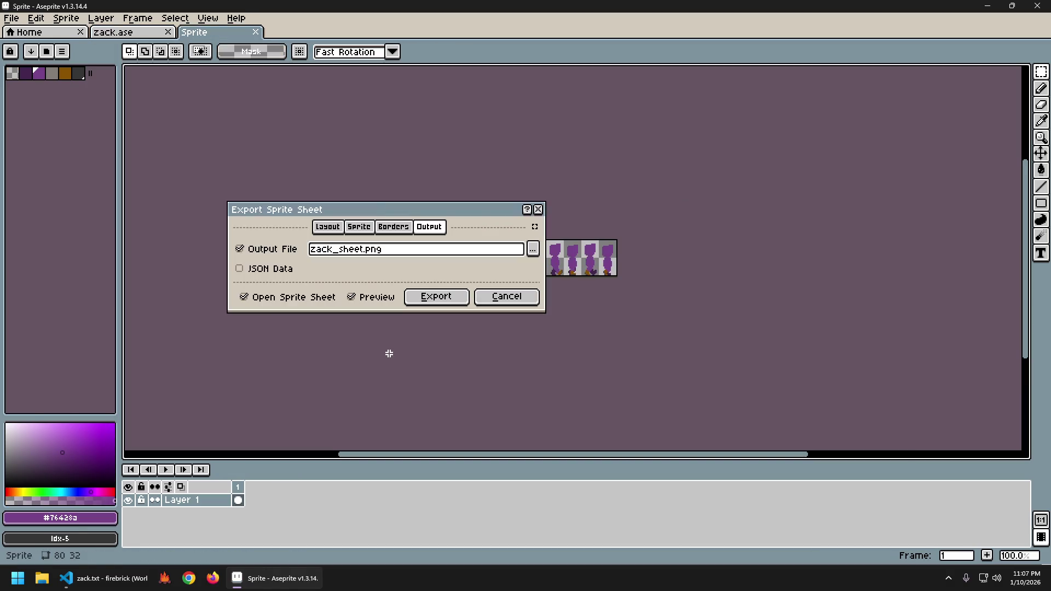
key(Return)
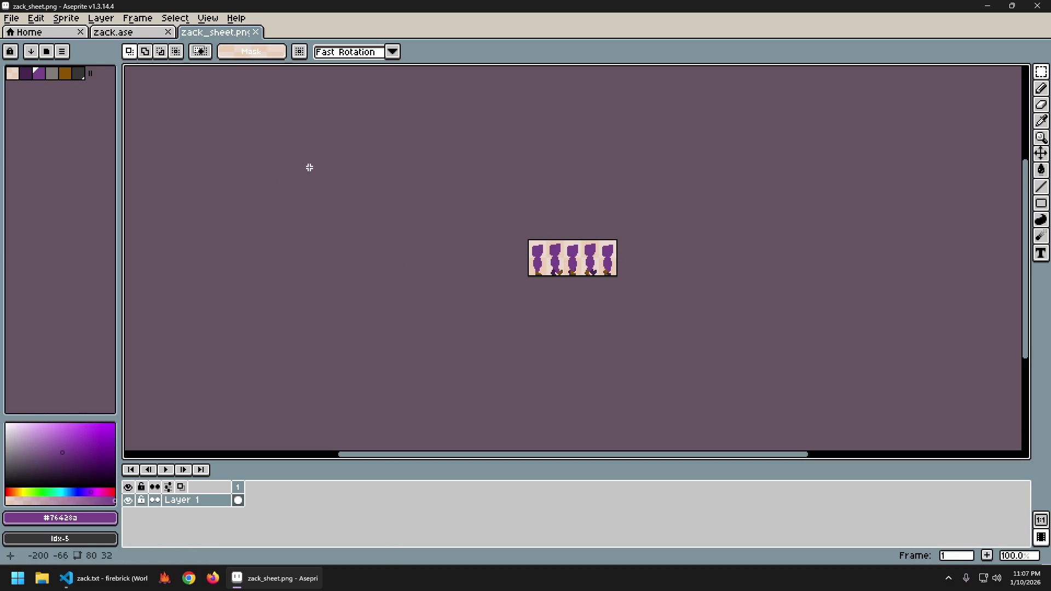
key(ctrl+alt+shift+s)
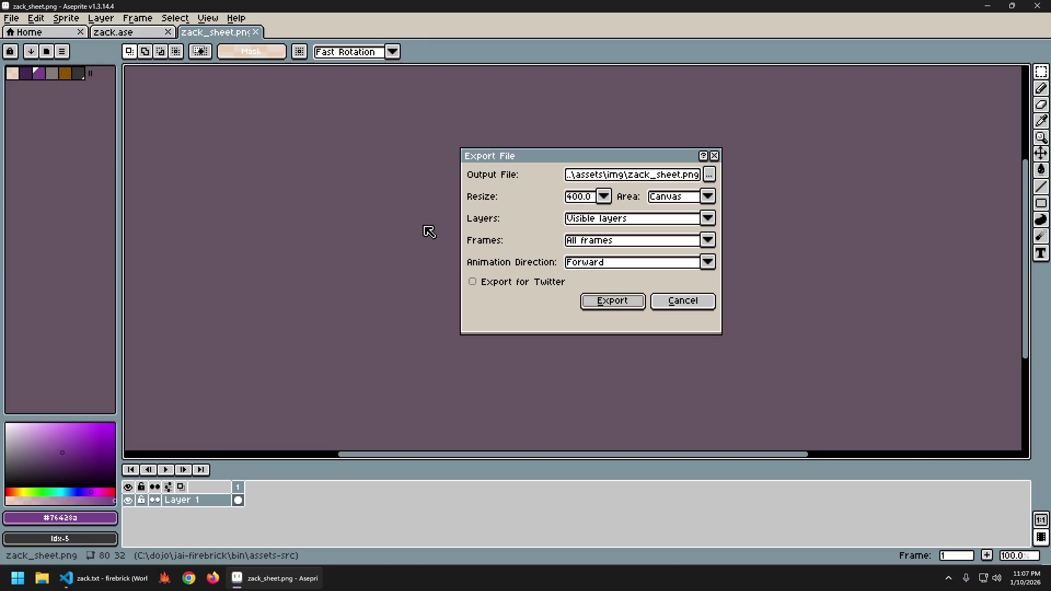
key(Return)
key(ctrl+w)
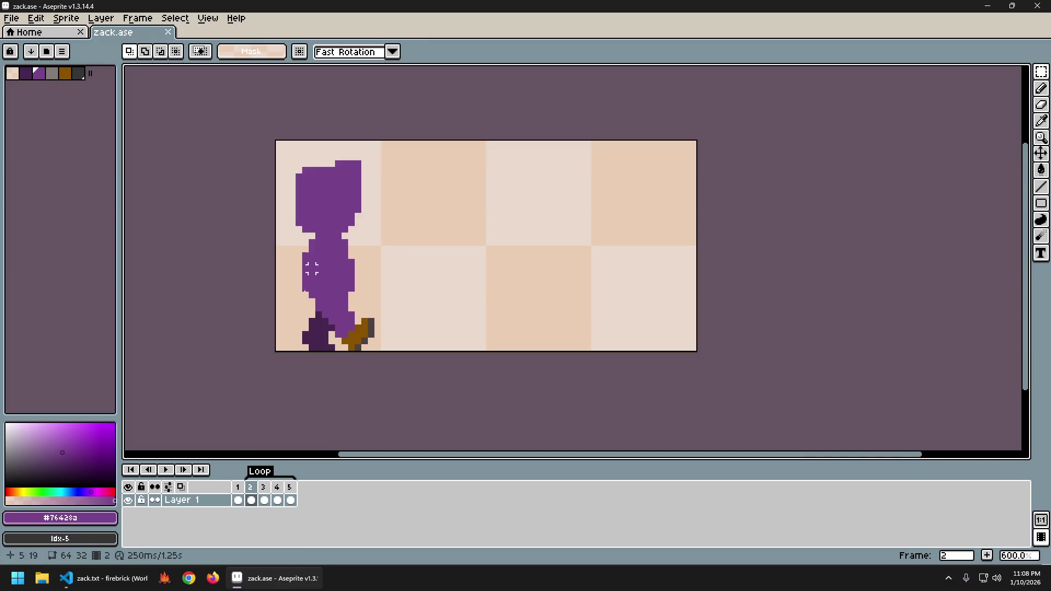
- Return to zack.txt in Visual Studio Code and build and launch the game
click(104, 578)
click(462, 312)
key(ctrl+shift+b)
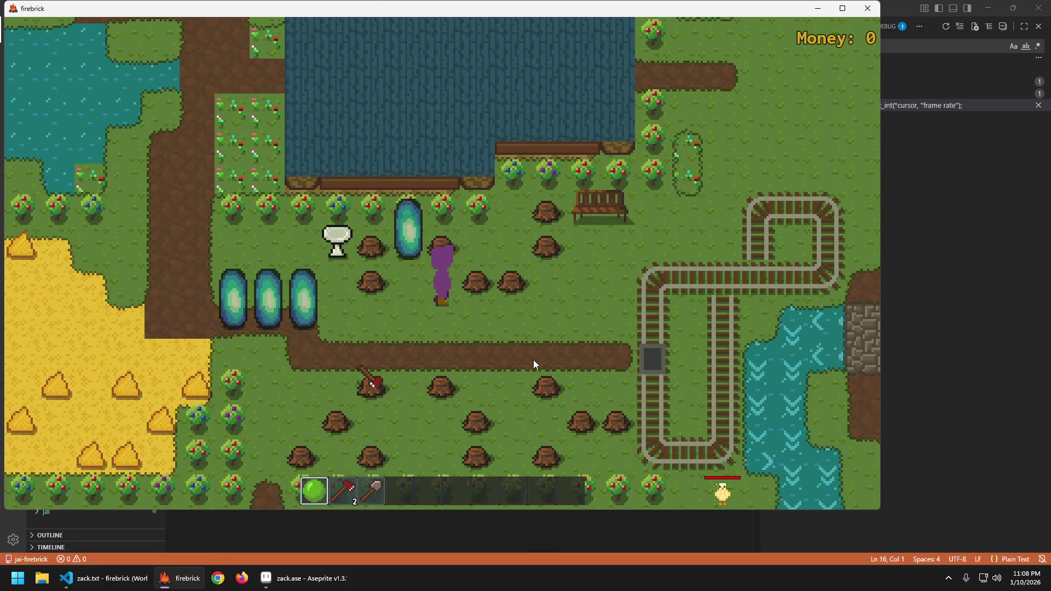
- Walk Zack down-left, then right and left along the dirt path, and quit the game
key(s)
key(a)
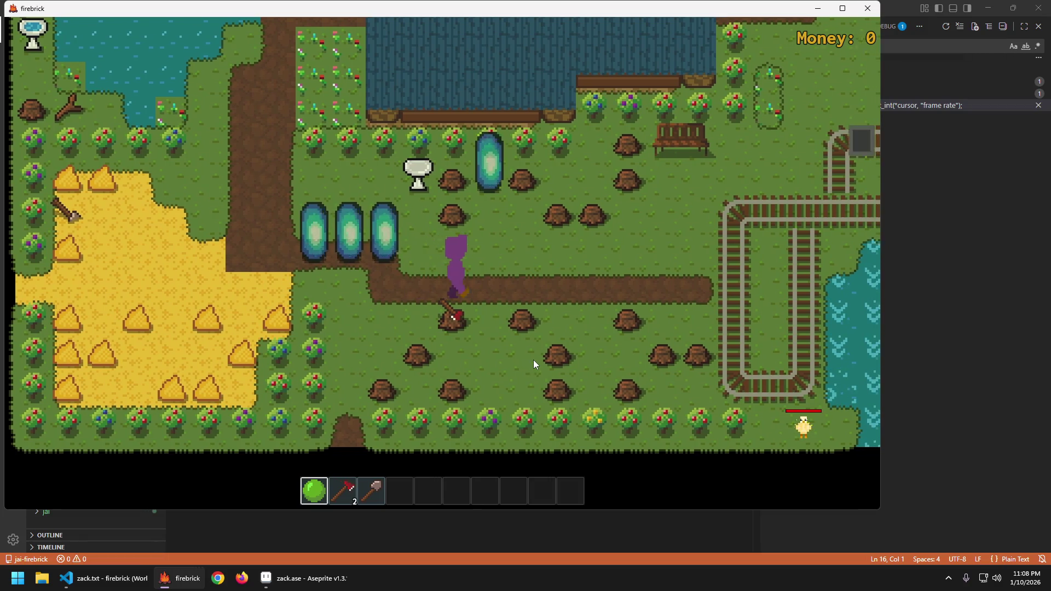
key(d)
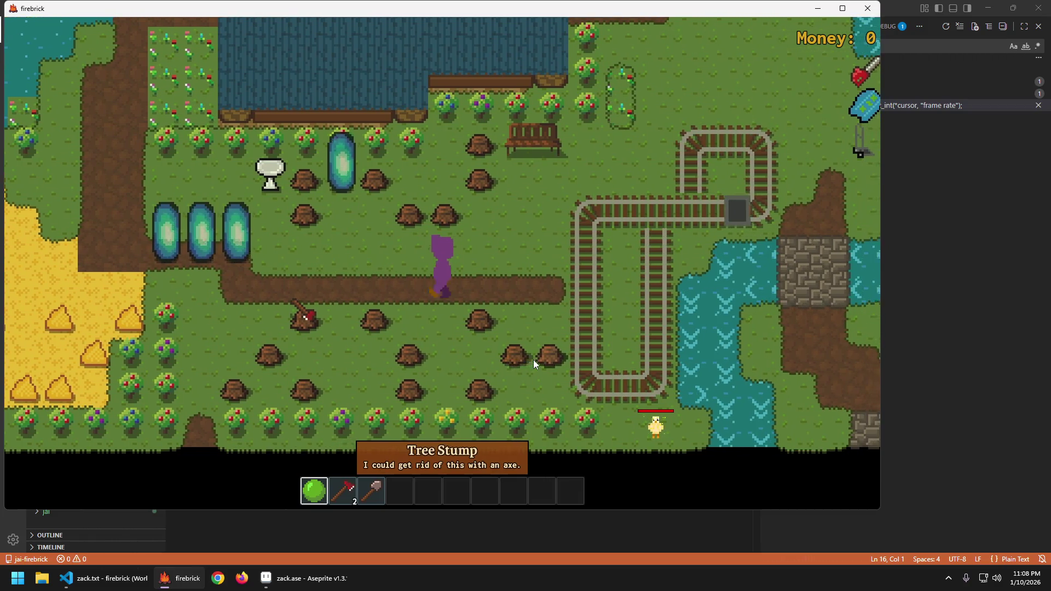
key(a)
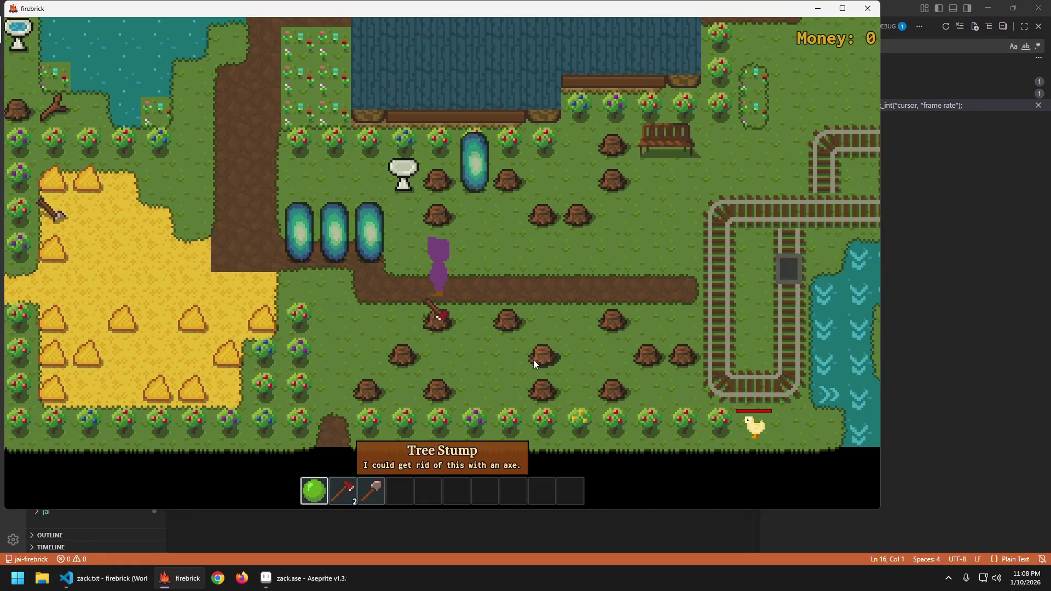
key(d)
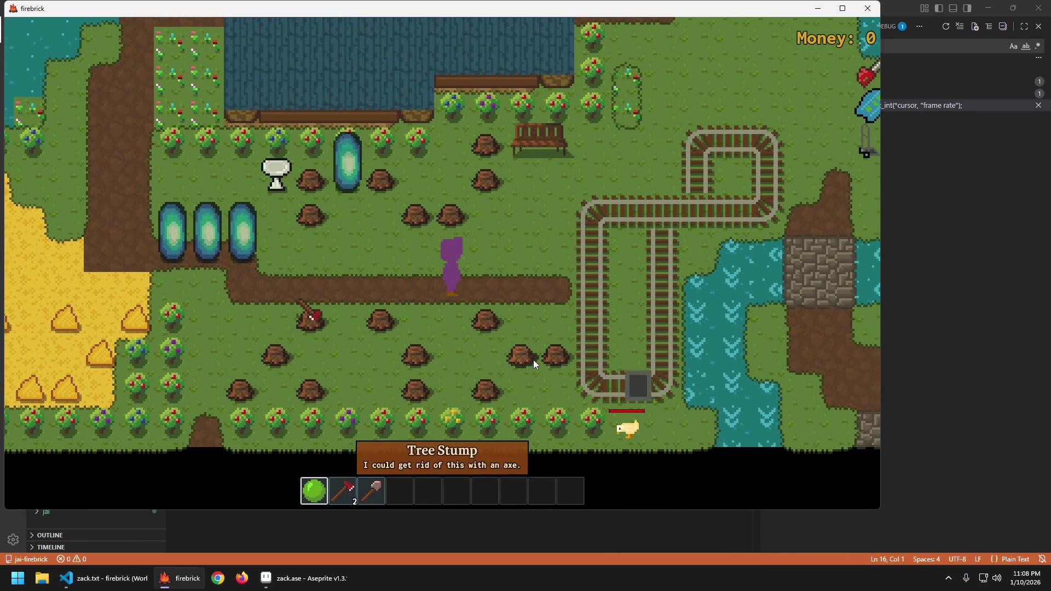
key(Escape)
key(Return)
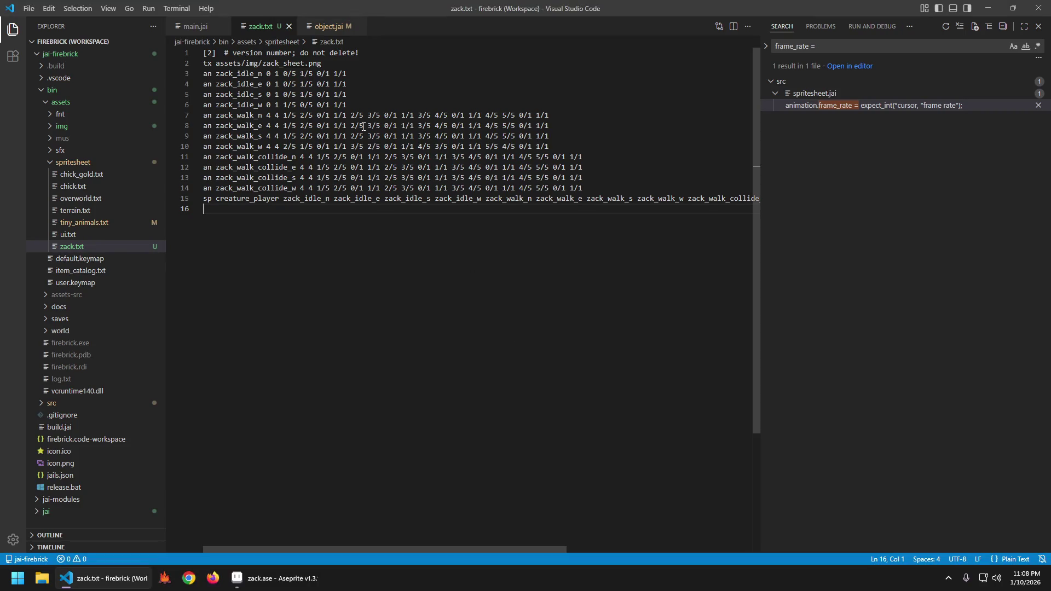
- Show object.jai's tick_object and jump to line 975, where move_cost_ticks divides frame count by frame_rate/2
click(329, 27)
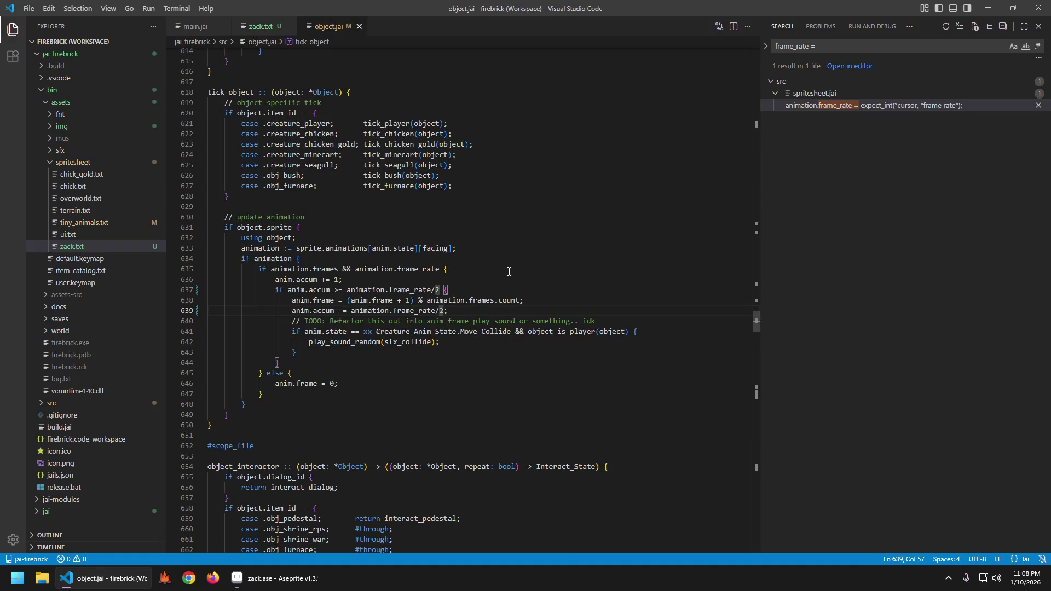
scroll(543, 278, up, 7)
scroll(533, 277, down, 4)
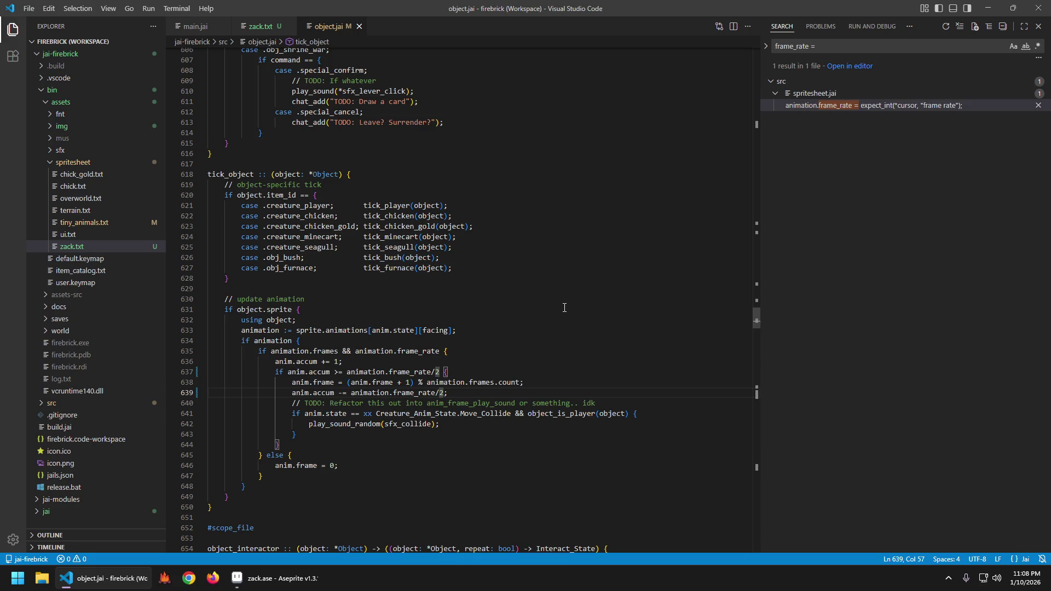
key(alt+Left)
key(alt+Left)
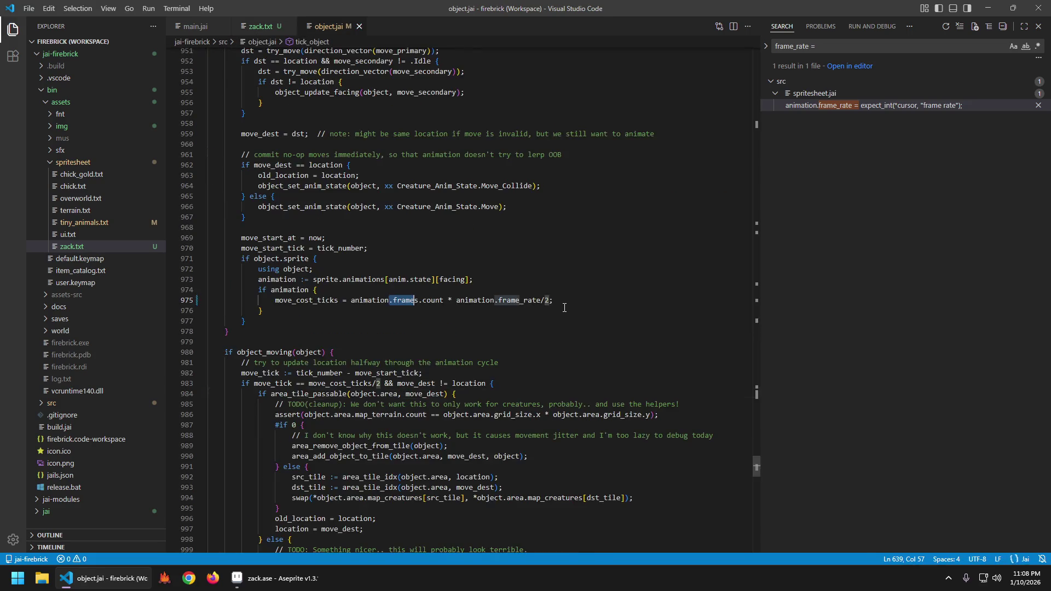
key(End)
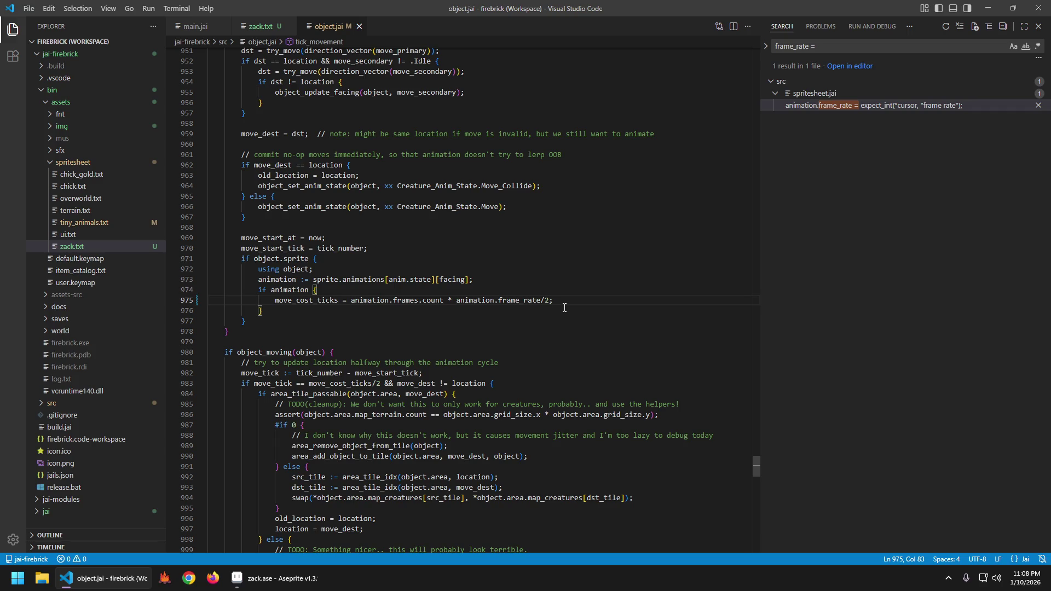
key(Home)
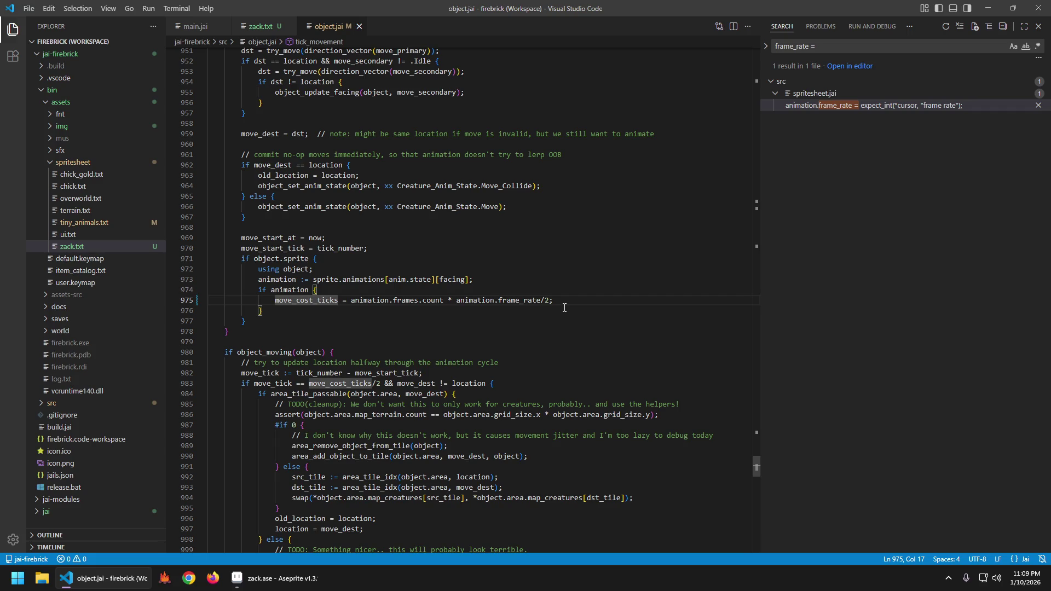
- Open spritesheet.jai and locate the 'Animation ::' struct definition
key(End)
key(Left)
key(Left)
key(Left)
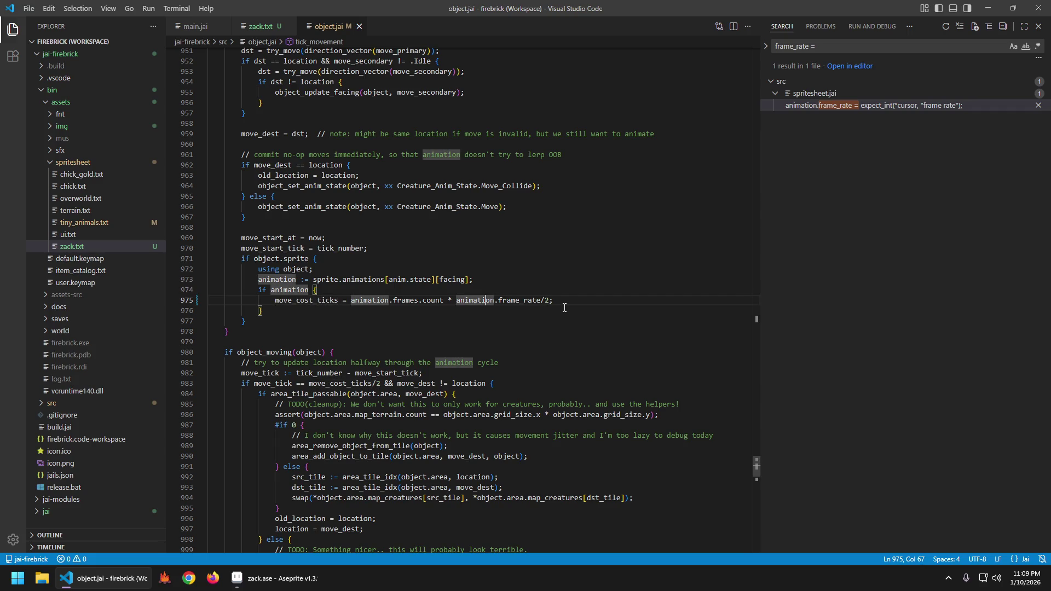
key(Up)
key(Up)
key(Home)
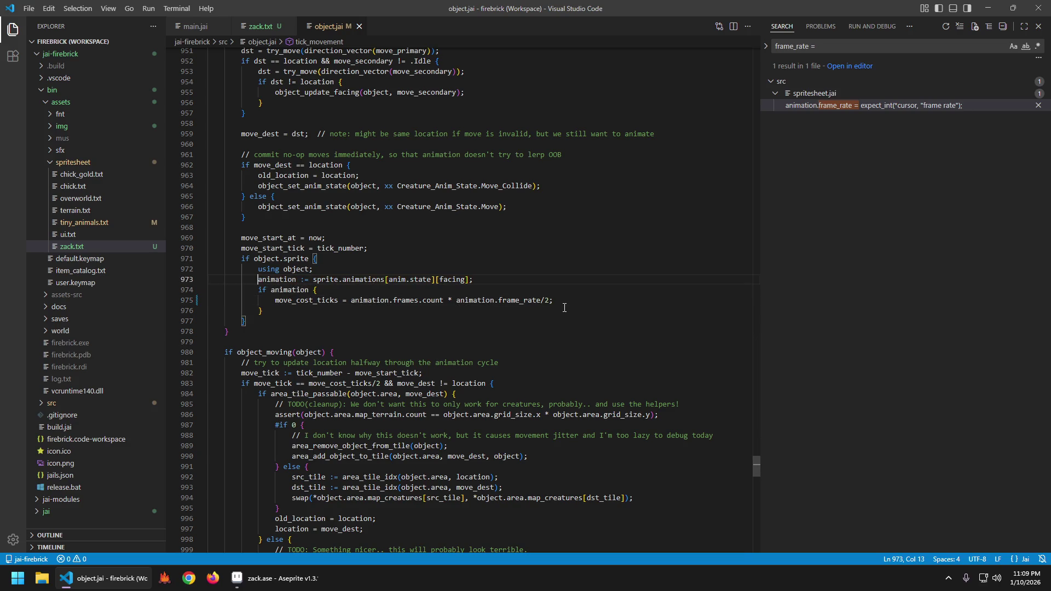
key(ctrl+p)
text(sprite)
key(Return)
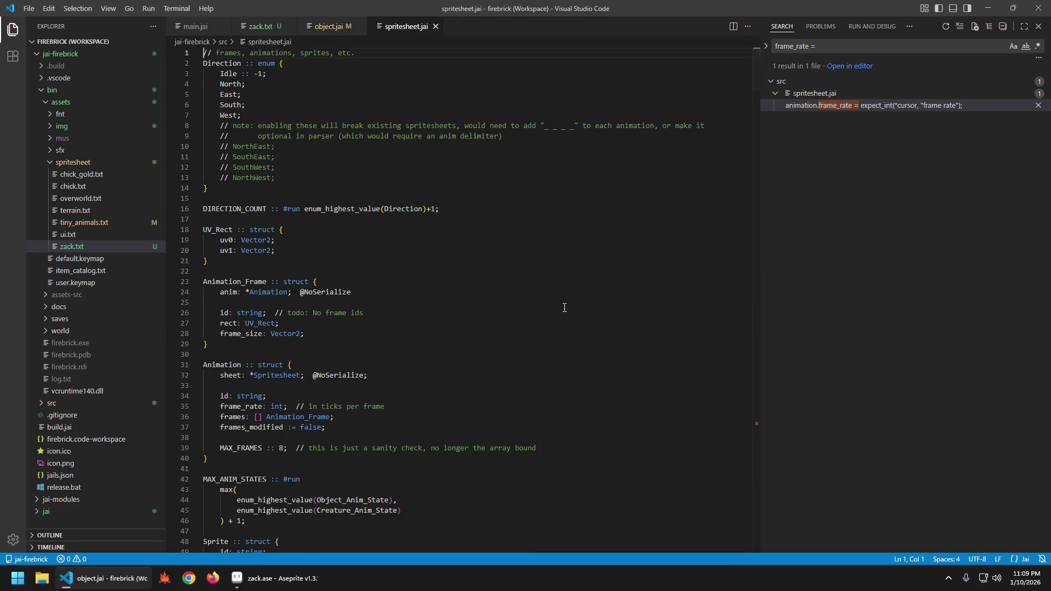
key(ctrl+f)
text(animation ::)
key(Escape)
key(Down)
key(Down)
key(Down)
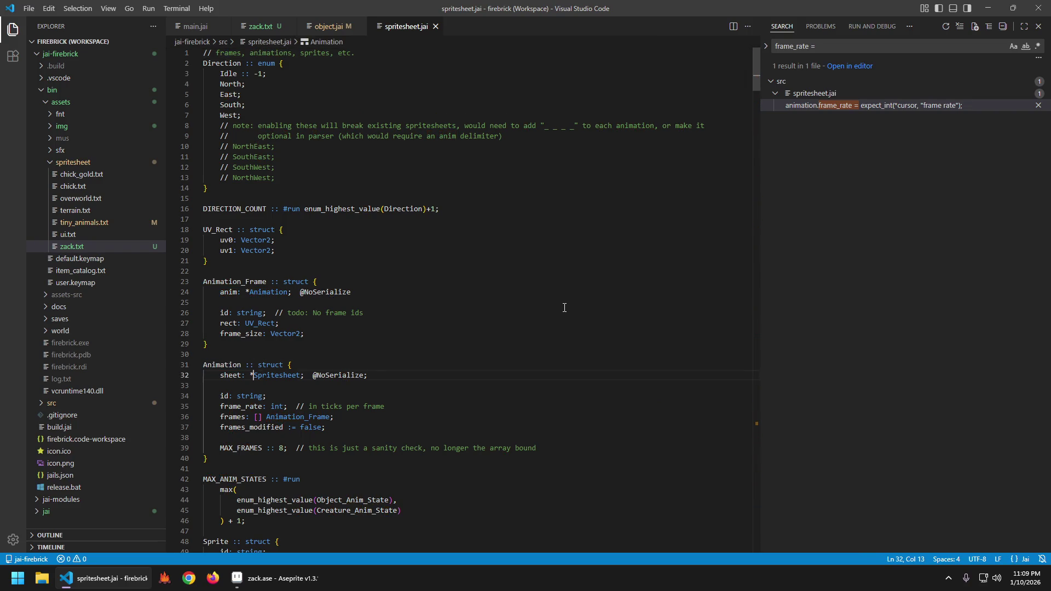
- Add an int offset field below frame_rate, lining up the frame_rate comment
key(Up)
key(Up)
key(End)
key(Return)
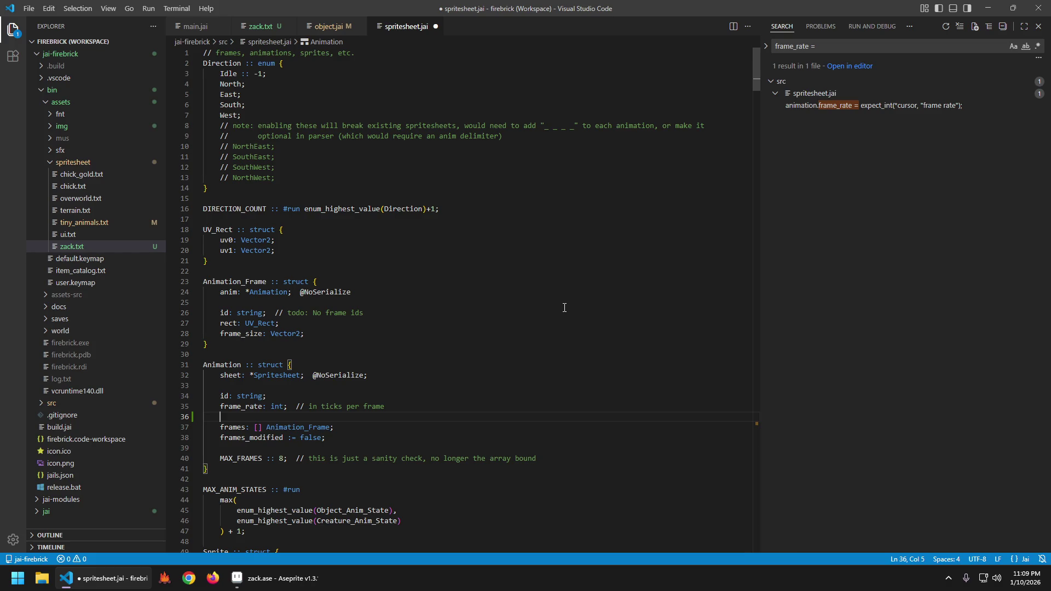
text(frame_)
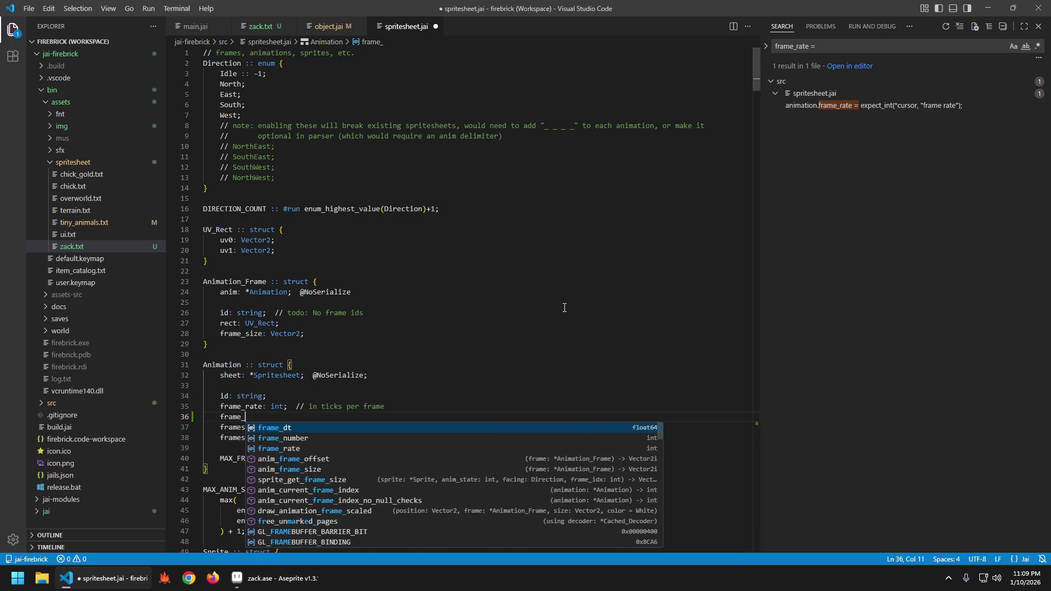
text(offsetx)
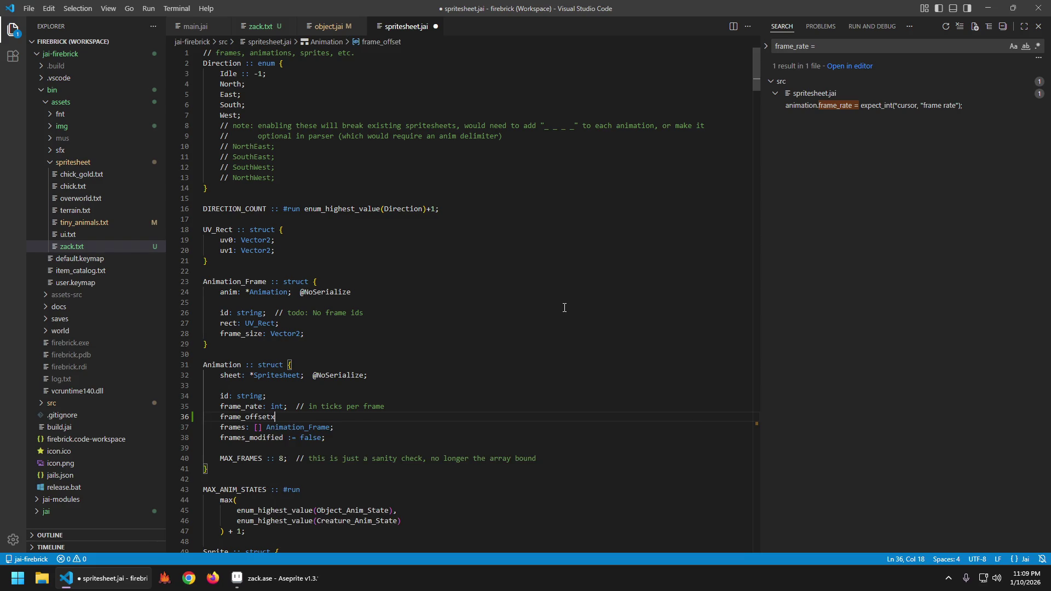
key(BackSpace)
text(_x:)
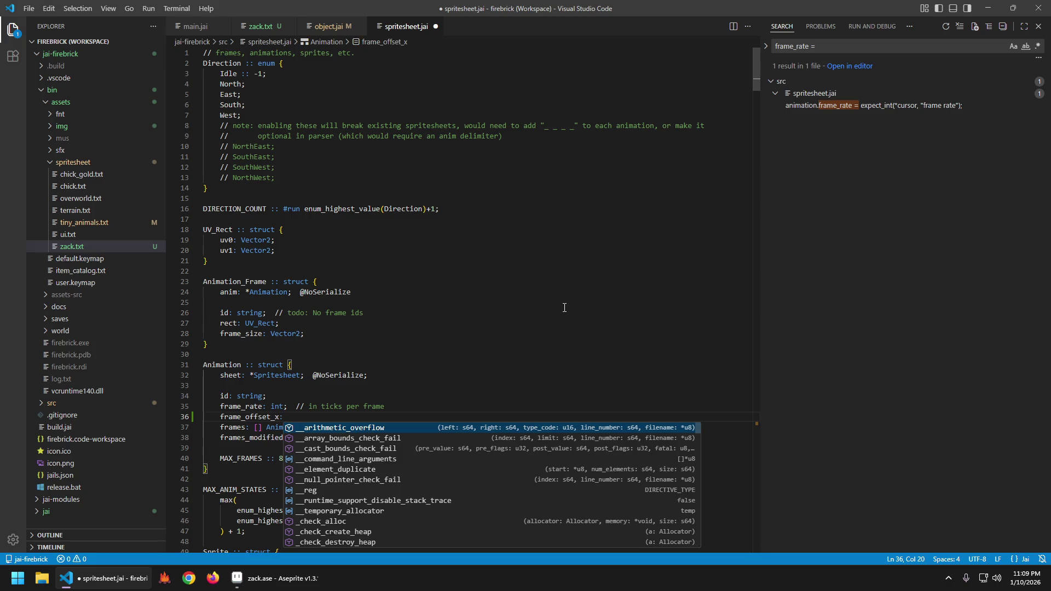
text( int;  //)
key(Up)
key(ctrl+Left)
key(ctrl+Left)
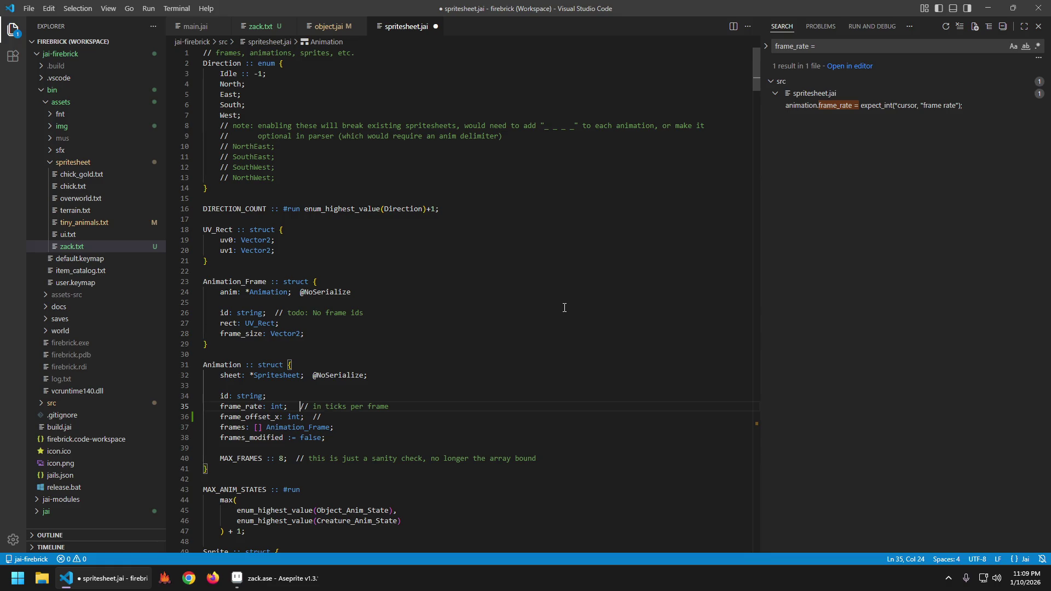
key(Down)
key(Up)
key(Down)
key(End)
- Comment the field 'x offset in pixels per frame played (same for all frames, for now)' and save
text(x offset in pixel)
key(BackSpace)
text(s per animation frame)
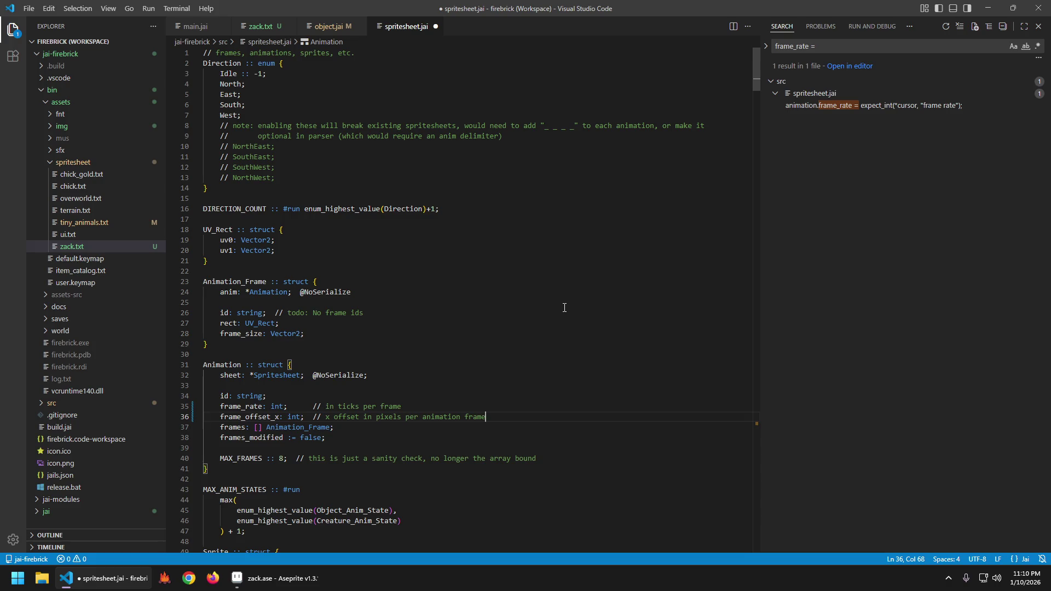
key(ctrl+BackSpace)
key(ctrl+BackSpace)
text(frame played (same for al)
text(l frames, for now)
text())
key(ctrl+s)
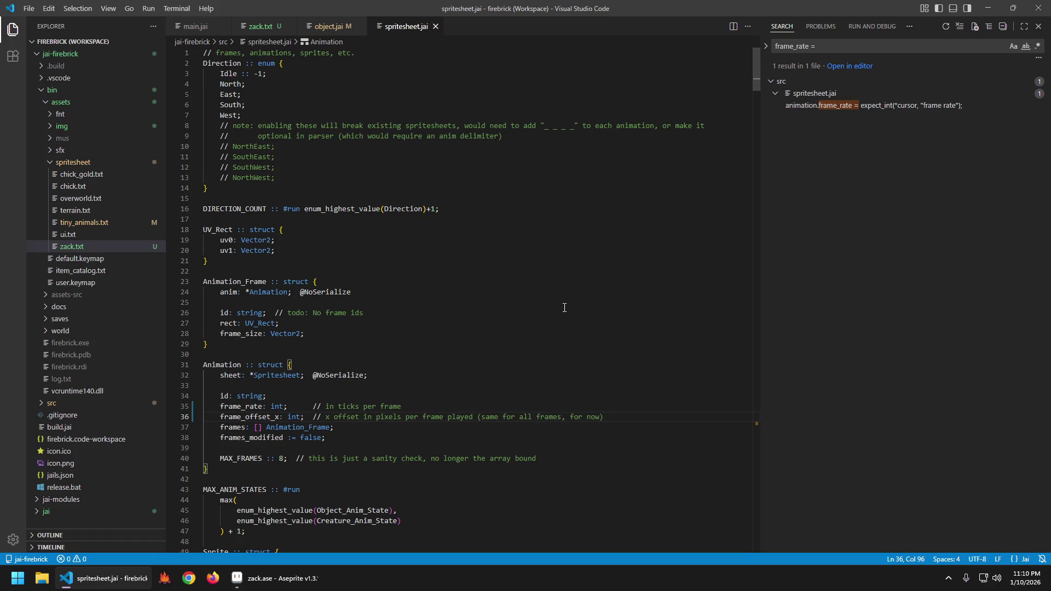
key(Home)
key(ctrl+shift+Right)
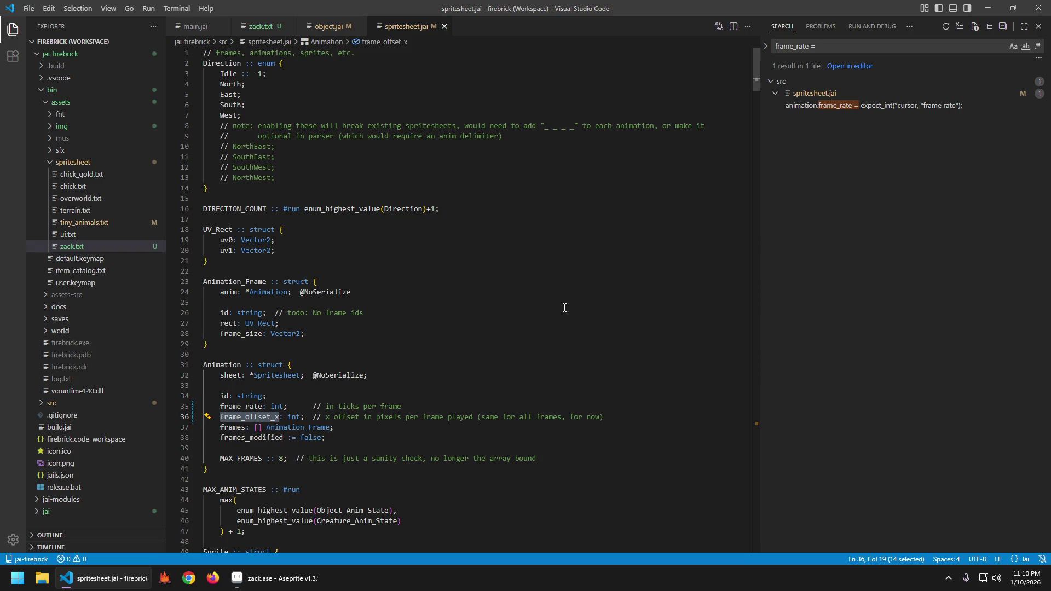
- Rename the field to tiles_to_move: int with a 'how many in-game tiles' comment
key(ctrl+shift+Right)
key(ctrl+shift+Right)
text(tiles_to_)
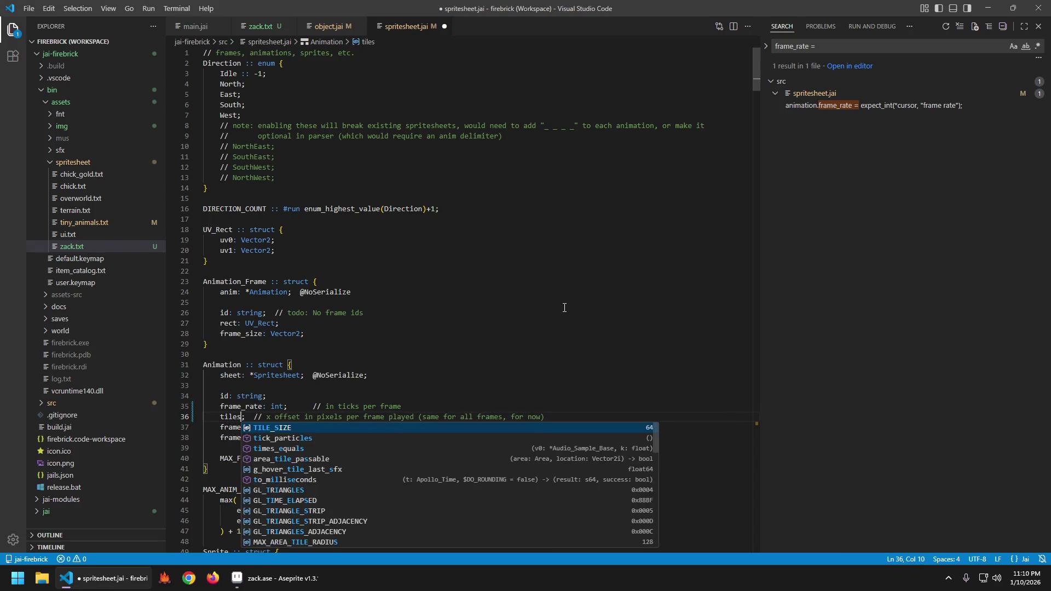
text(move: int)
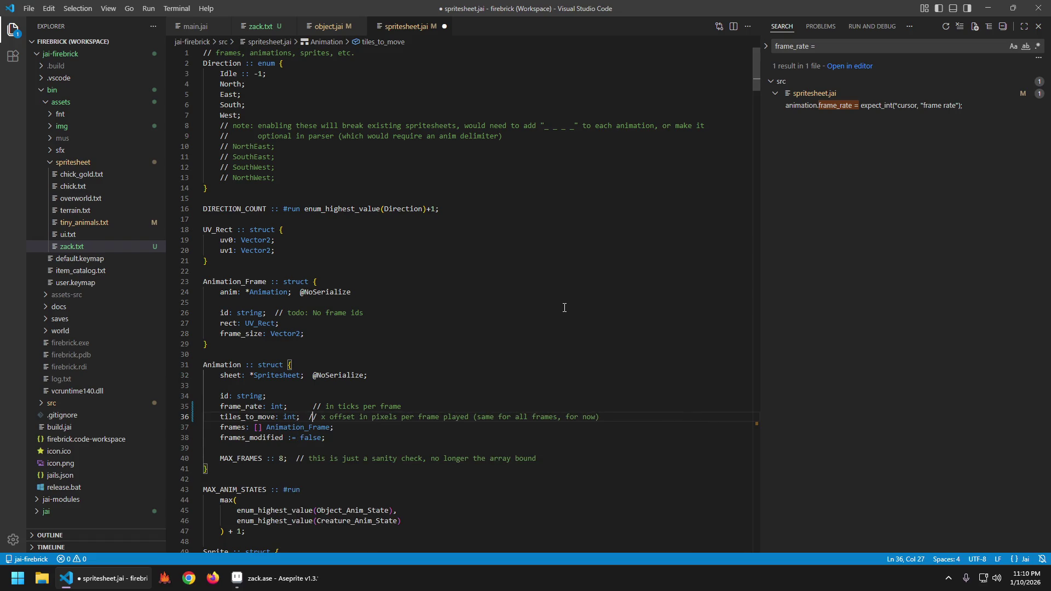
key(Up)
key(Right)
key(Right)
key(Right)
key(BackSpace)
key(Down)
key(Right)
key(Right)
key(Right)
key(shift+End)
text(how mar)
key(BackSpace)
text(ny in-game tiles)
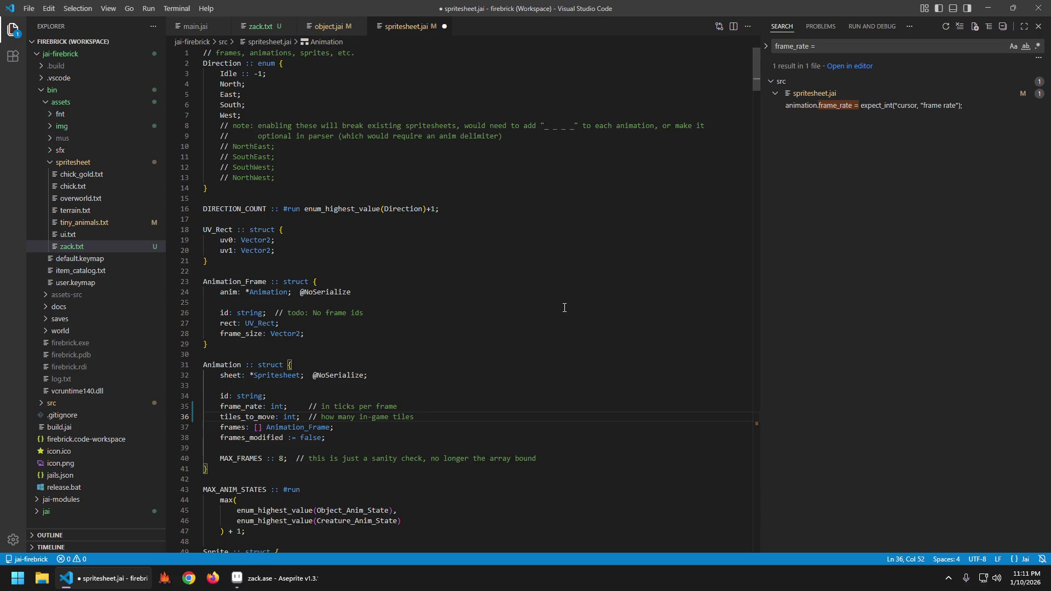
- Delete the tiles_to_move line, save spritesheet.jai, and return to object.jai
key(ctrl+shift+k)
key(ctrl+s)
key(alt+Left)
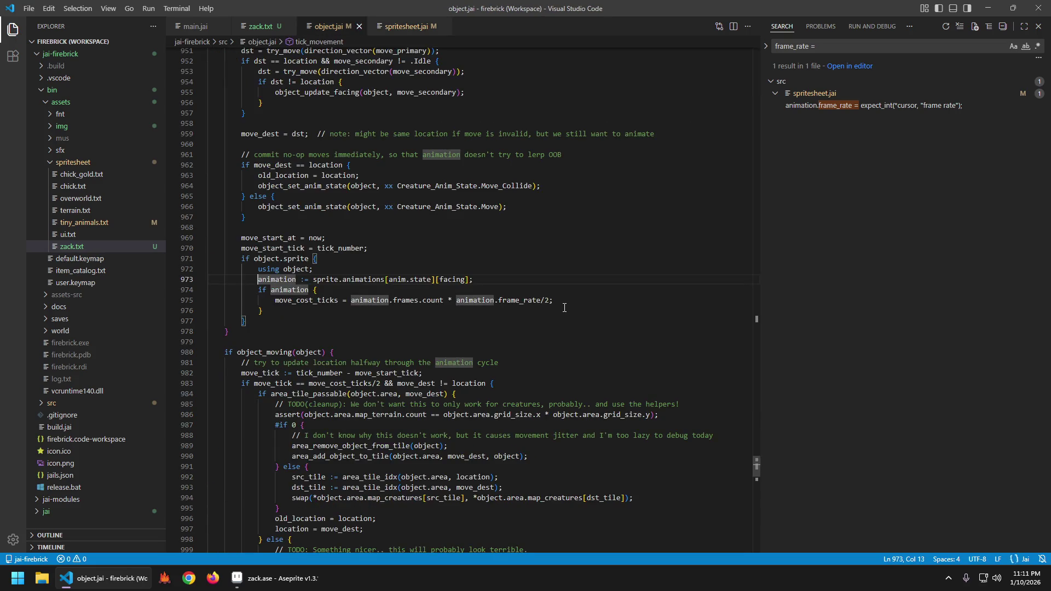
- Try Go to Definition on object.sprite, then jump to the top of object.jai
key(Down)
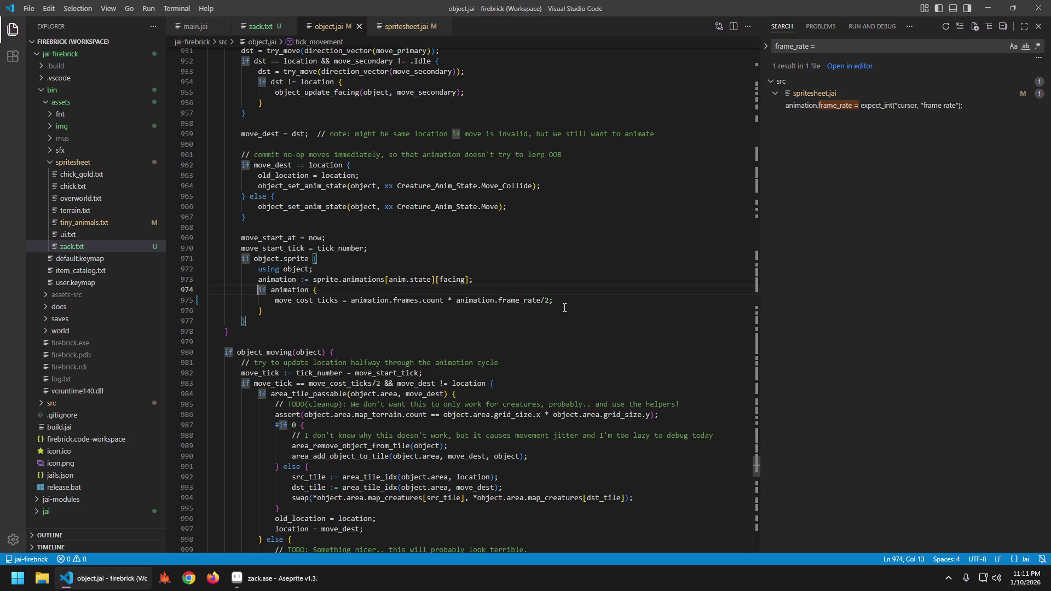
key(Up)
key(Up)
key(Up)
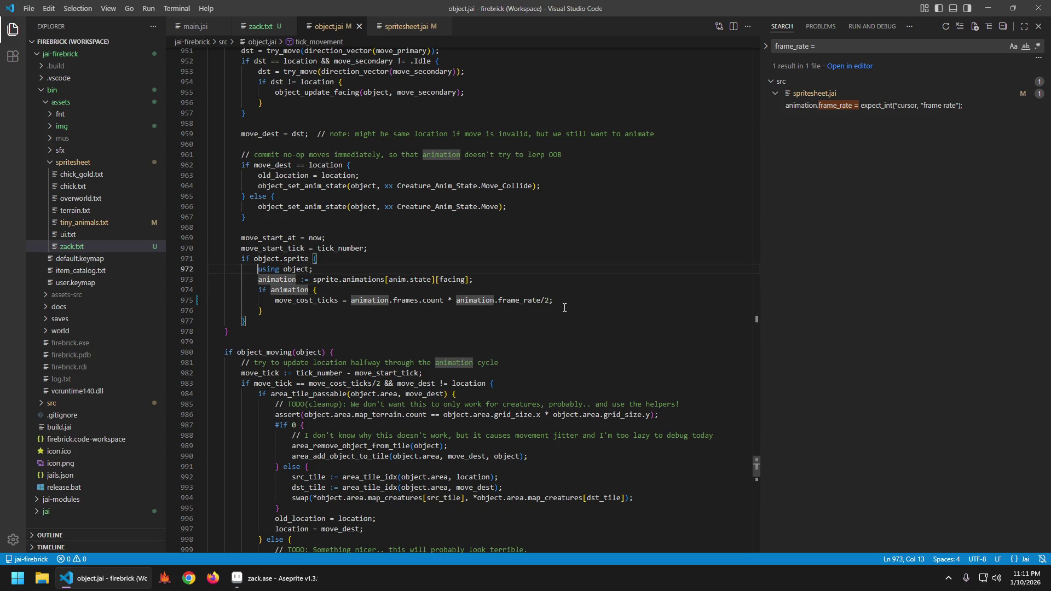
key(ctrl+Right)
key(ctrl+Right)
key(Left)
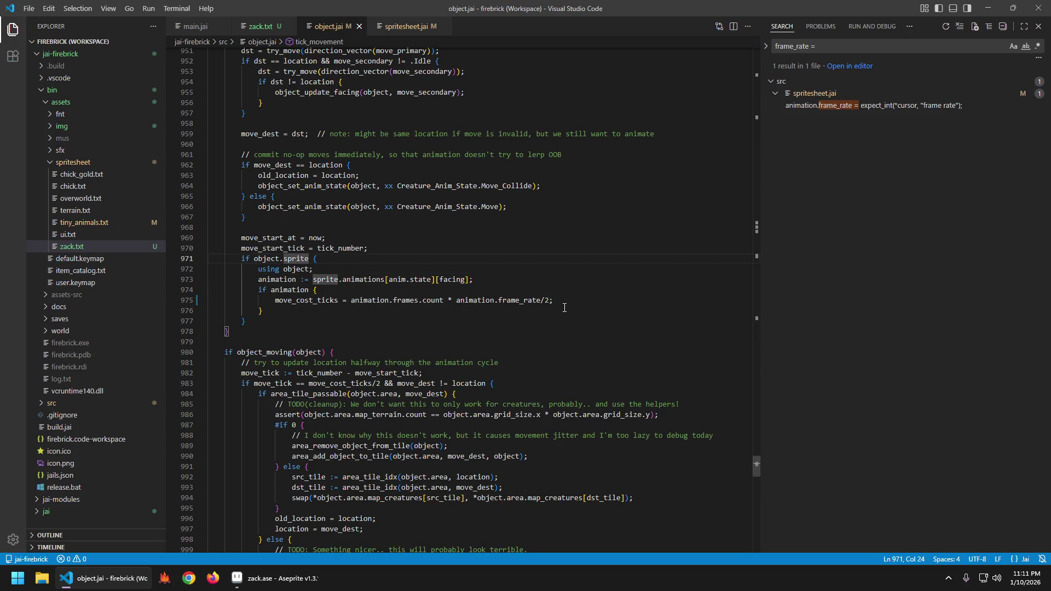
key(F12)
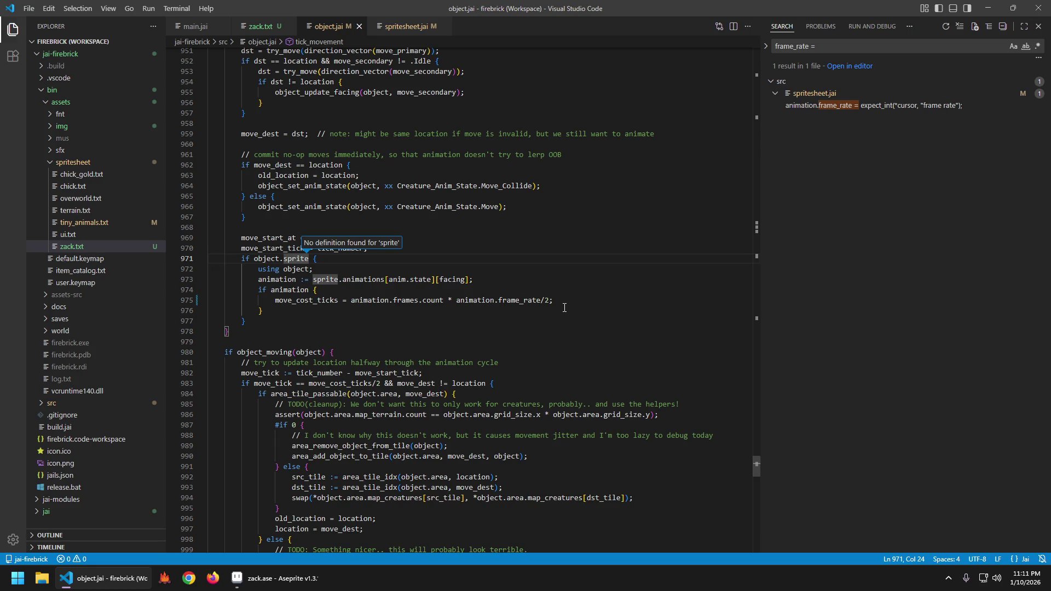
key(ctrl+Home)
- Add an empty line at the top of the Object struct's anim block, above state, frame and accum
scroll(536, 299, down, 9)
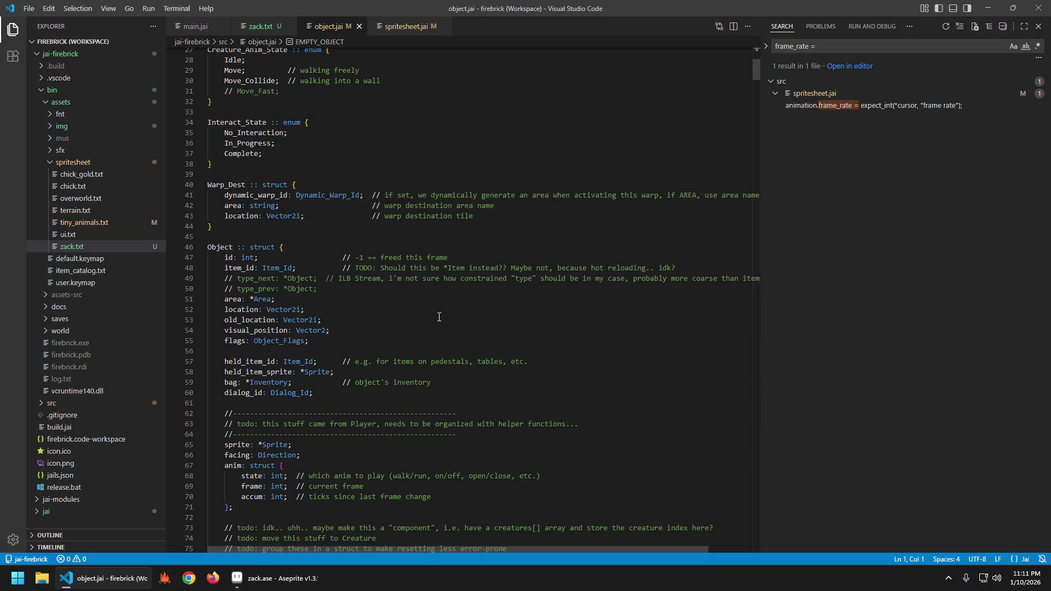
scroll(438, 316, down, 5)
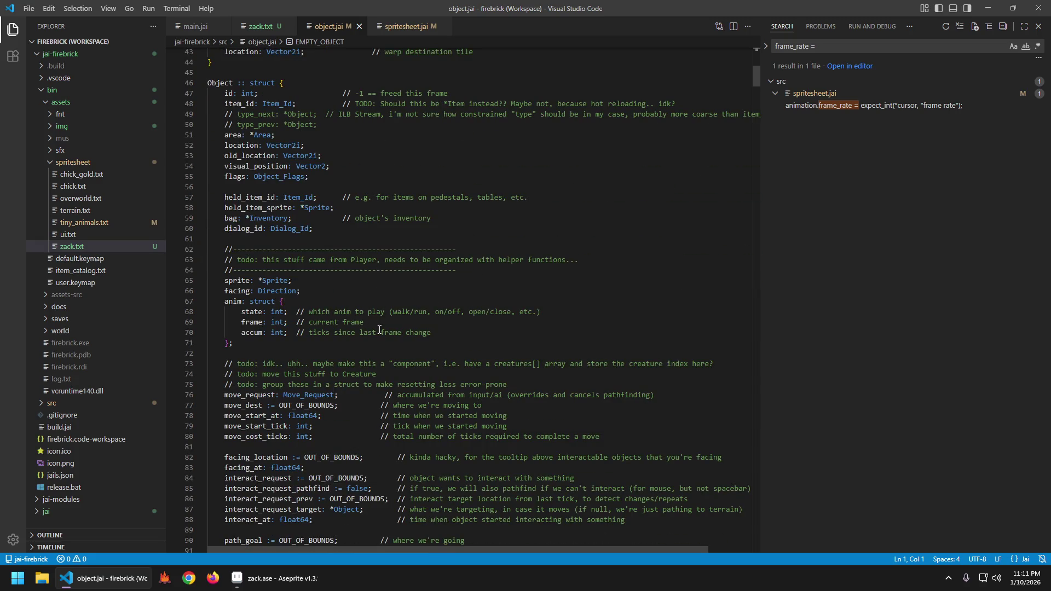
click(518, 323)
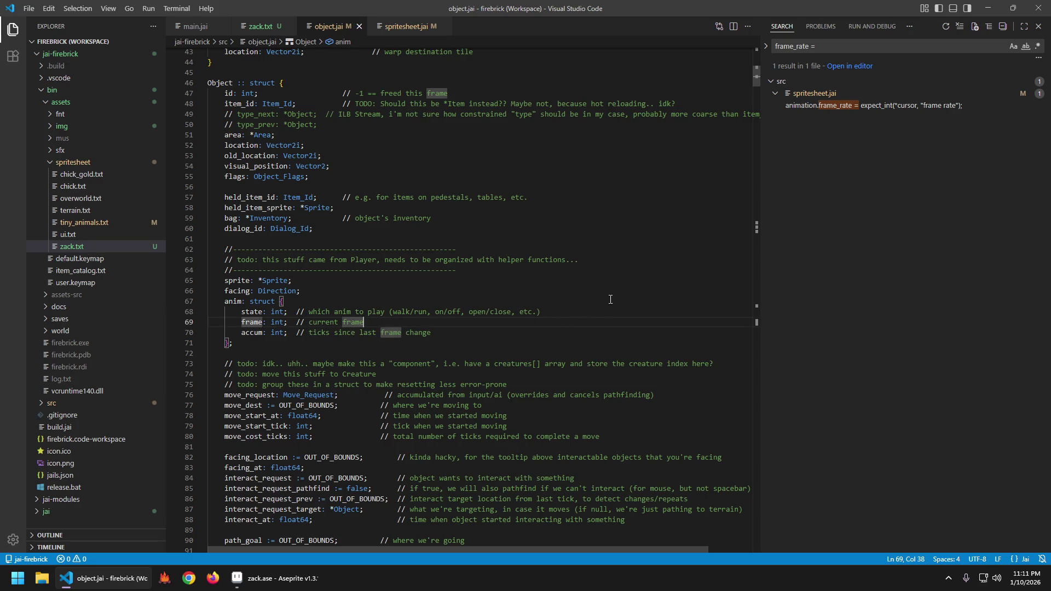
key(Up)
key(Up)
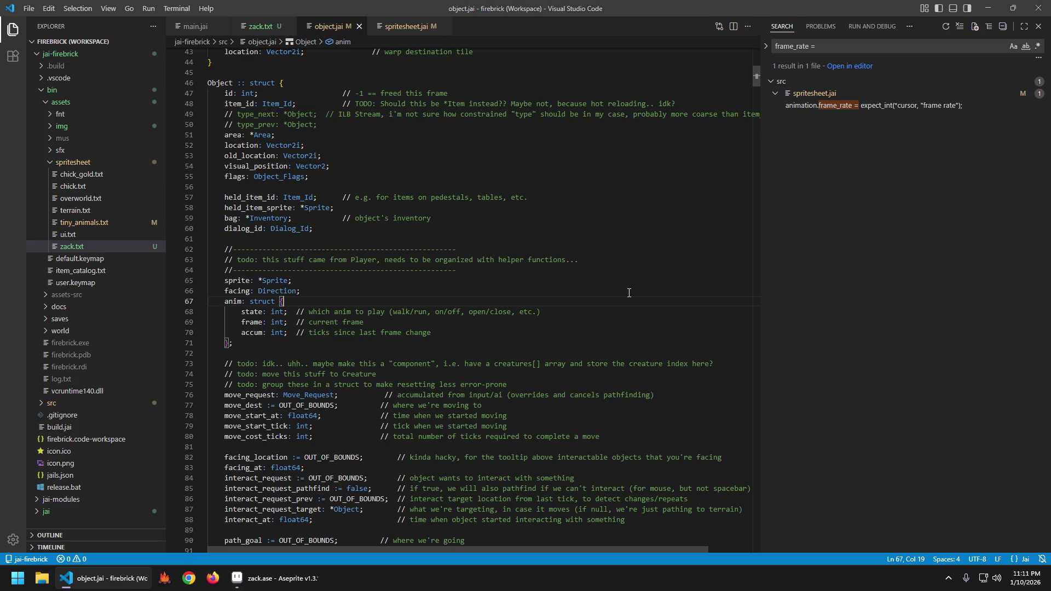
key(Down)
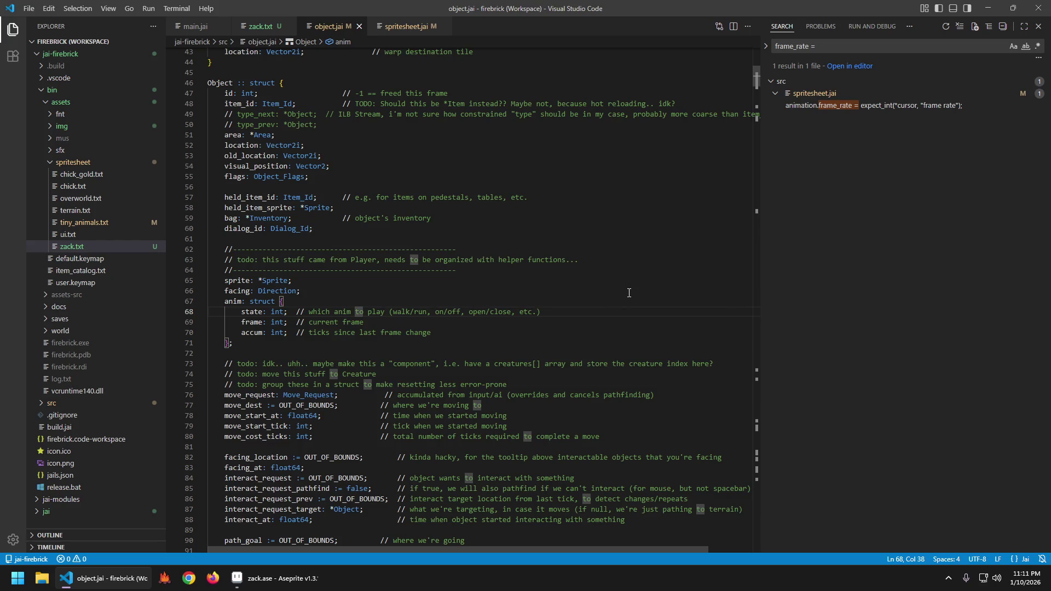
key(Down)
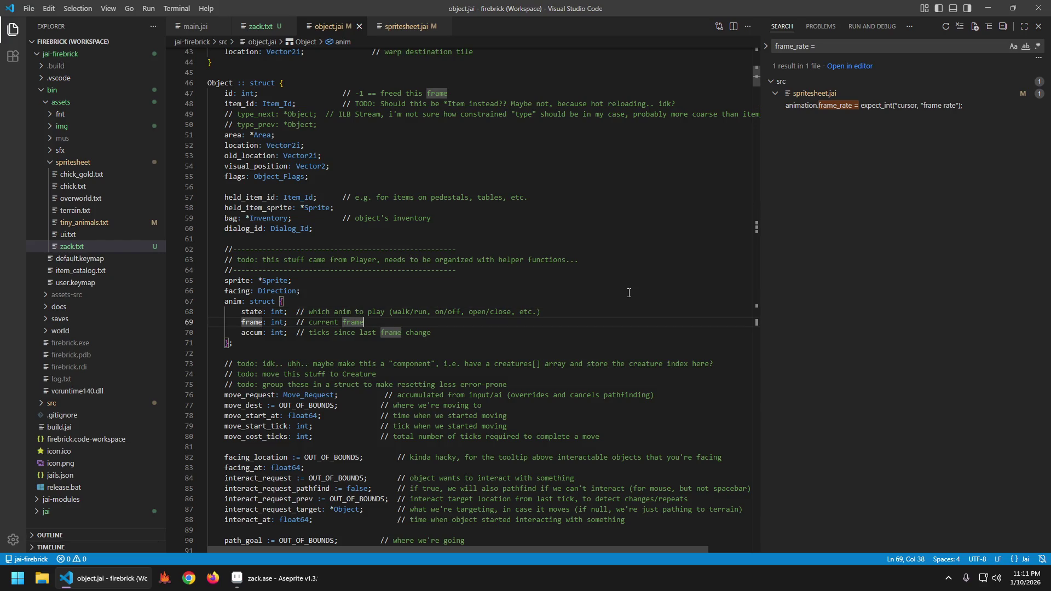
key(Down)
key(End)
key(Up)
key(Up)
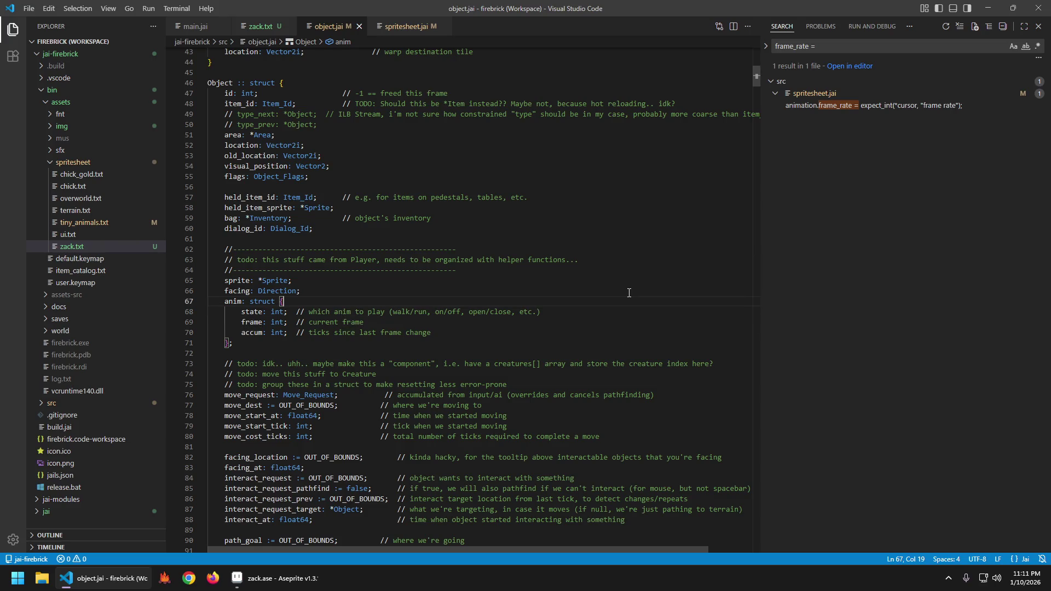
key(ctrl+shift+Return)
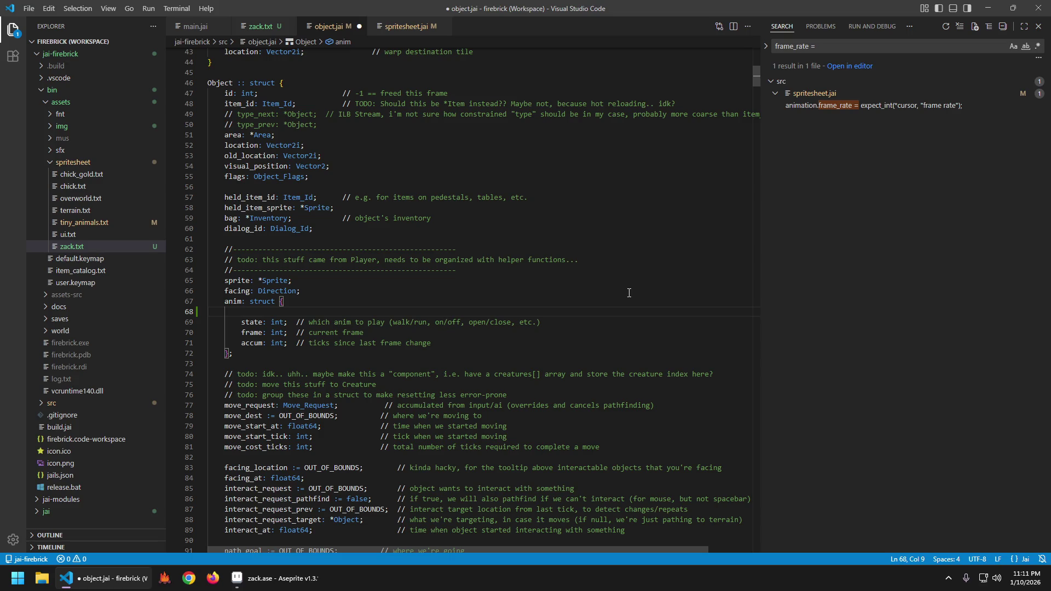
key(ctrl+z)
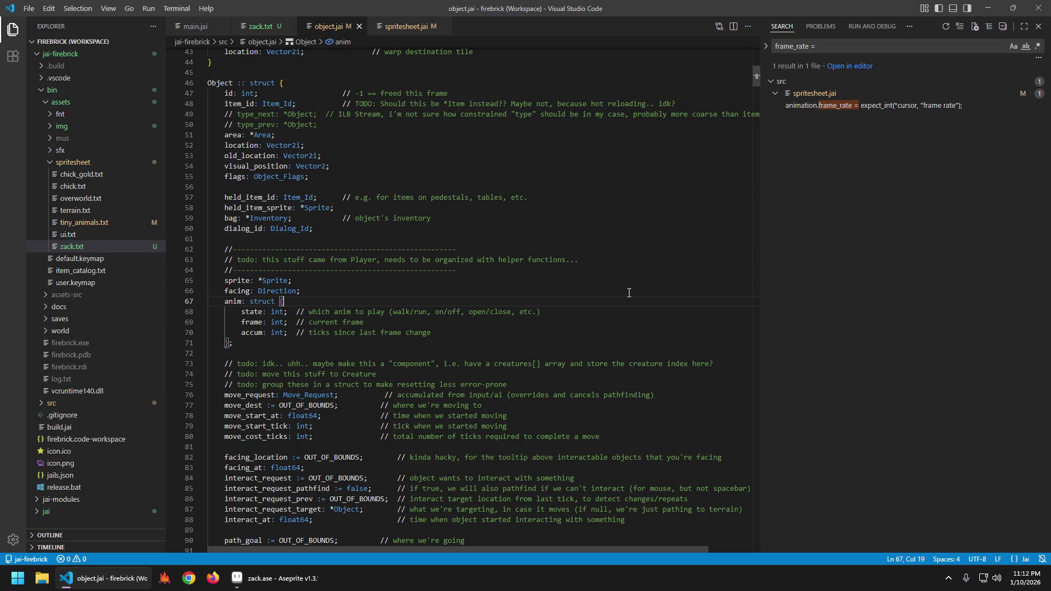
key(ctrl+Tab)
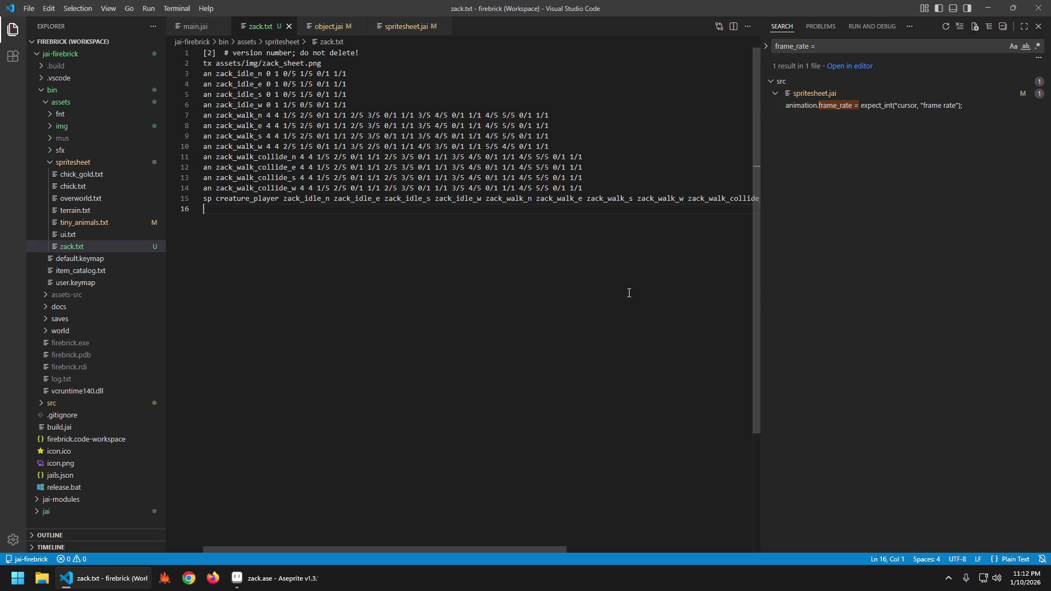
key(ctrl+Tab)
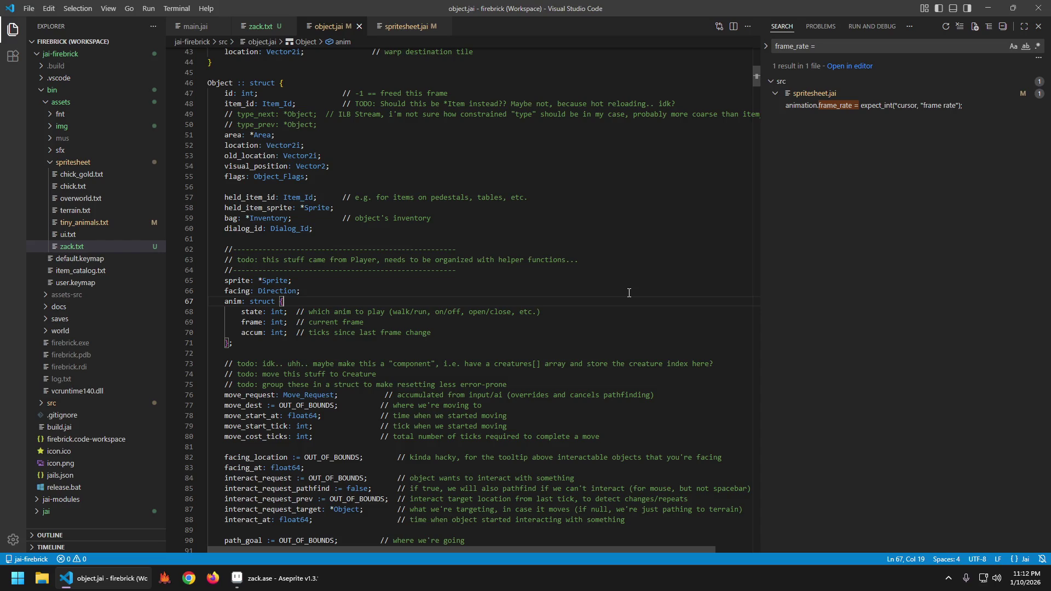
key(Return)
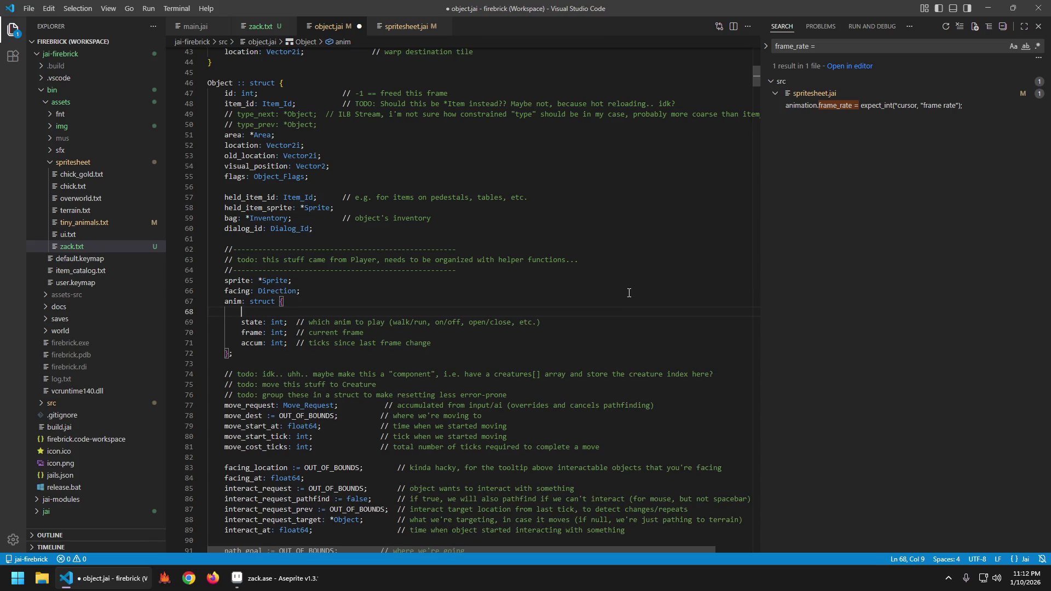
- Add 'half_speed: bool;' to anim, commented that the walk cycle must loop over 2 tiles, and save
key(ctrl+z)
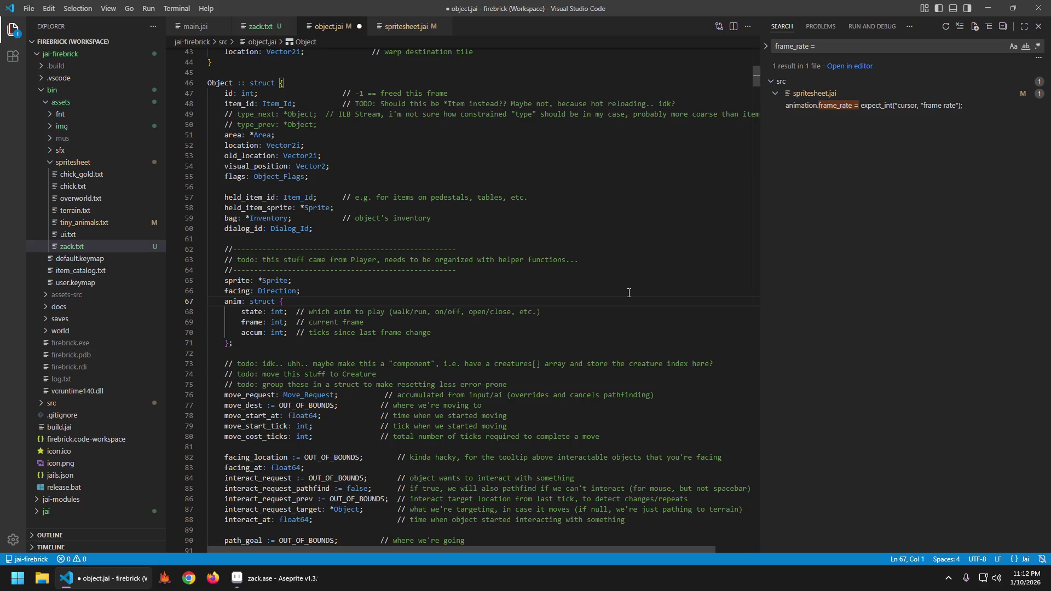
key(End)
key(Return)
text(double_speed:)
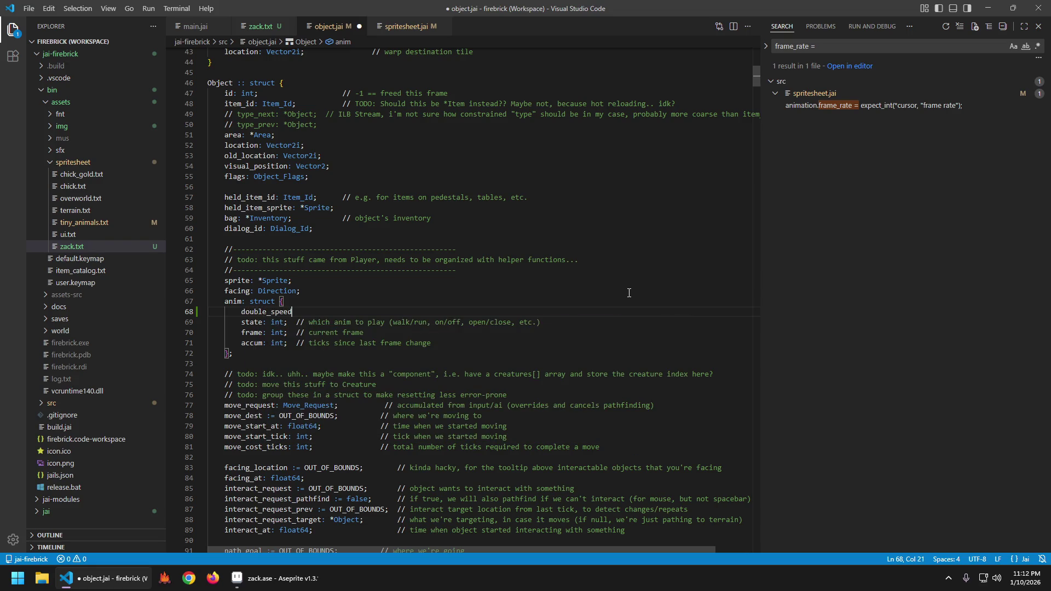
key(Escape)
key(BackSpace)
key(BackSpace)
key(BackSpace)
text(half_speed: boo)
text(l;)
text( // )
text(hack for now.)
text(play anim)
key(BackSpace)
key(BackSpace)
key(BackSpace)
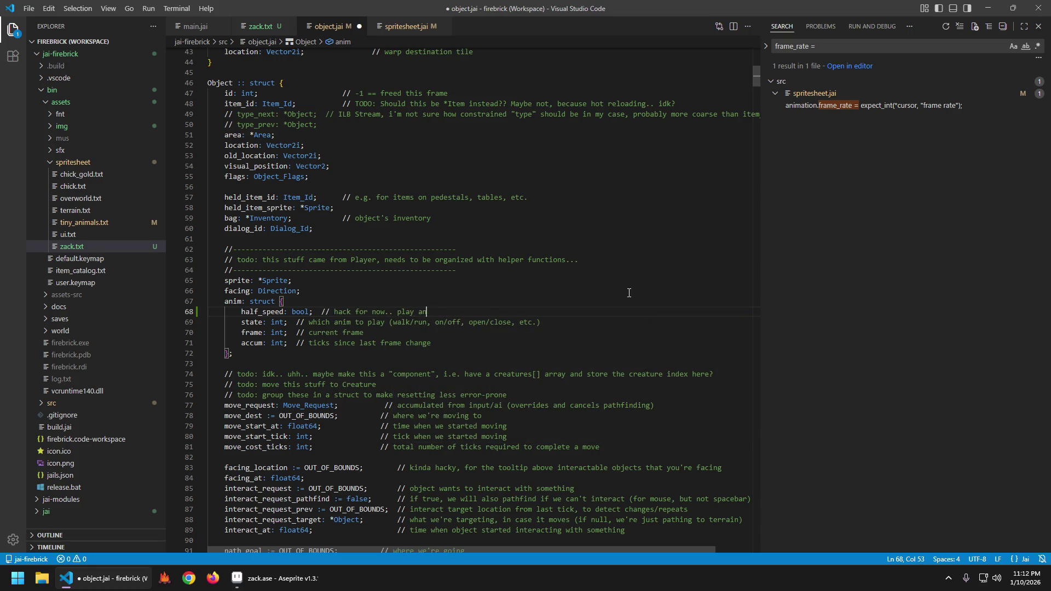
text(er anim needs to )
text(loop )
text(over the course )
text(of 2 tiles)
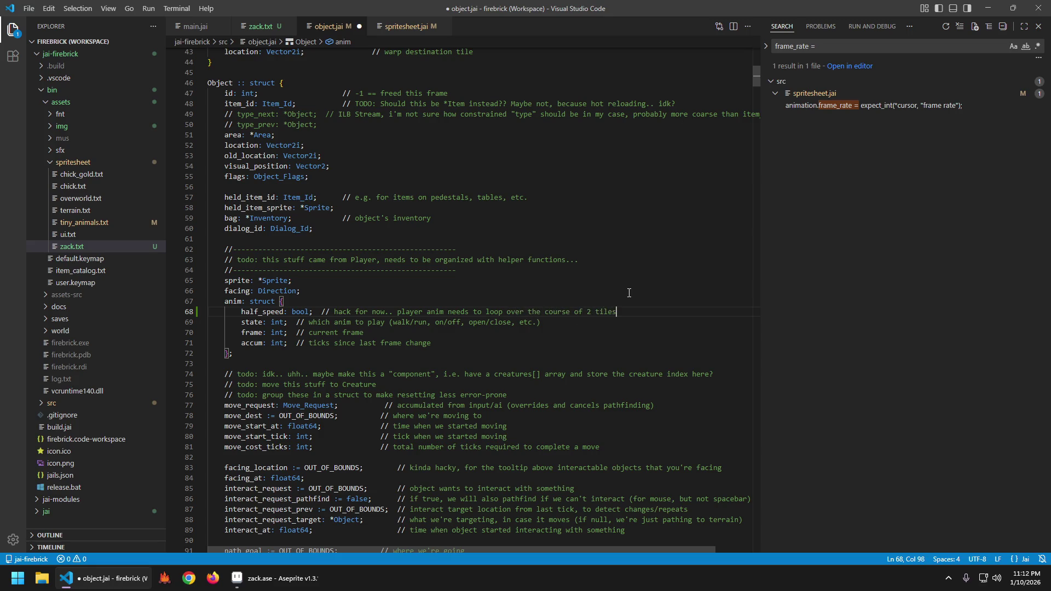
text(, not one for walk )
text(cycle)
key(ctrl+s)
- Correct the comment to 'not one,' and save, then delete the half_speed line
key(ctrl+Left)
key(ctrl+Left)
key(ctrl+Left)
key(ctrl+Delete)
text(one,)
key(ctrl+s)
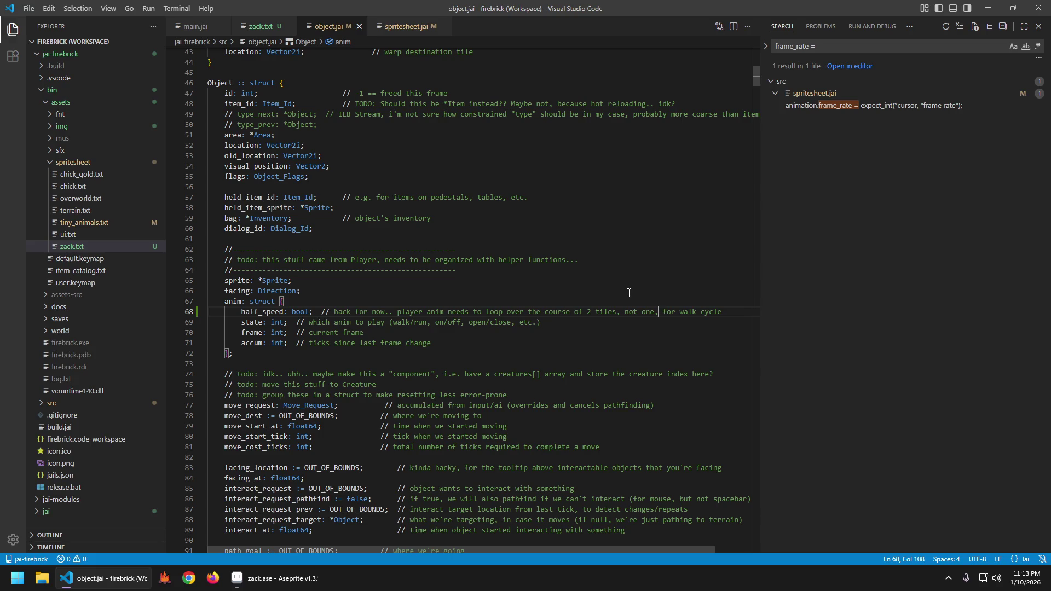
key(ctrl+shift+k)
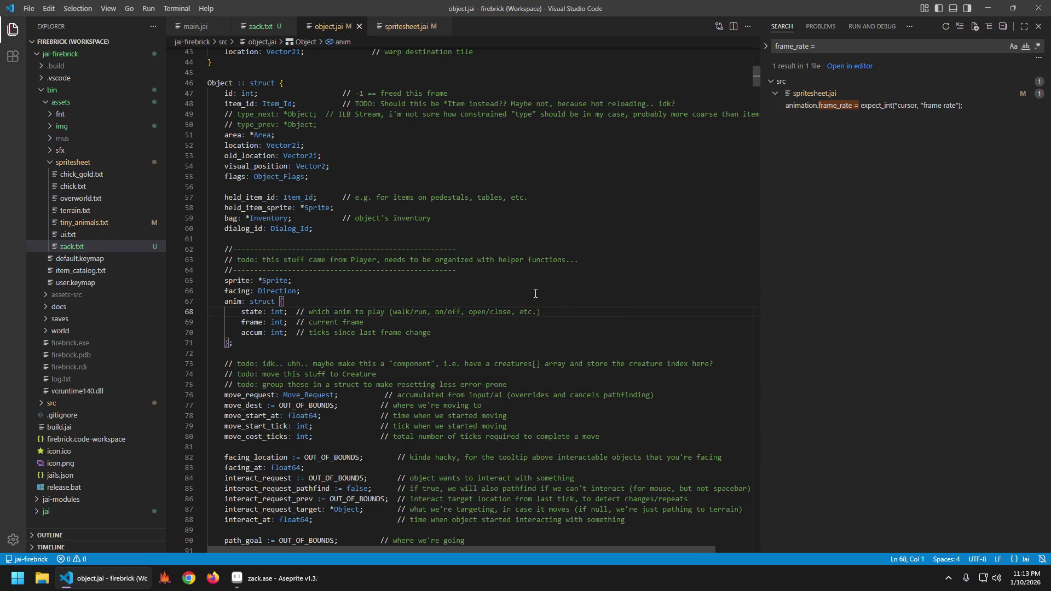
- Check the Move entry in Creature_Anim_State and navigate back to the move cost code
scroll(535, 294, up, 7)
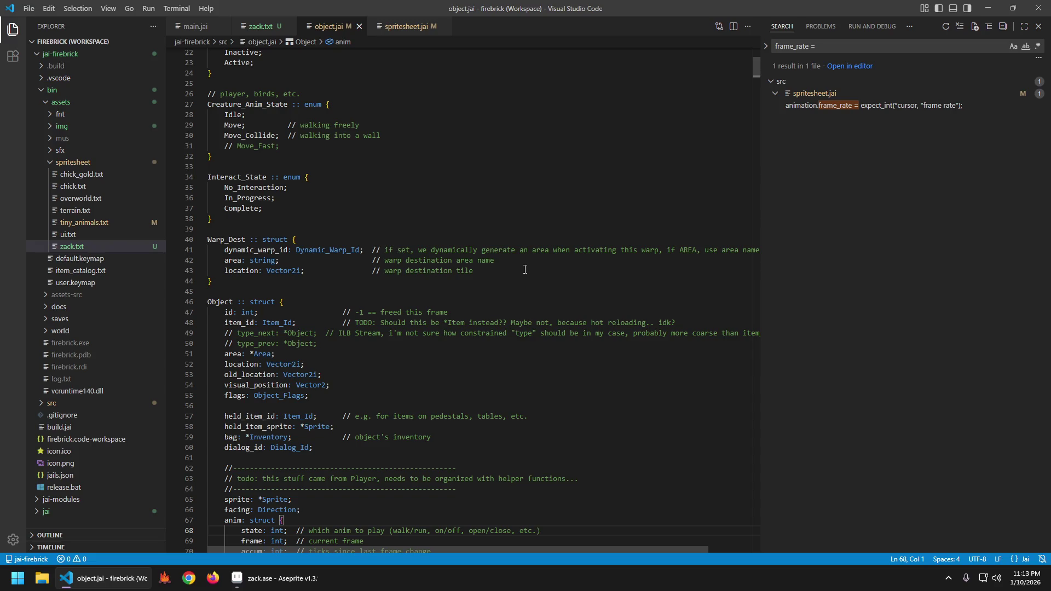
scroll(503, 260, up, 3)
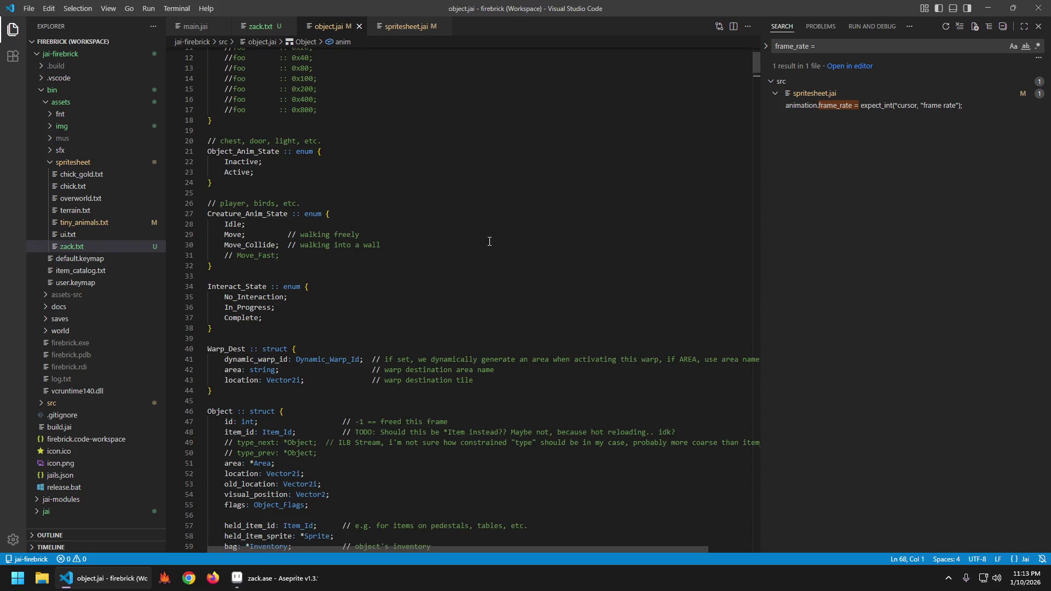
scroll(499, 240, down, 3)
click(466, 157)
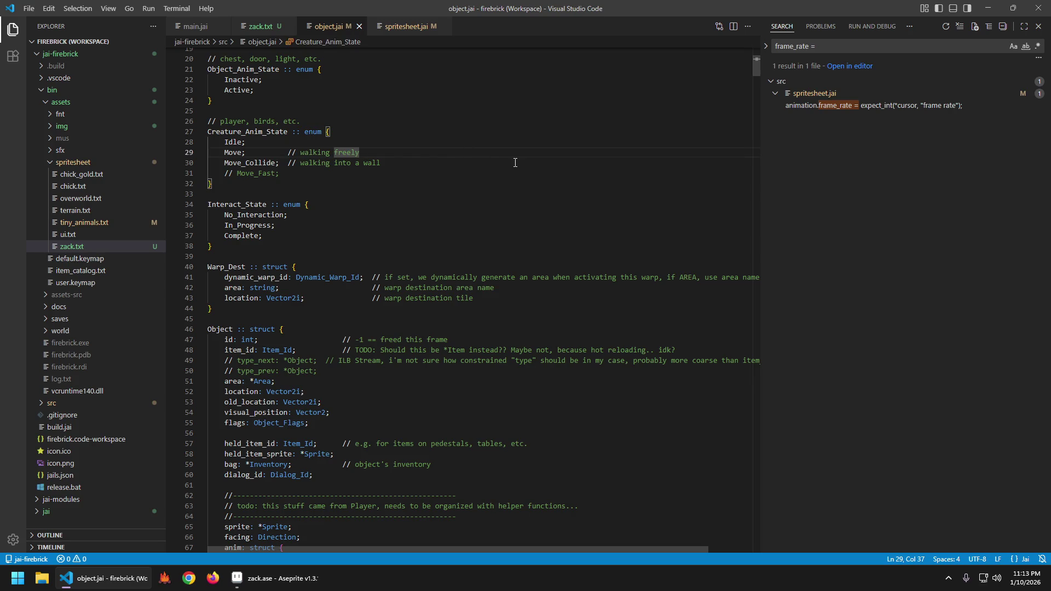
key(alt+Left)
key(alt+Left)
key(alt+Right)
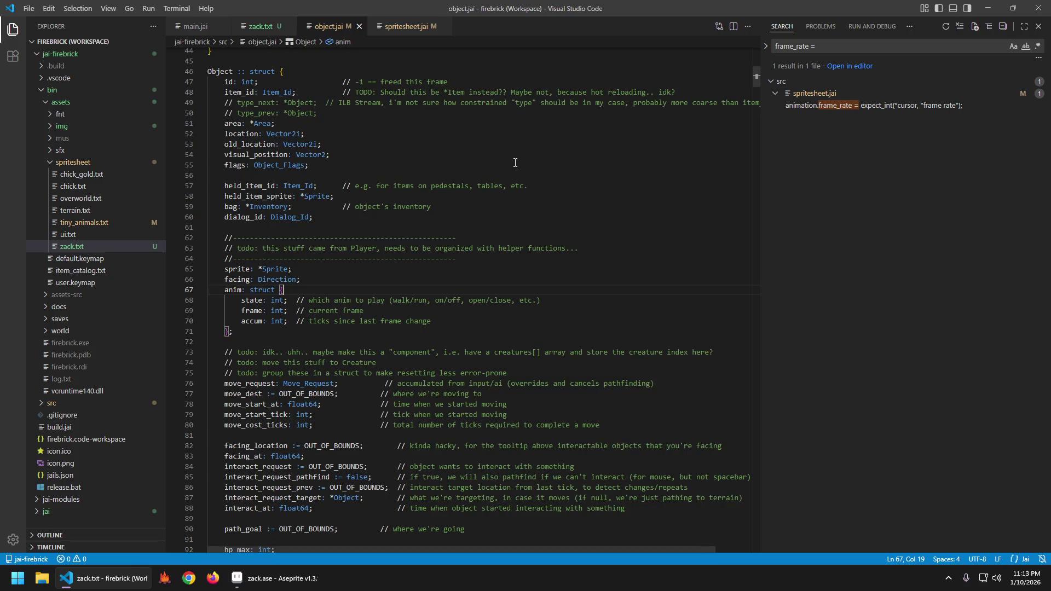
key(alt+Left)
key(alt+Left)
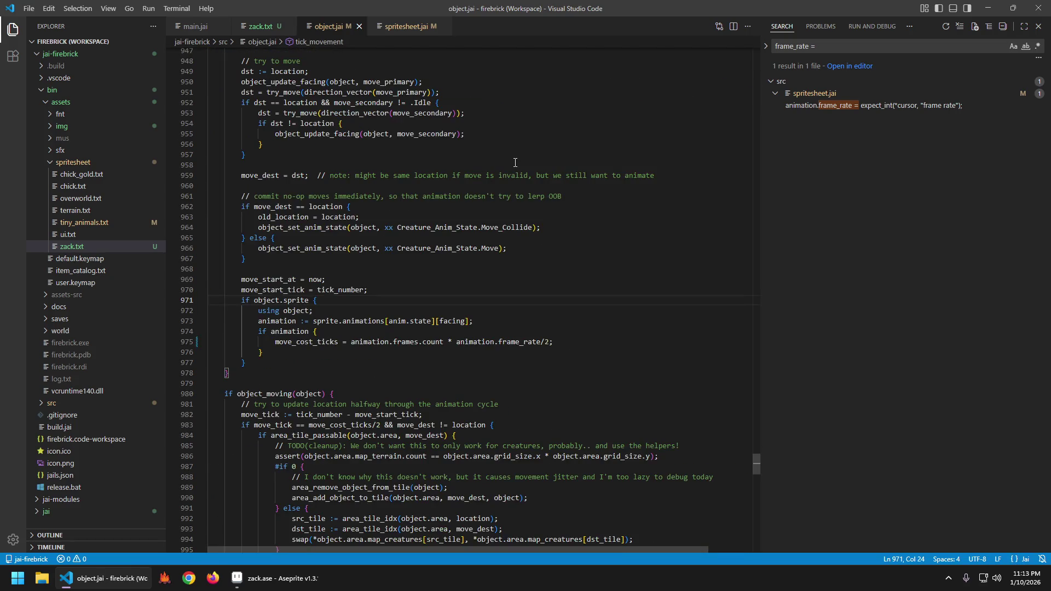
- Add 'if is_creature(object.item_id) && anim.state.(Creature_Anim_State) == .Move {' block and save
key(Down)
key(Down)
key(Down)
key(End)
key(Return)
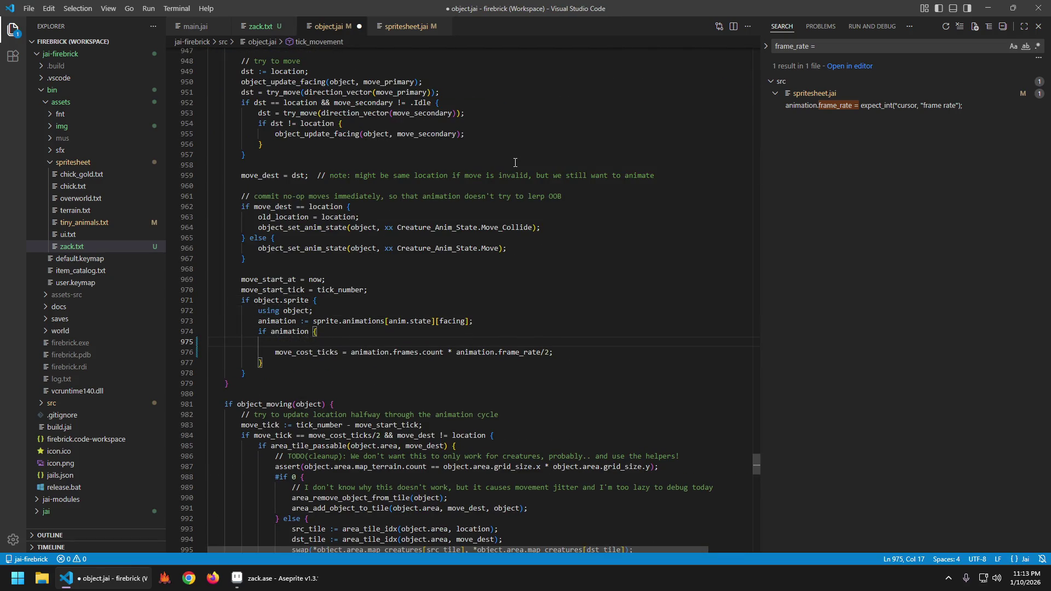
text(if is_creatur)
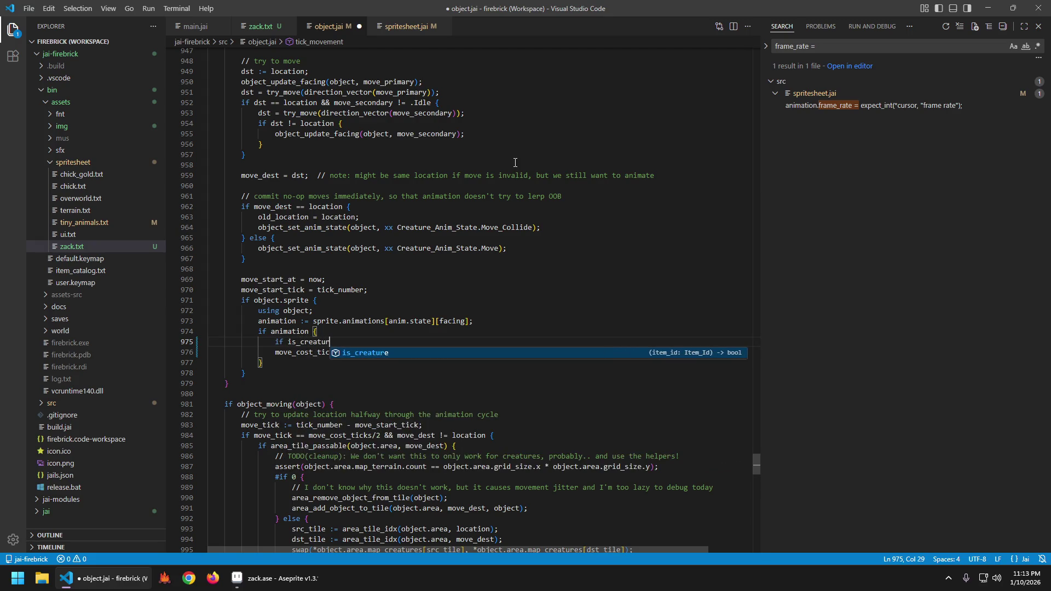
text(e(ob)
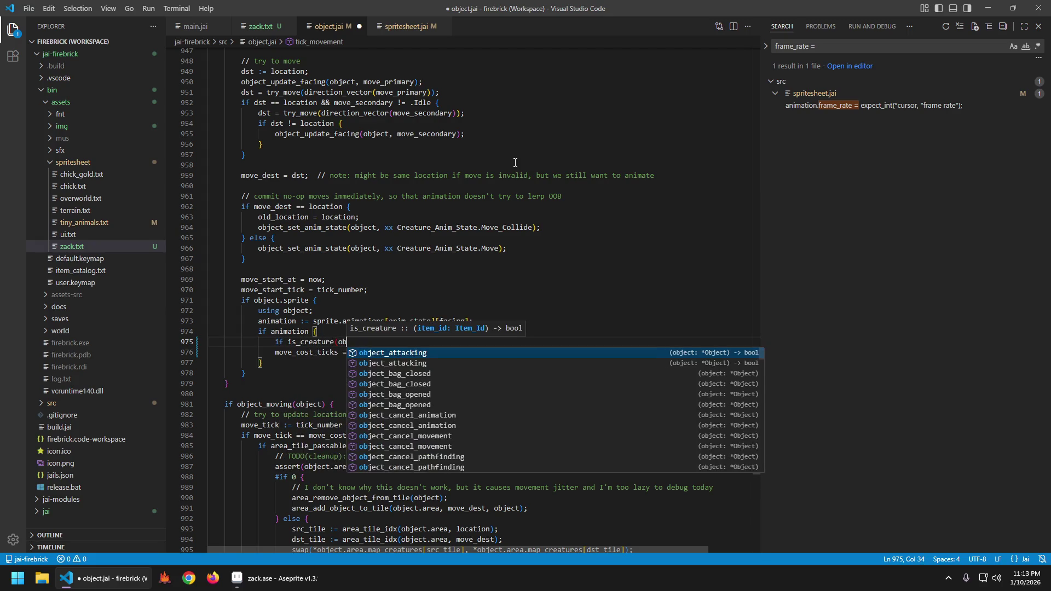
text(ject.item)
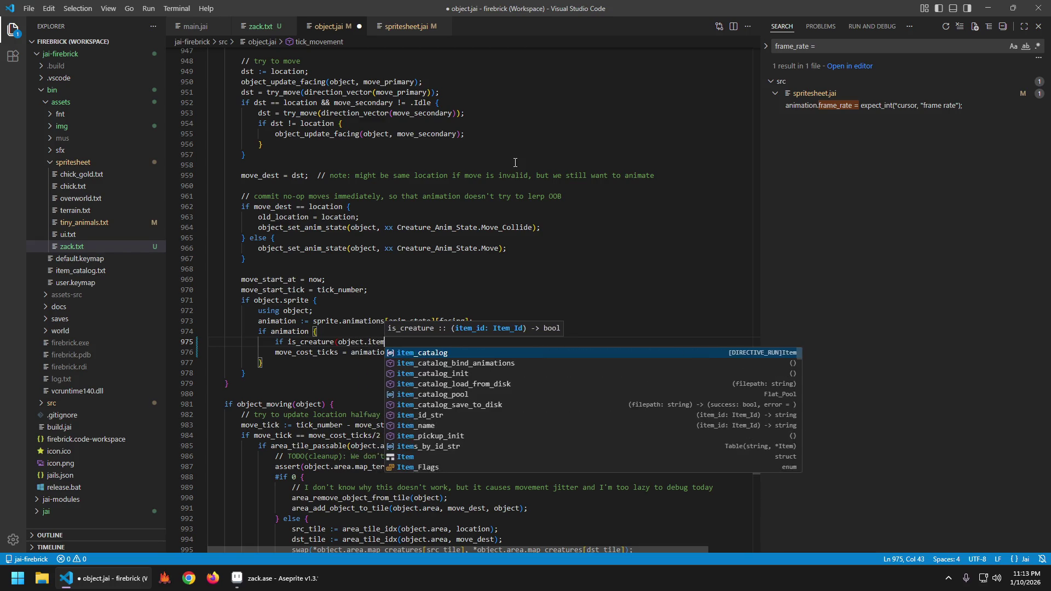
text(_id) &&)
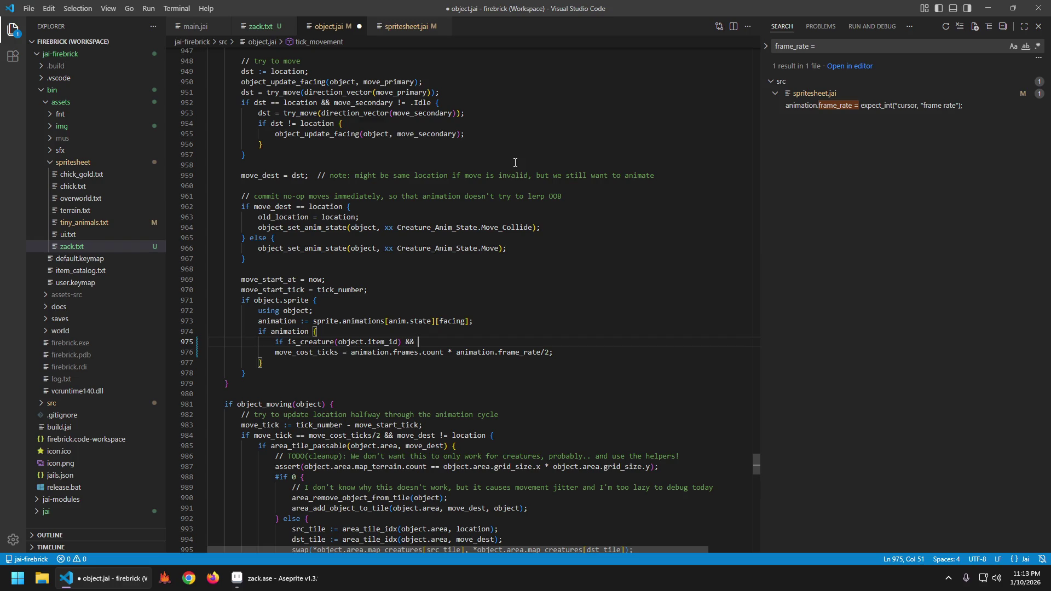
text( anim.state)
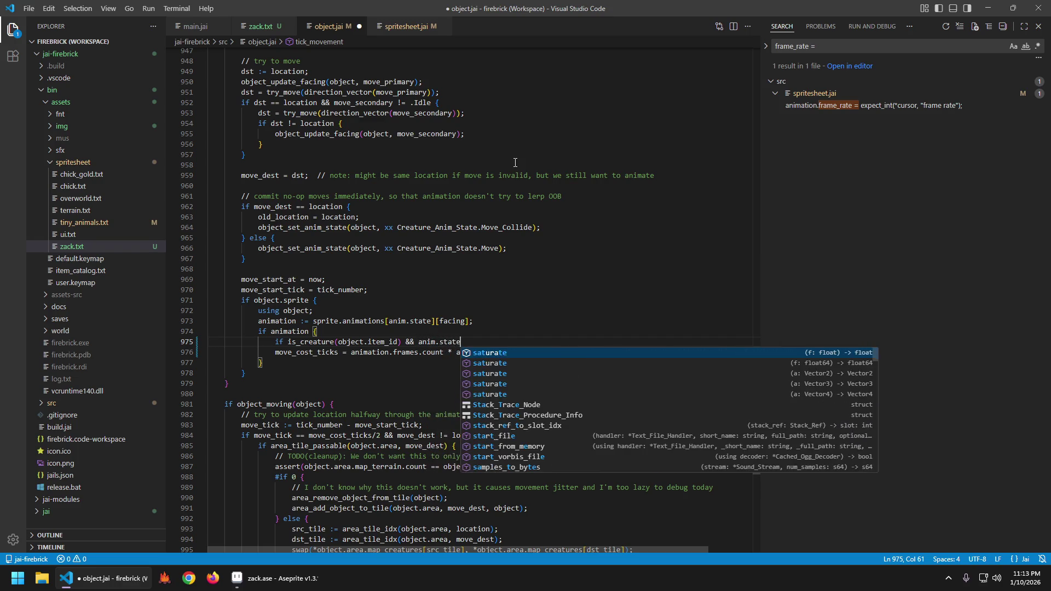
key(ctrl+Left)
key(ctrl+Left)
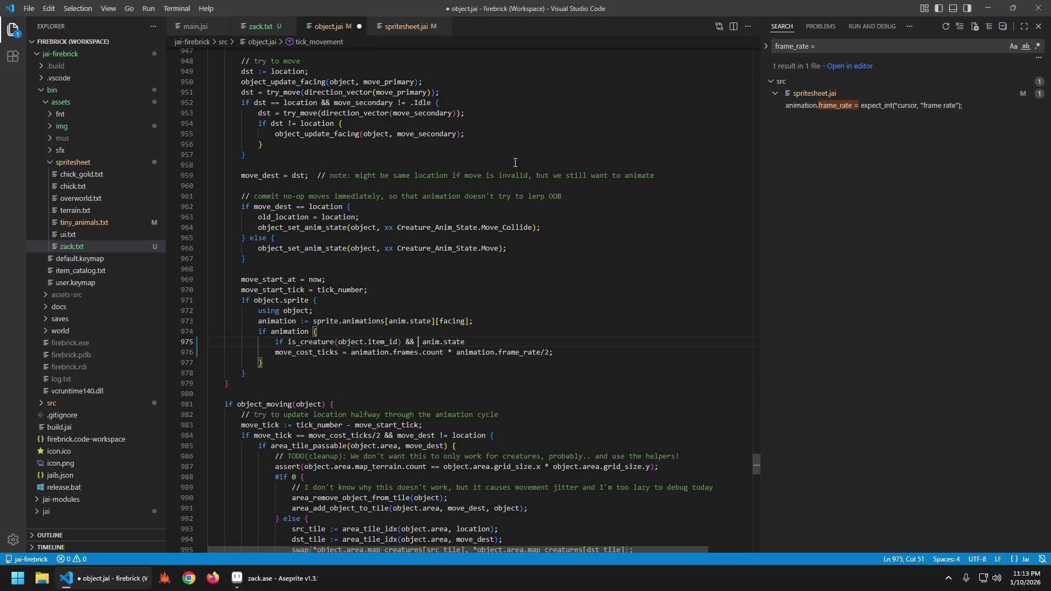
text(Creat)
key(Tab)
key(ctrl+z)
key(ctrl+z)
key(Delete)
key(End)
text(.(Creature_Anim_State) == .Move {)
key(Return)
key(ctrl+s)
- Declare scale_factor := 1.0 above the condition and set scale_factor = 0.5 inside it
key(Up)
key(Up)
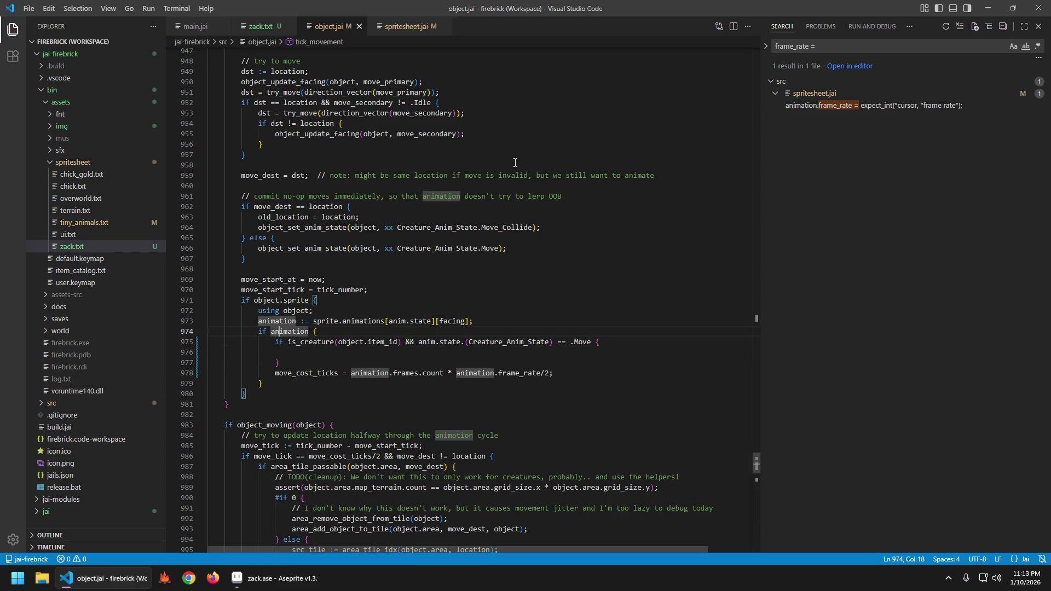
key(End)
key(Return)
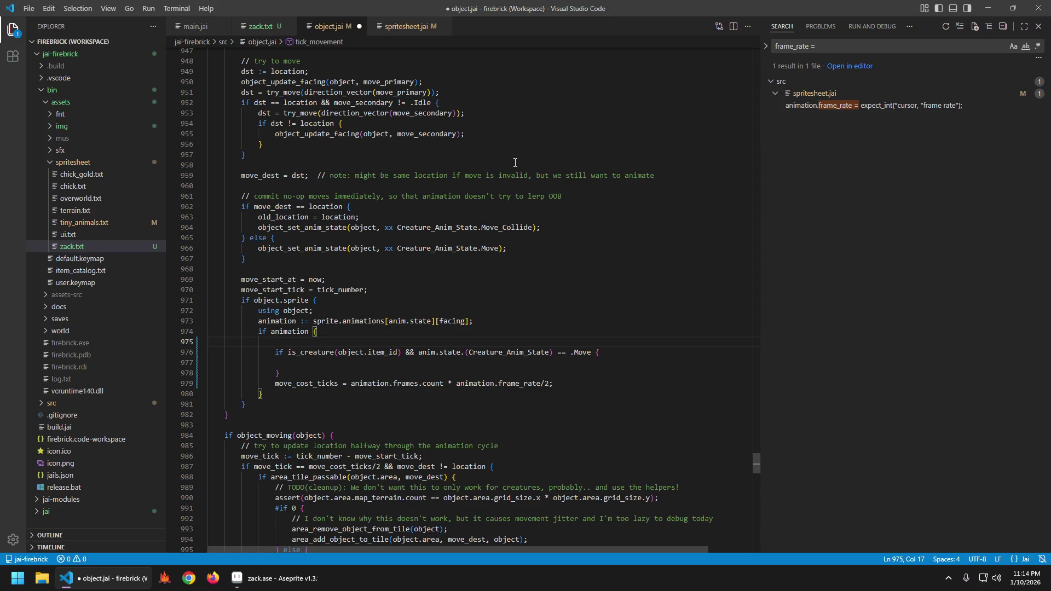
text(scale_factor :)
text(= 1.0;)
key(Down)
key(Down)
text(scale_factor)
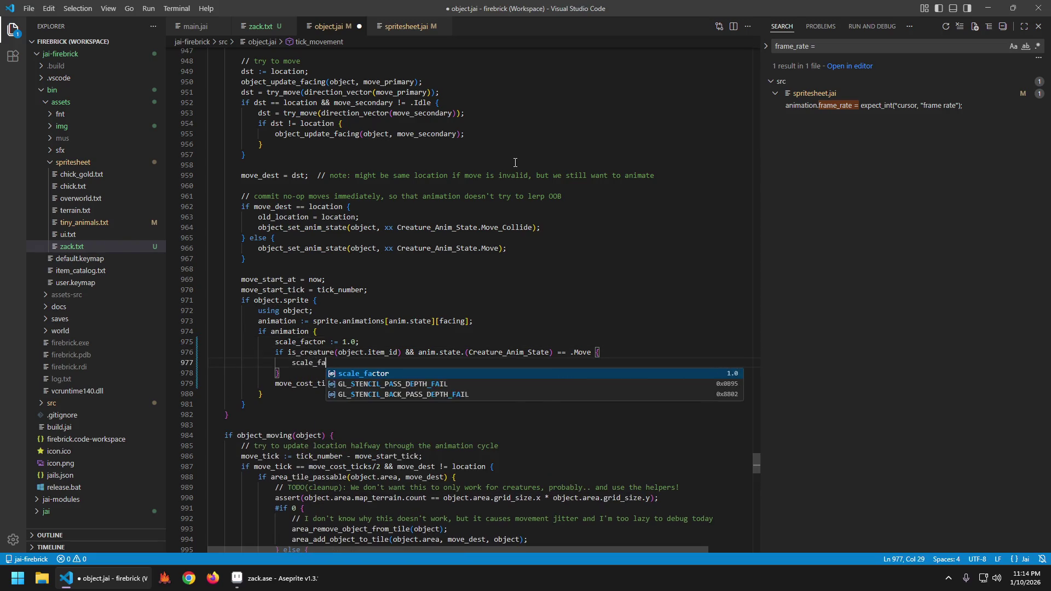
text( = 0.5)
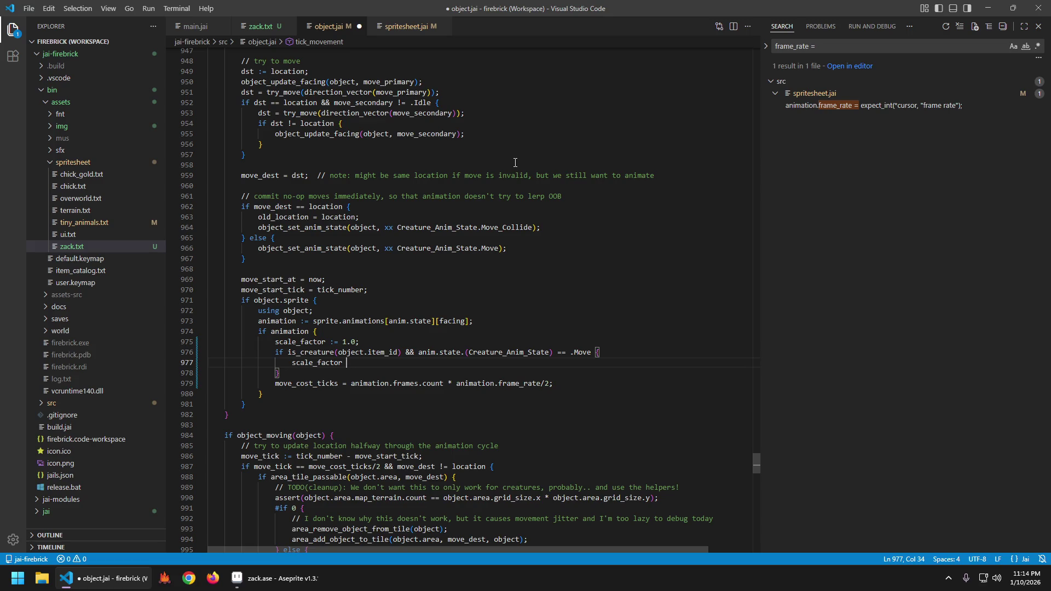
text(;)
key(ctrl+s)
key(Home)
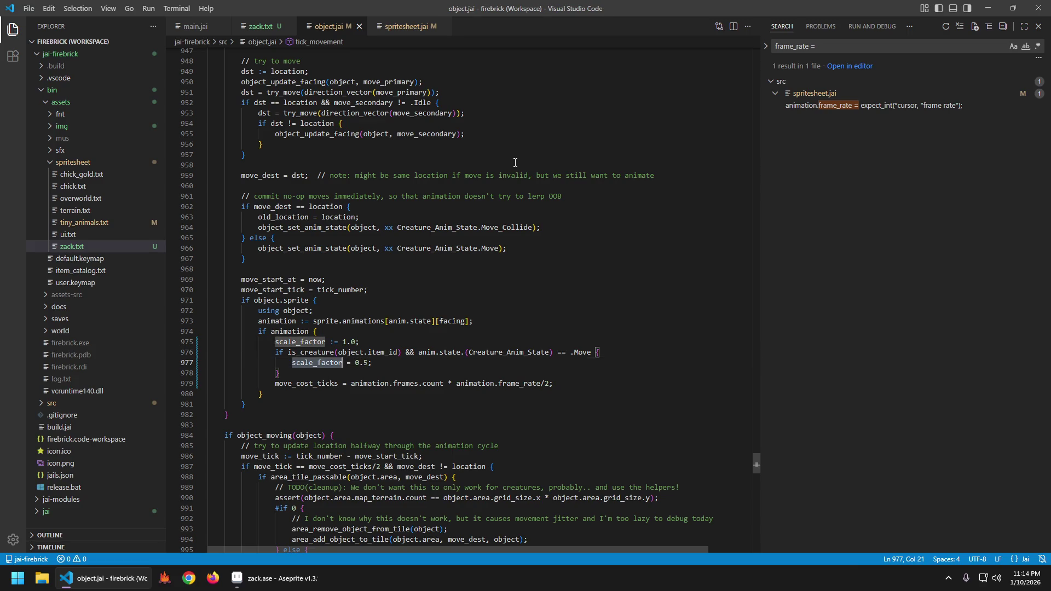
- Replace the /2 in the move_cost_ticks formula with * scale_factor and save
key(Down)
key(Down)
key(End)
key(Left)
key(BackSpace)
key(BackSpace)
text(* scale_factor)
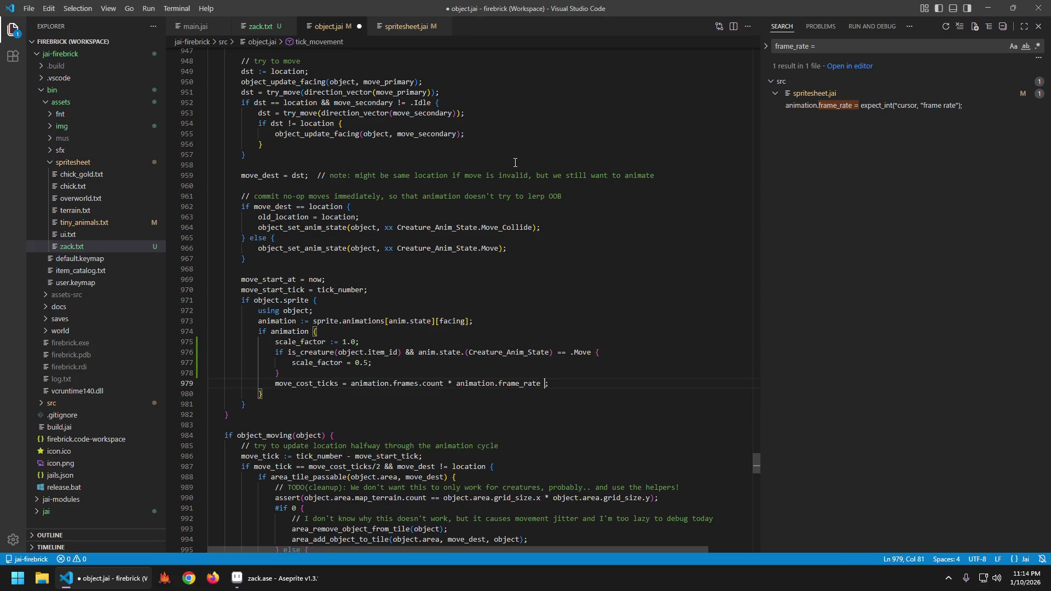
key(ctrl+s)
- Wrap the move_cost_ticks expression in xx floor( ) and save
key(Home)
key(ctrl+Right)
key(Right)
key(Right)
key(Right)
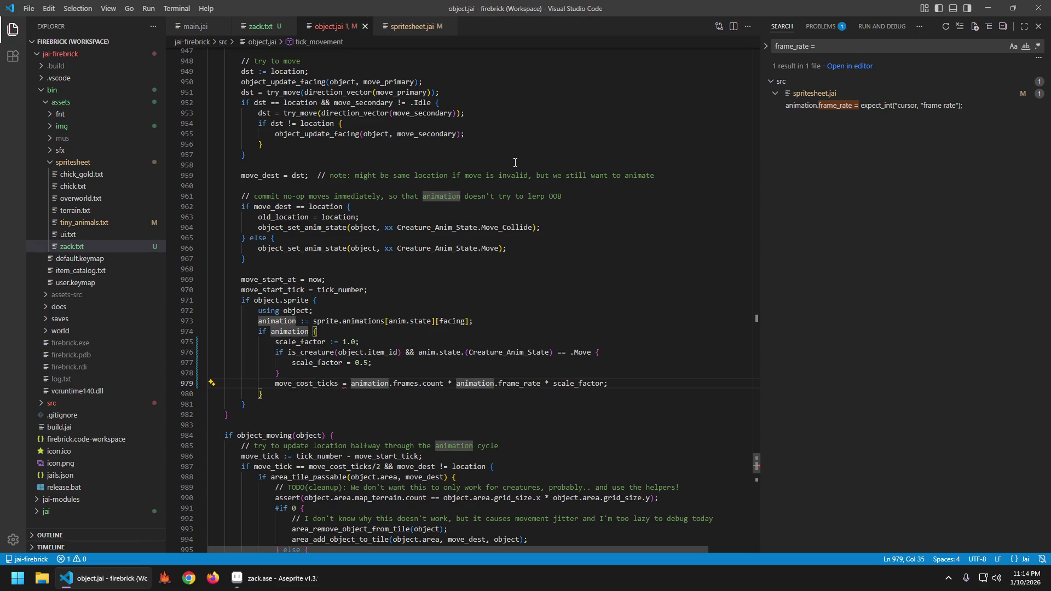
text(xx floor()
key(End)
key(Left)
text())
key(ctrl+s)
- Select and copy the scale_factor block through the move_cost_ticks line
key(Up)
key(Up)
key(Up)
key(Home)
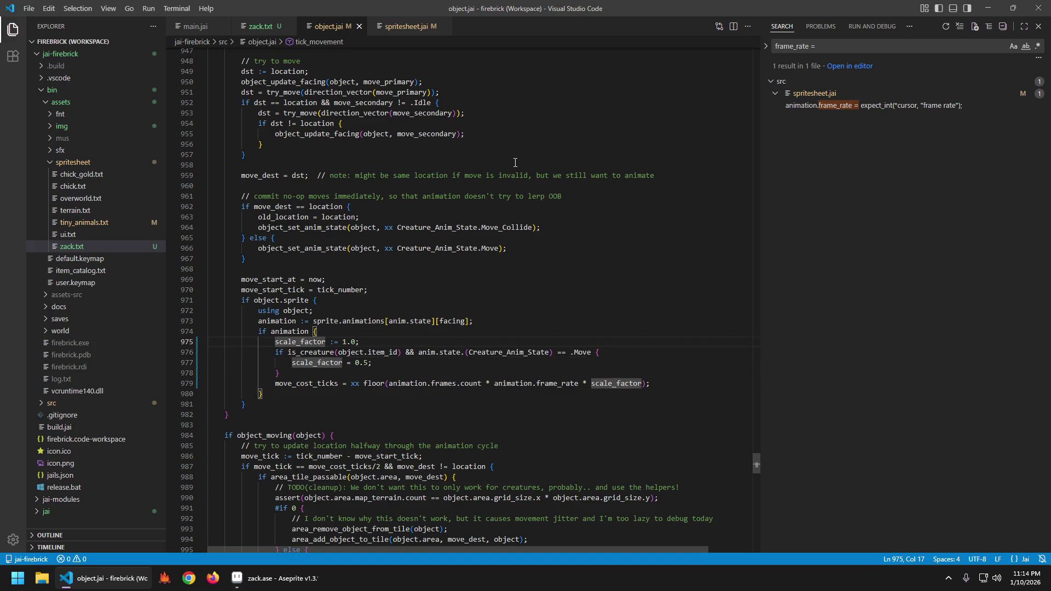
key(shift+Down)
key(shift+Down)
key(shift+Down)
key(shift+End)
key(ctrl+c)
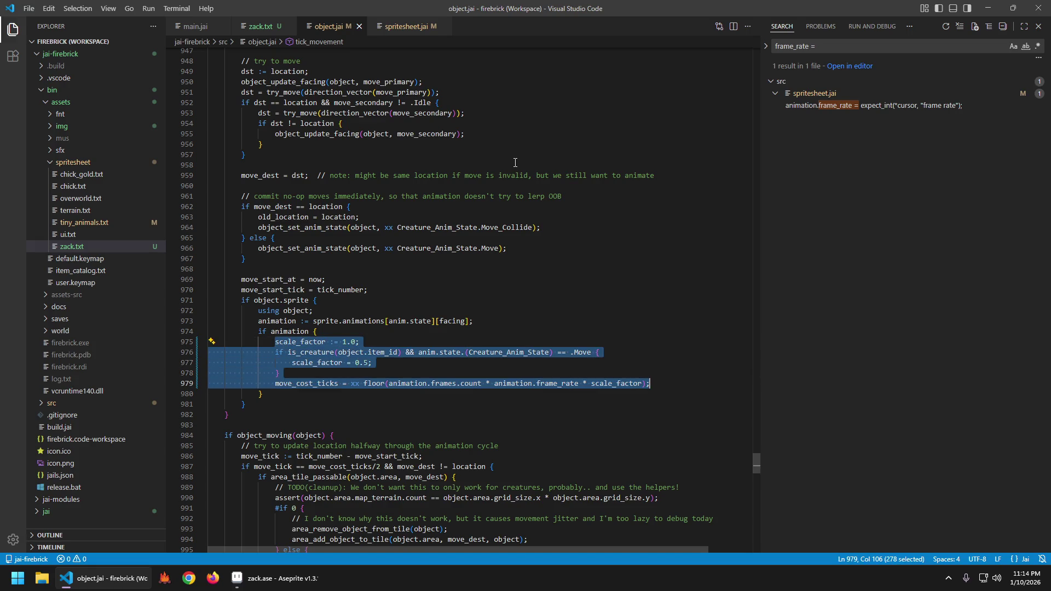
key(Right)
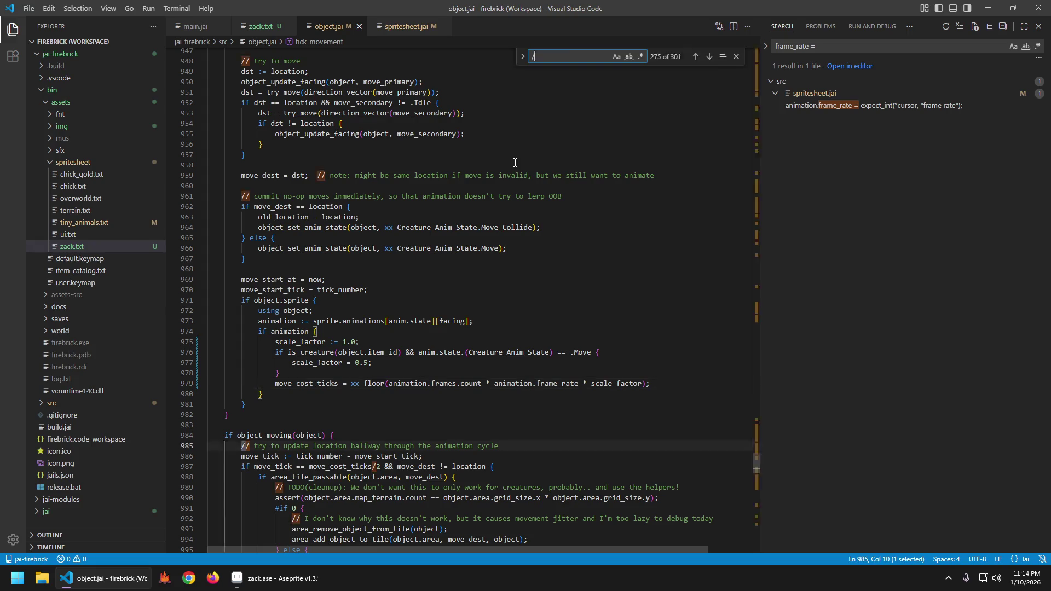
- Paste the scale_factor and floored move_cost_ticks lines after anim.accum += 1 and indent them
key(alt+Left)
key(alt+Left)
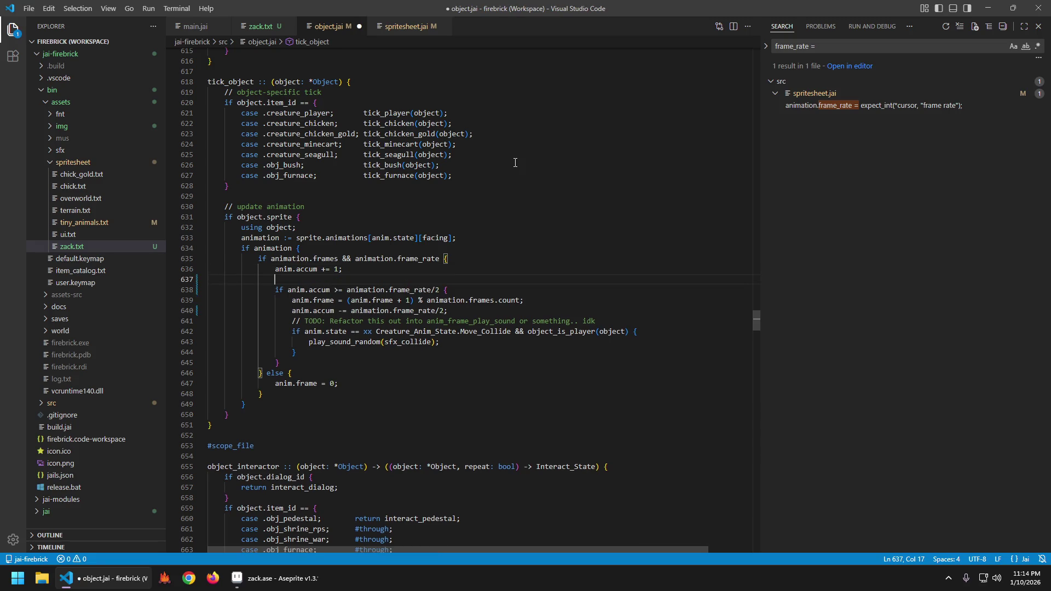
key(Tab)
key(Return)
key(ctrl+z)
key(ctrl+z)
key(ctrl+z)
key(Return)
key(Return)
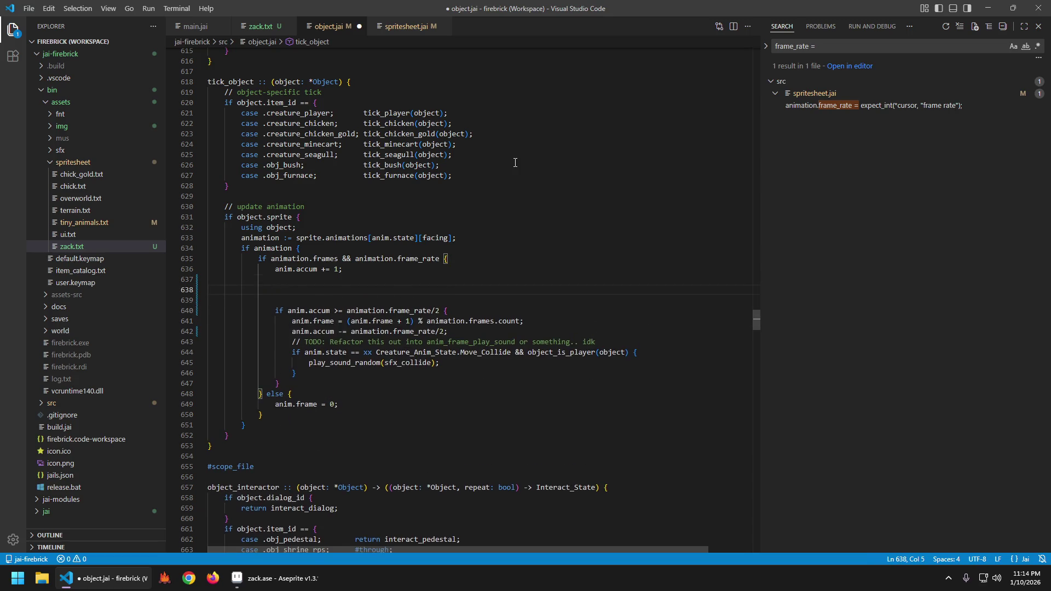
key(ctrl+v)
key(Tab)
key(Tab)
key(Tab)
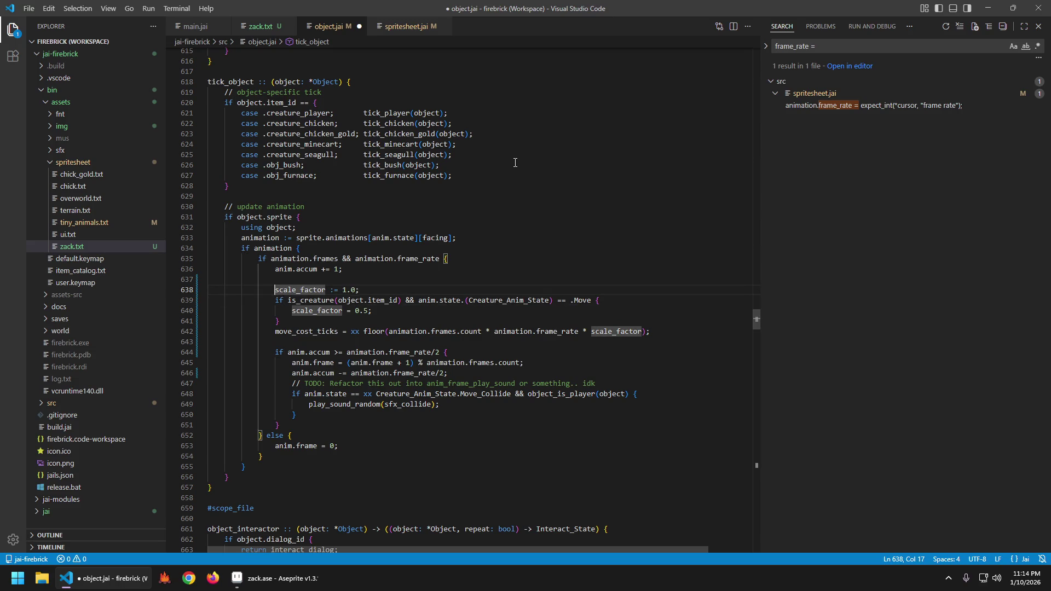
key(Down)
key(Down)
key(Down)
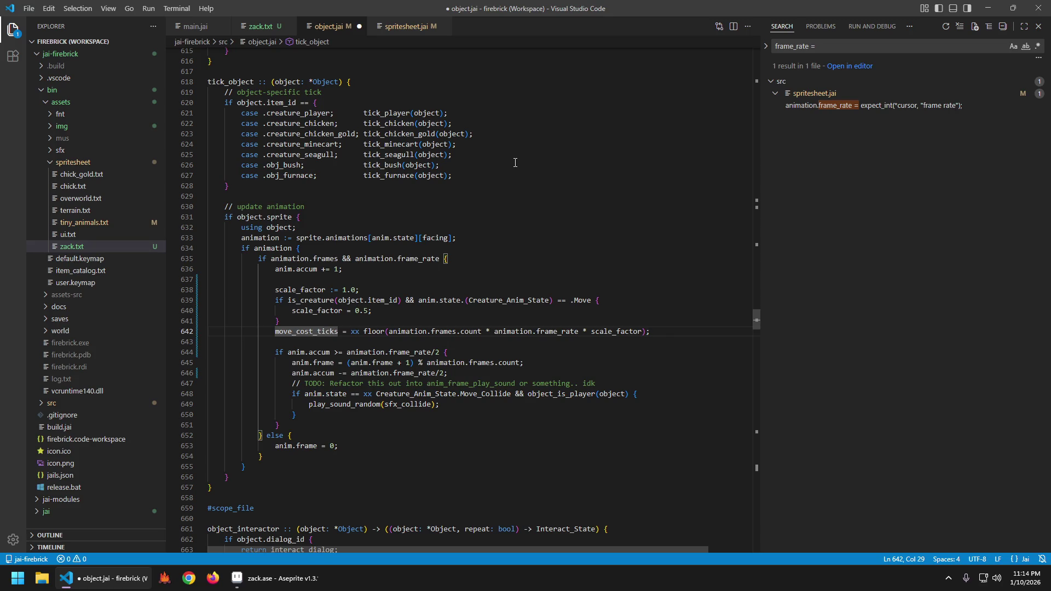
key(Up)
- Rename every scale_factor occurrence in tick_movement to frame_rate_scaling and save
key(ctrl+z)
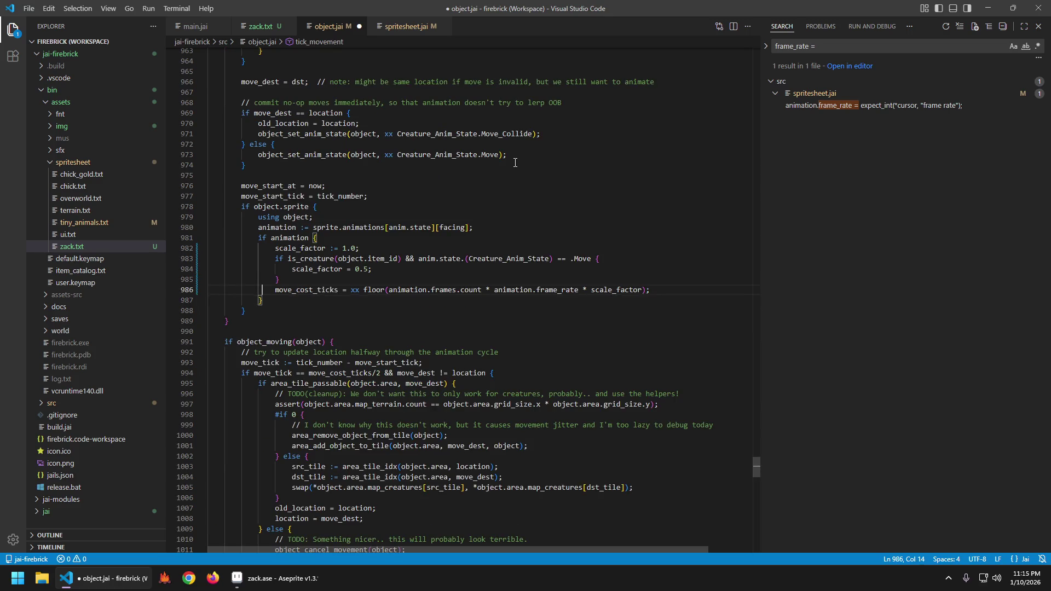
key(Home)
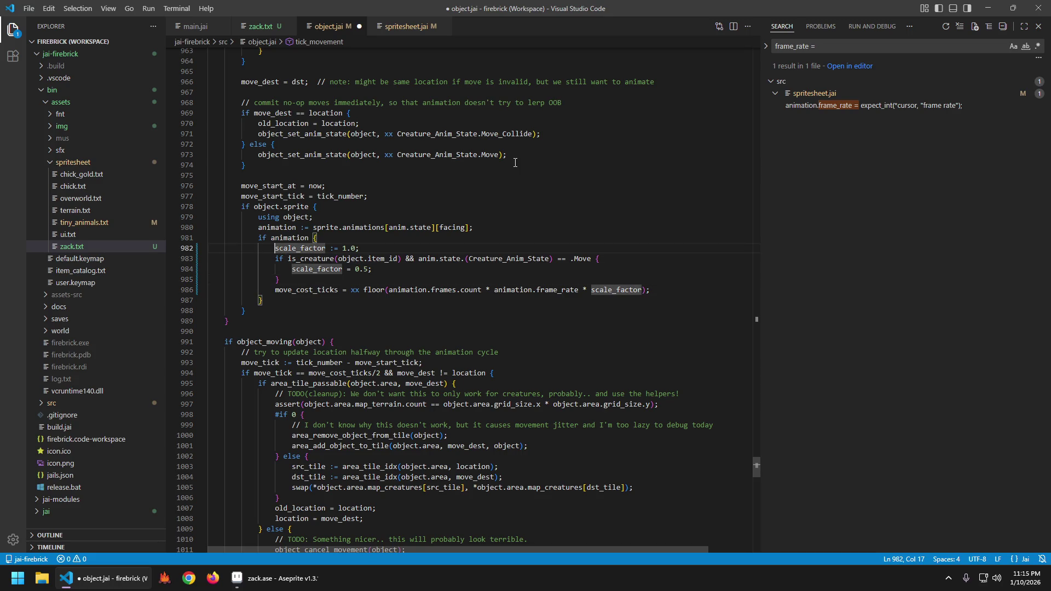
text(frame_rate_s)
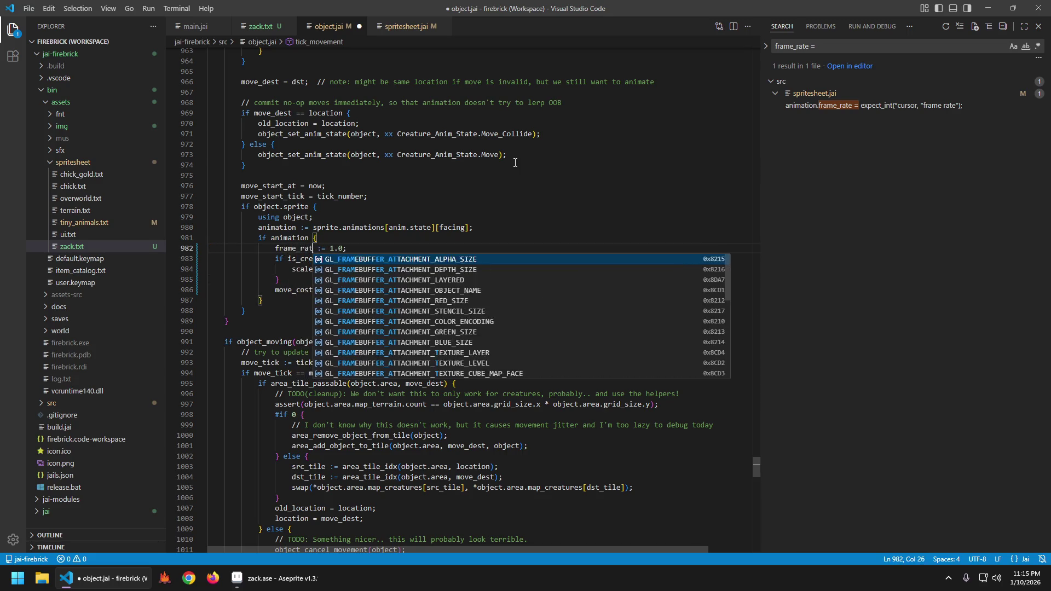
text(caling)
key(Down)
key(Down)
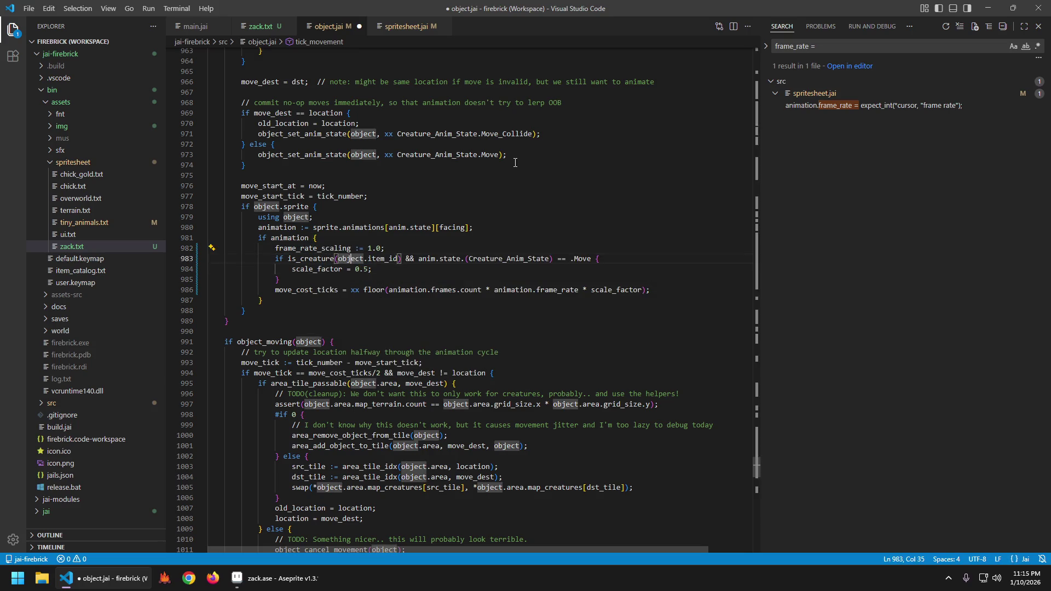
key(ctrl+d)
text(frame_rate_scaling)
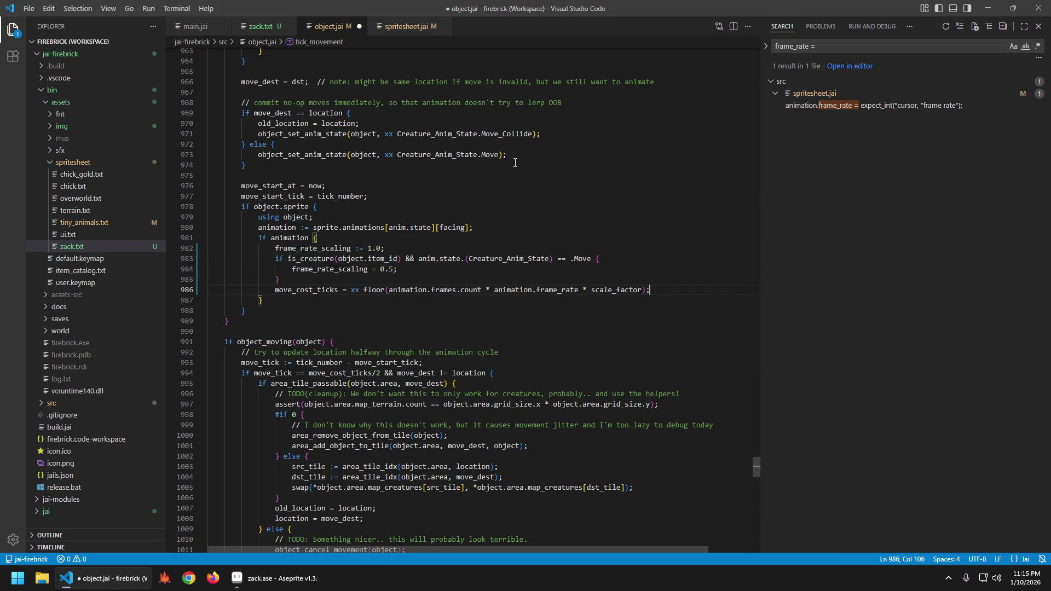
text(frame_rate_scaling)
key(ctrl+s)
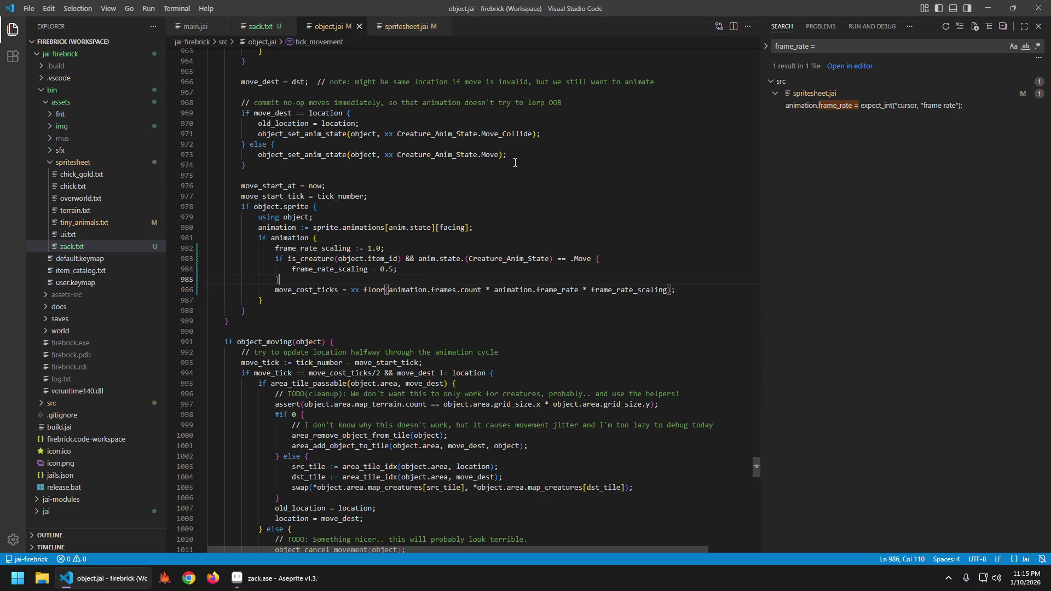
- Replace the 1.0 initialiser with a frame_rate_scaled := animation.frame_rate declaration
key(Down)
key(Down)
key(End)
key(Left)
key(Left)
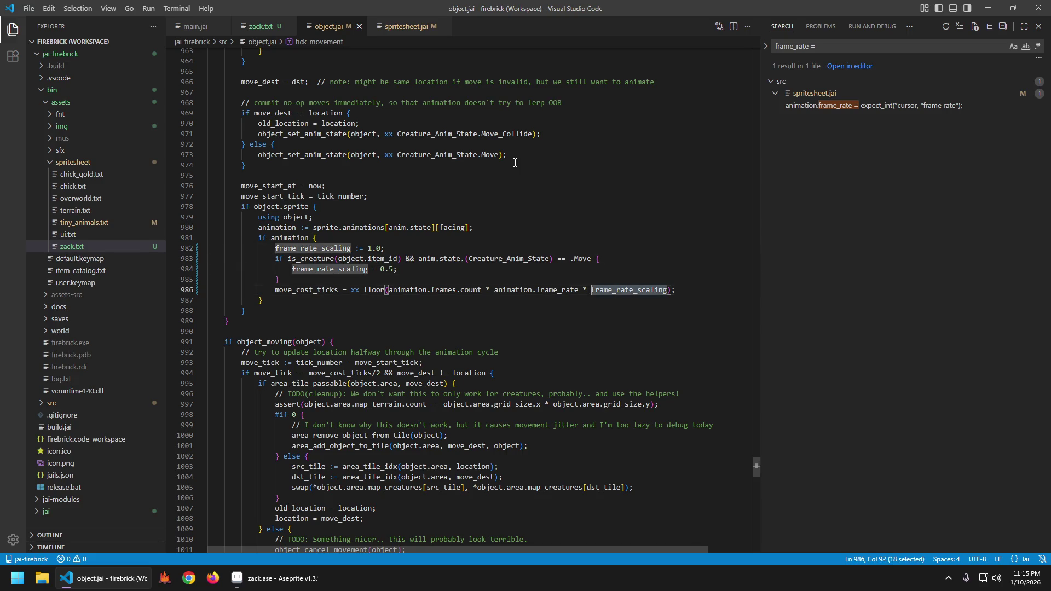
key(ctrl+Left)
key(ctrl+Left)
key(ctrl+Left)
key(Up)
key(End)
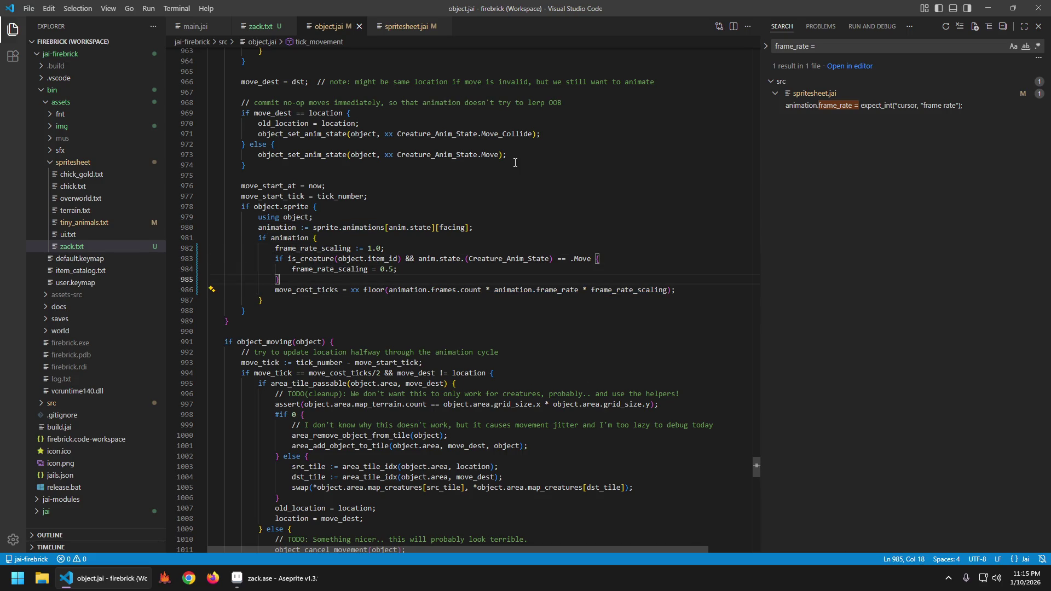
key(BackSpace)
key(BackSpace)
key(BackSpace)
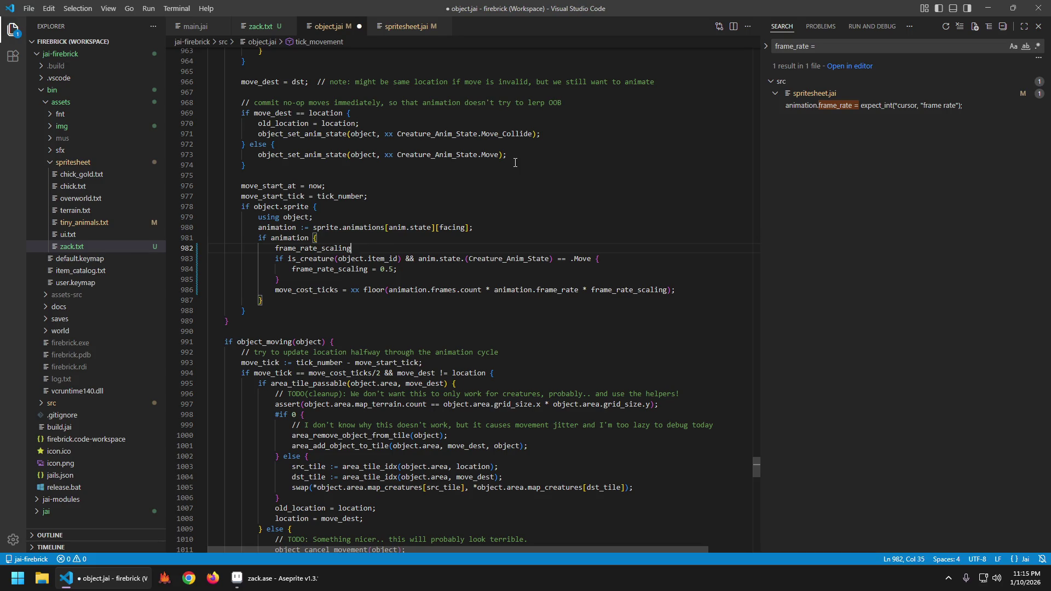
text(:= animation.frame_rate;)
key(Down)
key(Down)
key(Left)
key(ctrl+shift+Left)
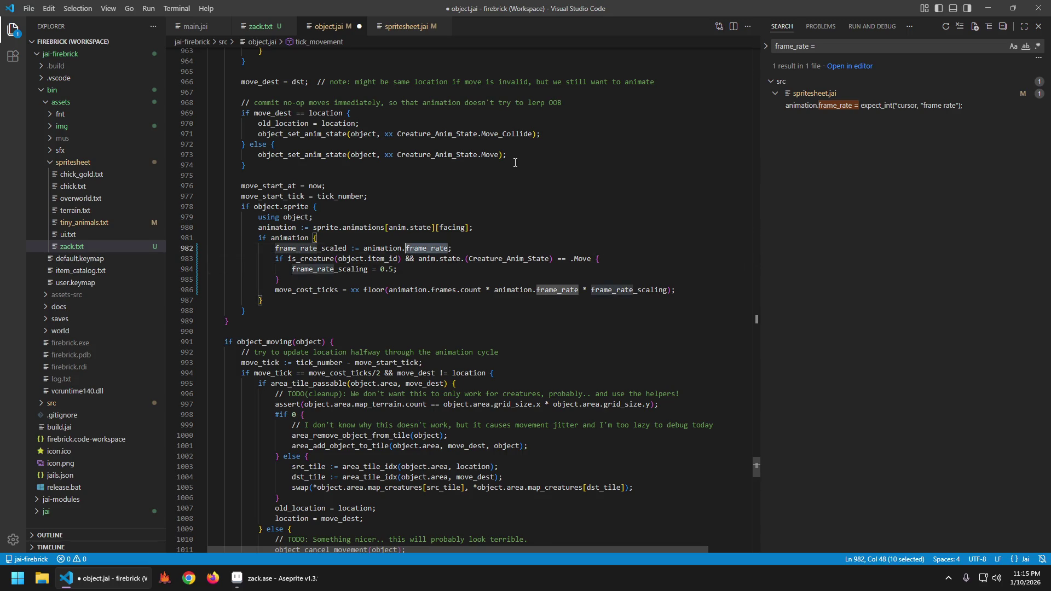
key(ctrl+shift+Left)
key(Down)
key(Down)
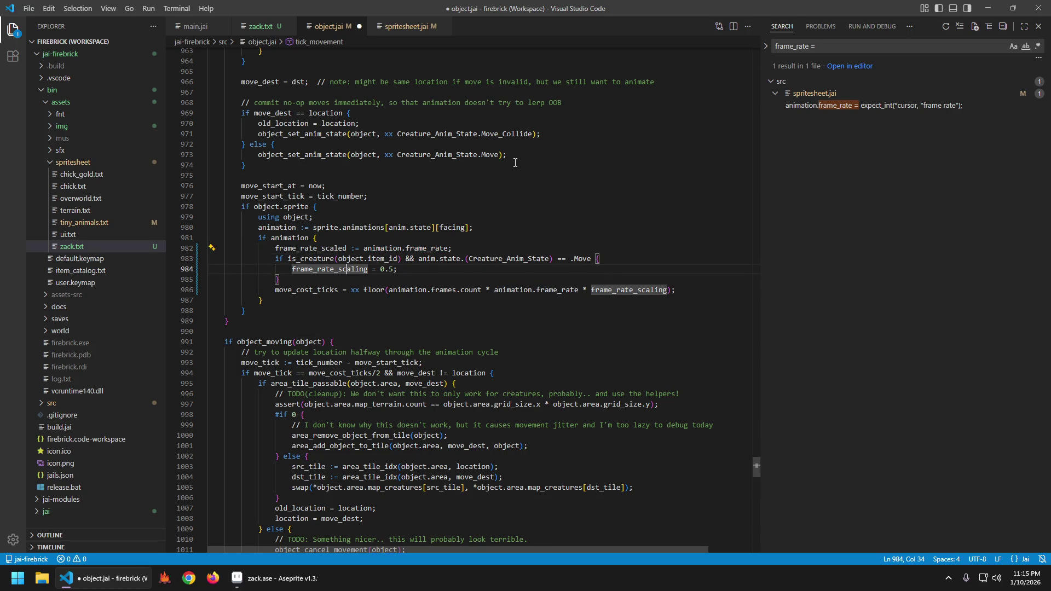
text(frame_rate_scaled *=)
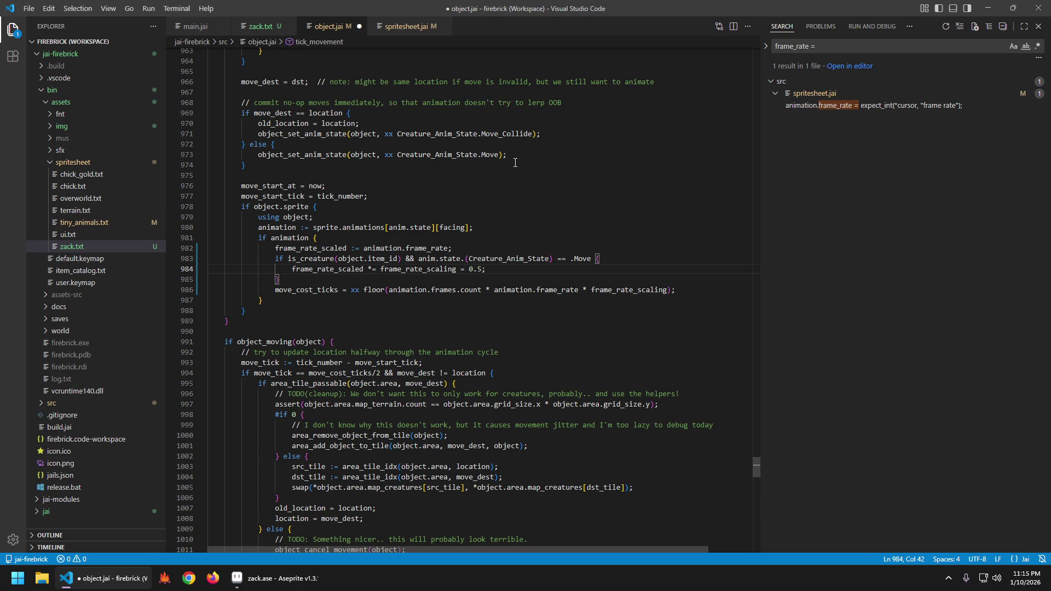
- Change the Move halving line to frame_rate_scaled /= 2; and save
key(ctrl+shift+Right)
key(ctrl+shift+Right)
key(ctrl+shift+Right)
key(ctrl+shift+Right)
key(shift+Left)
key(BackSpace)
key(Left)
key(Left)
key(BackSpace)
text(/)
key(End)
key(BackSpace)
key(BackSpace)
key(BackSpace)
text(2;)
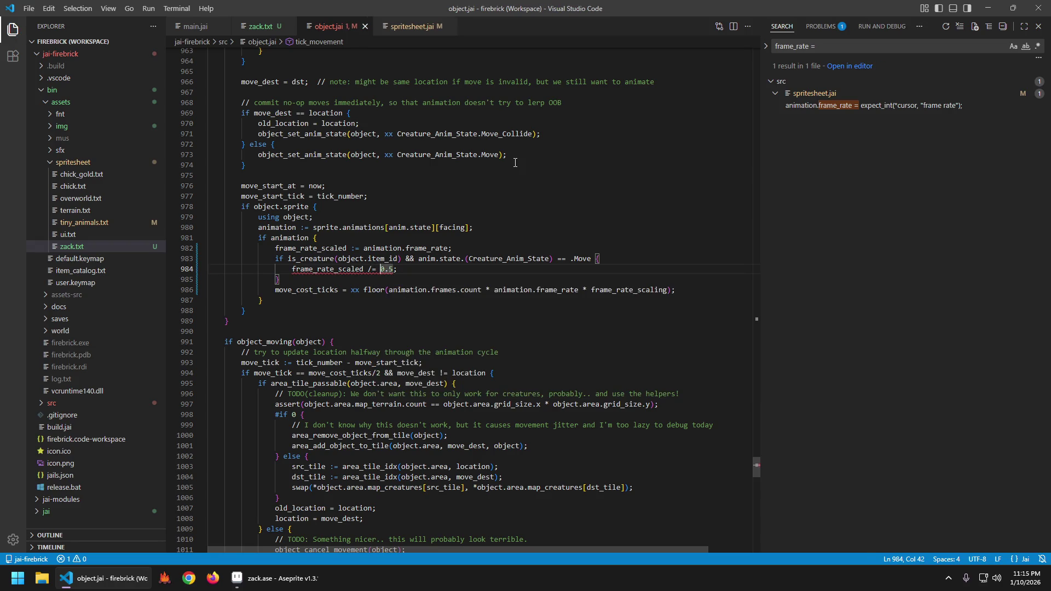
key(ctrl+s)
- Remove the floor conversion from the move_cost_ticks formula
key(Up)
key(Up)
key(Home)
key(shift+Down)
key(shift+Down)
key(shift+Down)
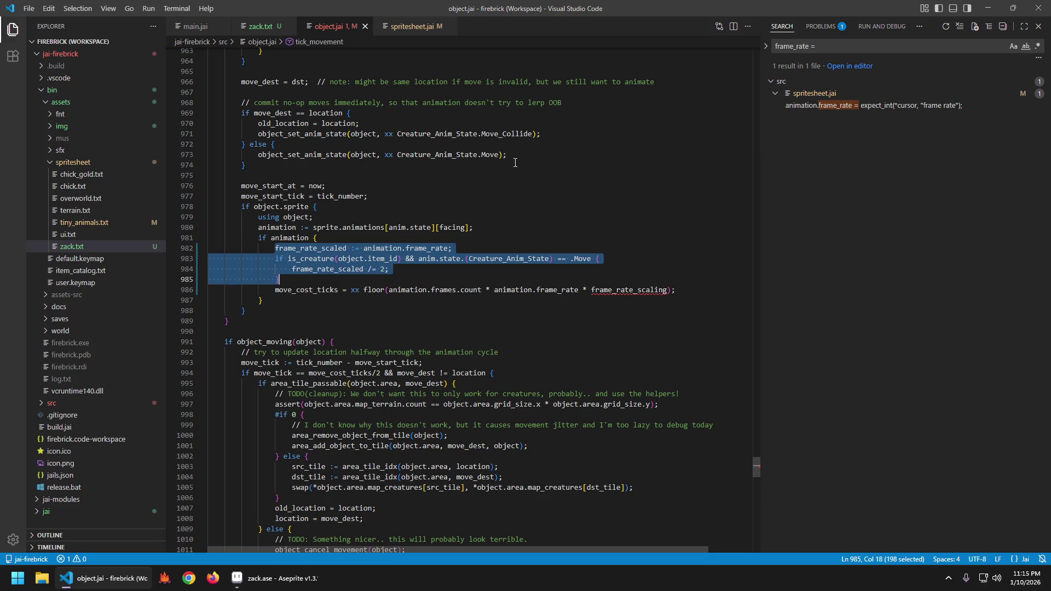
key(Down)
key(ctrl+Right)
key(Right)
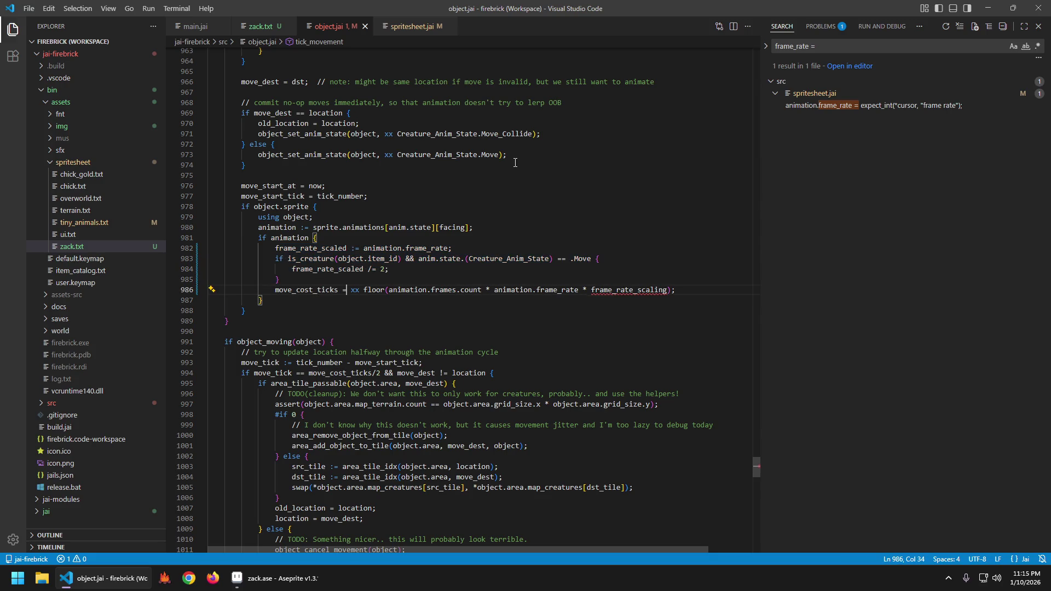
key(ctrl+shift+Right)
key(ctrl+shift+Right)
key(Delete)
key(End)
key(Left)
key(Left)
- Make move_cost_ticks equal frames.count * frame_rate_scaled and save
key(ctrl+shift+Left)
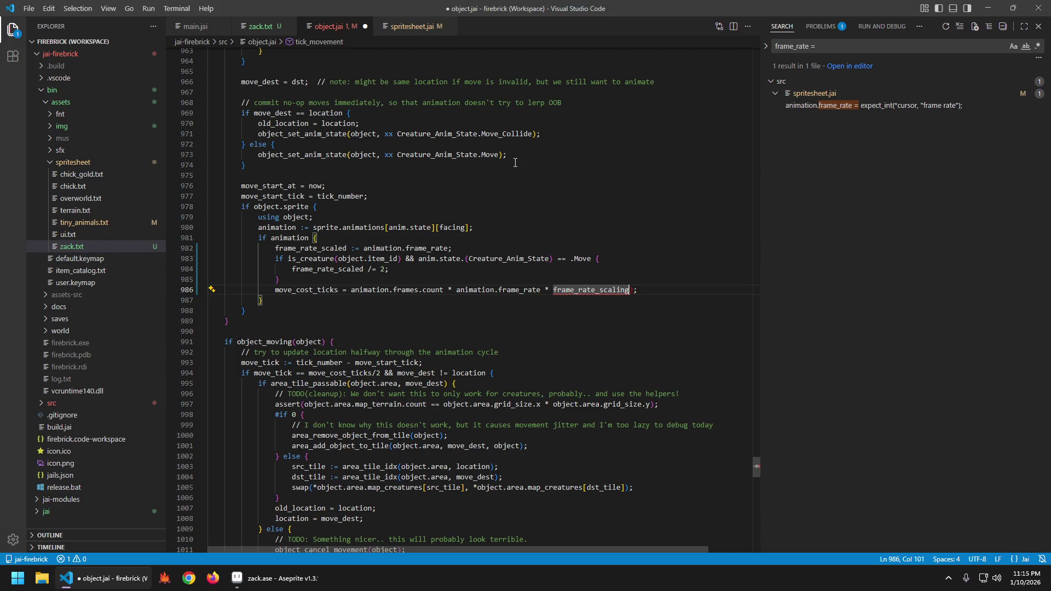
key(BackSpace)
key(BackSpace)
key(BackSpace)
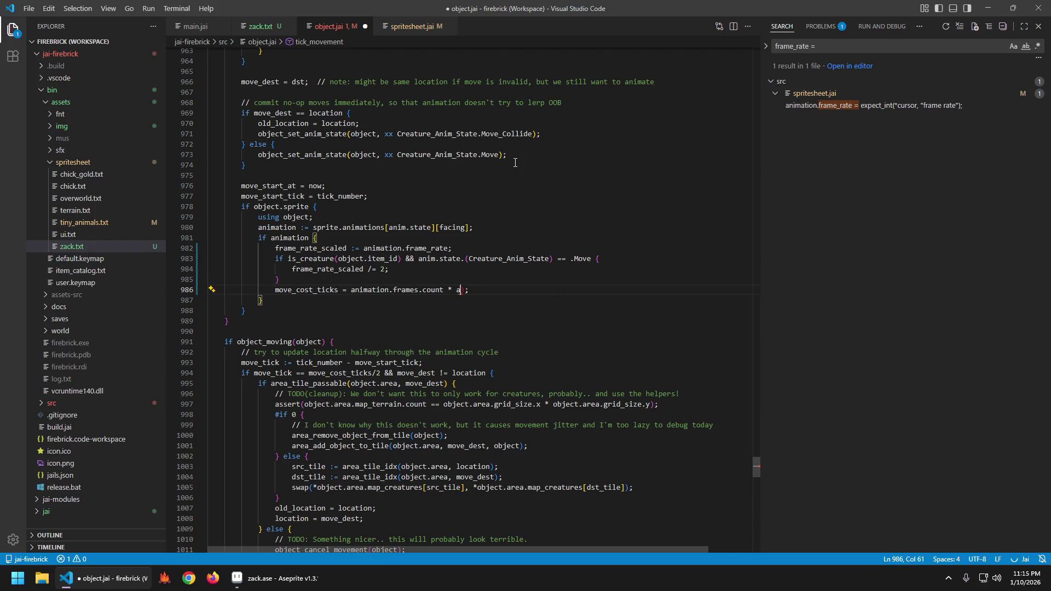
key(BackSpace)
text(frame)
key(Tab)
key(ctrl+s)
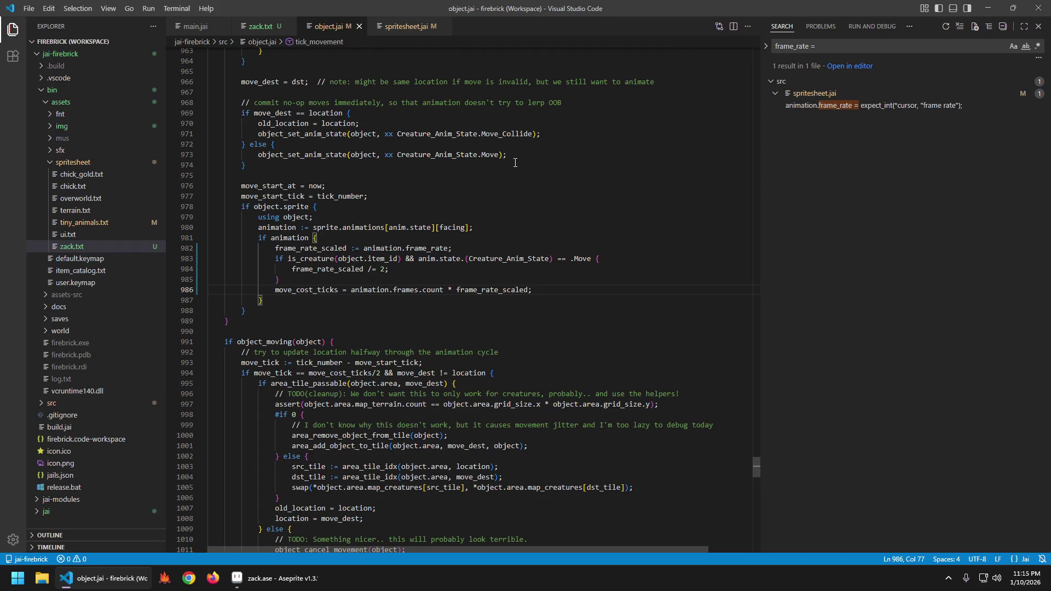
key(alt+Left)
key(alt+Left)
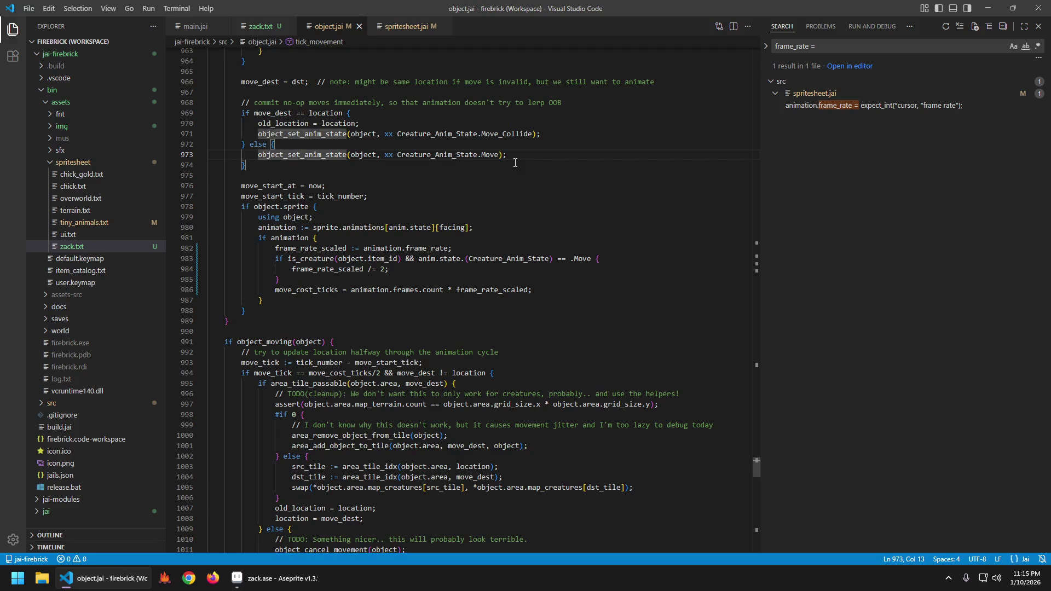
- Replace tick_object's scale_factor block with the pasted frame_rate_scaled code and save object.jai
key(alt+Left)
key(alt+Left)
key(alt+Left)
key(alt+Left)
key(alt+Left)
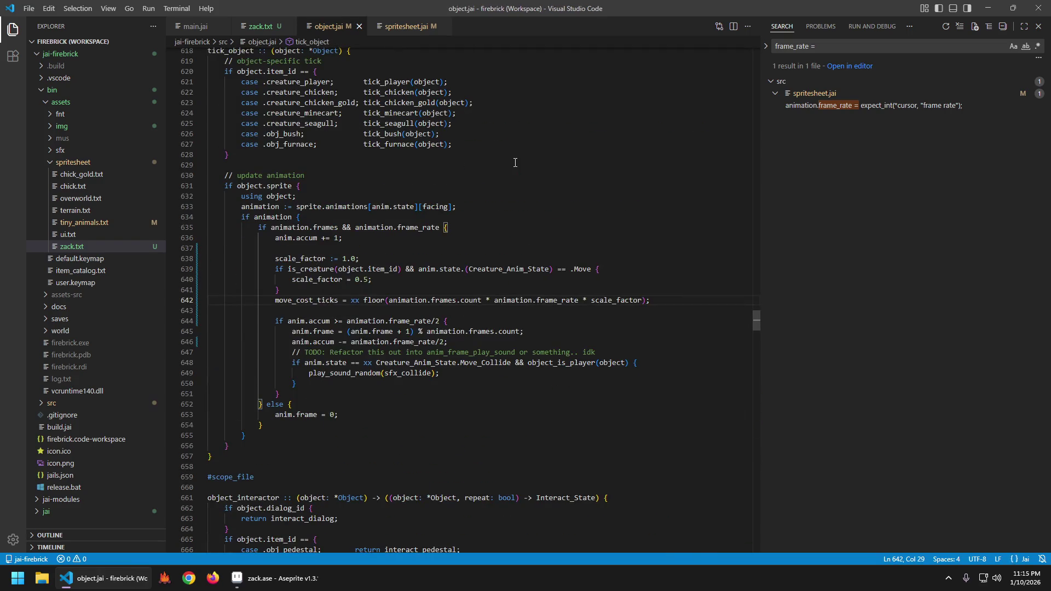
key(Up)
key(Up)
key(Up)
key(Home)
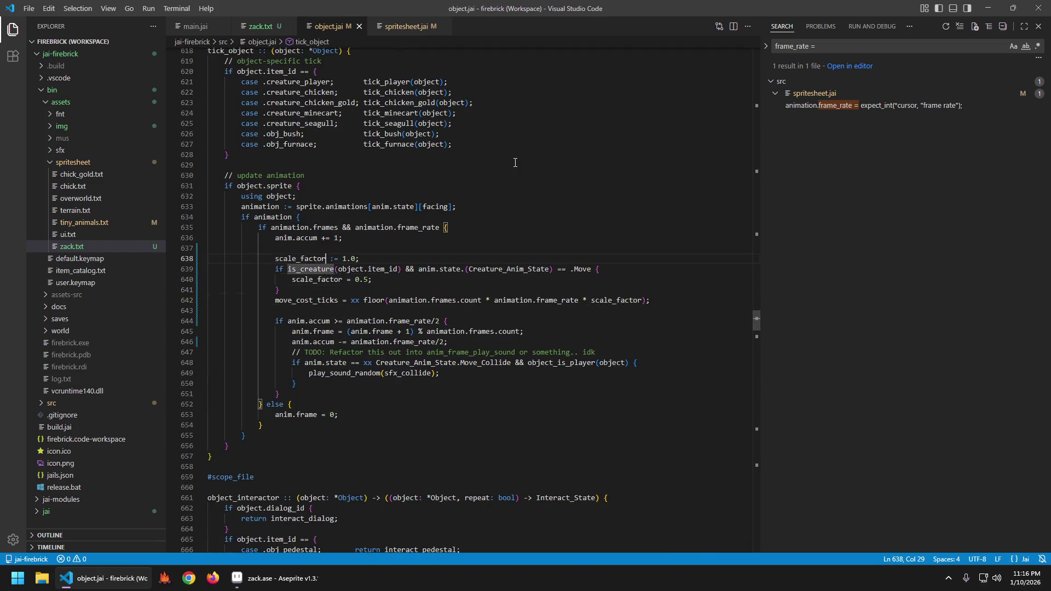
key(shift+Down)
key(shift+Down)
key(shift+Down)
key(shift+Down)
key(shift+End)
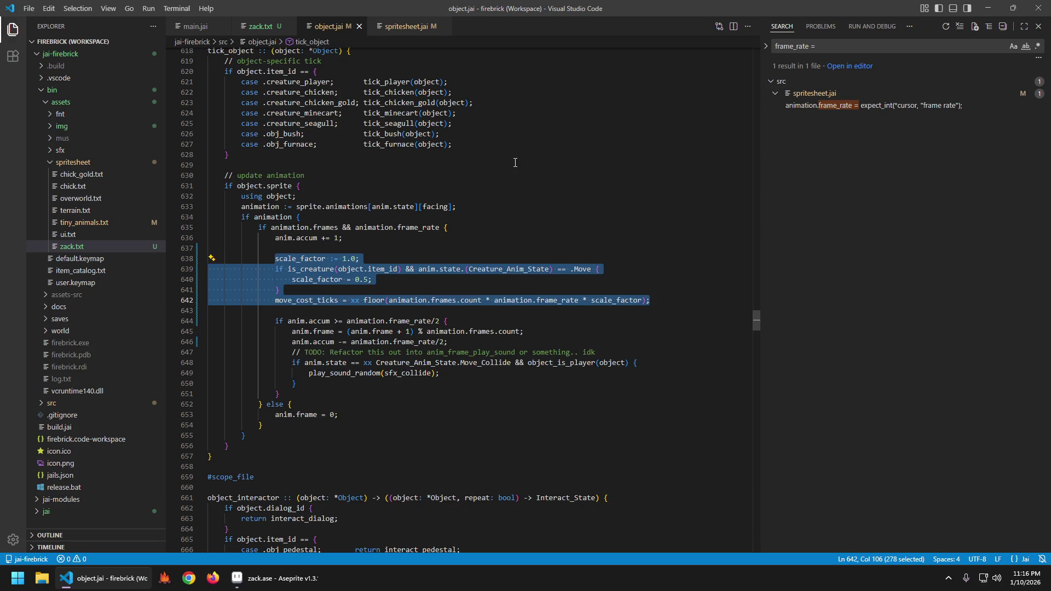
key(Escape)
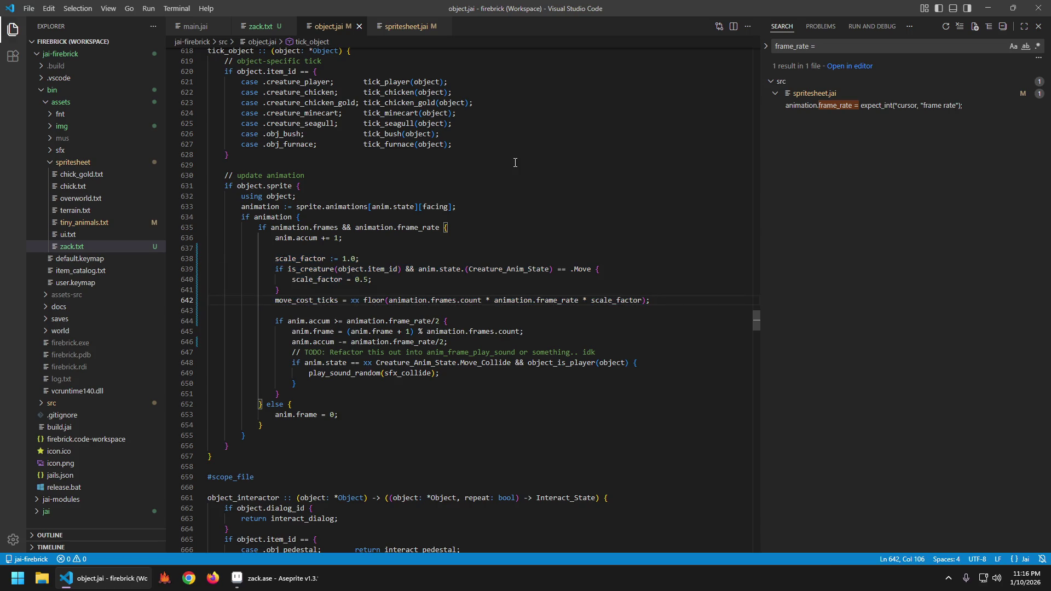
key(shift+Home)
key(shift+Up)
key(shift+Up)
key(shift+Up)
text(frame_rate_scaled := animation.frame_rate;                 if is_creature(object.item_id) && anim.state.(Creature_Anim_State) == .Move {                     frame_rate_scaled /= 2;                 })
key(ctrl+s)
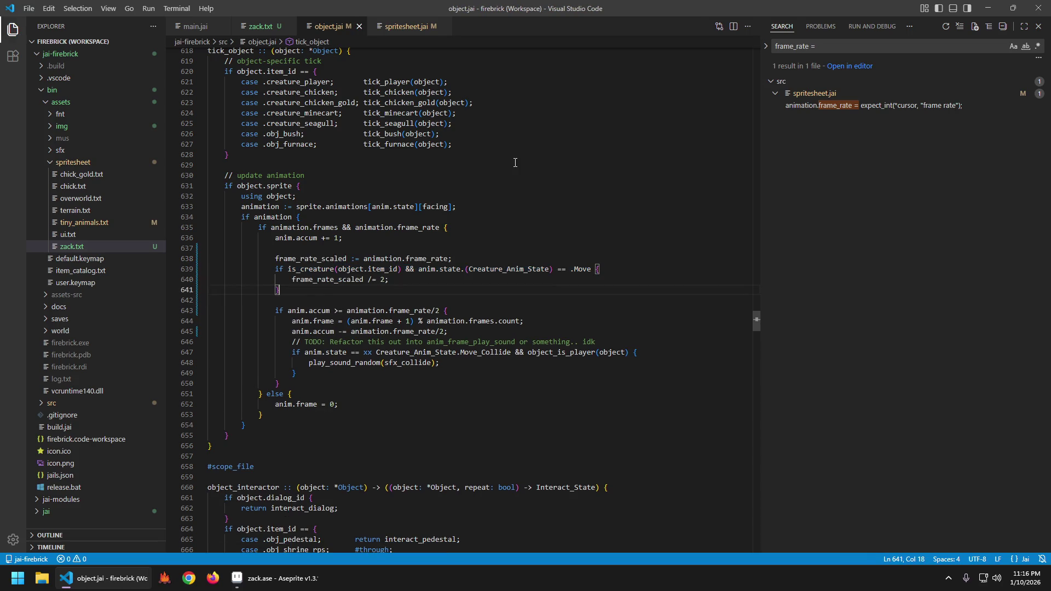
- Replace both animation.frame_rate/2 occurrences on lines 643 and 645 with frame_rate_scaled
key(Down)
key(Down)
key(ctrl+Right)
key(ctrl+Right)
key(ctrl+Right)
key(ctrl+Left)
key(ctrl+shift+Right)
key(ctrl+shift+Right)
key(ctrl+shift+Right)
key(ctrl+shift+Right)
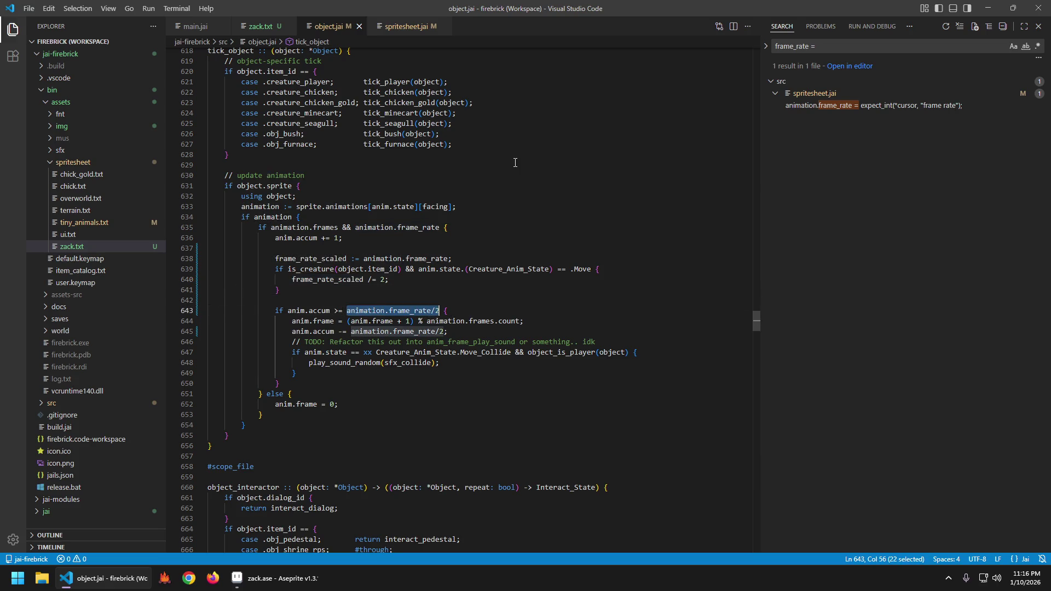
key(ctrl+f)
key(alt+Return)
key(Escape)
key(ctrl+v)
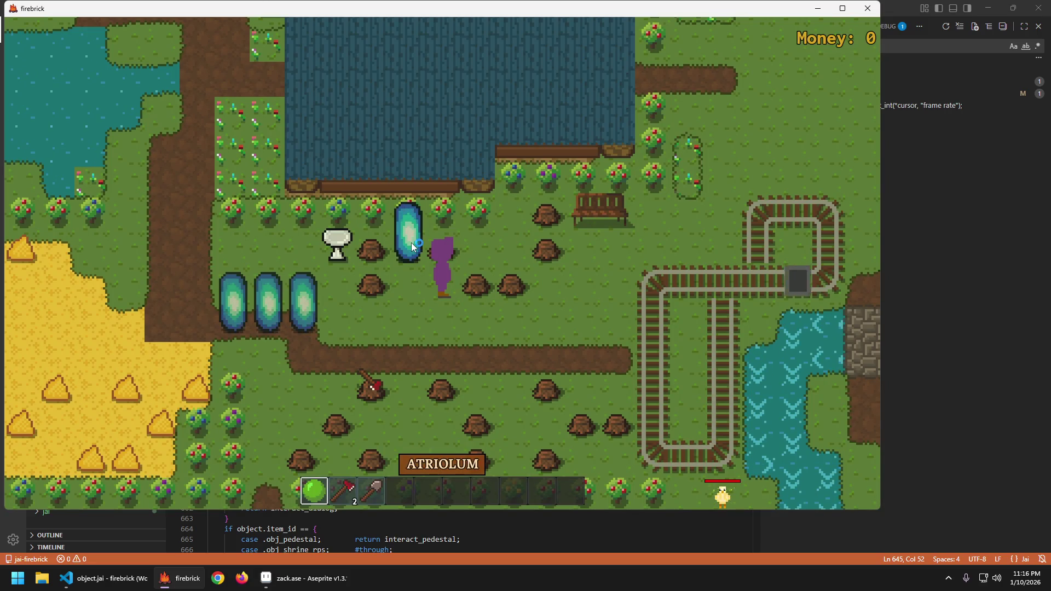
- Walk the character down, left and right on the farm to check the walk animation
key(s)
key(a)
key(d)
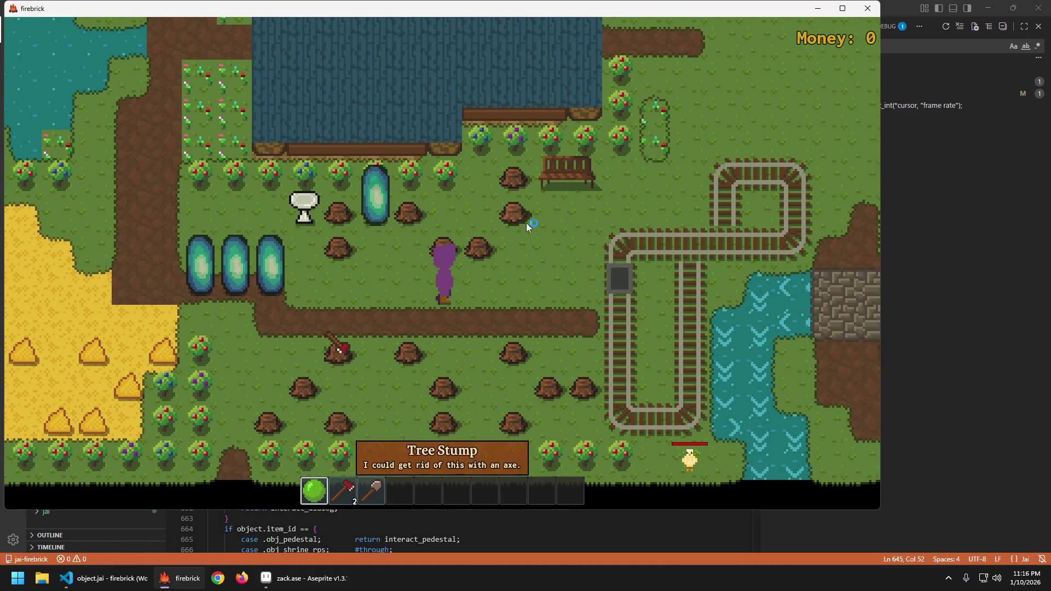
key(s)
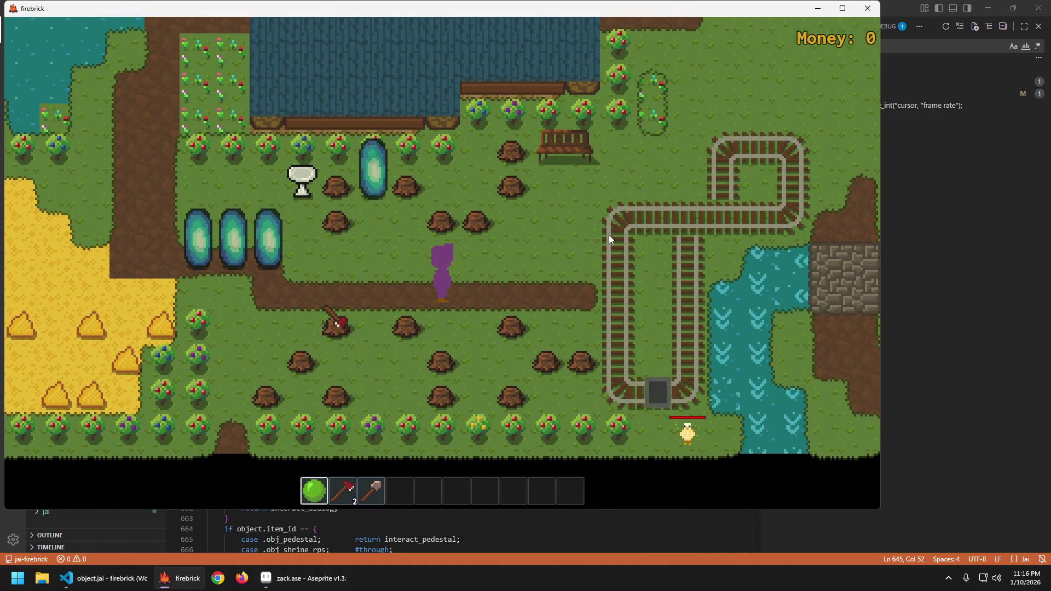
key(a)
key(d)
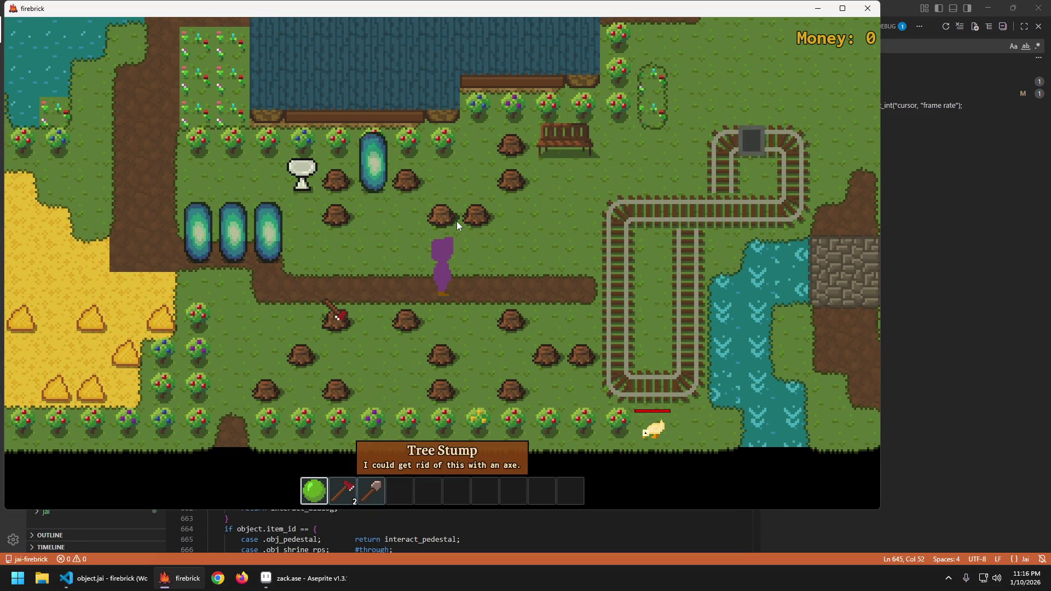
key(a)
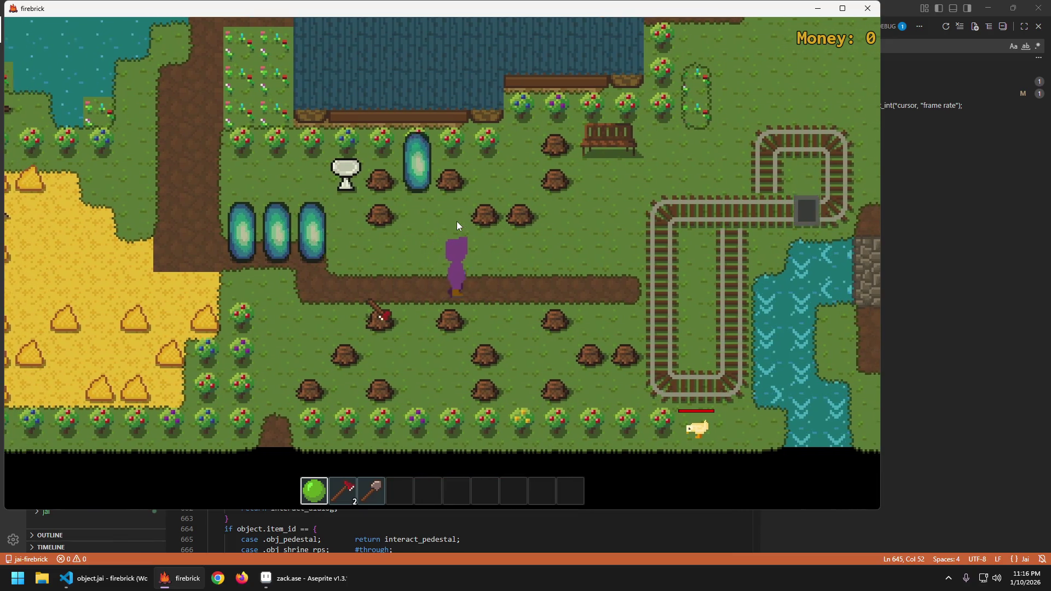
key(d)
key(a)
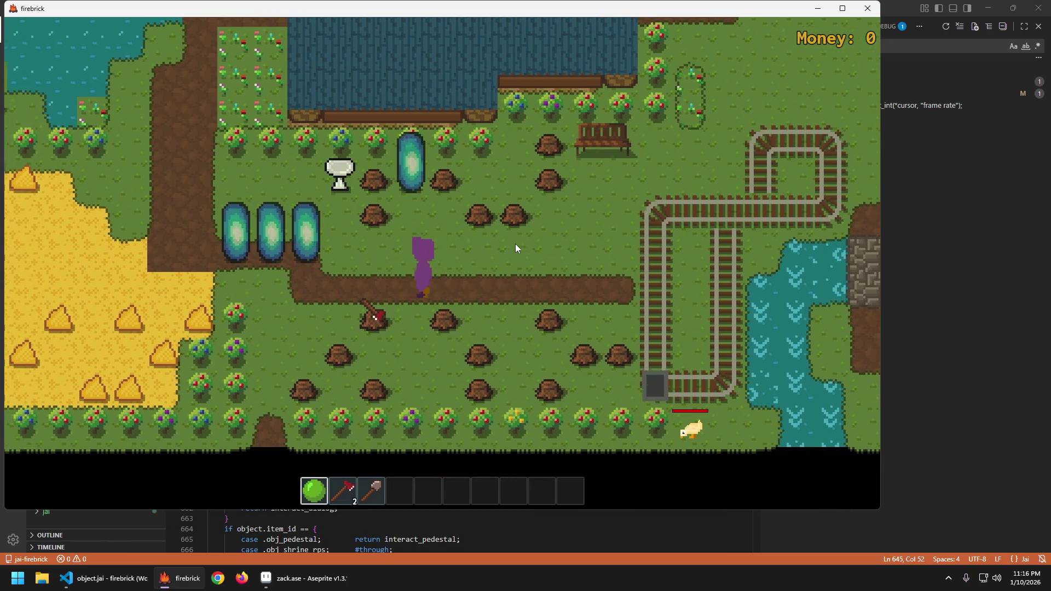
key(a)
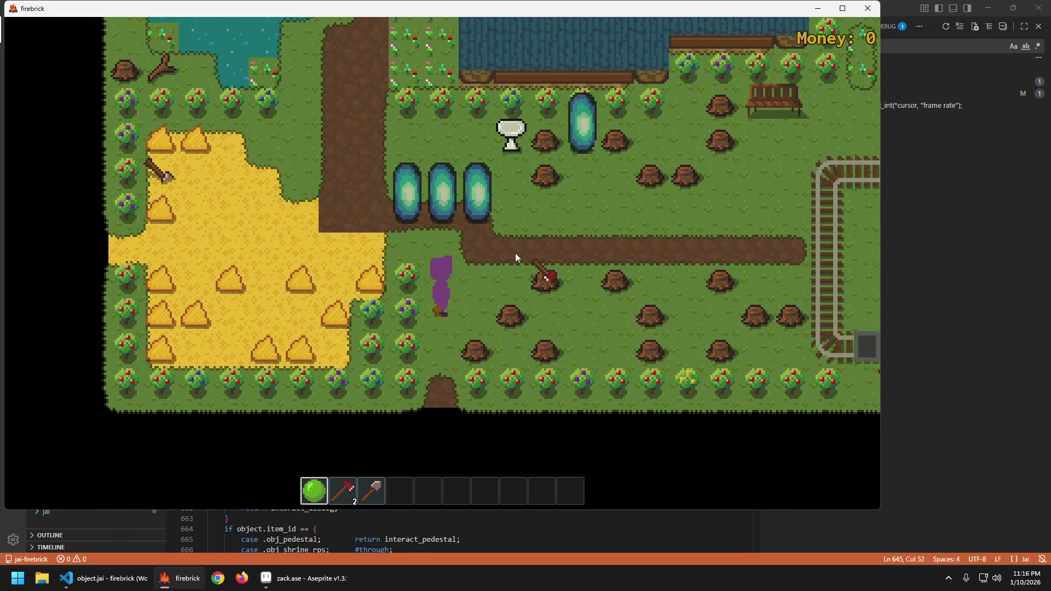
- Warp through the portal to the lumberyard, walk around, then head up back to spawn
key(e)
key(s)
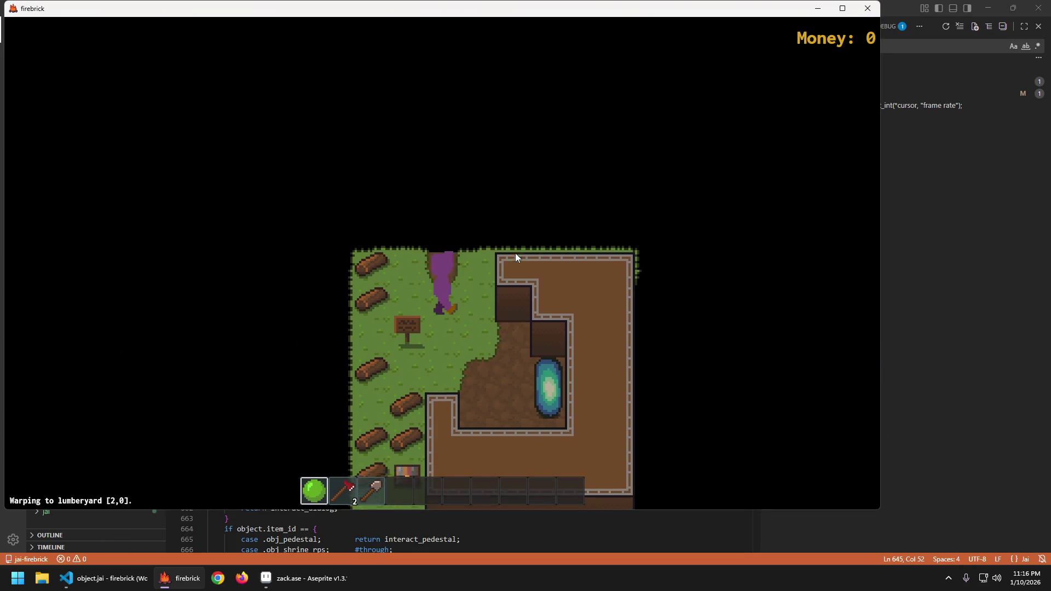
key(d)
key(a)
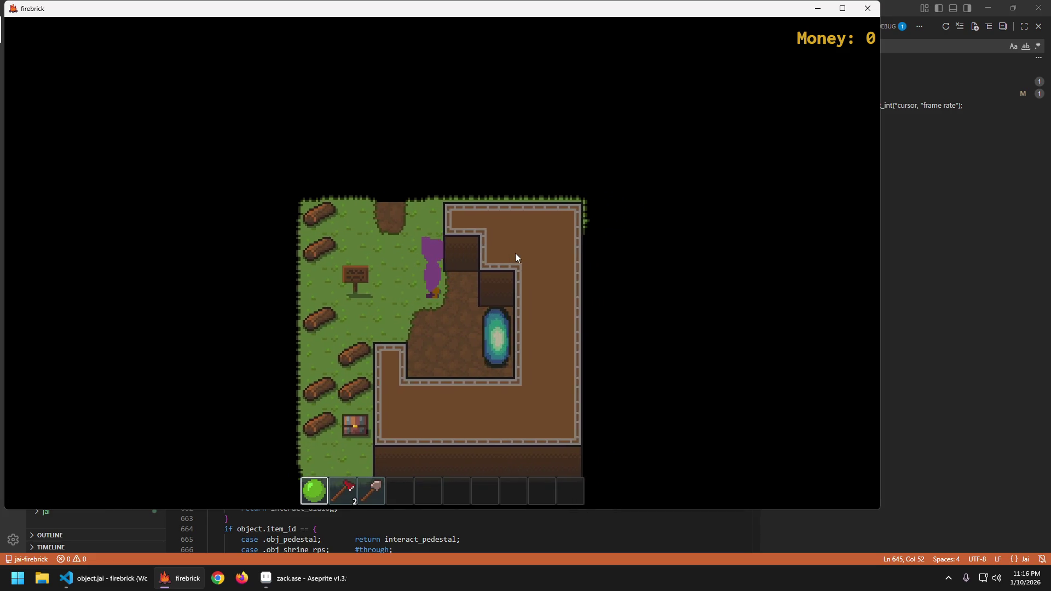
key(d)
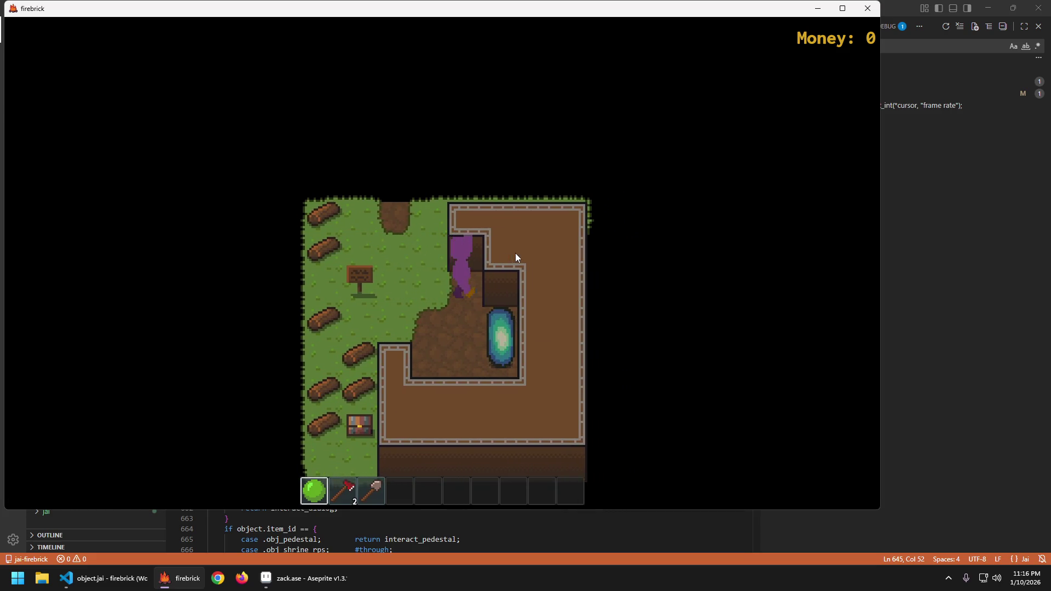
key(a)
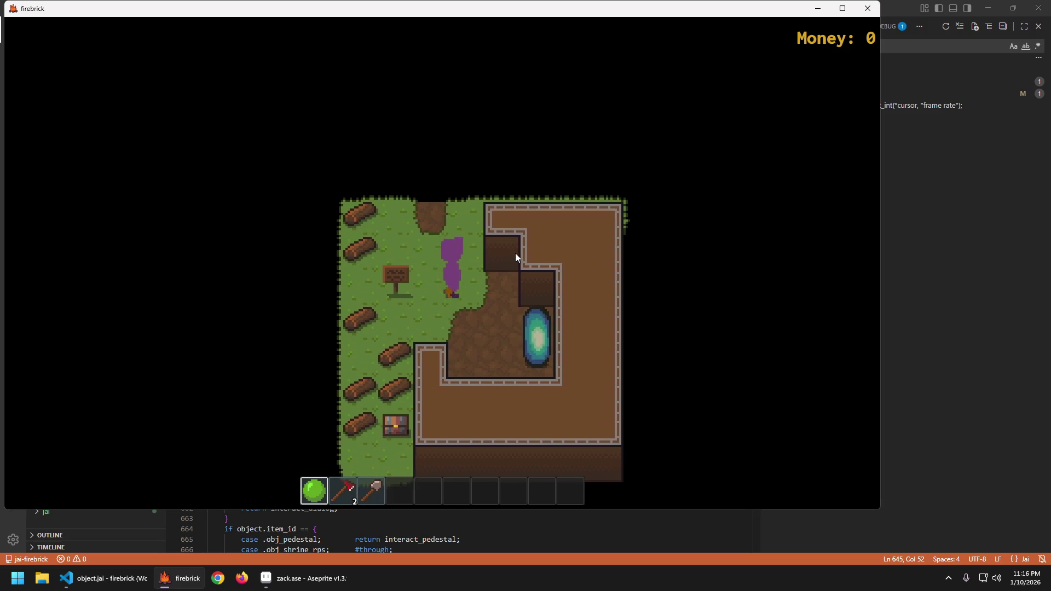
key(d)
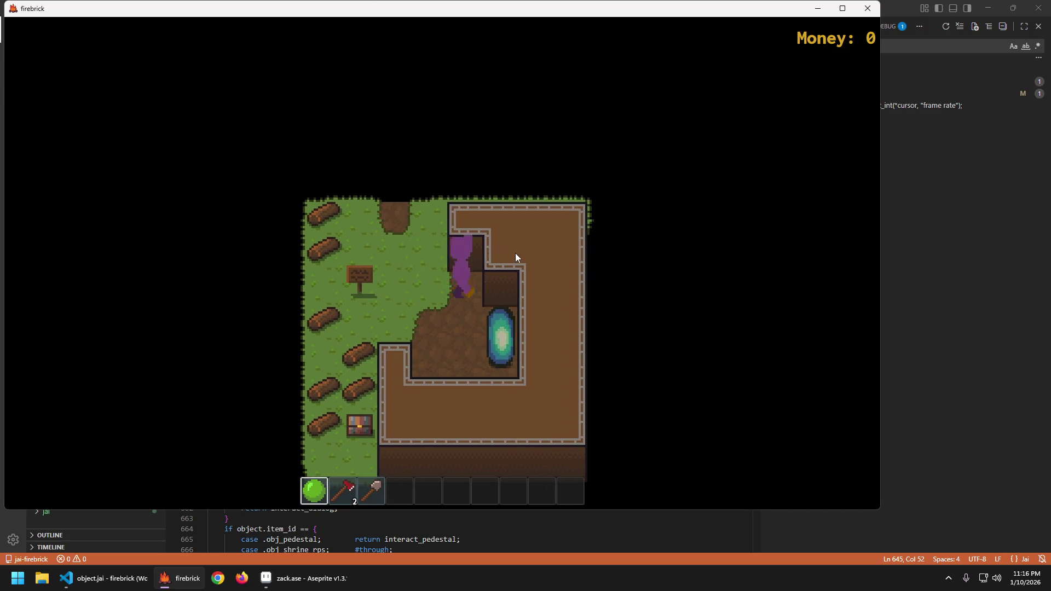
key(a)
key(w)
key(w)
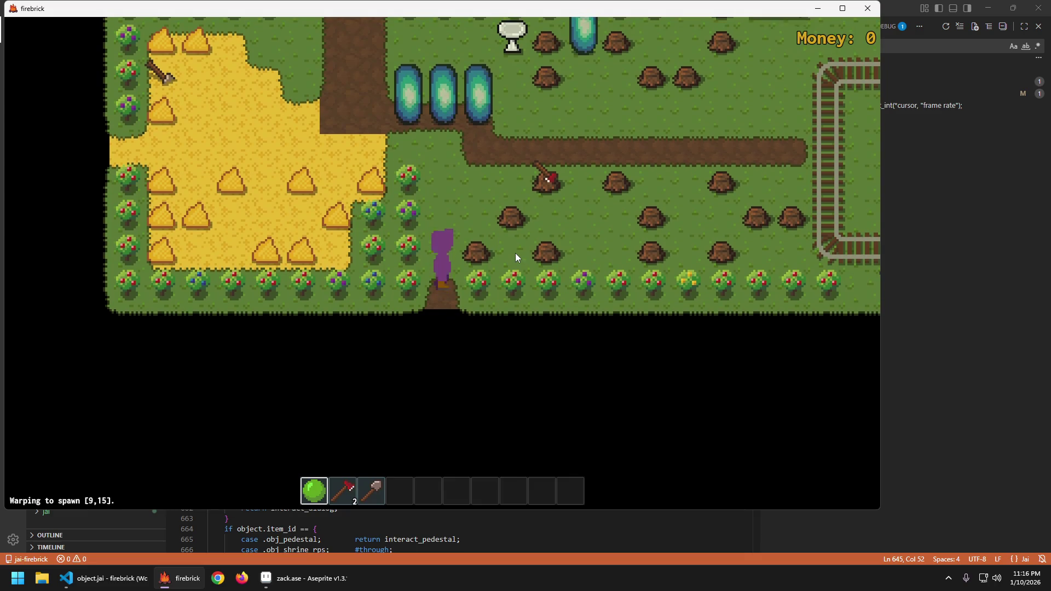
- Walk back and forth along the dirt path, briefly toggling the F1 debug overlay
key(d)
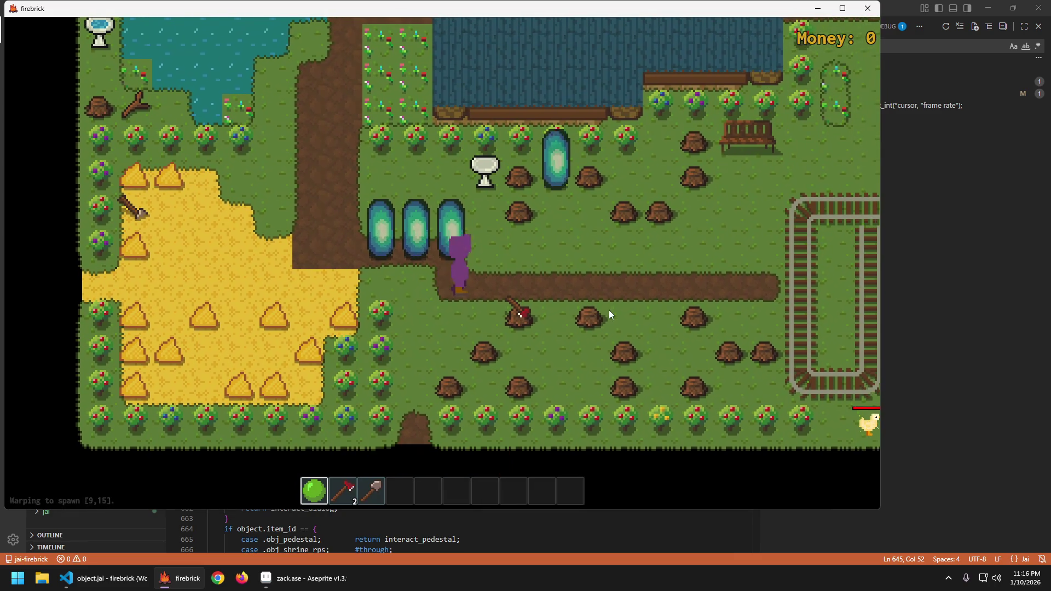
key(d)
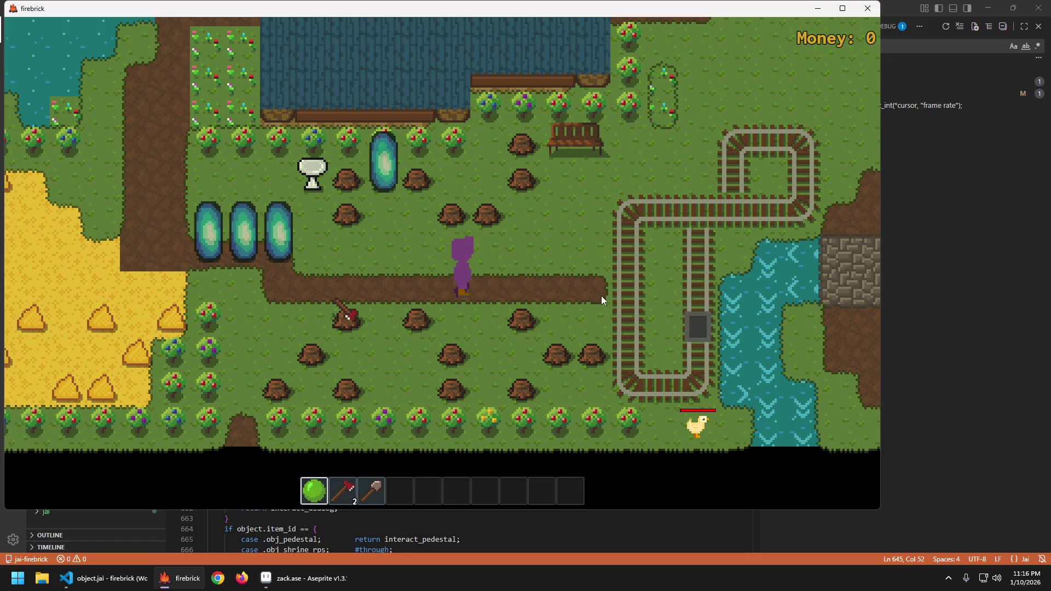
key(a)
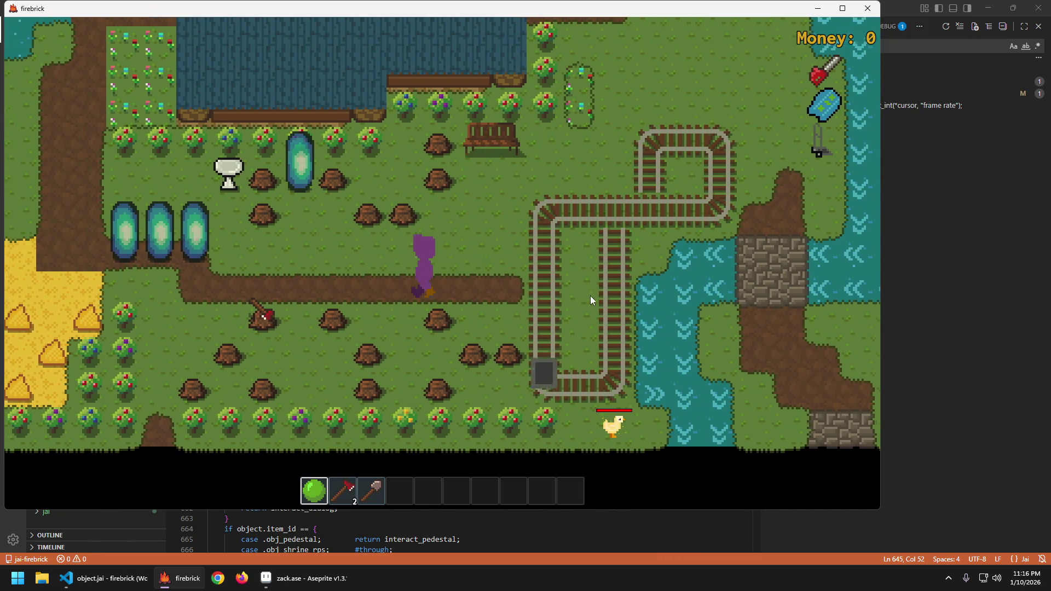
key(a)
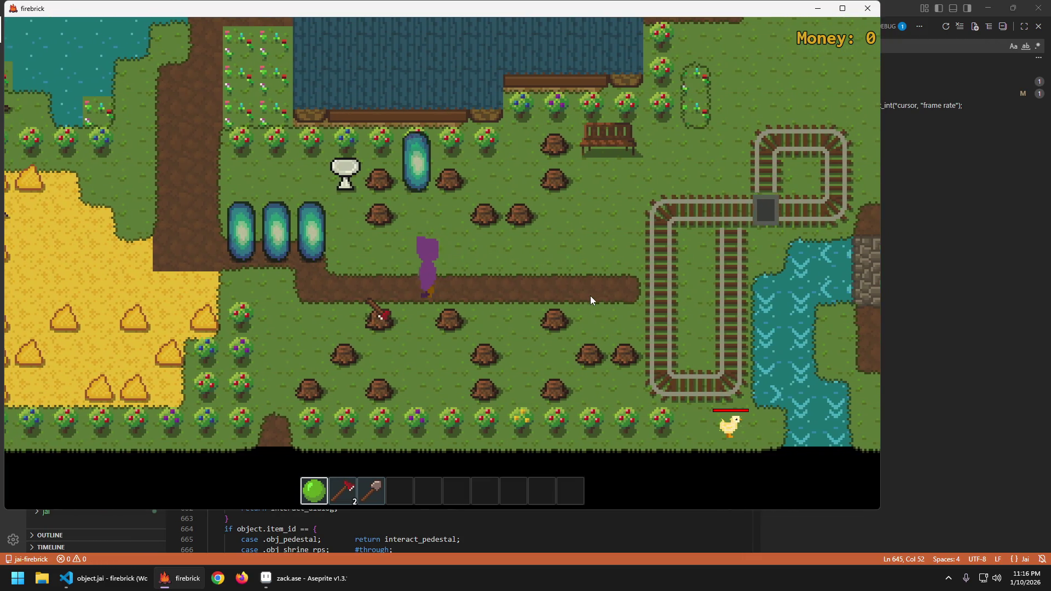
key(F1)
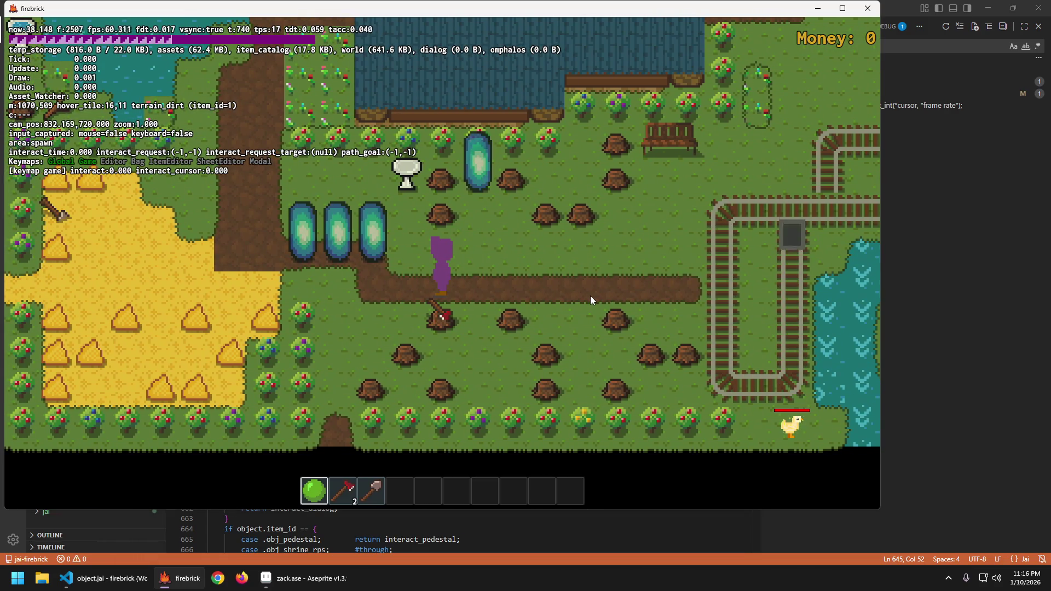
key(F1)
key(d)
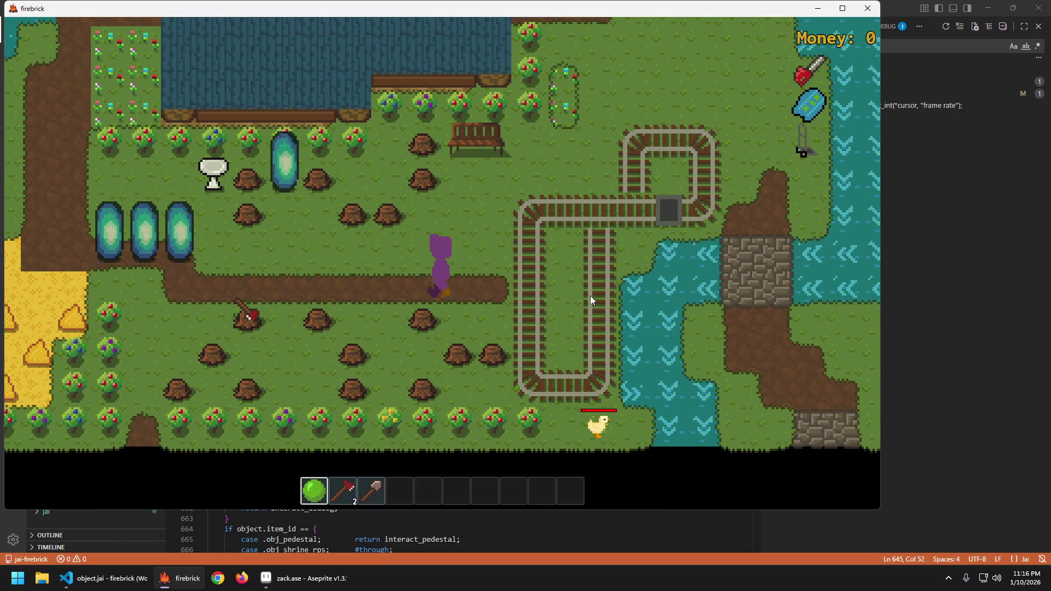
key(a)
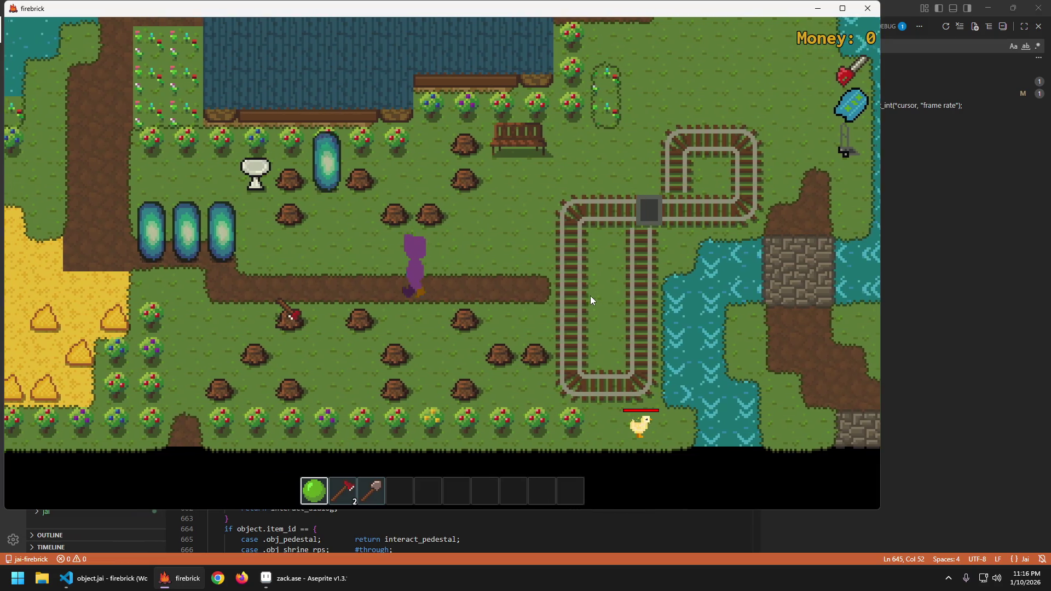
key(d)
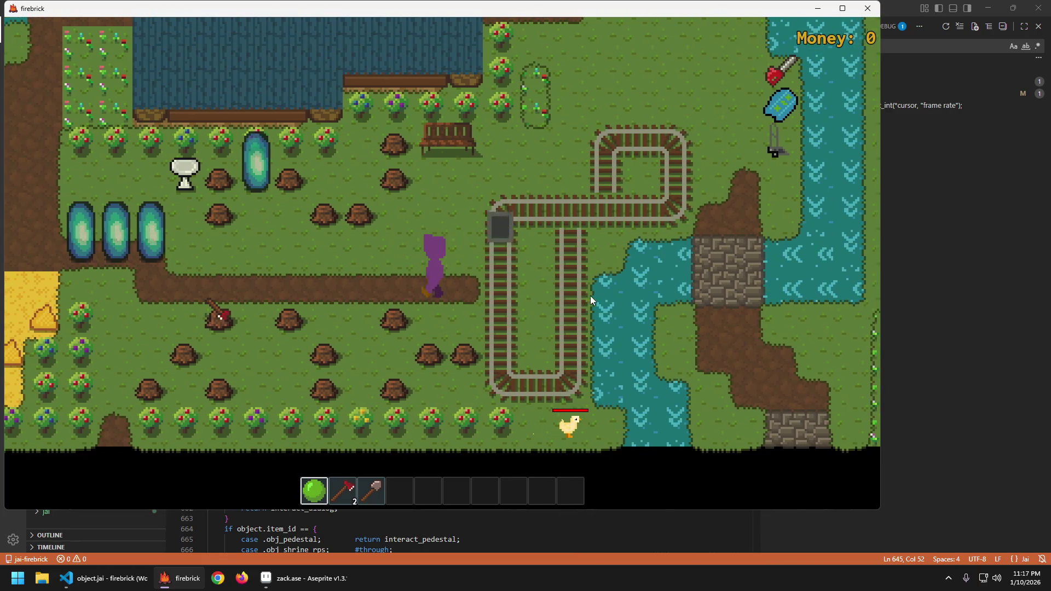
key(a)
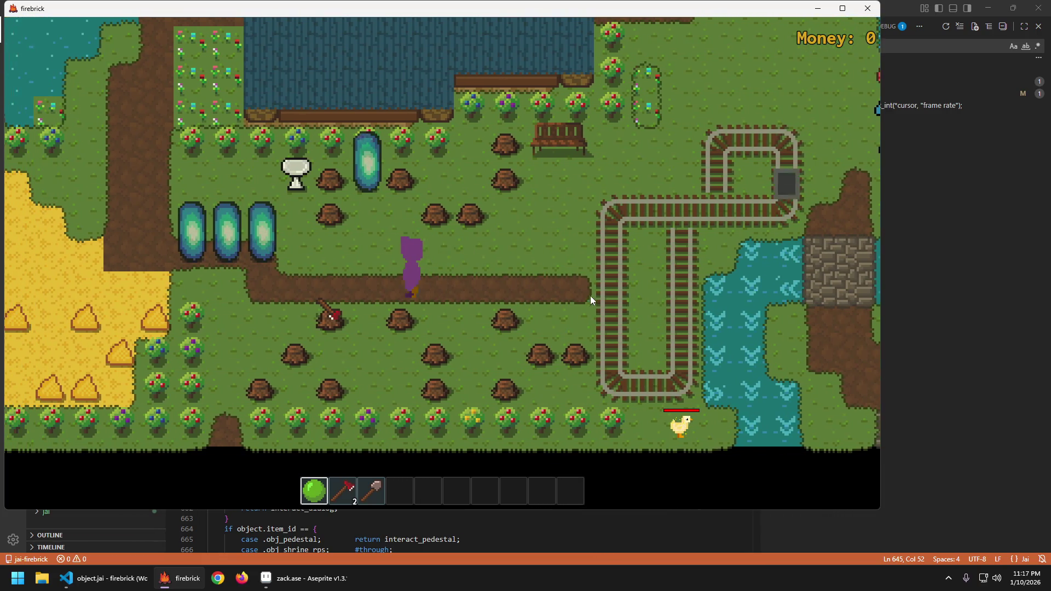
key(d)
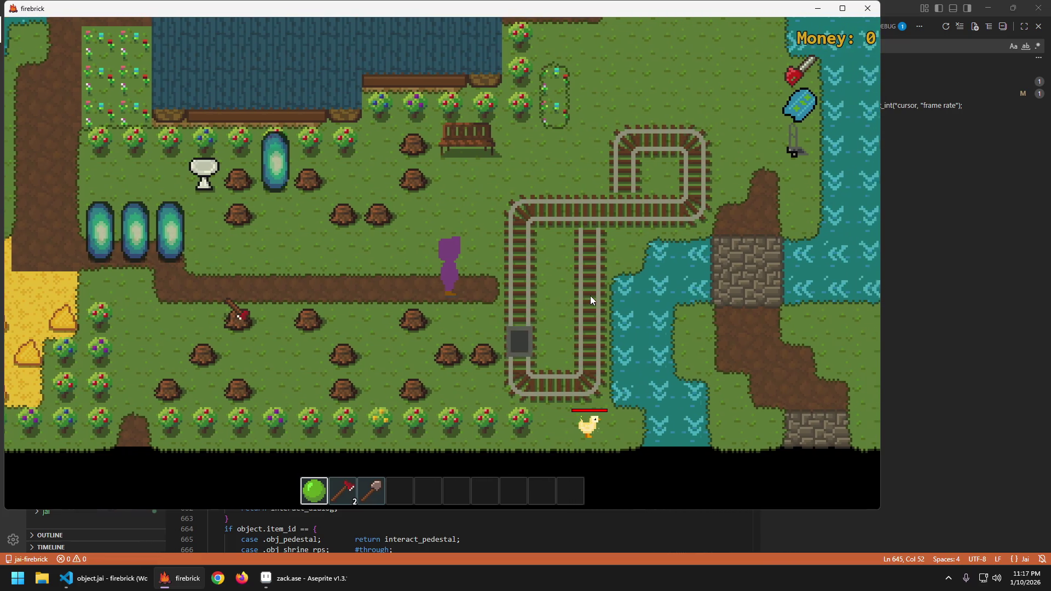
key(a)
key(d)
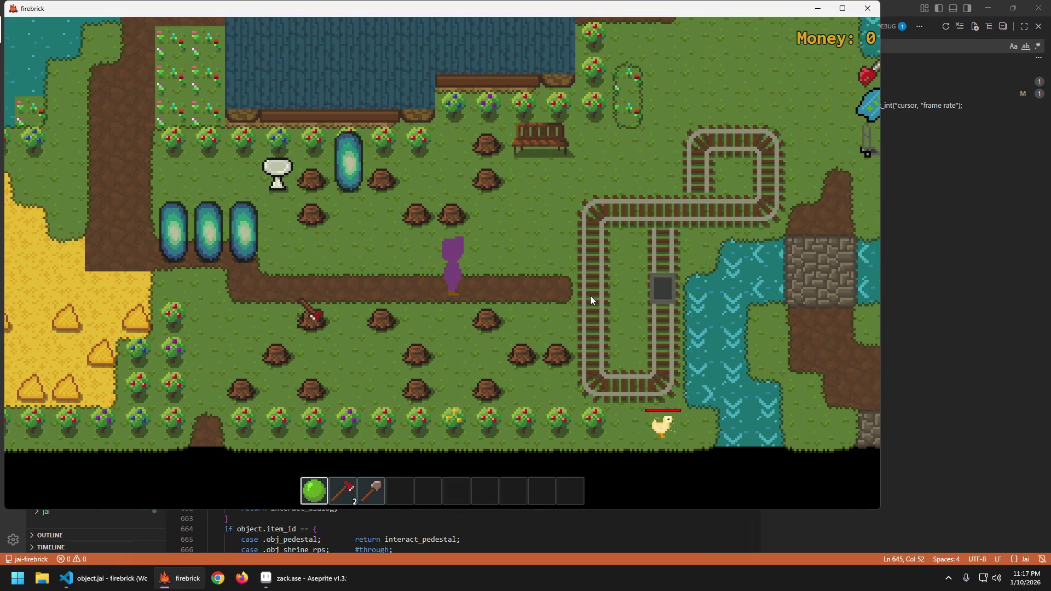
- Check the debug overlay again, walk left and right once more, then quit the game
key(F1)
key(F1)
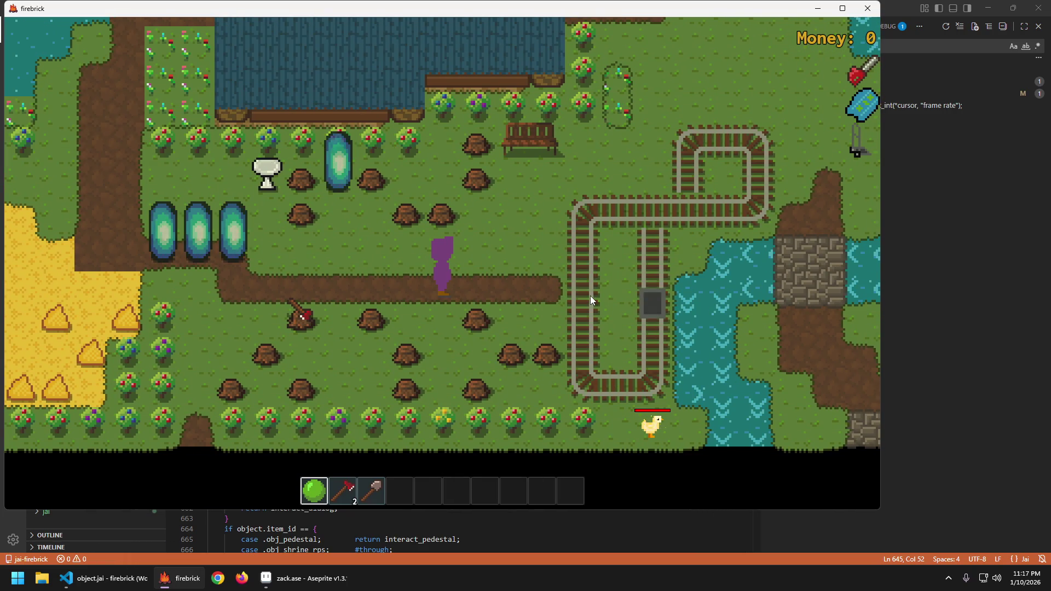
key(a)
key(d)
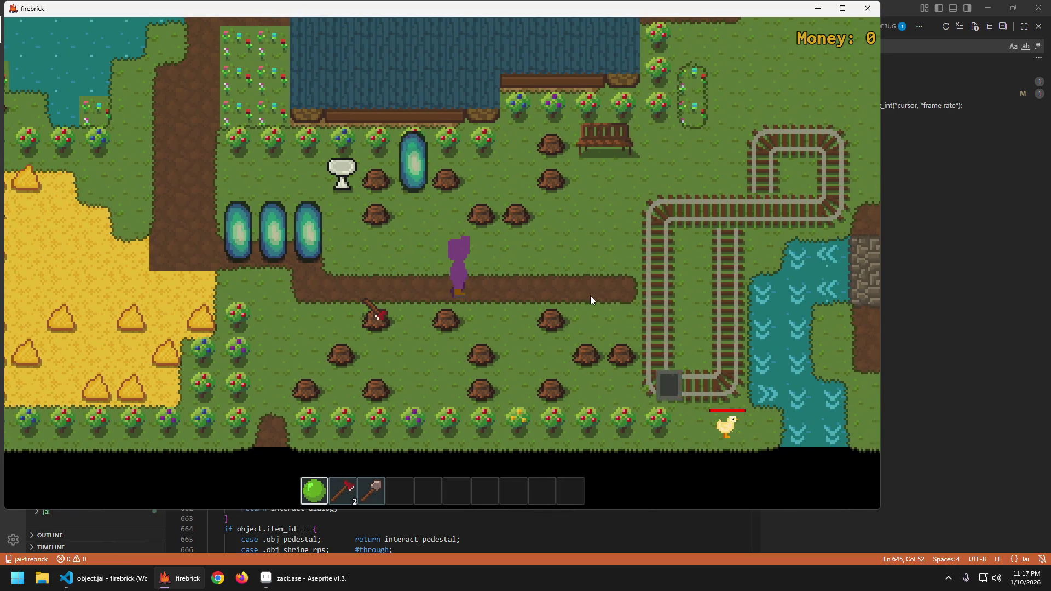
key(a)
key(d)
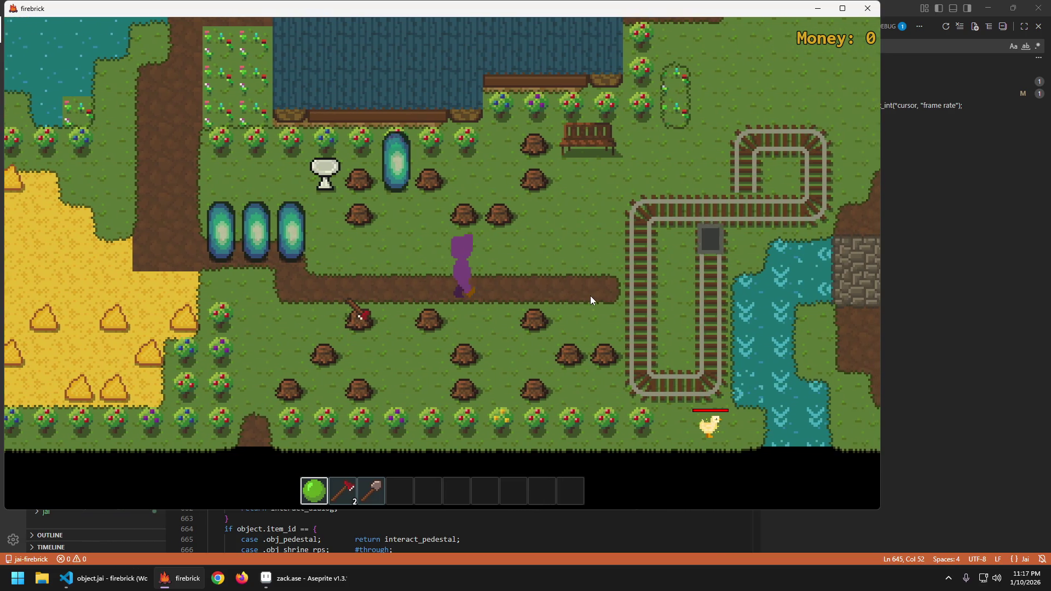
key(d)
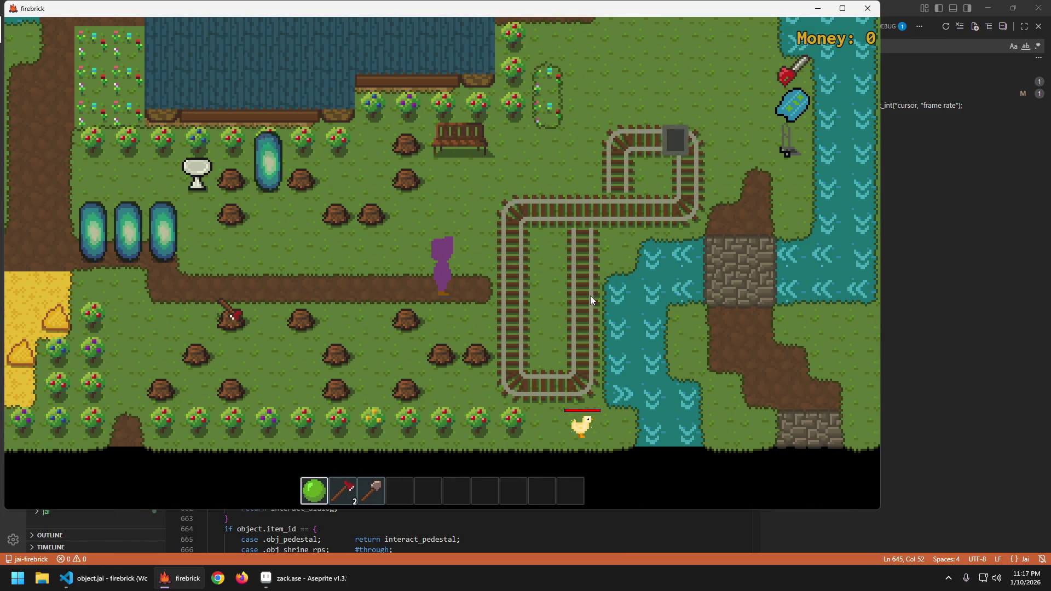
key(Escape)
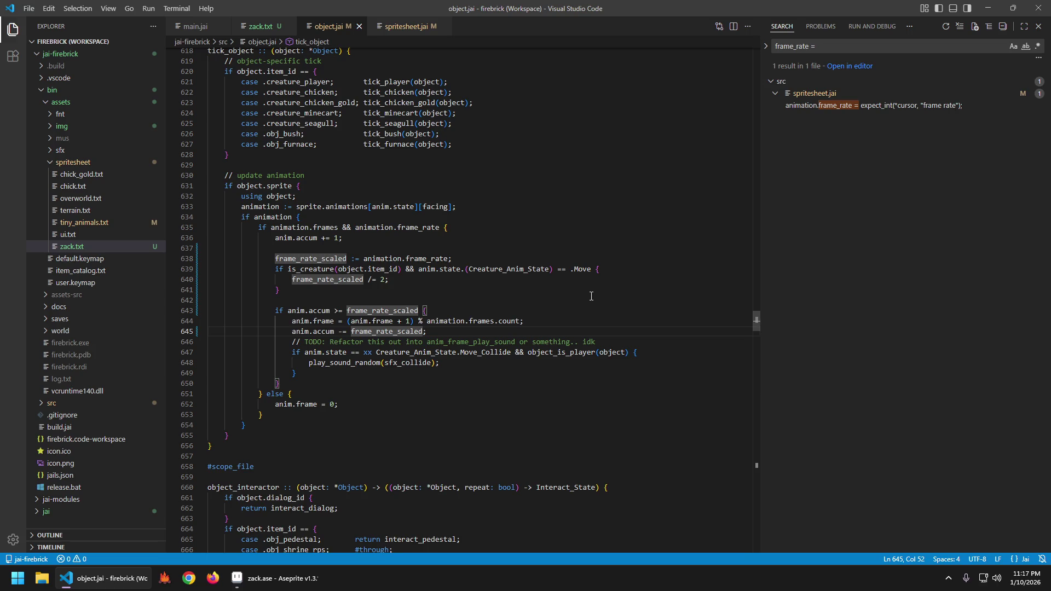
- On line 639, replace is_creature(object.item_id) with object_is_player(object) and save
key(Up)
key(Up)
key(Up)
key(ctrl+Left)
key(ctrl+Left)
key(ctrl+Left)
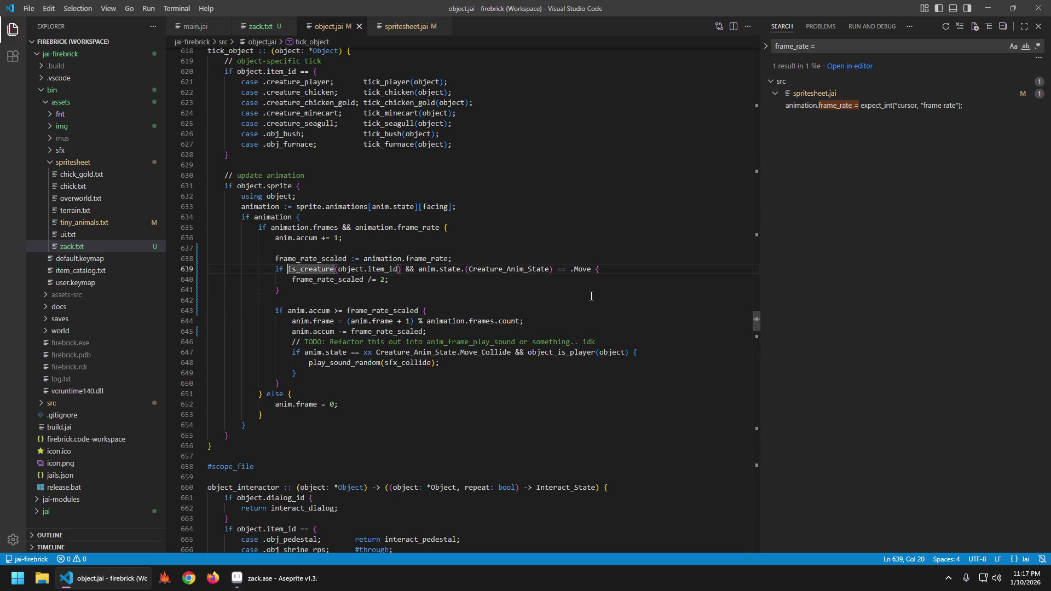
text(is_player)
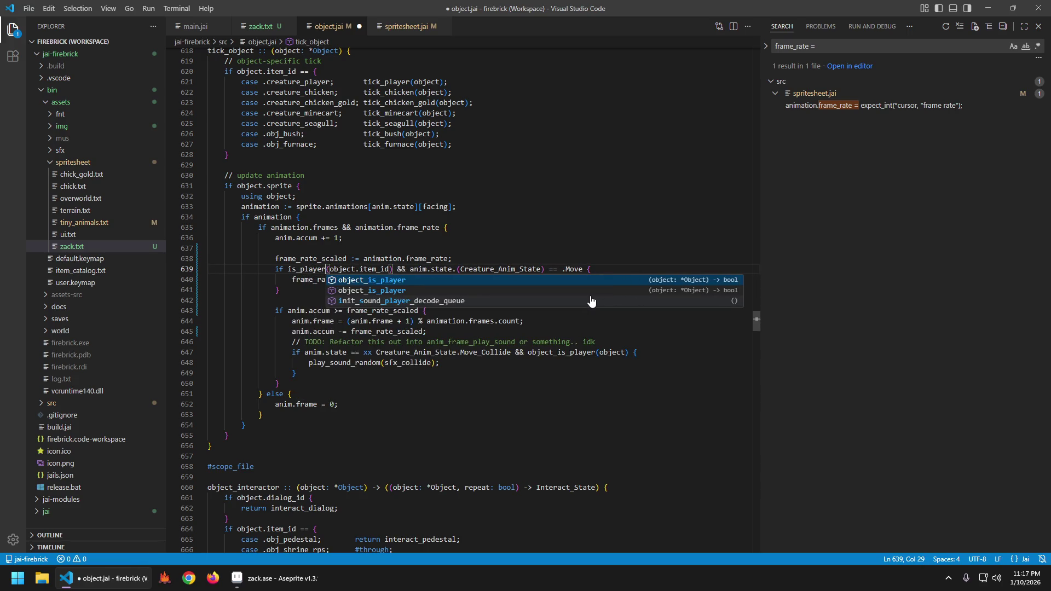
key(Tab)
key(F12)
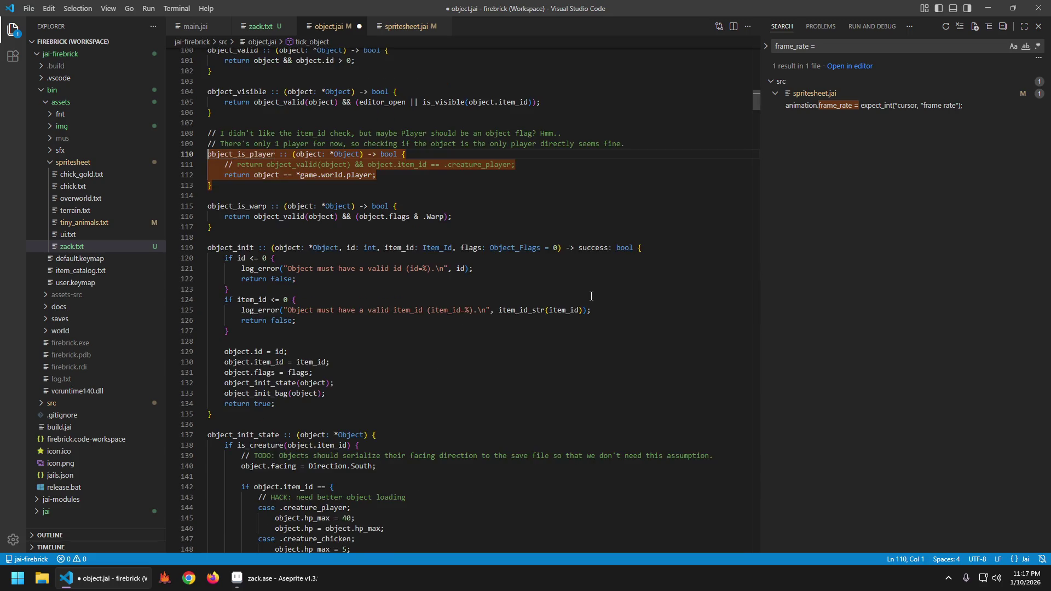
key(alt+Left)
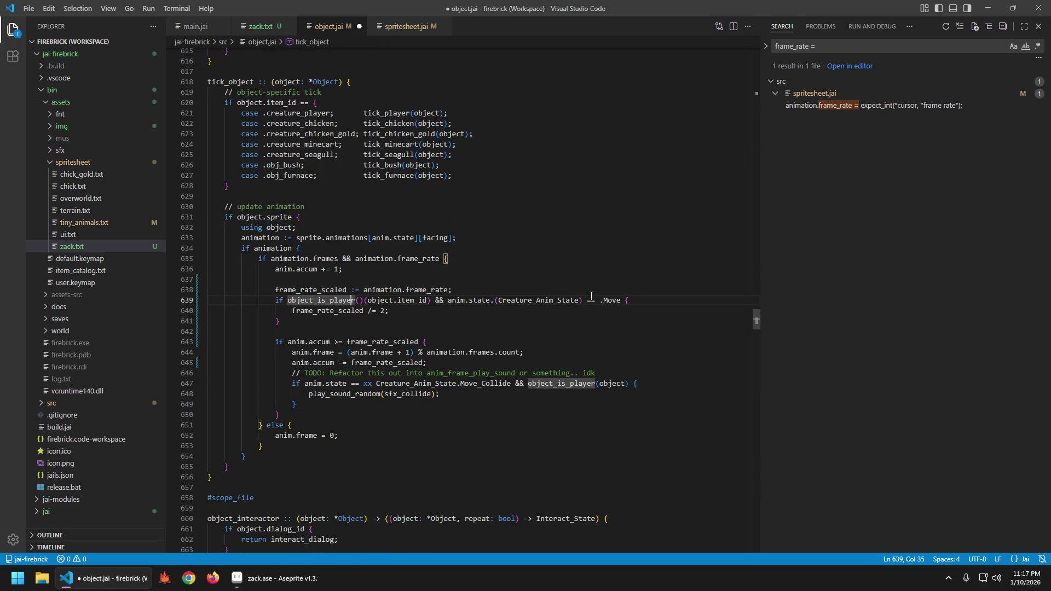
key(Delete)
key(BackSpace)
key(ctrl+Right)
key(ctrl+shift+Right)
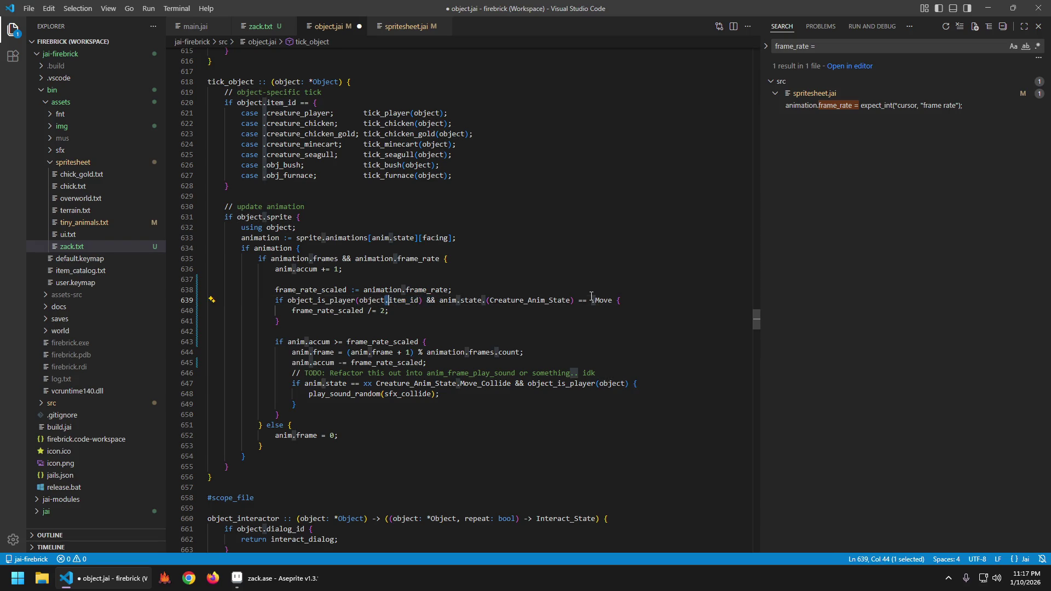
key(BackSpace)
key(ctrl+s)
key(ctrl+space)
- Search object.jai for other uses of object_is_player
key(Escape)
key(Down)
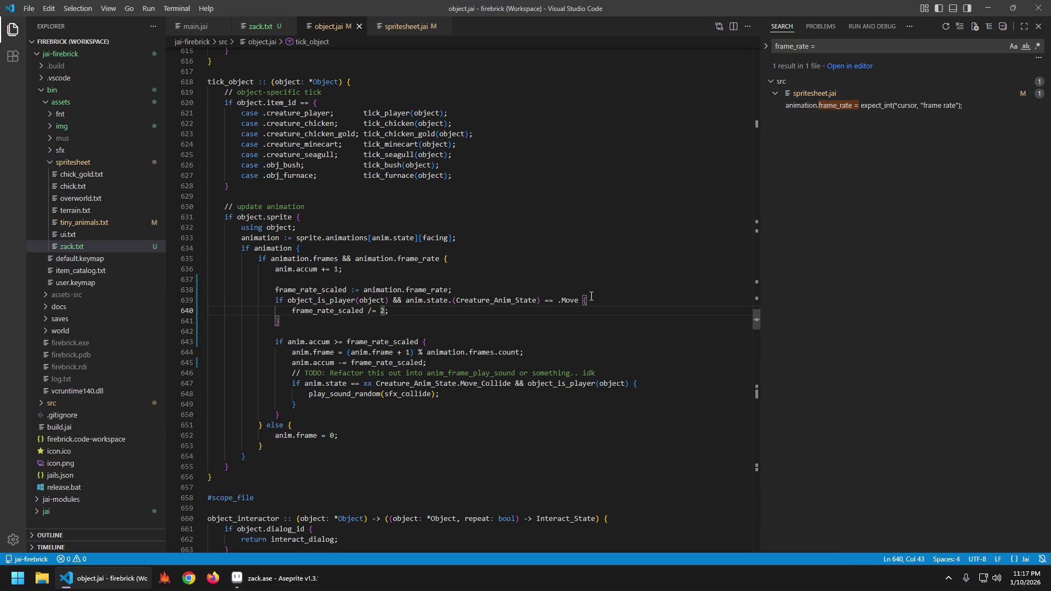
key(Up)
key(ctrl+Left)
key(ctrl+Left)
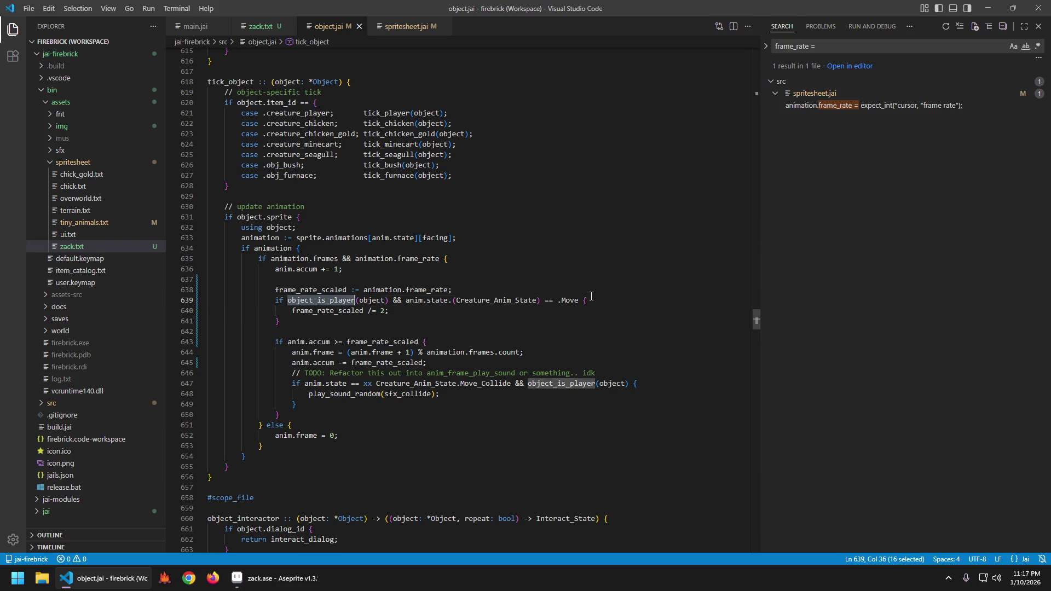
key(ctrl+f)
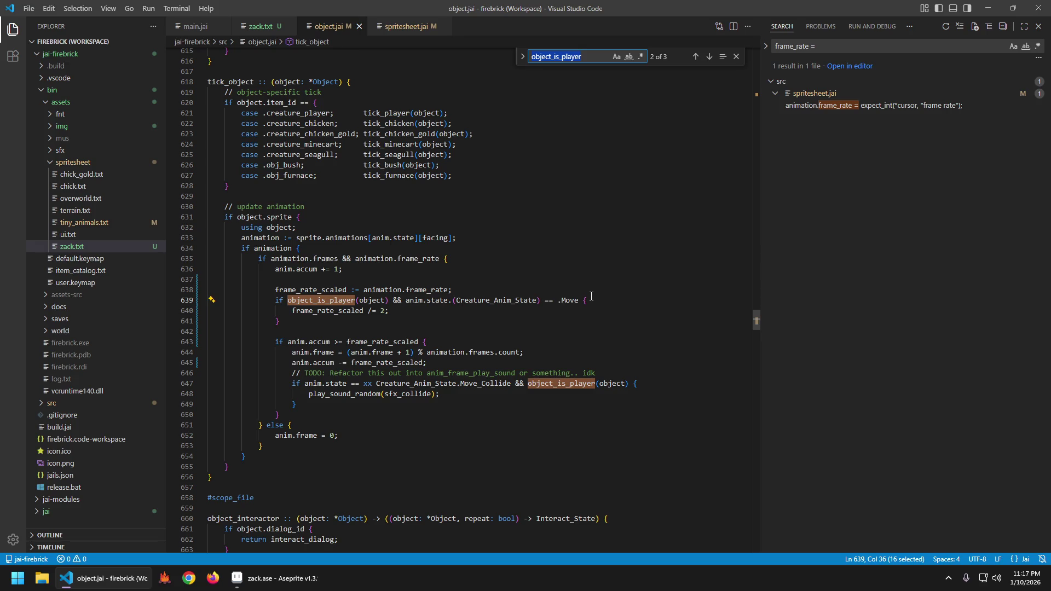
key(Escape)
key(Down)
key(Down)
key(Down)
key(Up)
key(Up)
key(Up)
key(Up)
key(Up)
key(Up)
- Rewrite the state check as xx anim.state == Creature_Anim_State.Move and save
key(ctrl+Right)
key(ctrl+Right)
key(ctrl+Right)
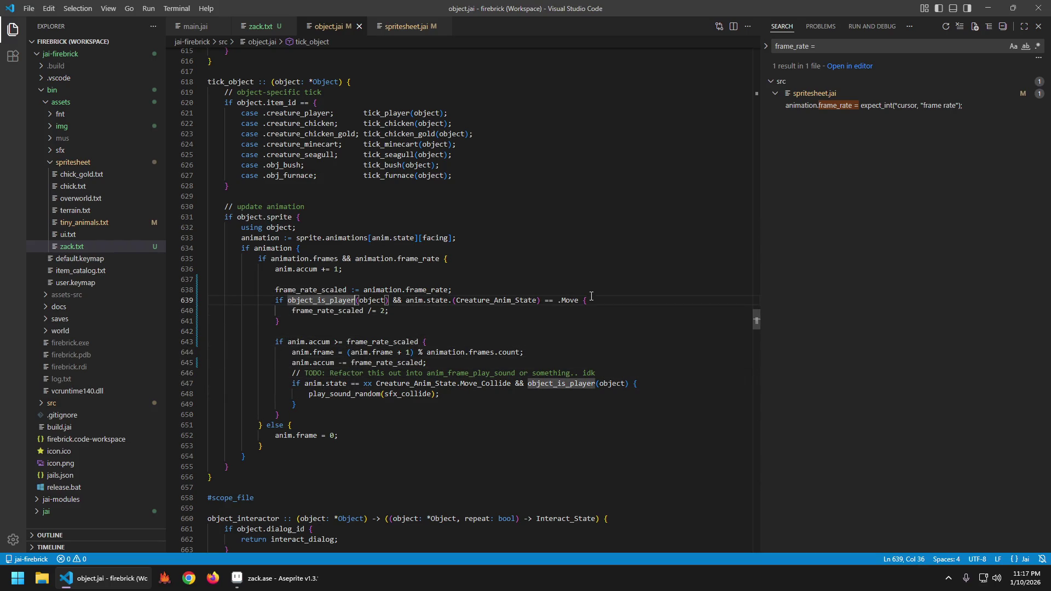
key(ctrl+Right)
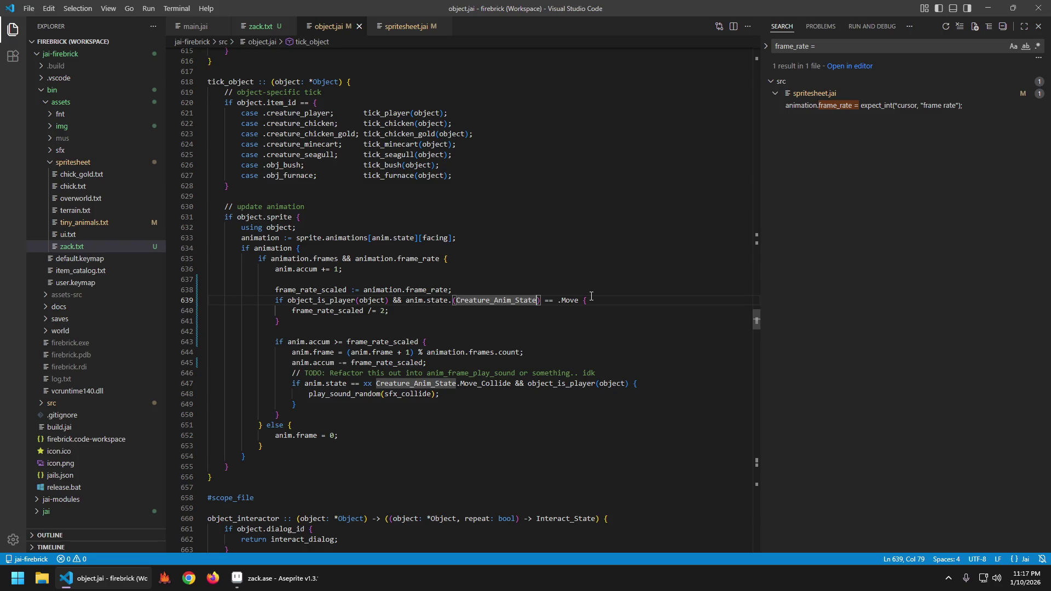
key(Delete)
key(Delete)
key(Delete)
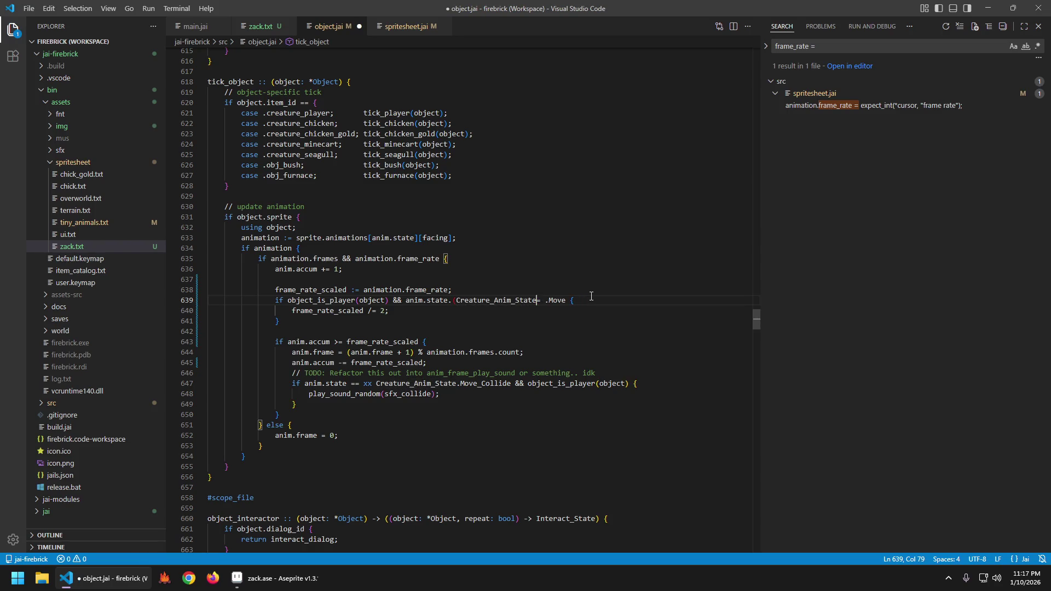
key(ctrl+Left)
key(BackSpace)
key(BackSpace)
text(==)
key(ctrl+Left)
key(ctrl+Left)
key(ctrl+Left)
text(xx)
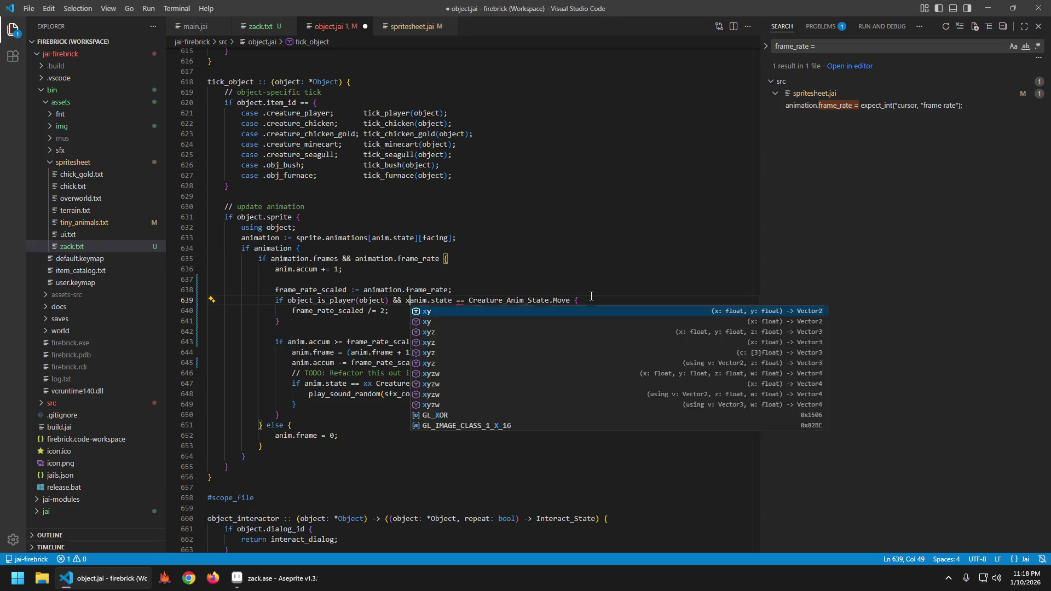
key(ctrl+s)
- Move the Move-state comparison to the front of the condition, joined with &&, and save
key(ctrl+Left)
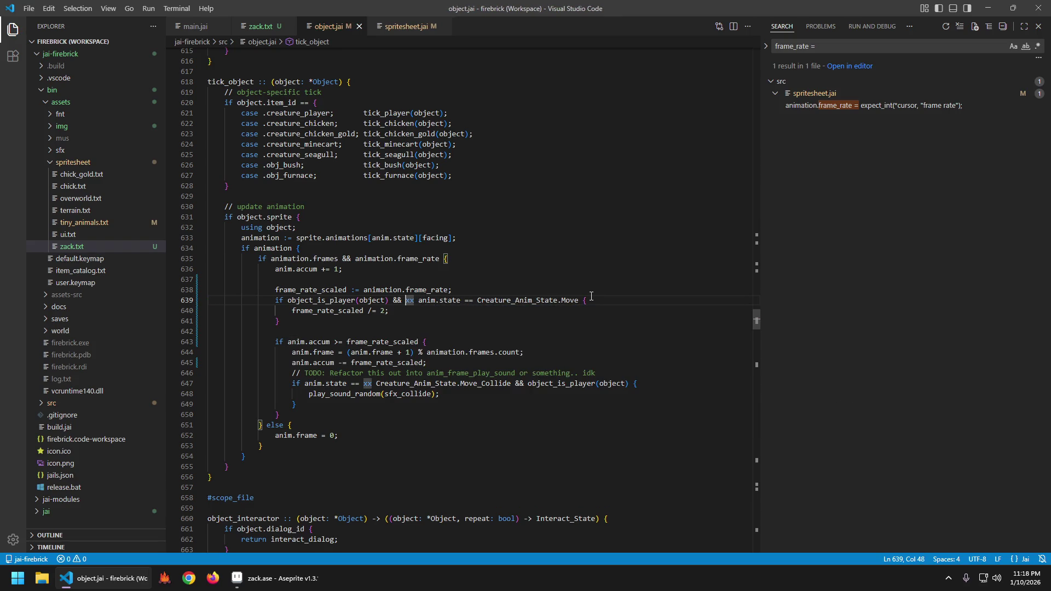
key(shift+End)
key(ctrl+x)
key(ctrl+Left)
key(ctrl+Left)
key(ctrl+Left)
key(ctrl+v)
text(&&)
key(End)
key(Left)
key(ctrl+s)
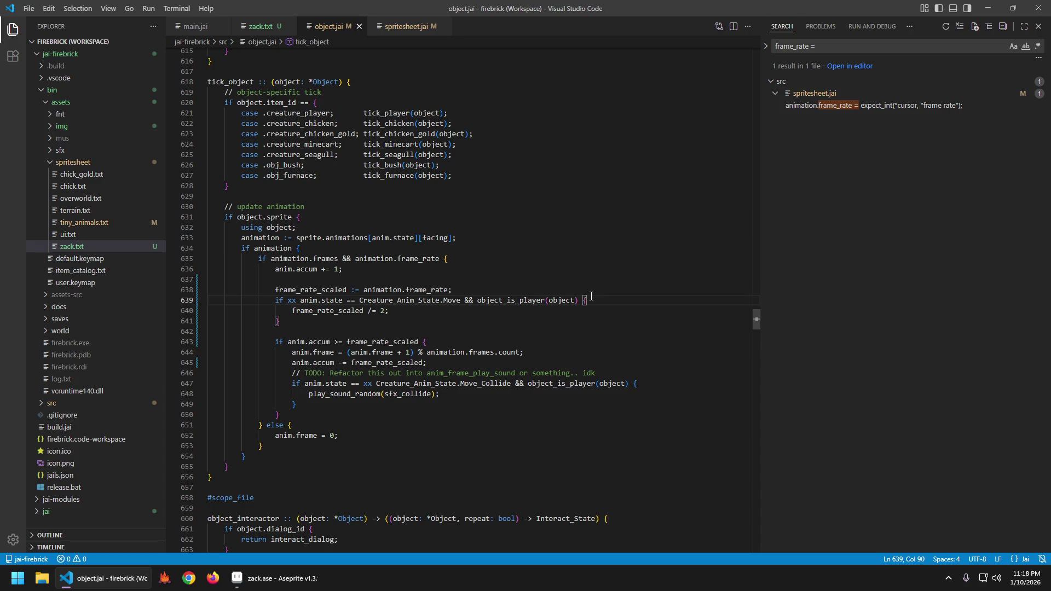
- Copy the frame_rate_scaled block on lines 638–641 and find its use in tick_movement
key(Up)
key(Home)
key(shift+Down)
key(shift+Down)
key(shift+Down)
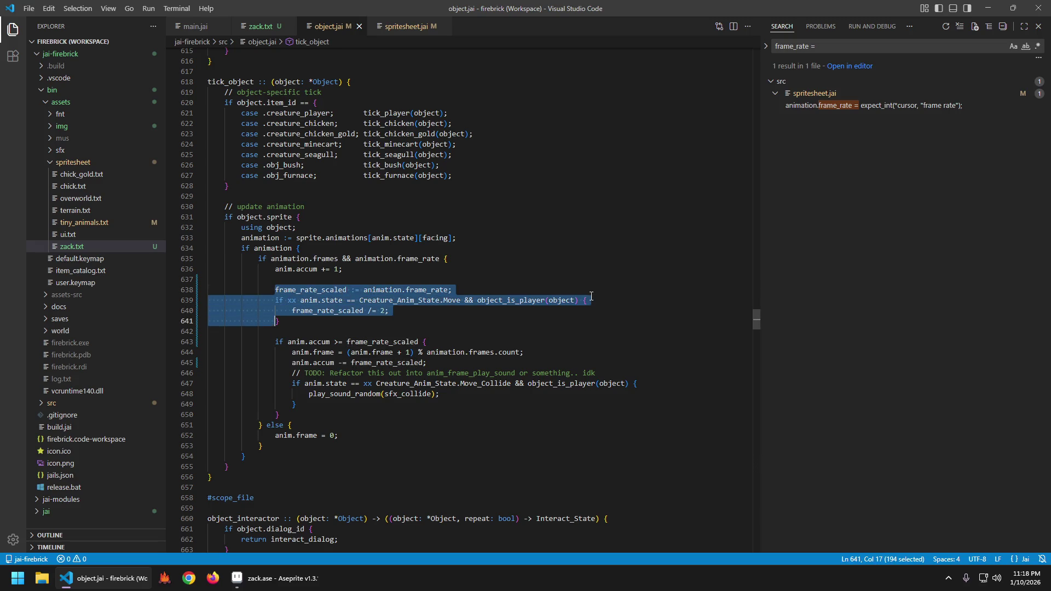
key(Left)
key(ctrl+d)
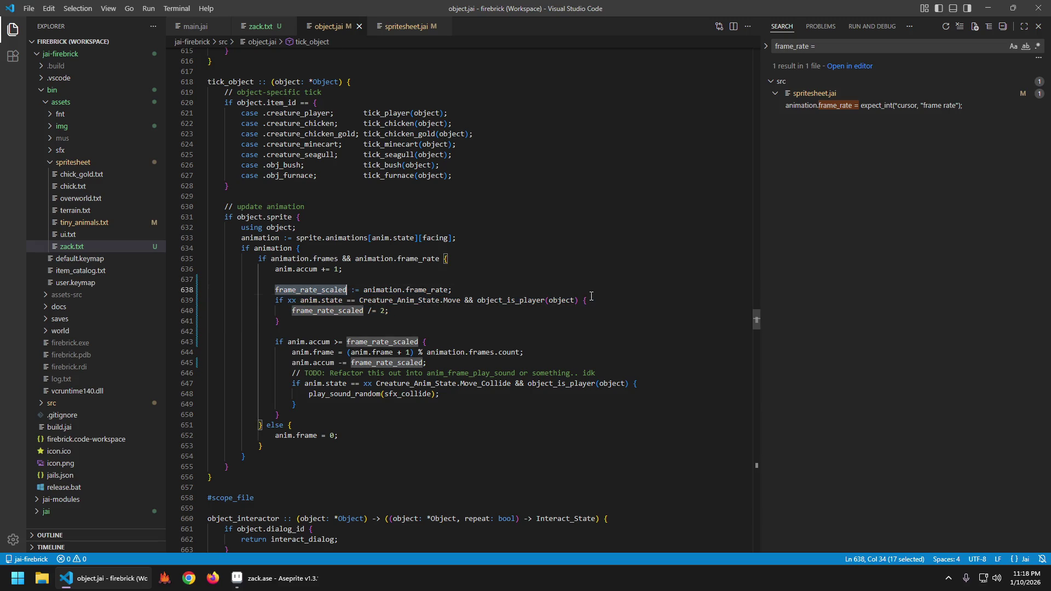
key(ctrl+f)
key(Return)
key(Return)
key(Return)
key(Escape)
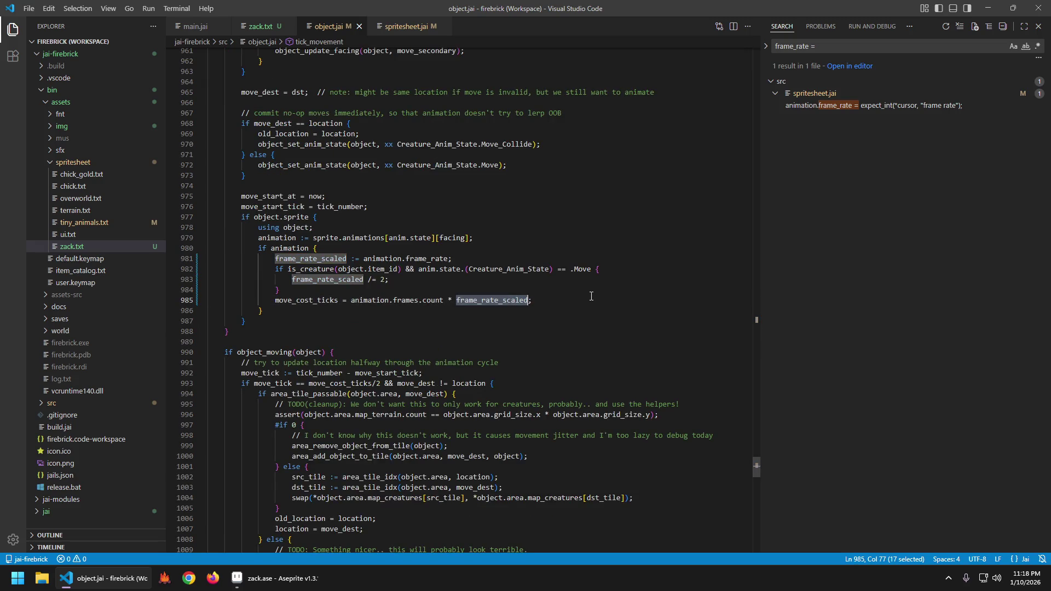
key(Down)
- Paste the player-only Move block over lines 981–984, save, and build the game
key(Up)
key(Home)
key(shift+Down)
key(shift+Down)
key(shift+Down)
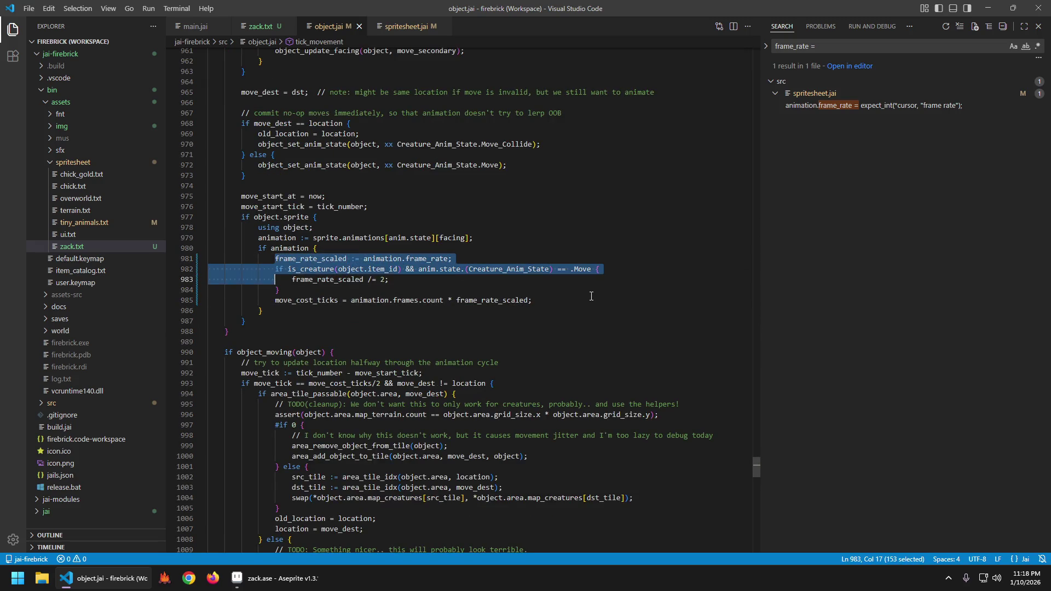
key(ctrl+v)
key(ctrl+s)
key(Down)
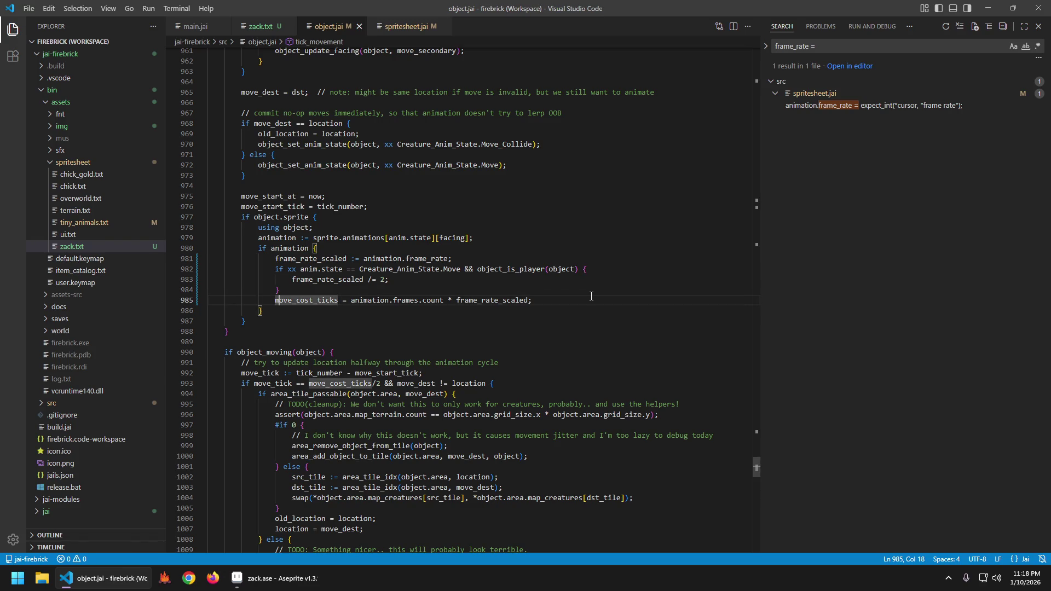
key(ctrl+shift+b)
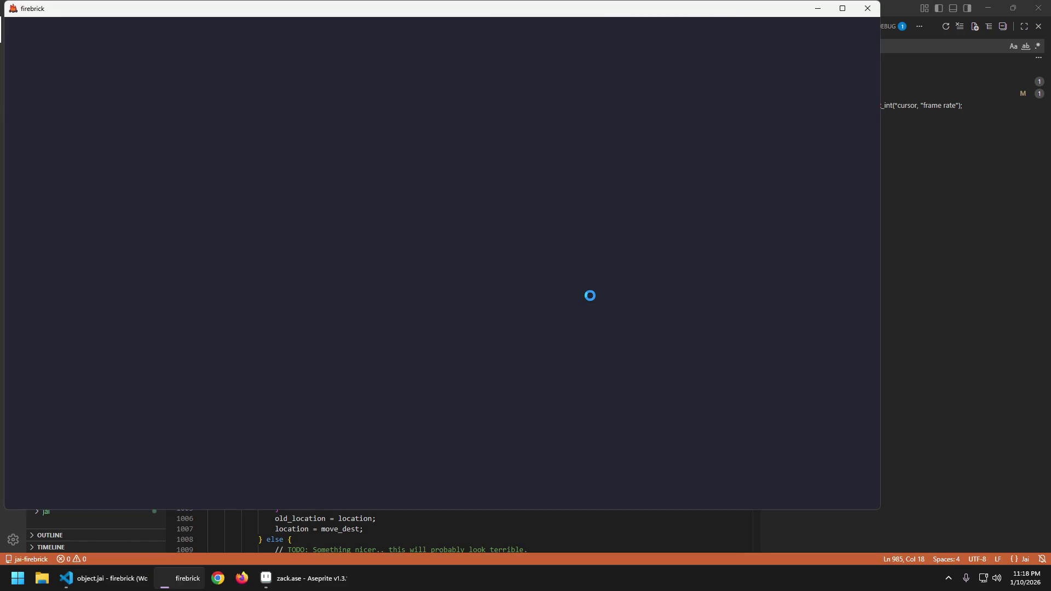
- Walk the player down, then right, left and right along the dirt path
key(Down)
key(Right)
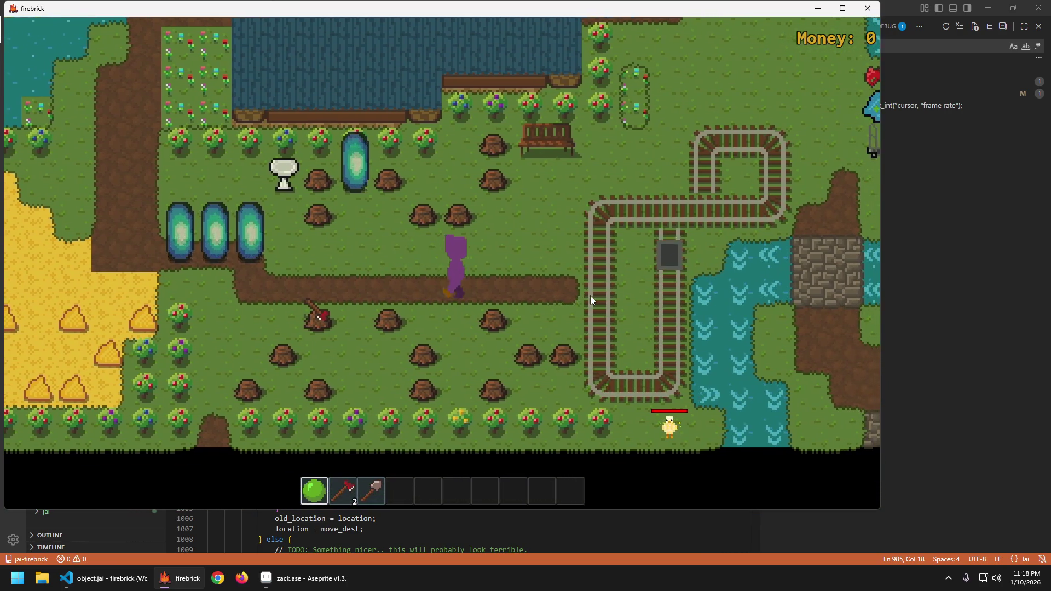
key(Left)
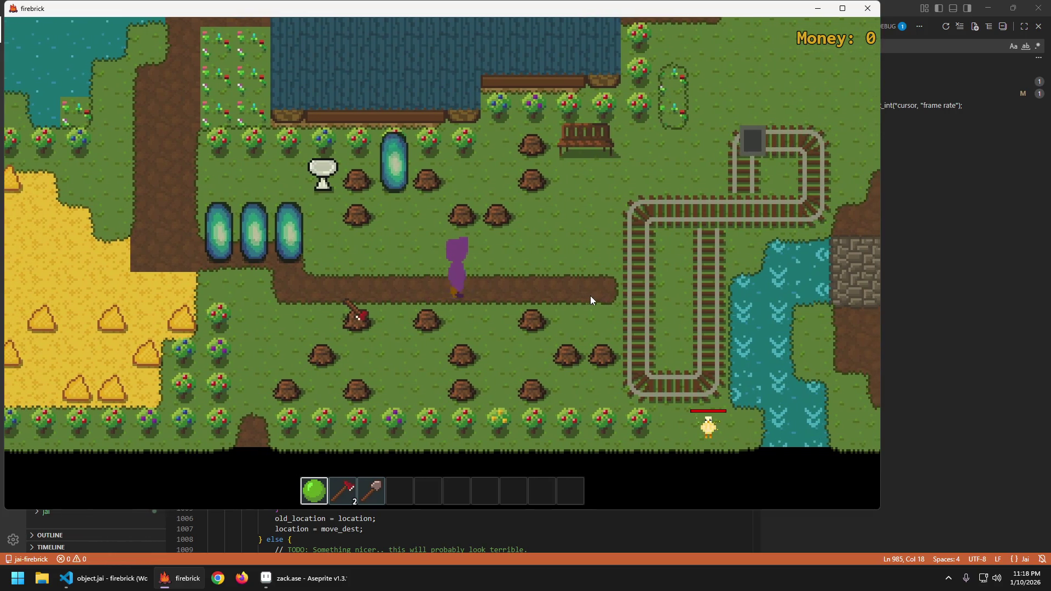
key(Right)
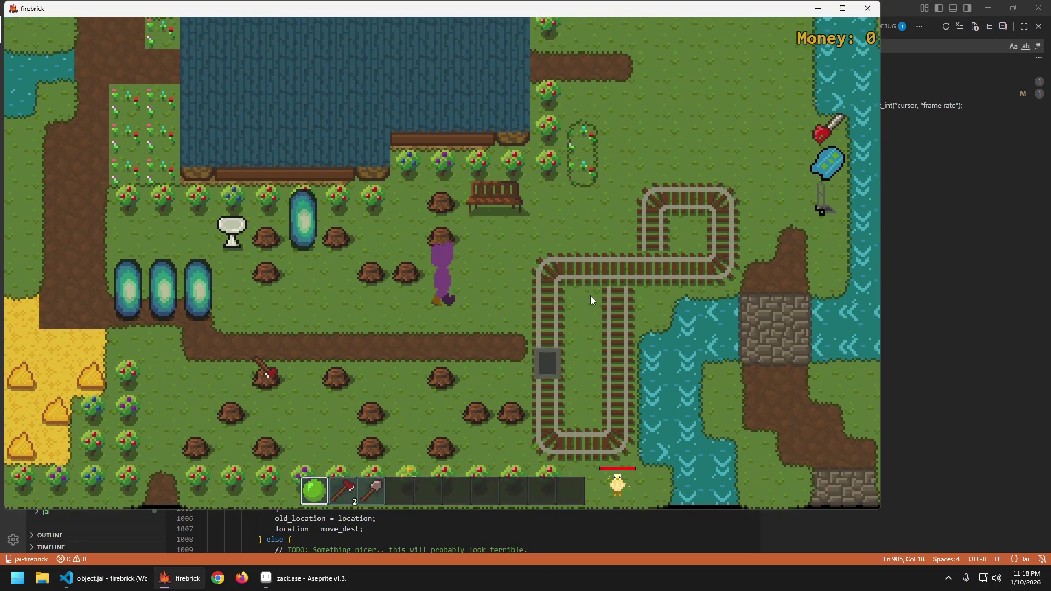